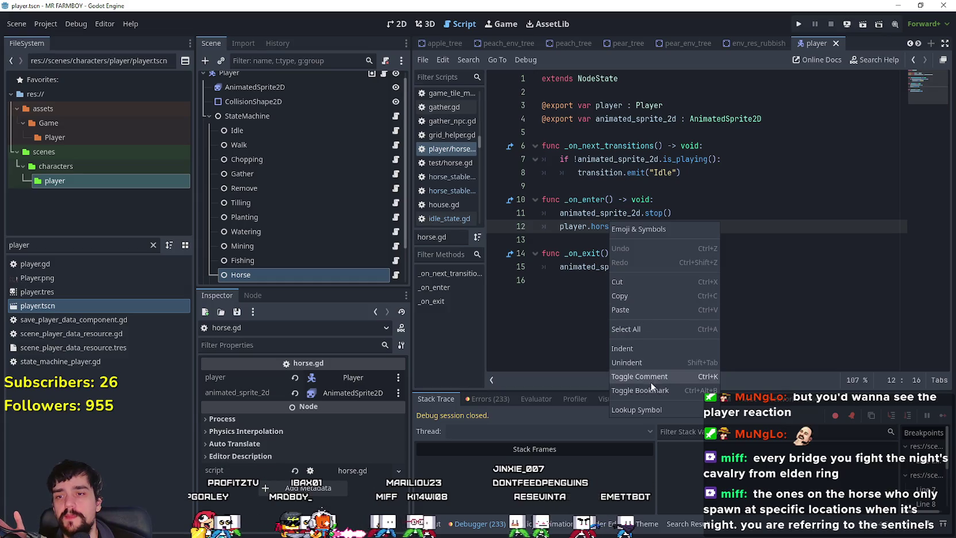
# At the top of horse_set, add 'if GameManager.current_horse_stable_request < 4: return'
pyautogui.click(650, 409)
pyautogui.click(675, 218)
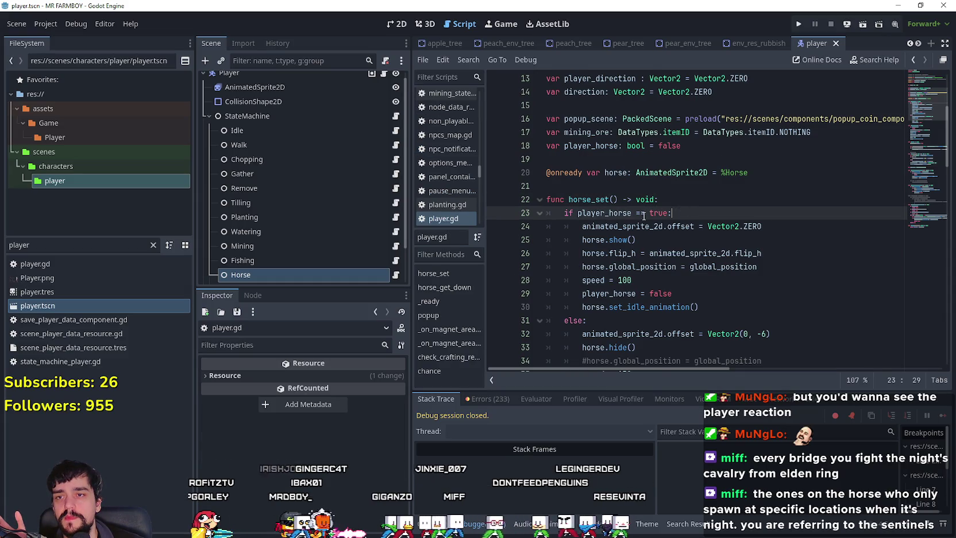
pyautogui.scroll(-2, 584, 274)
pyautogui.click(685, 119)
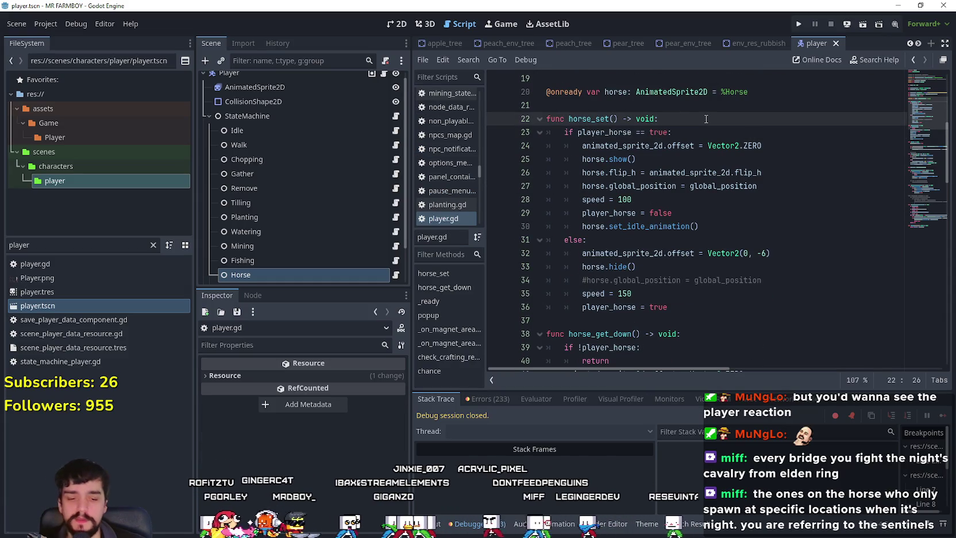
pyautogui.press('Return')
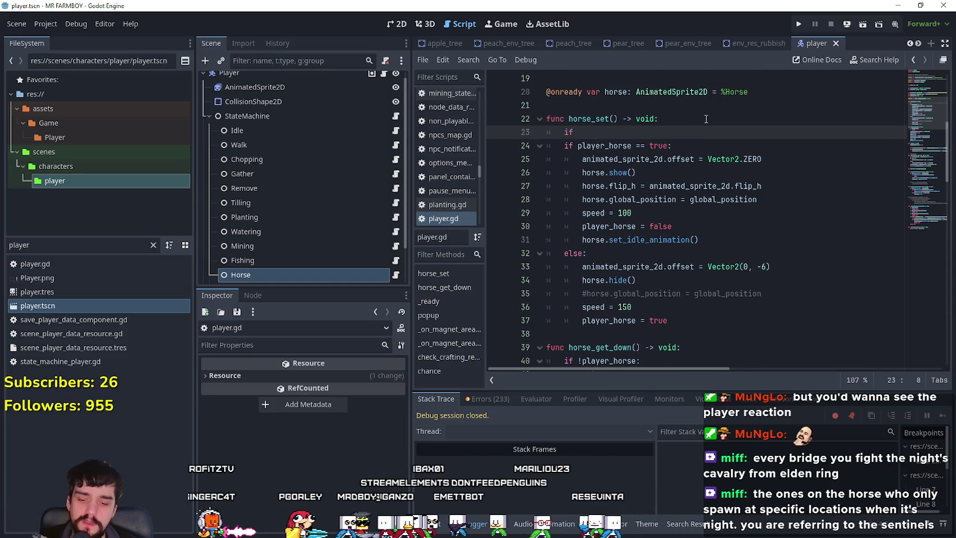
pyautogui.write('if gameM')
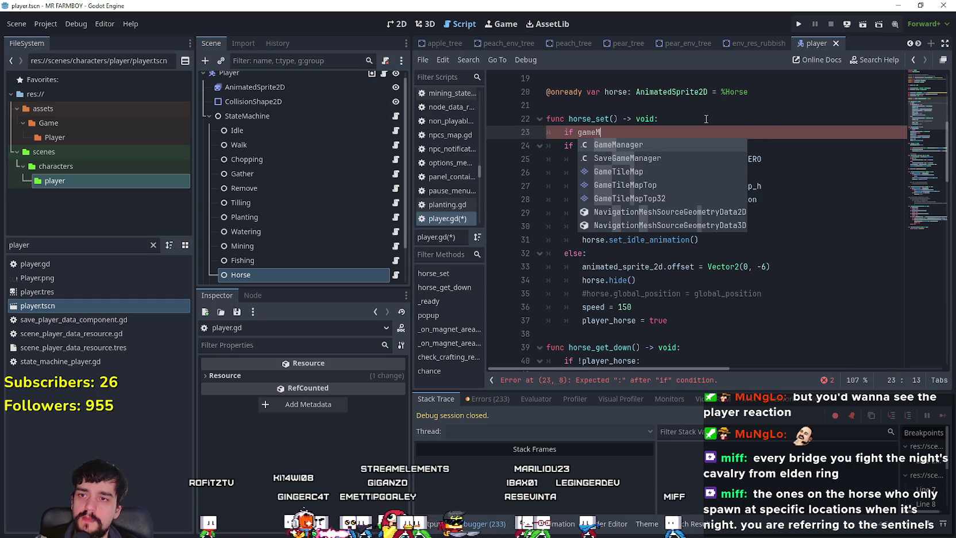
pyautogui.press('Return')
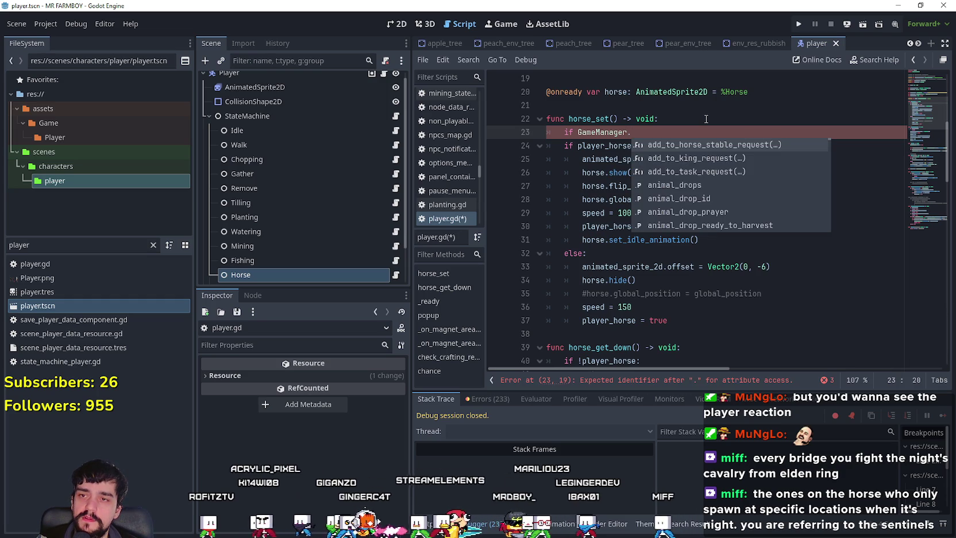
pyautogui.write('curr')
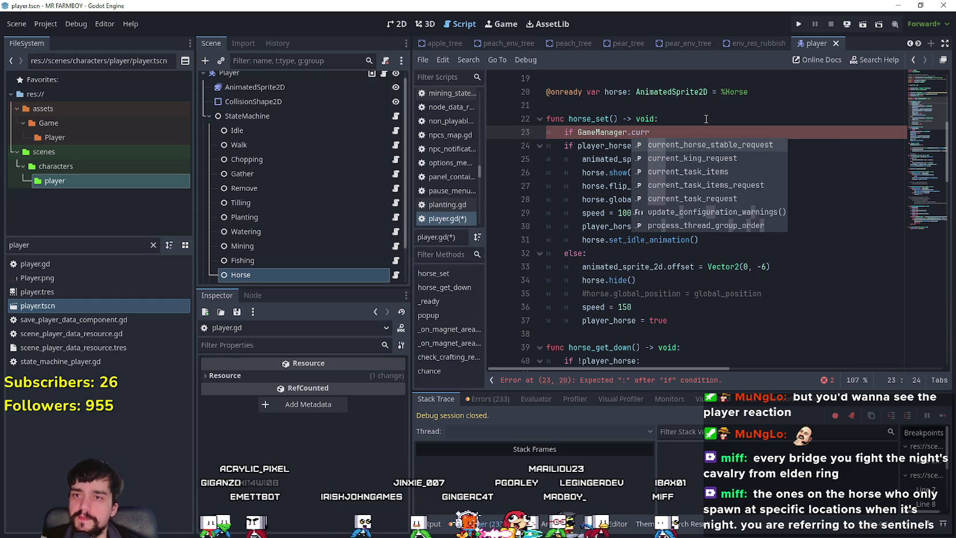
pyautogui.press('Return')
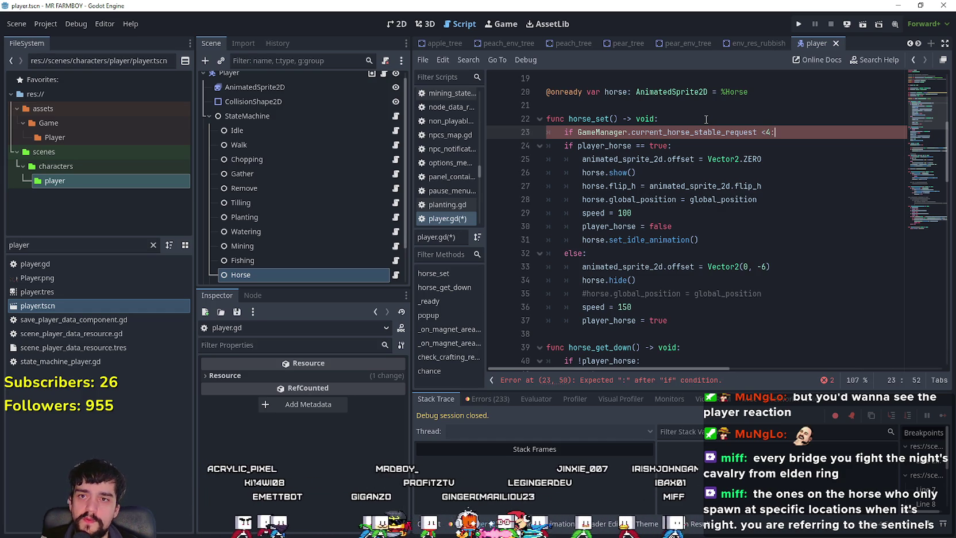
pyautogui.press('Return')
pyautogui.write('return')
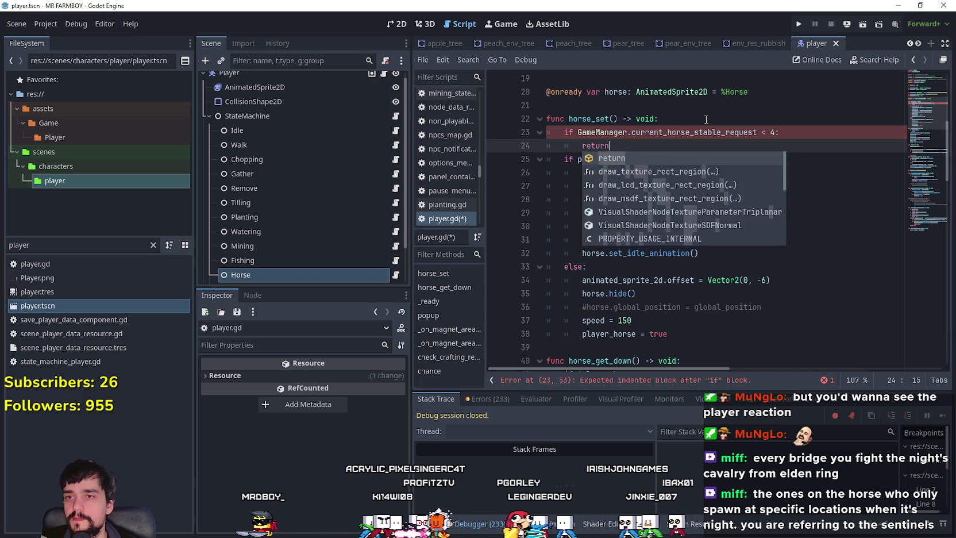
pyautogui.press('Return')
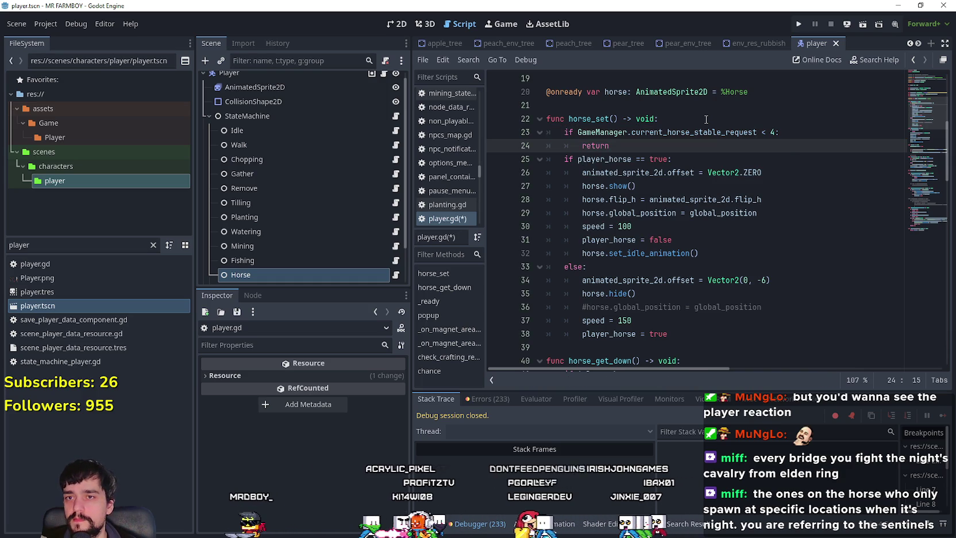
# Save player.gd, select the stable request condition on line 23, and clear the file search
pyautogui.hotkey('ctrl', 's')
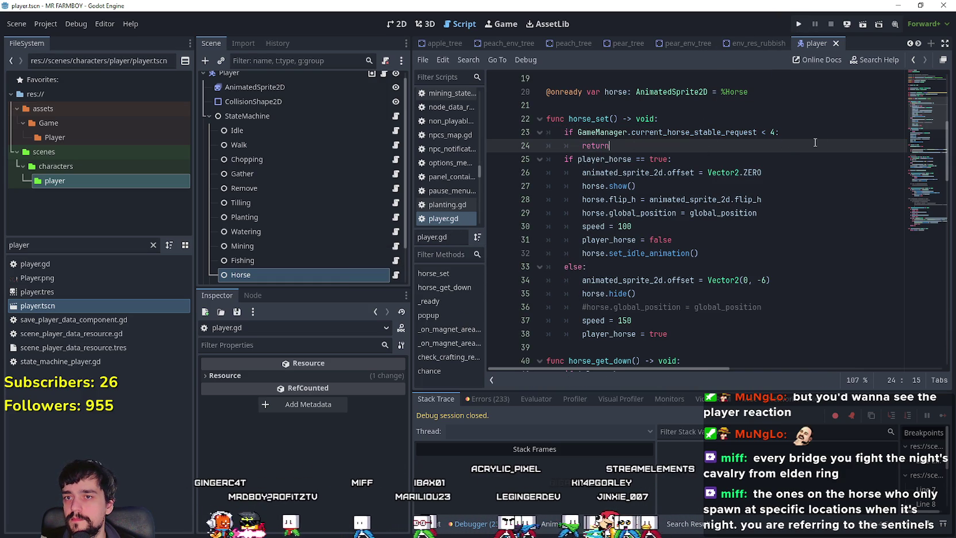
pyautogui.scroll(2, 773, 150)
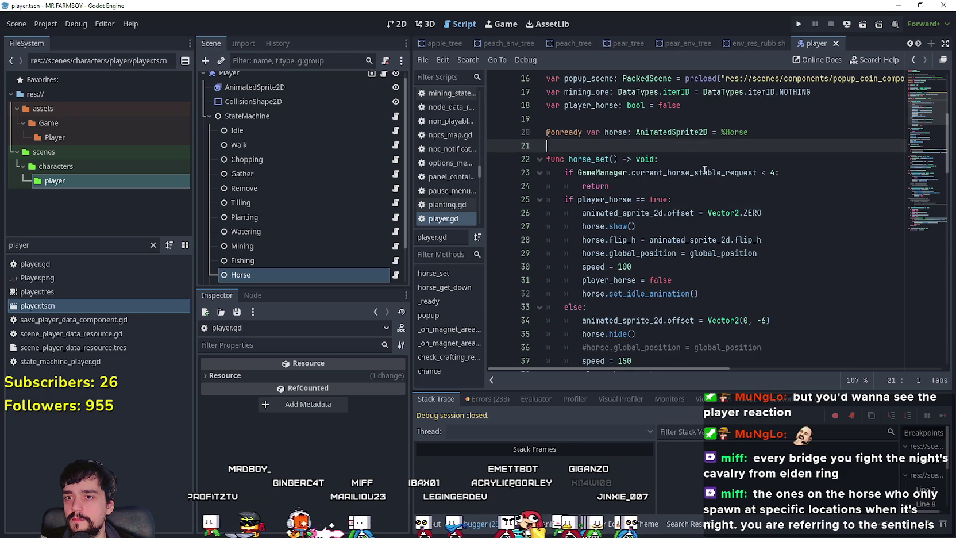
pyautogui.click(822, 172)
pyautogui.keyDown('shift'); pyautogui.click(578, 168); pyautogui.keyUp('shift')
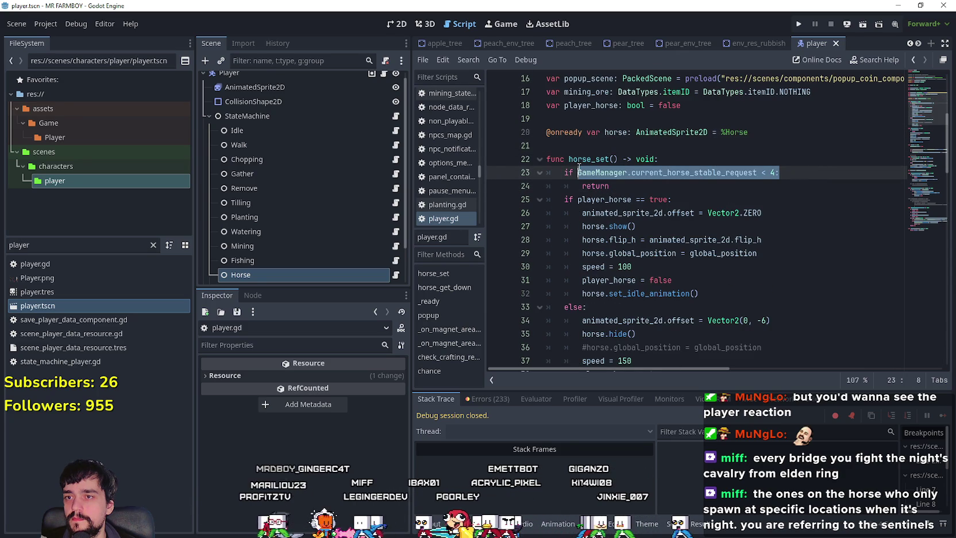
pyautogui.click(616, 187)
pyautogui.moveTo(811, 168); pyautogui.dragTo(572, 179)
pyautogui.hotkey('ctrl', 'c')
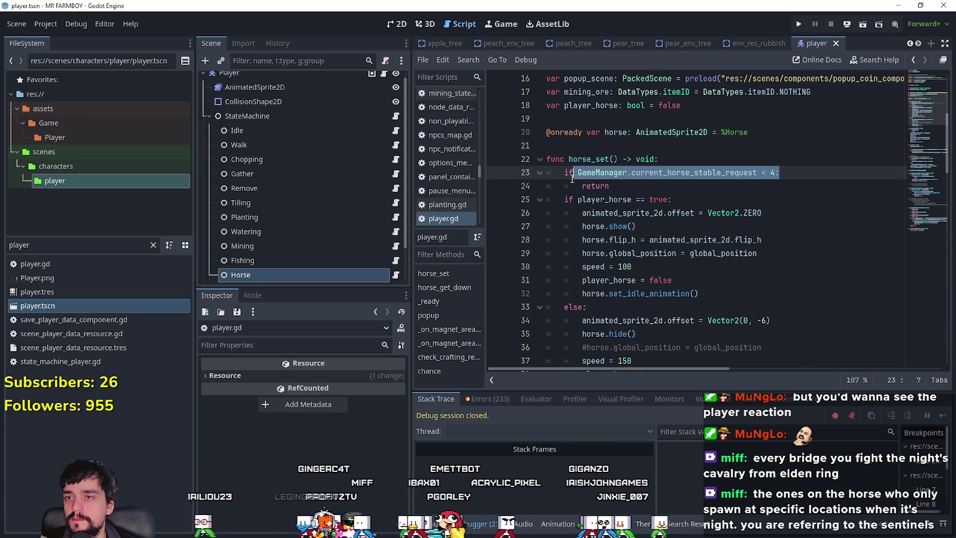
pyautogui.click(651, 185)
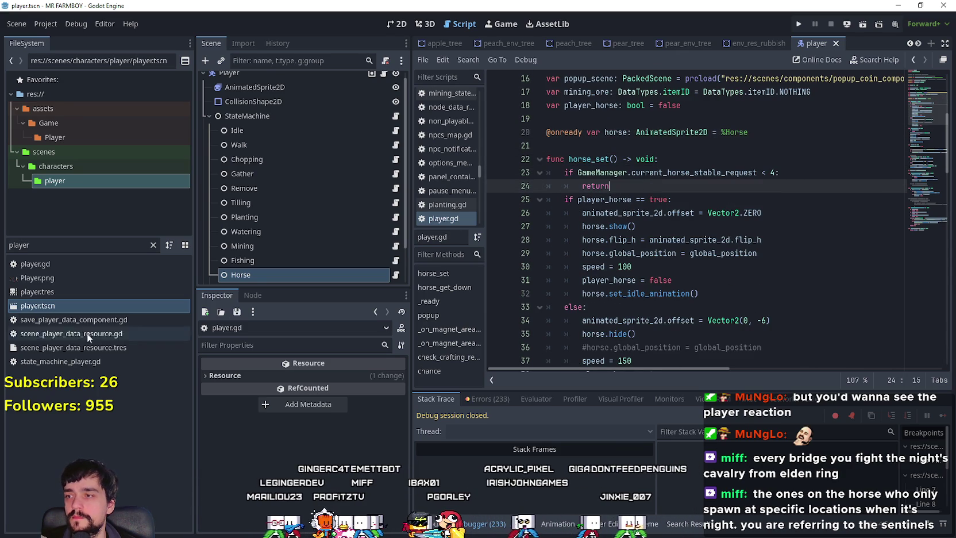
# Filter files by 'game_s', open game_screen.tscn, and open the MenuButtons node's menu_buttons.gd script
pyautogui.click(153, 245)
pyautogui.write('ga')
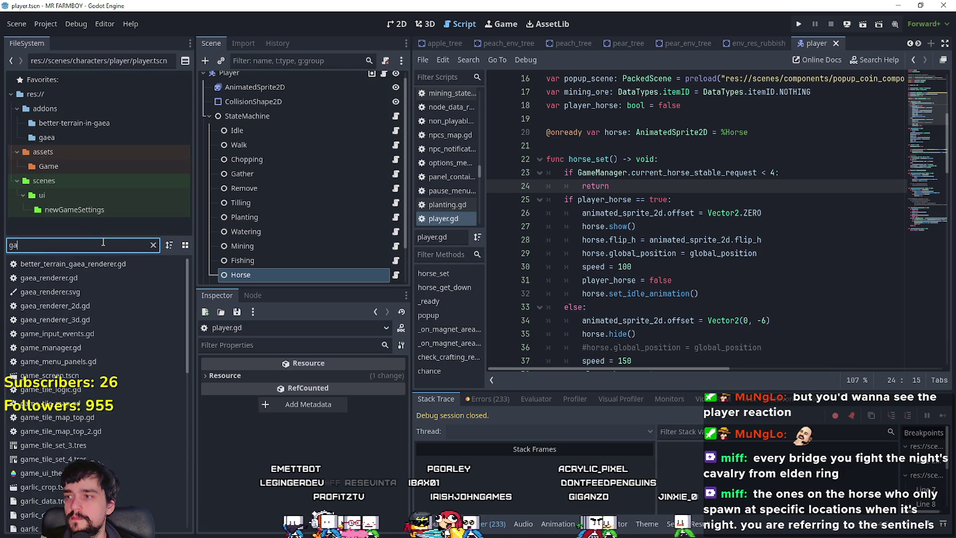
pyautogui.write('me_s')
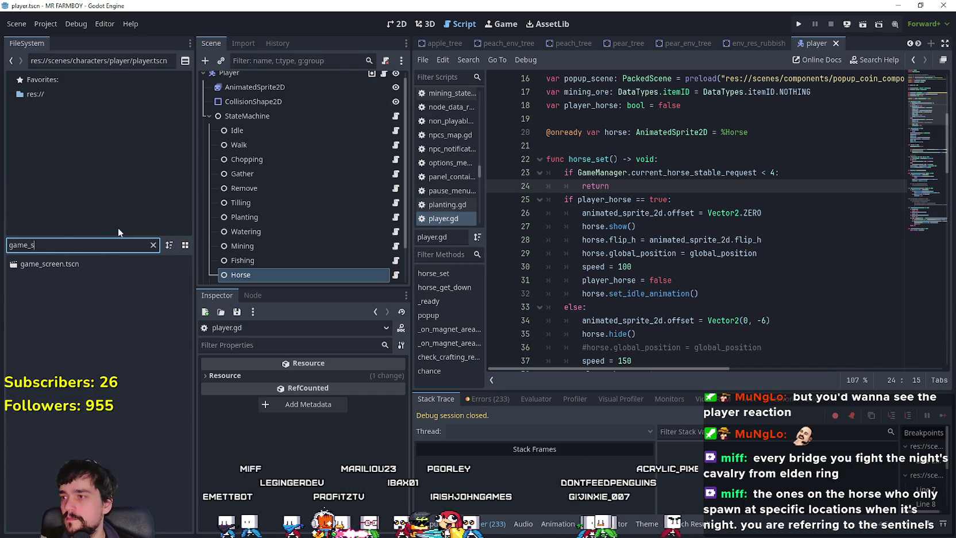
pyautogui.doubleClick(100, 265)
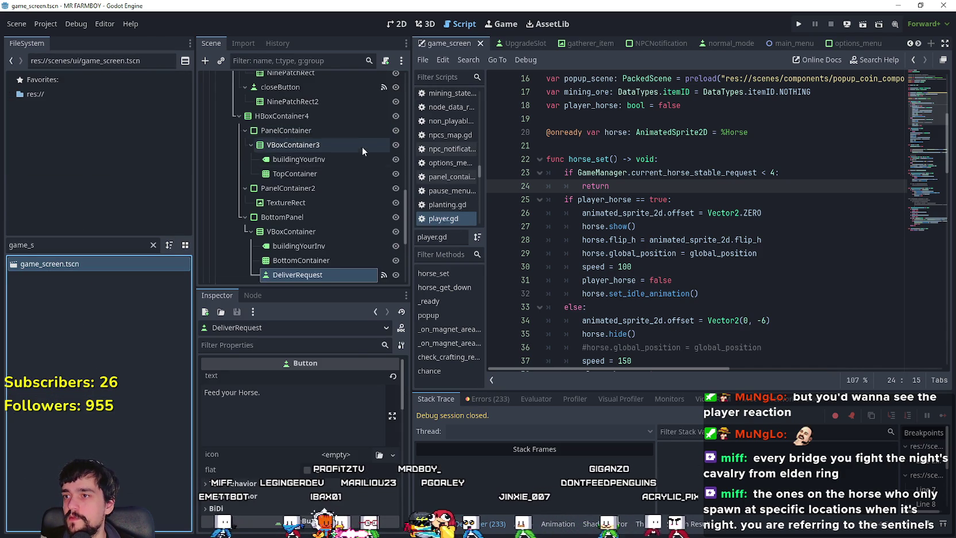
pyautogui.scroll(8, 362, 161)
pyautogui.scroll(5, 369, 187)
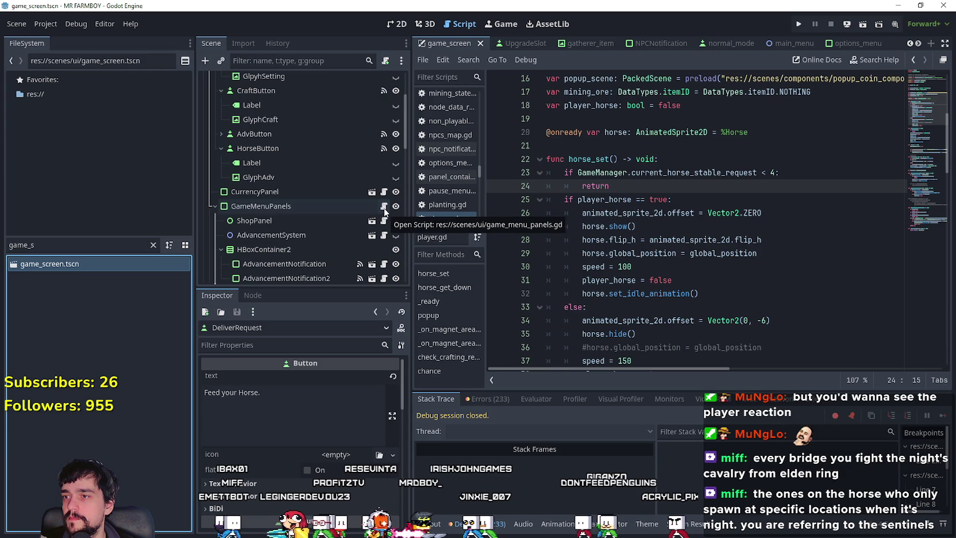
pyautogui.scroll(6, 375, 206)
pyautogui.click(384, 123)
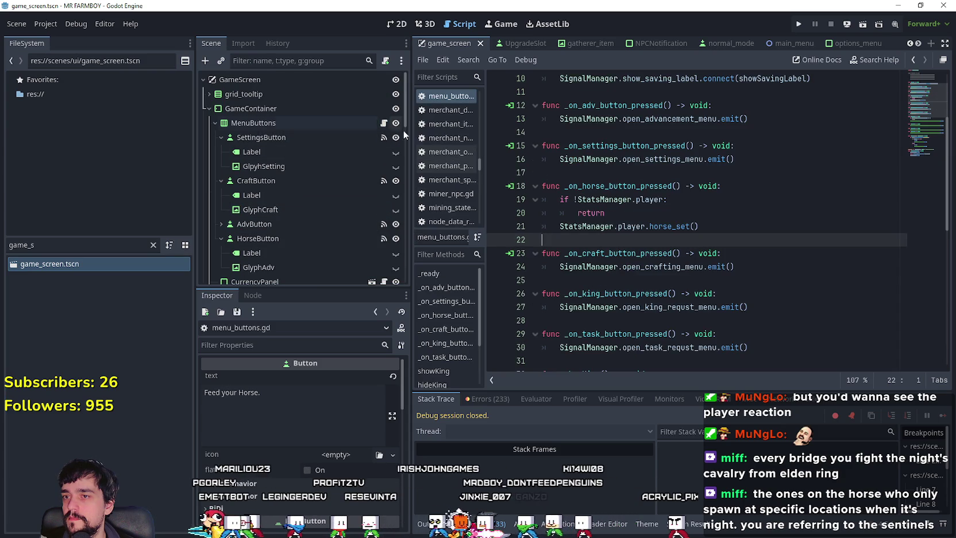
# Uncomment the _ready header on line 3 and add an if with the pasted stable request condition
pyautogui.scroll(3, 686, 256)
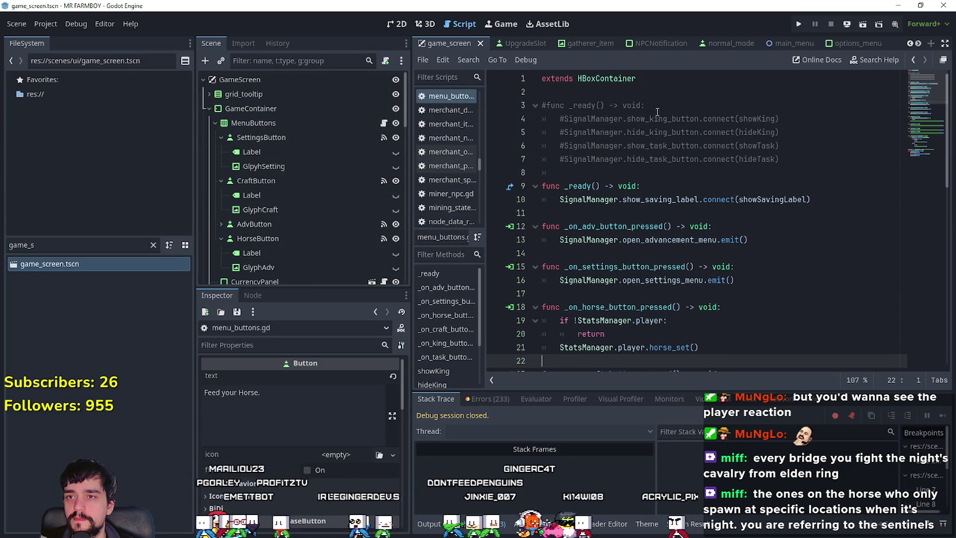
pyautogui.click(544, 106)
pyautogui.press('BackSpace')
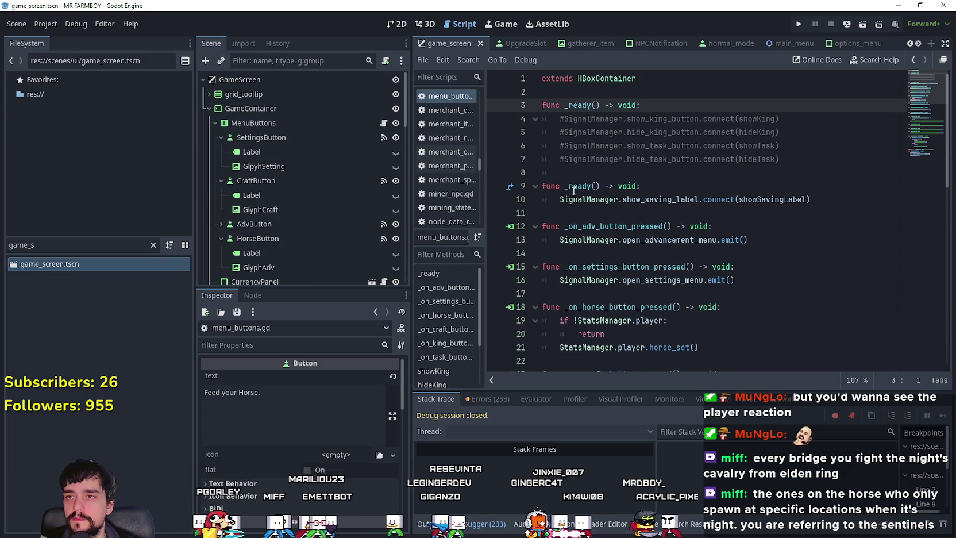
pyautogui.click(680, 104)
pyautogui.press('Return')
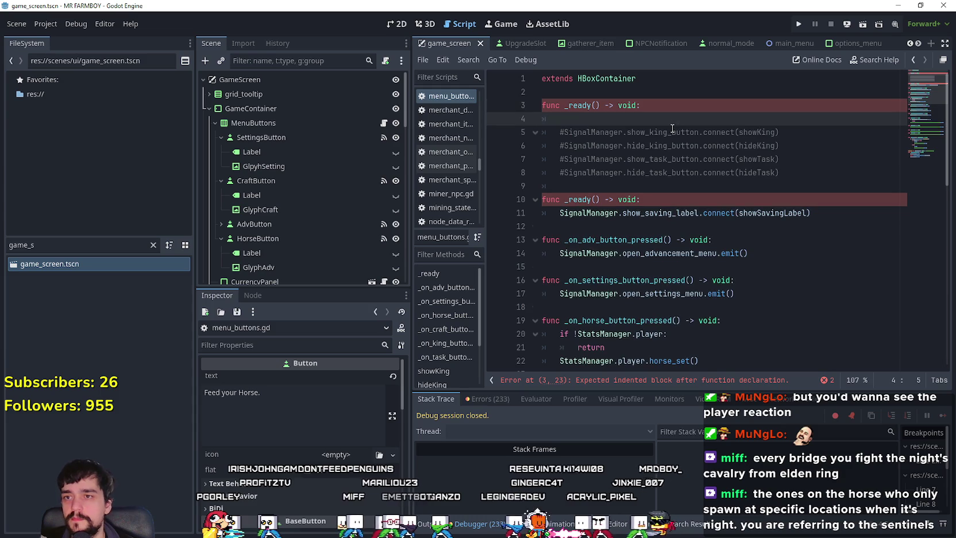
pyautogui.write('if')
pyautogui.hotkey('ctrl', 'v')
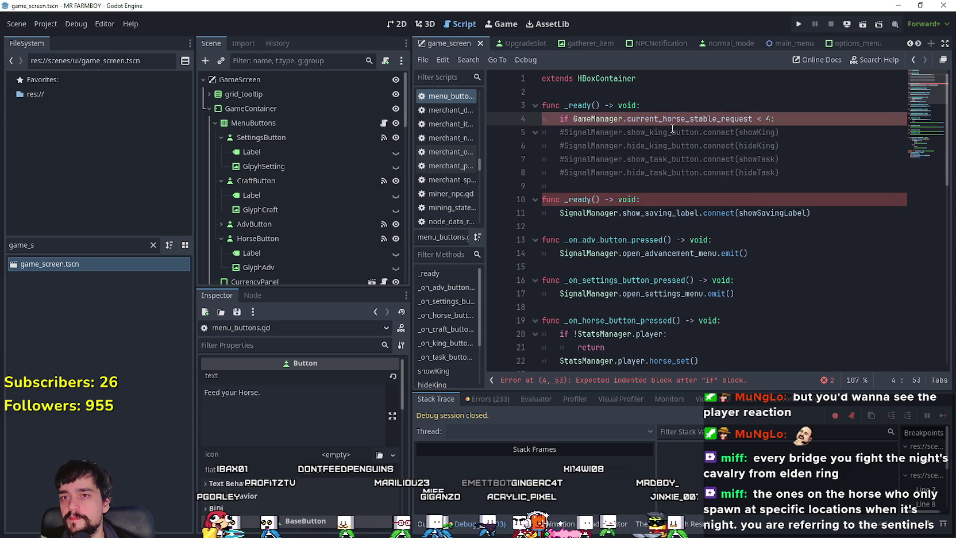
pyautogui.press('Return')
# Add an onready horse_button reference to HorseButton and call horse_button.hide() under the if
pyautogui.click(642, 92)
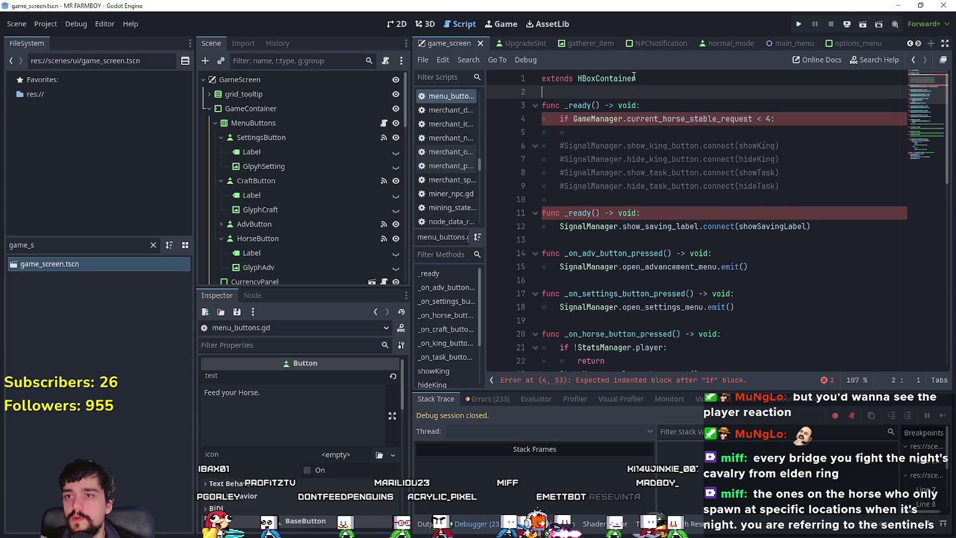
pyautogui.press('Return')
pyautogui.scroll(-2, 308, 212)
pyautogui.moveTo(274, 191)
pyautogui.mouseDown()
pyautogui.moveTo(631, 89)
pyautogui.moveTo(610, 99)
pyautogui.mouseUp()
pyautogui.doubleClick(608, 107)
pyautogui.hotkey('ctrl', 'c')
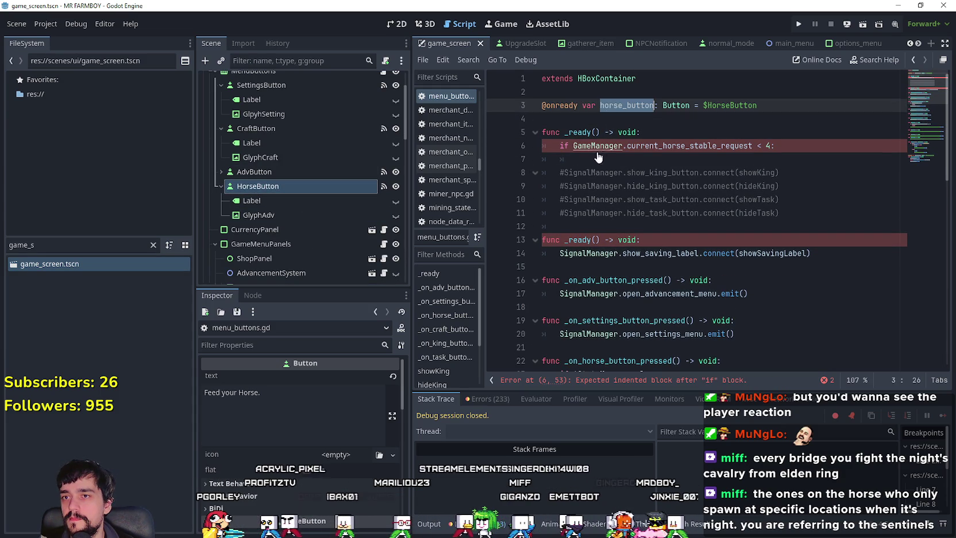
pyautogui.click(659, 161)
pyautogui.hotkey('ctrl', 'v')
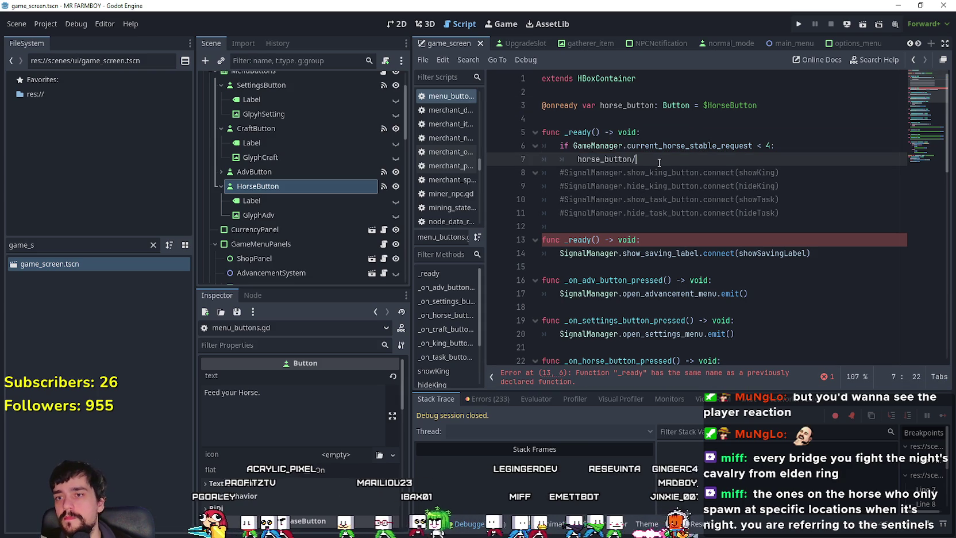
pyautogui.write('hide(')
pyautogui.press('Return')
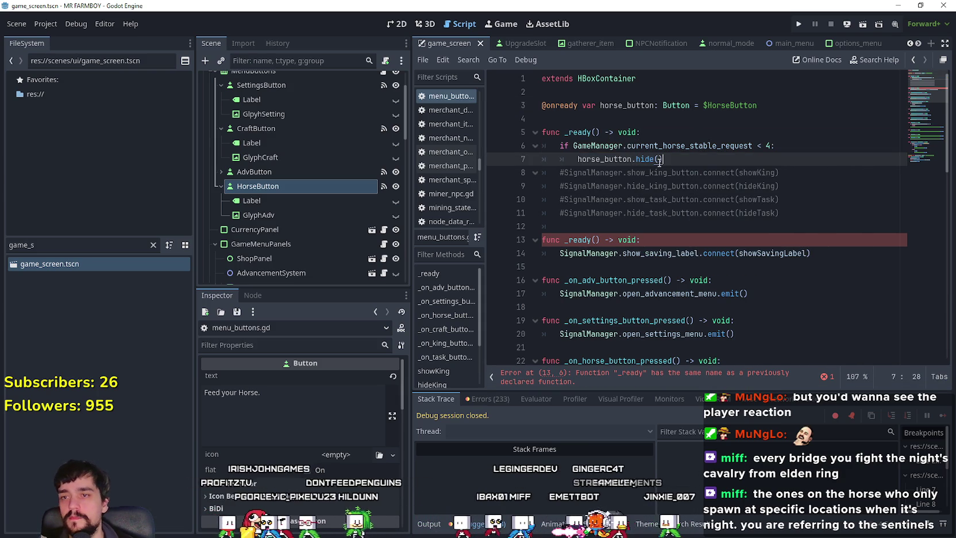
# Copy the hide check into the second _ready and comment out the duplicate first _ready
pyautogui.moveTo(667, 159); pyautogui.dragTo(524, 144)
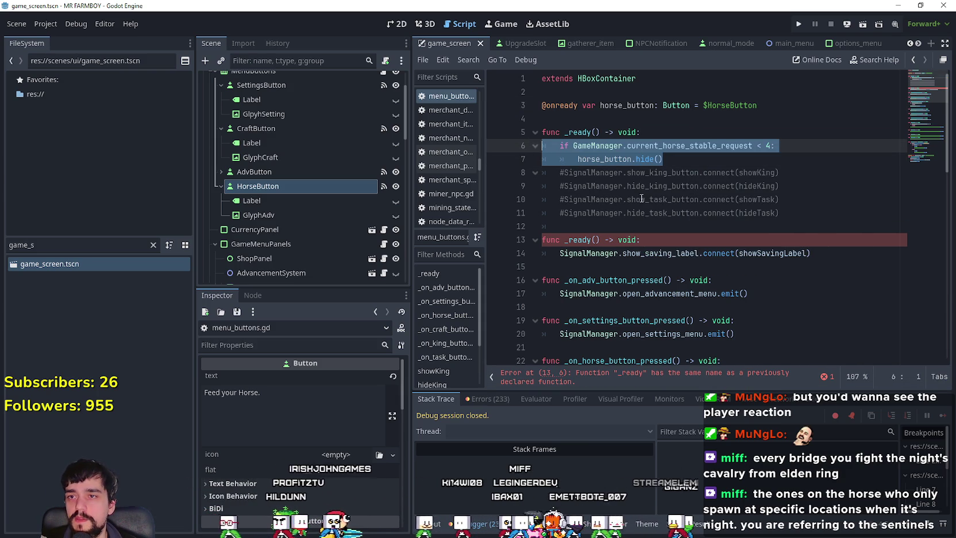
pyautogui.hotkey('ctrl', 'c')
pyautogui.click(799, 267)
pyautogui.hotkey('ctrl', 'v')
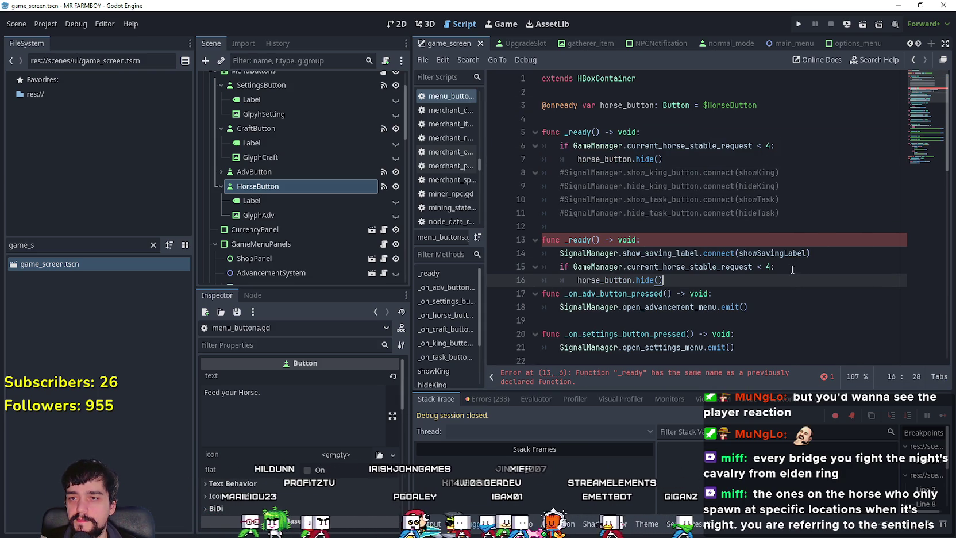
pyautogui.moveTo(685, 156)
pyautogui.mouseDown()
pyautogui.moveTo(537, 147)
pyautogui.moveTo(533, 134)
pyautogui.mouseUp()
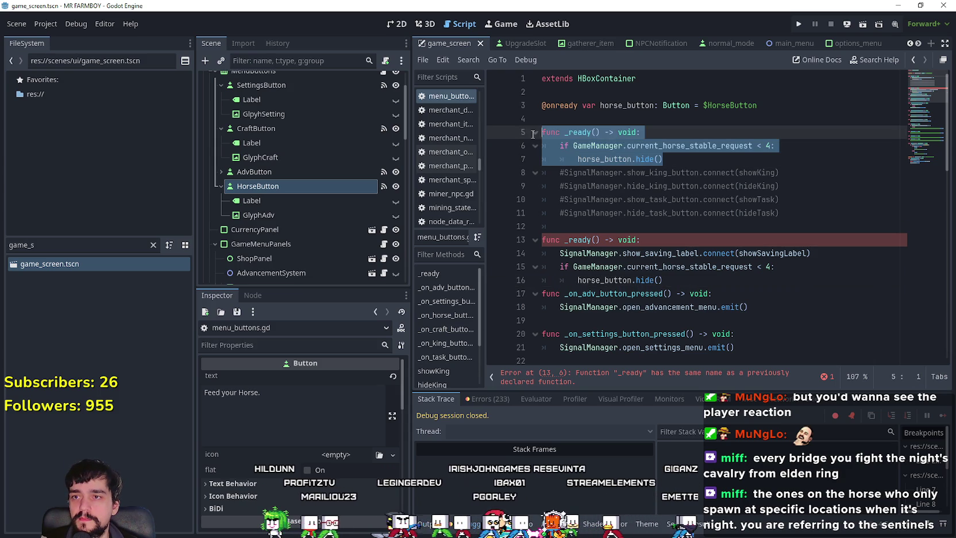
pyautogui.hotkey('ctrl', 'k')
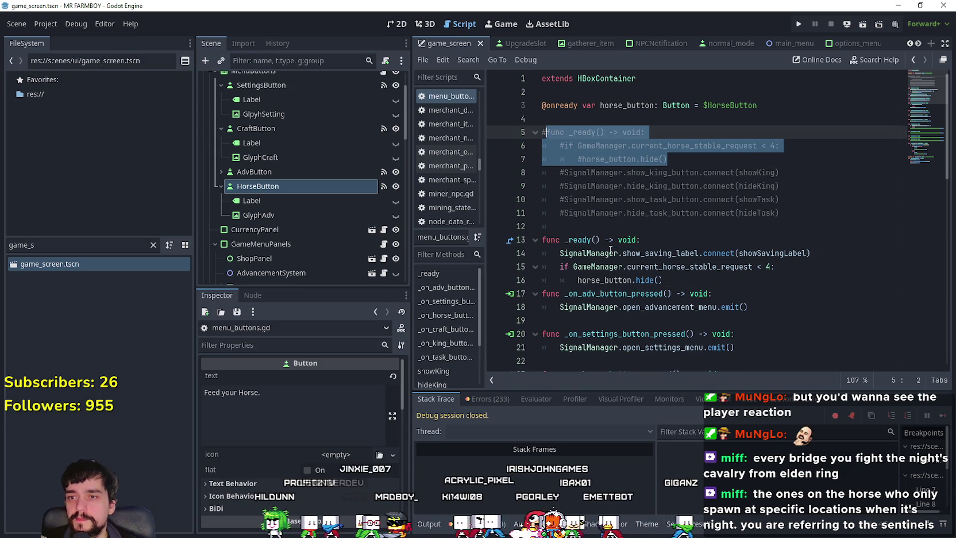
pyautogui.click(632, 227)
# Add a line after horse_button.hide(), save menu_buttons.gd, and clear the file filter
pyautogui.moveTo(730, 267); pyautogui.dragTo(822, 280)
pyautogui.click(817, 283)
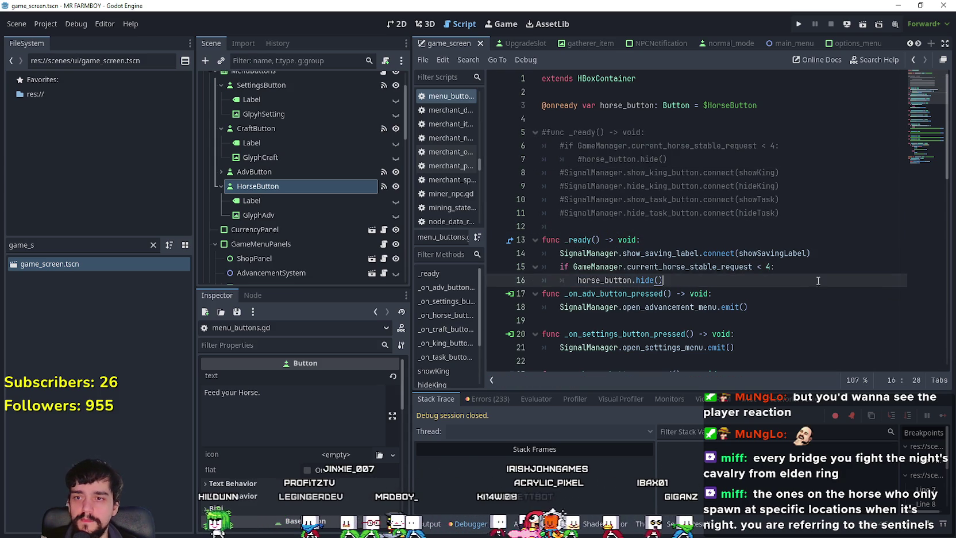
pyautogui.press('Return')
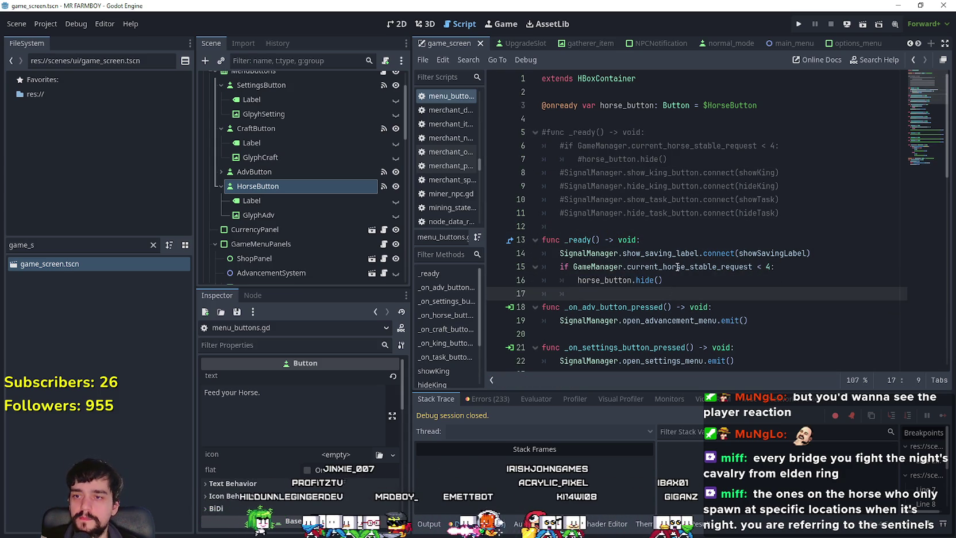
pyautogui.hotkey('ctrl', 's')
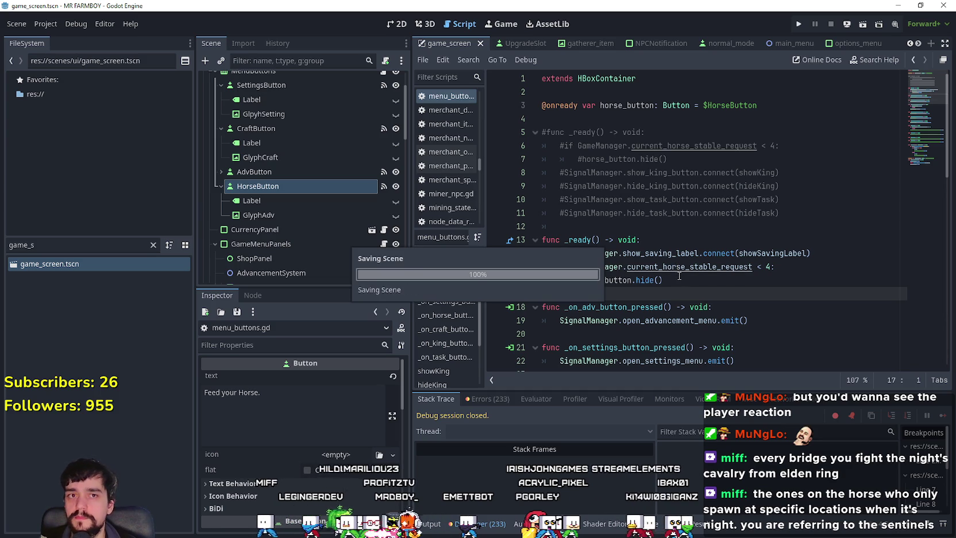
pyautogui.scroll(-3, 674, 292)
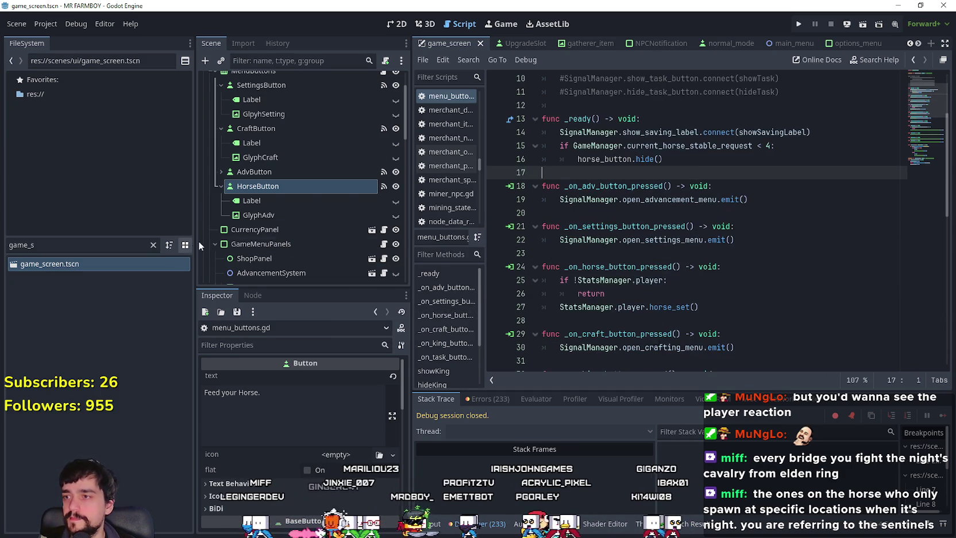
pyautogui.click(154, 245)
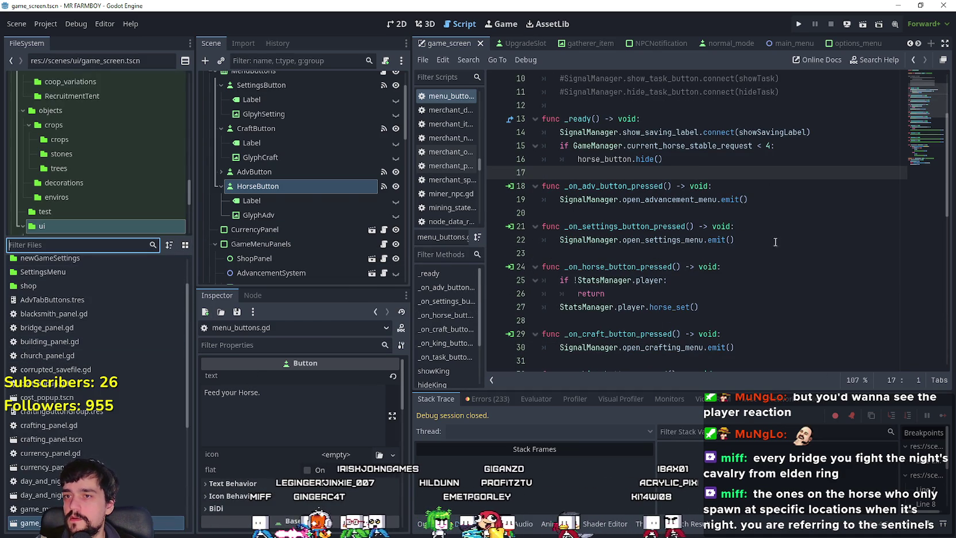
# Filter project files by 'game_' and open game_manager.gd in the script editor
pyautogui.scroll(2, 672, 207)
pyautogui.click(618, 253)
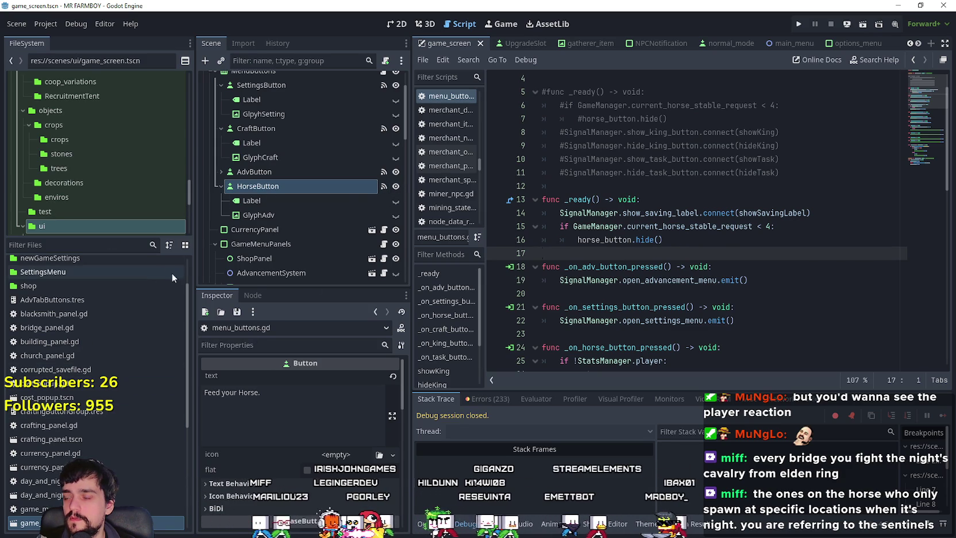
pyautogui.click(120, 240)
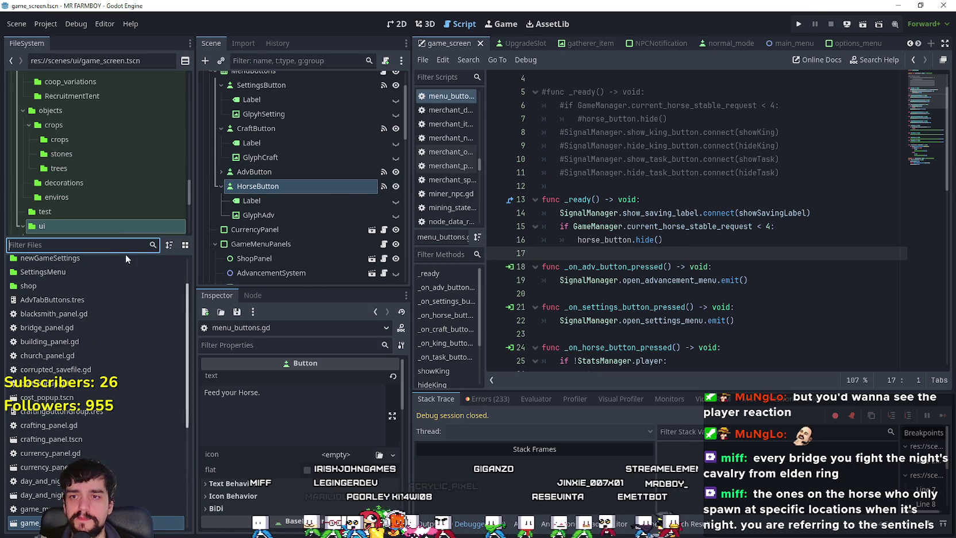
pyautogui.write('game_')
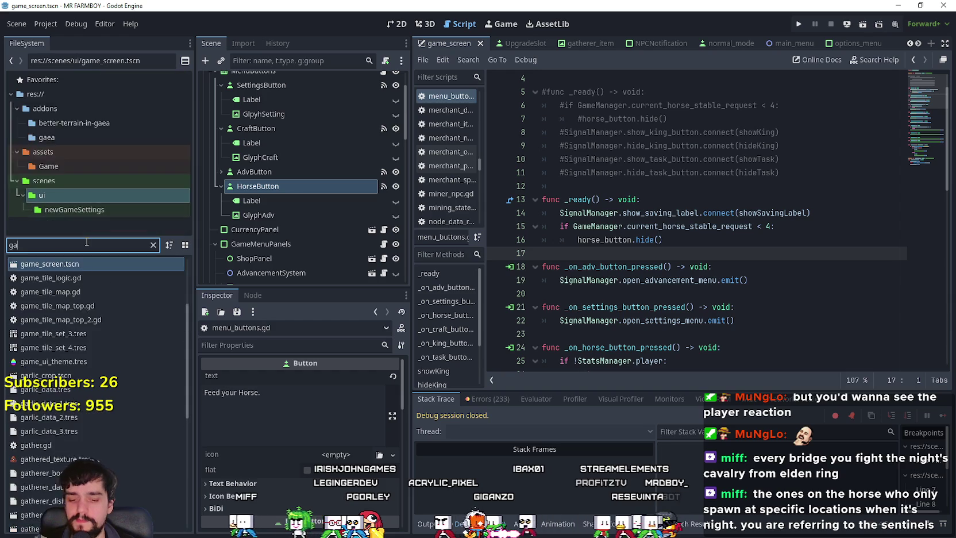
pyautogui.click(88, 277)
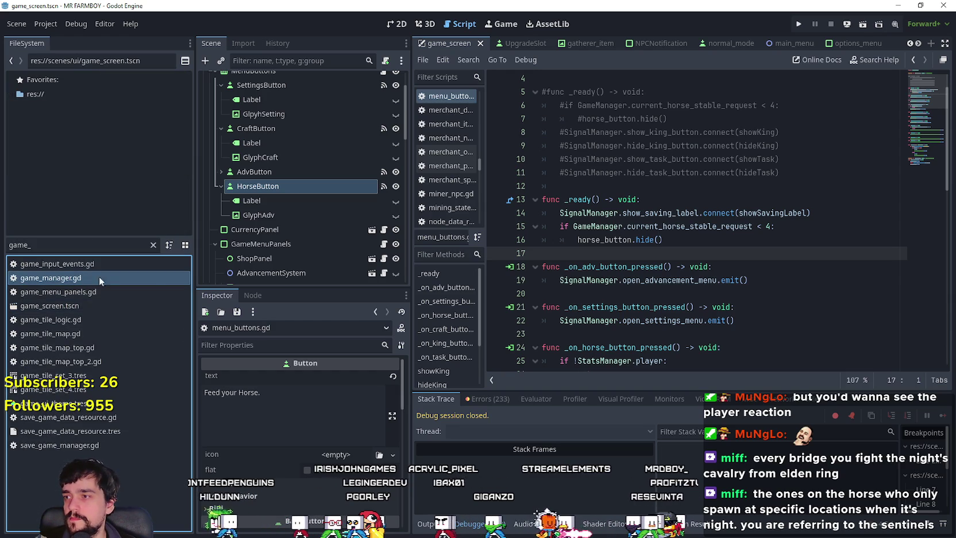
pyautogui.doubleClick(60, 279)
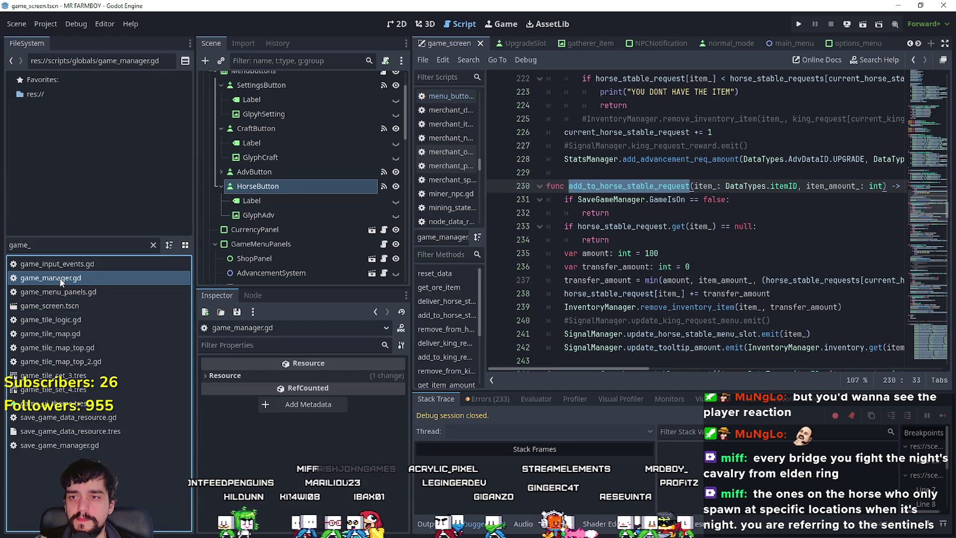
# Locate deliver_horse_stable_request and inspect its current_horse_stable_request uses and advancement call
pyautogui.scroll(-3, 650, 259)
pyautogui.click(651, 258)
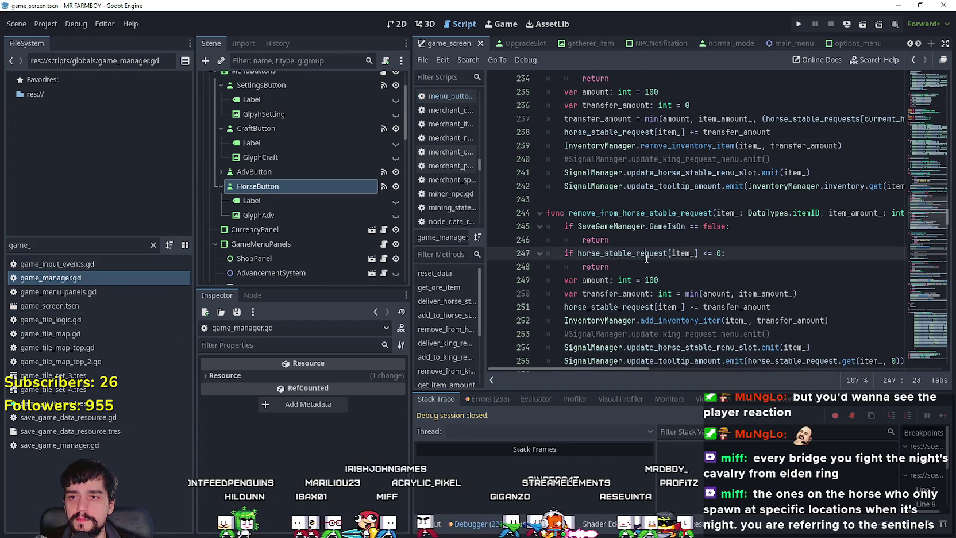
pyautogui.scroll(-5, 651, 255)
pyautogui.click(650, 246)
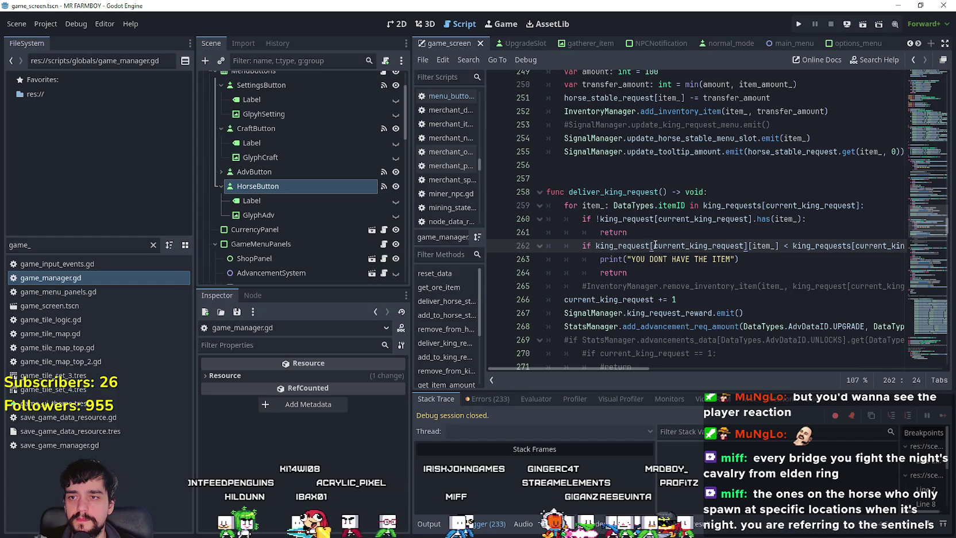
pyautogui.scroll(12, 650, 246)
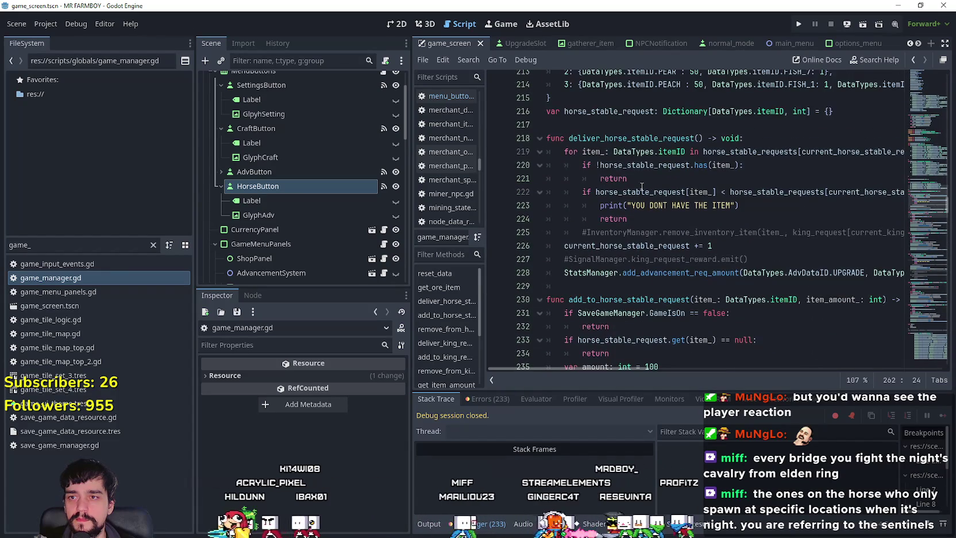
pyautogui.click(747, 166)
pyautogui.press('Up')
pyautogui.click(753, 189)
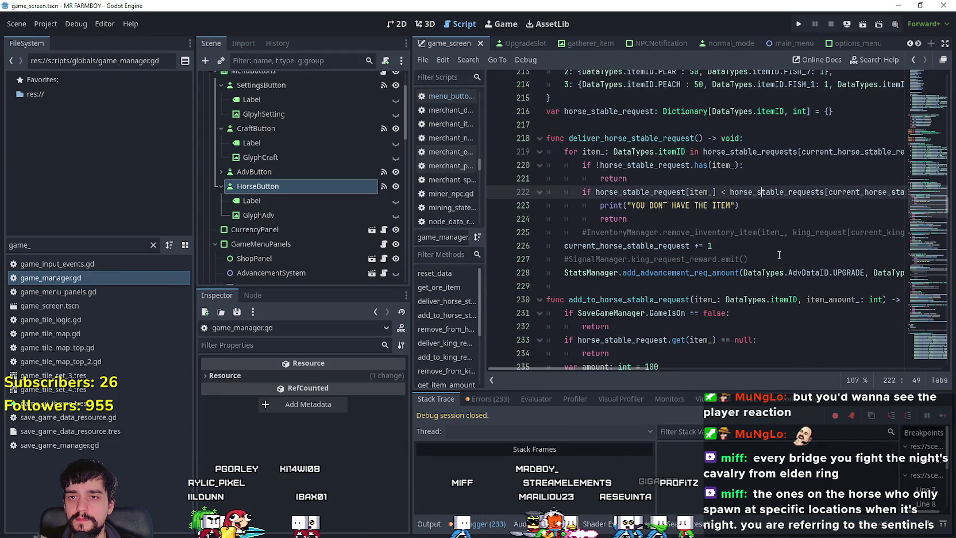
pyautogui.doubleClick(661, 245)
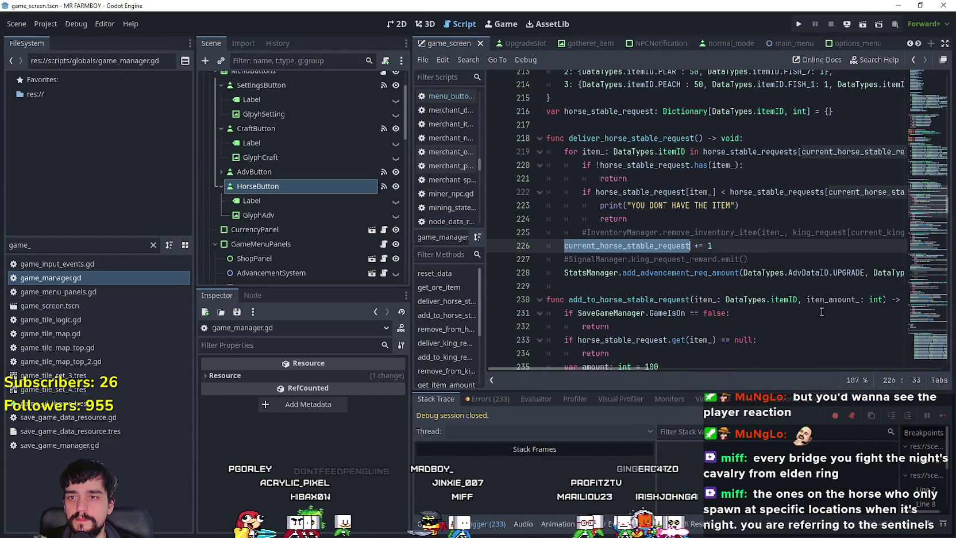
pyautogui.click(789, 256)
pyautogui.doubleClick(673, 273)
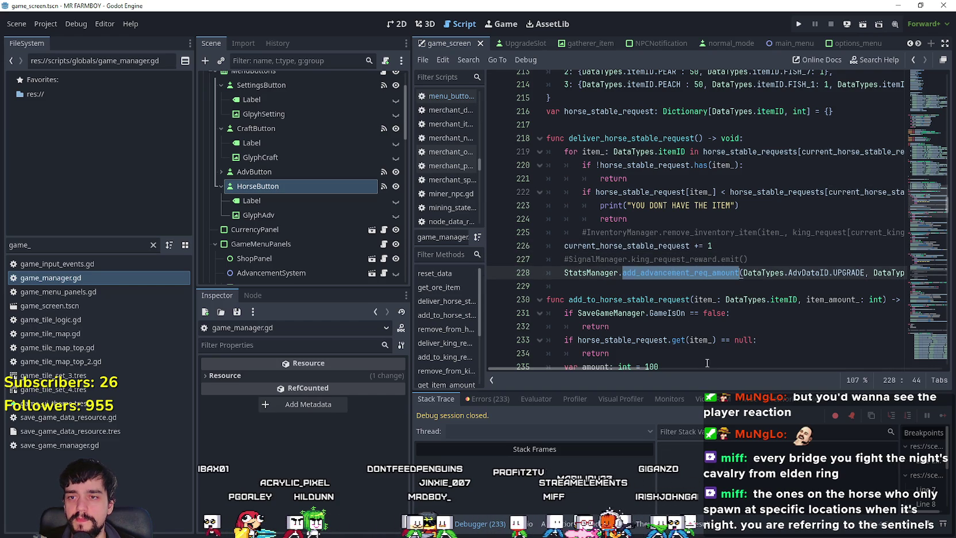
# Add a blank line after deliver_horse_stable_request, then filter files by 'advan'
pyautogui.moveTo(634, 368)
pyautogui.mouseDown()
pyautogui.moveTo(731, 374)
pyautogui.moveTo(704, 369)
pyautogui.mouseUp()
pyautogui.click(632, 286)
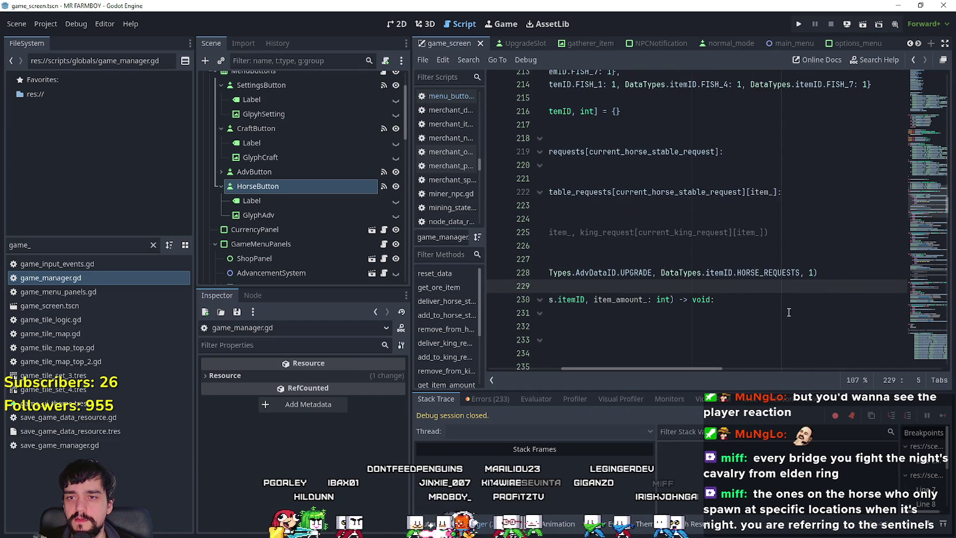
pyautogui.click(822, 274)
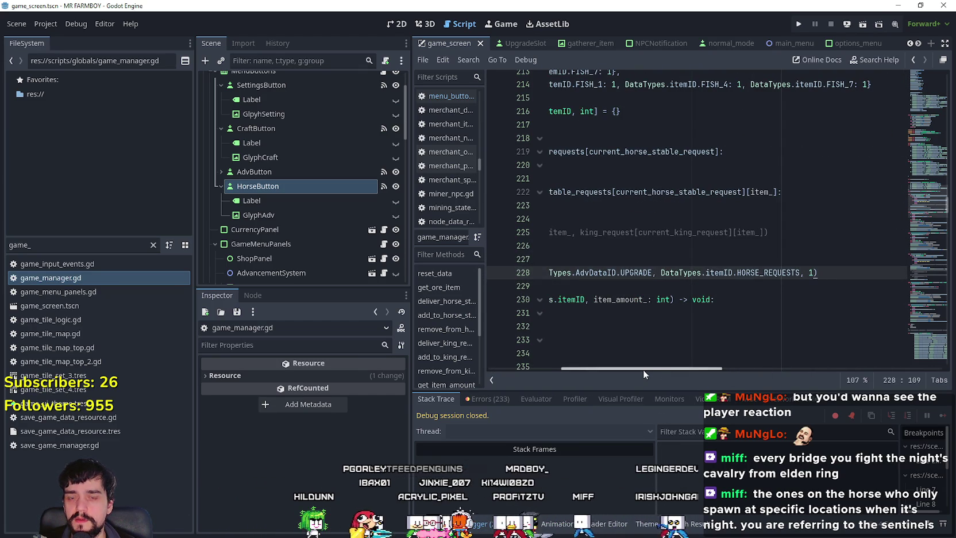
pyautogui.press('Down')
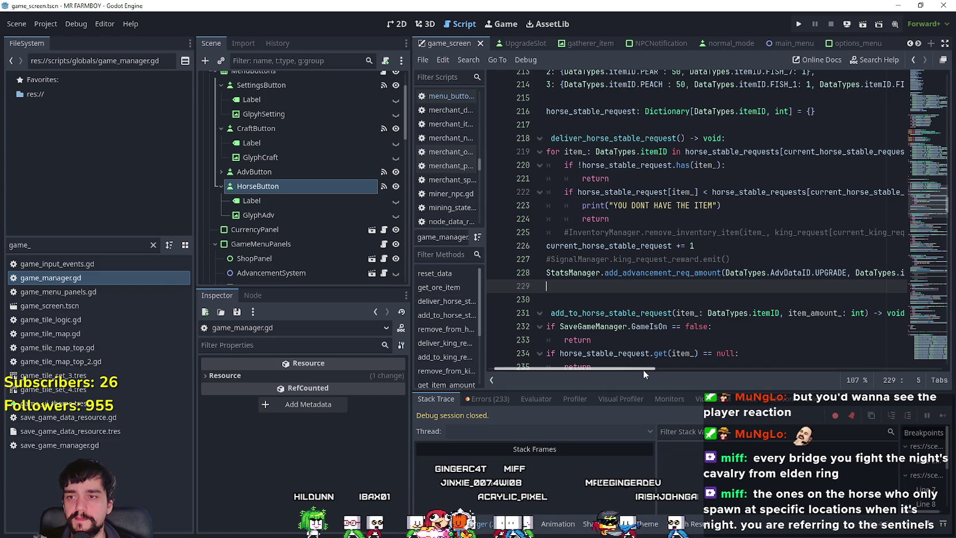
pyautogui.moveTo(652, 367); pyautogui.dragTo(733, 366)
pyautogui.doubleClick(719, 271)
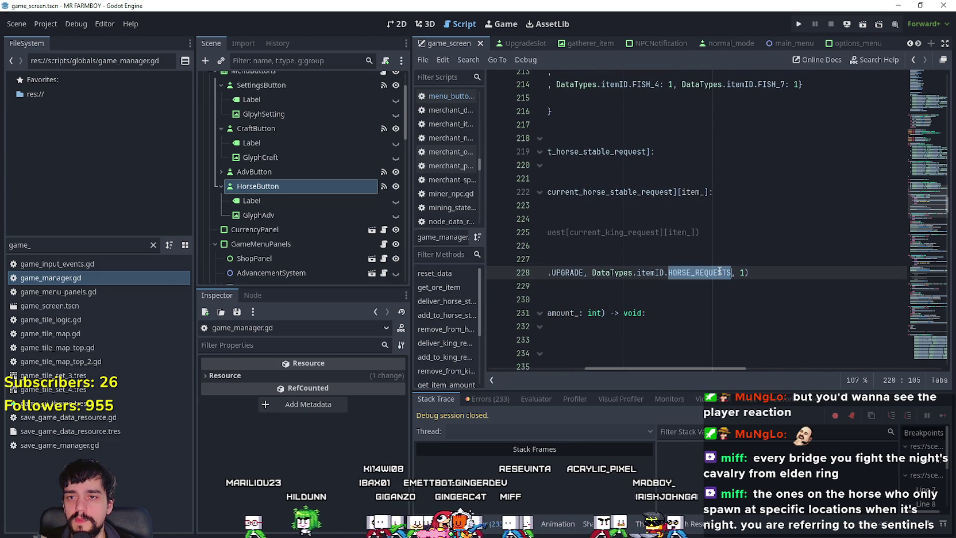
pyautogui.moveTo(692, 368); pyautogui.dragTo(493, 342)
pyautogui.click(603, 284)
pyautogui.press('Down')
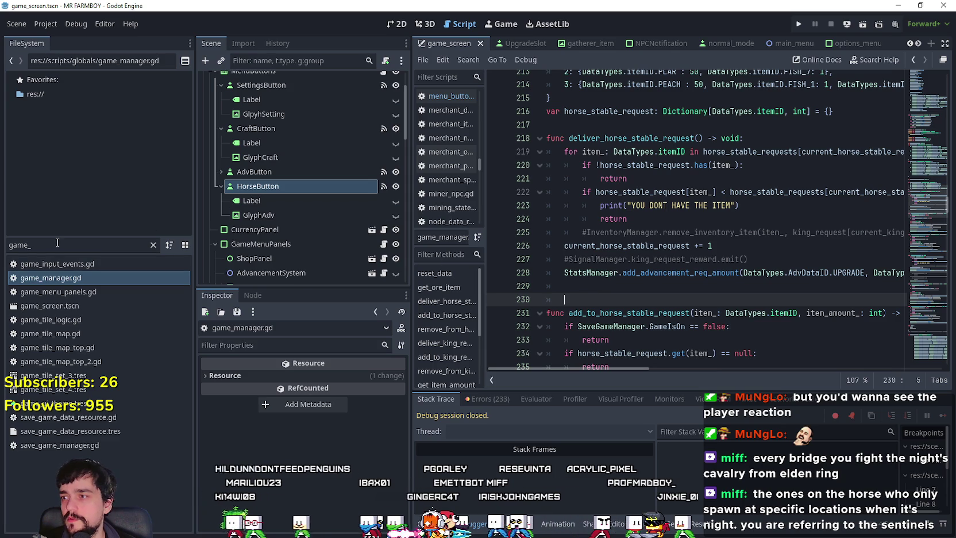
pyautogui.doubleClick(28, 245)
pyautogui.write('advan')
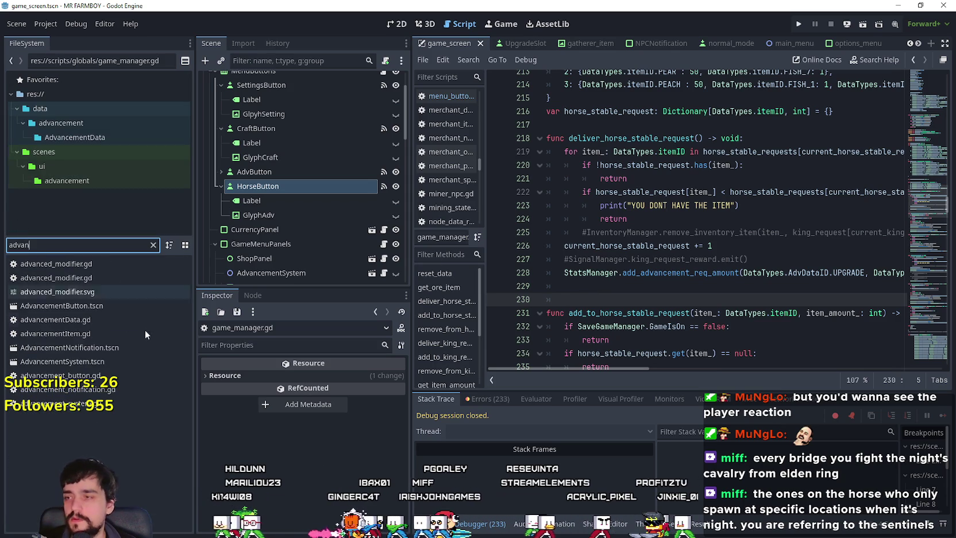
# Open the AdvancementSystem scene and HorseStableAdvButton2's advancement_button.gd, narrowing the docks for more code space
pyautogui.doubleClick(111, 363)
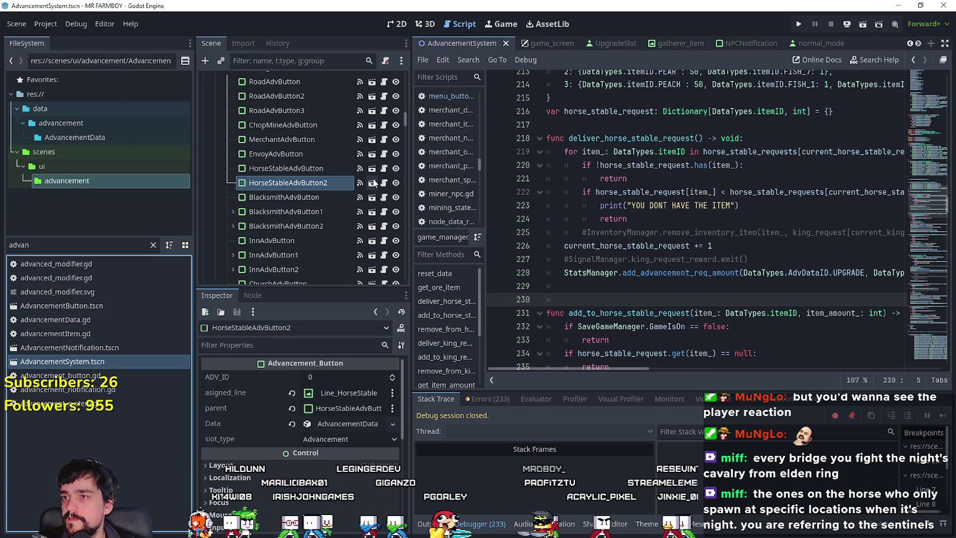
pyautogui.click(384, 184)
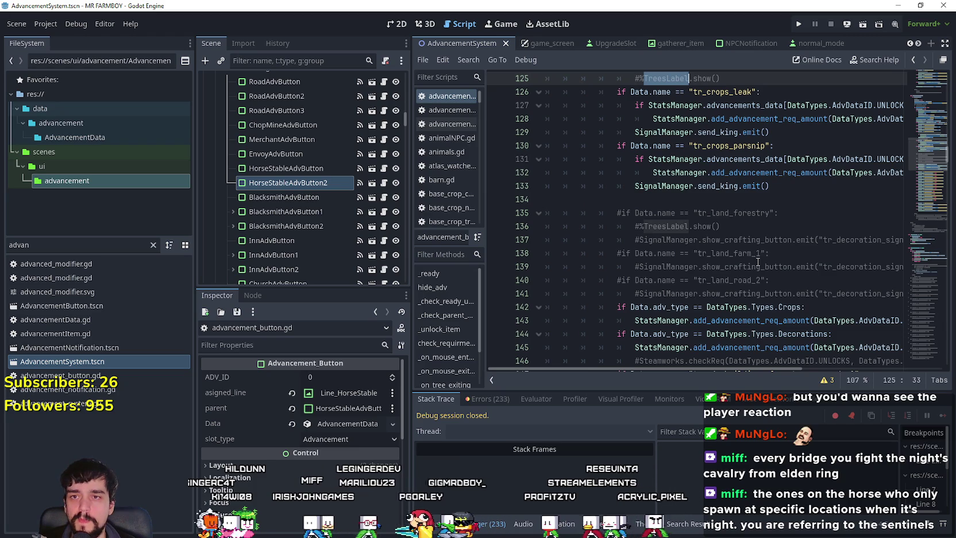
pyautogui.scroll(-6, 758, 262)
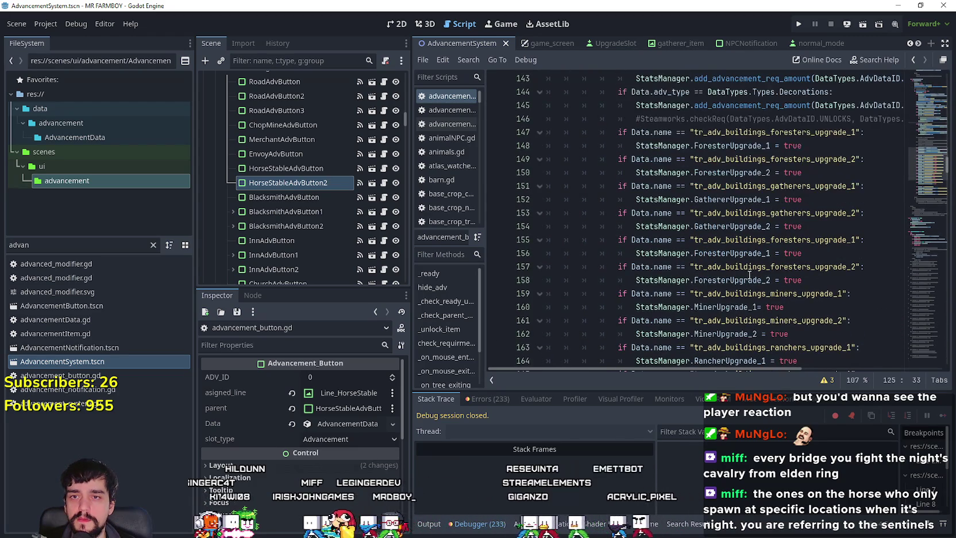
pyautogui.scroll(2, 737, 277)
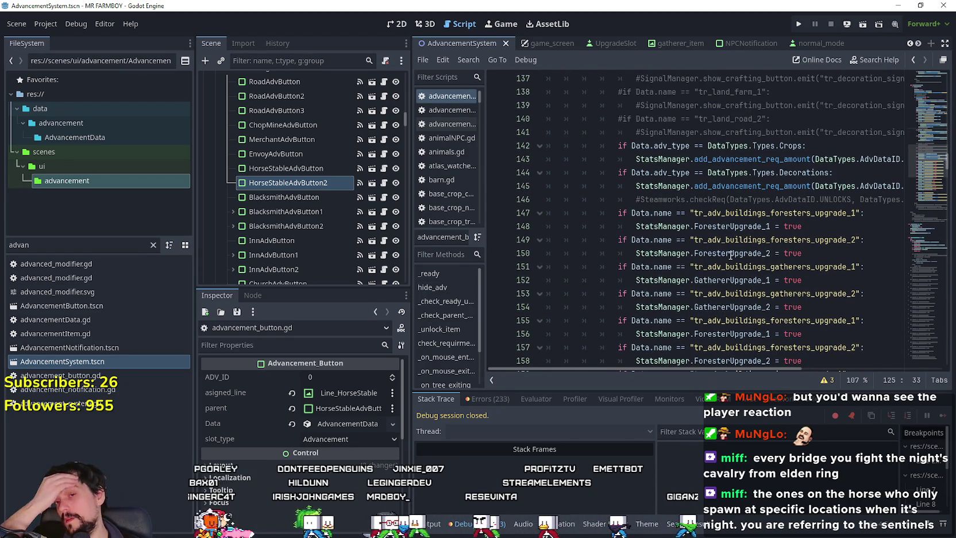
pyautogui.moveTo(731, 255)
pyautogui.scroll(1, 730, 255)
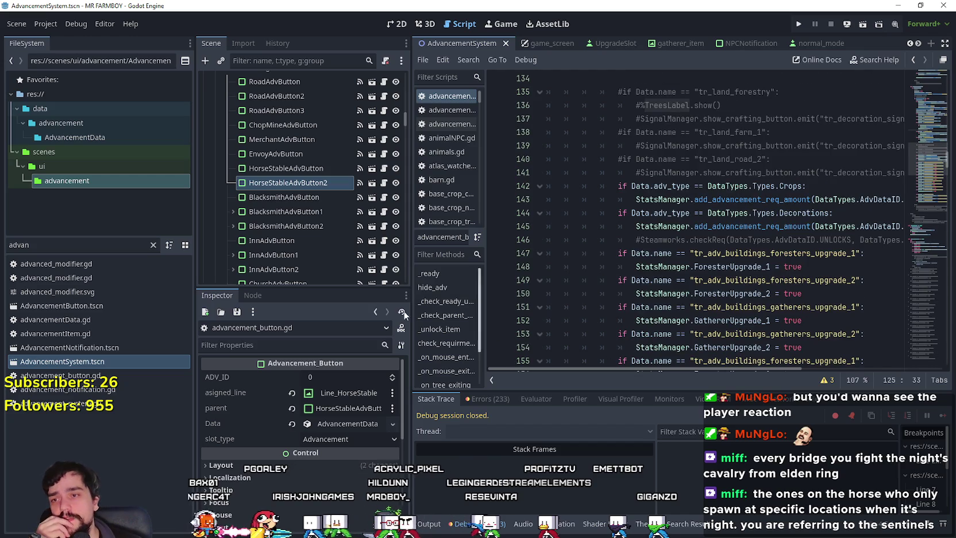
pyautogui.moveTo(408, 279); pyautogui.dragTo(327, 278)
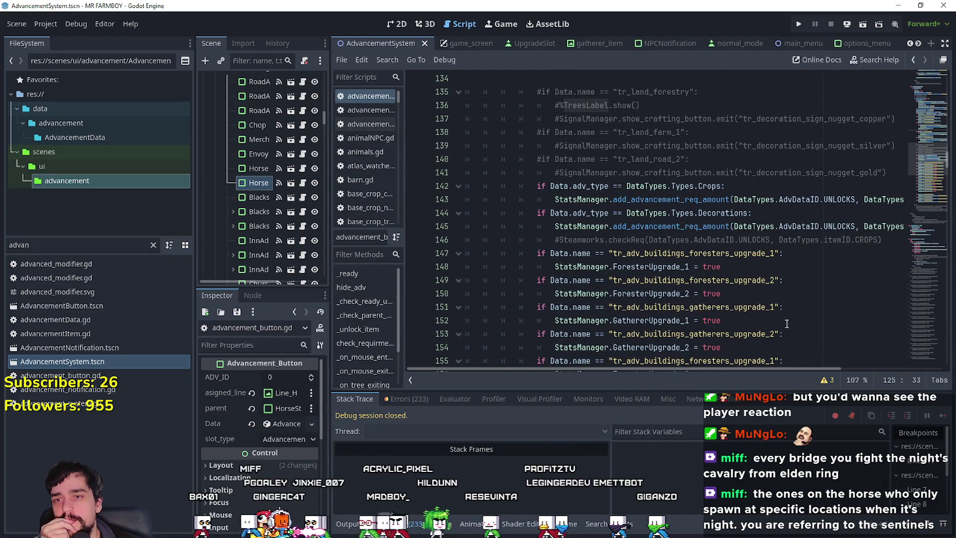
pyautogui.scroll(-2, 780, 366)
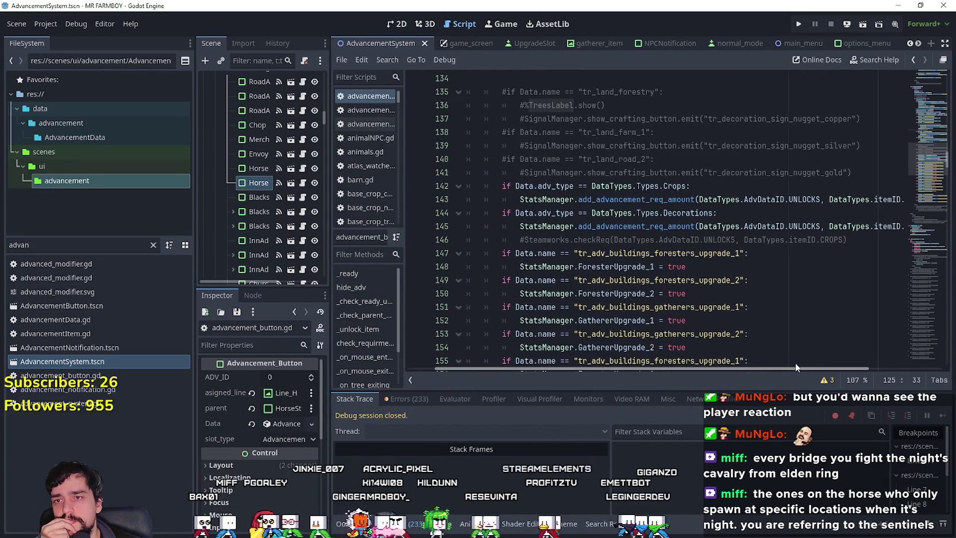
pyautogui.scroll(-7, 781, 328)
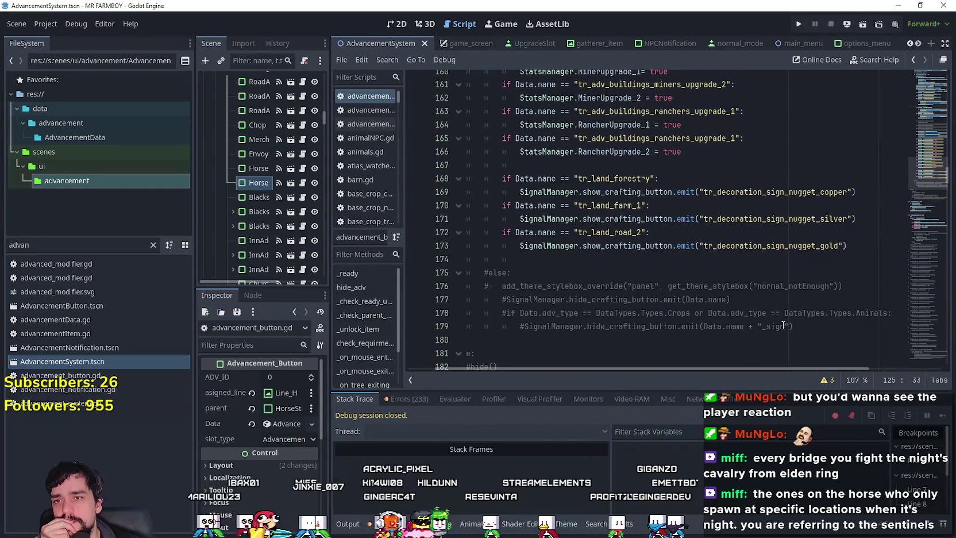
pyautogui.scroll(-1, 783, 325)
pyautogui.scroll(1, 929, 177)
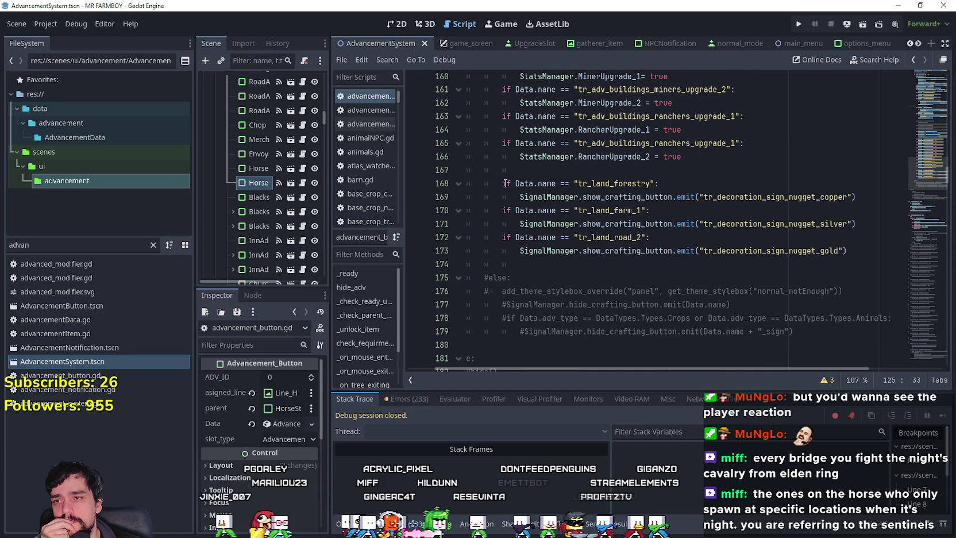
# Comment out lines 168–173 showing the forestry, farm and road nugget sign buttons
pyautogui.moveTo(846, 251)
pyautogui.mouseDown()
pyautogui.moveTo(524, 196)
pyautogui.moveTo(524, 183)
pyautogui.mouseUp()
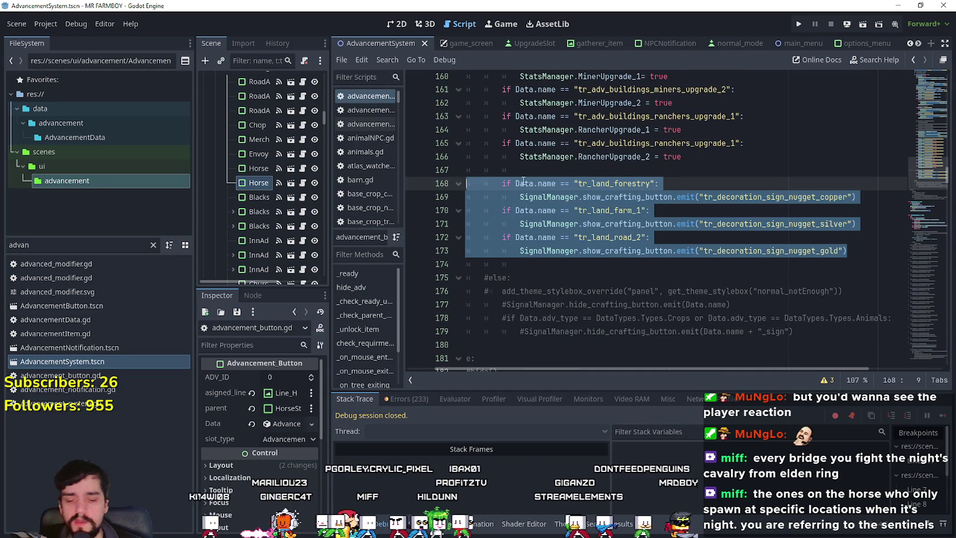
pyautogui.hotkey('ctrl', 'k')
pyautogui.click(569, 224)
pyautogui.scroll(1, 589, 221)
pyautogui.scroll(4, 589, 221)
pyautogui.scroll(5, 669, 247)
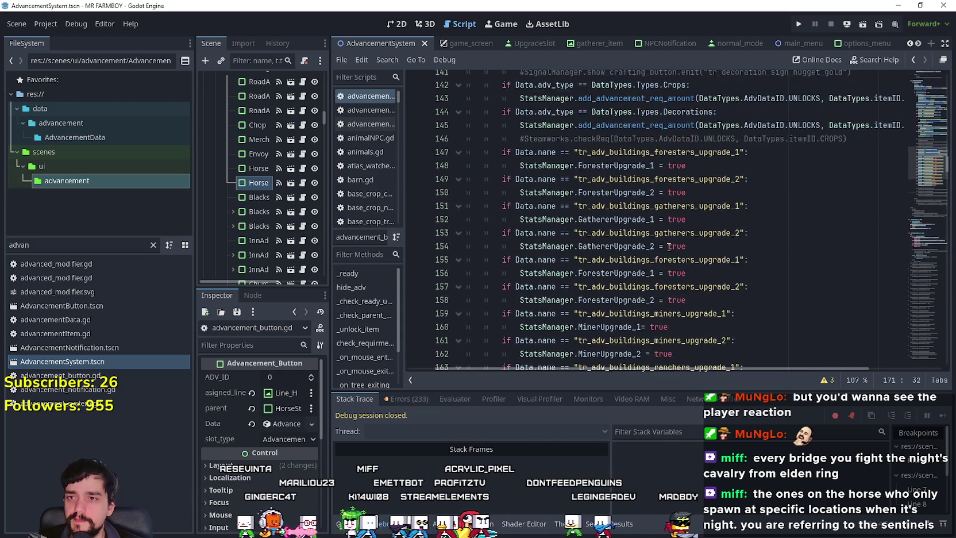
pyautogui.scroll(-15, 668, 247)
pyautogui.scroll(10, 926, 172)
pyautogui.scroll(15, 925, 172)
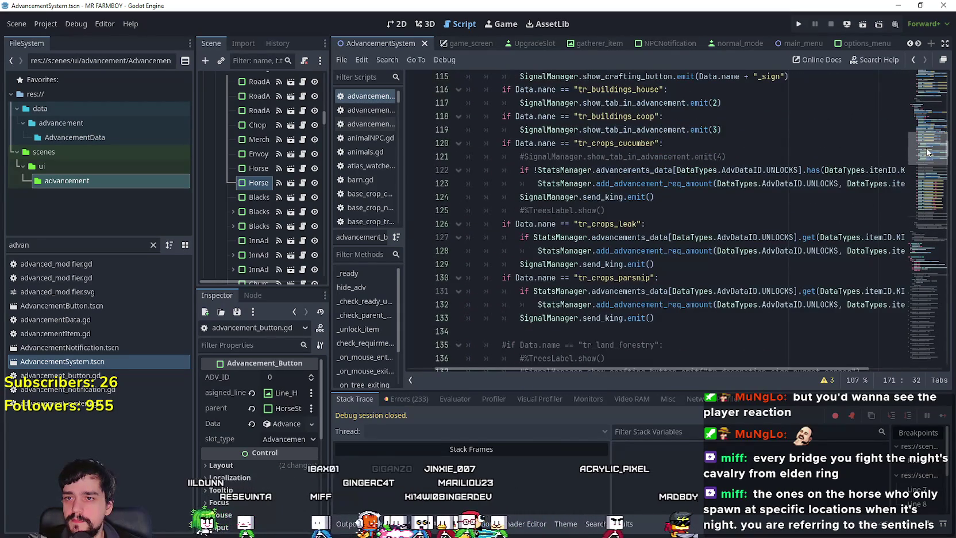
pyautogui.scroll(4, 927, 152)
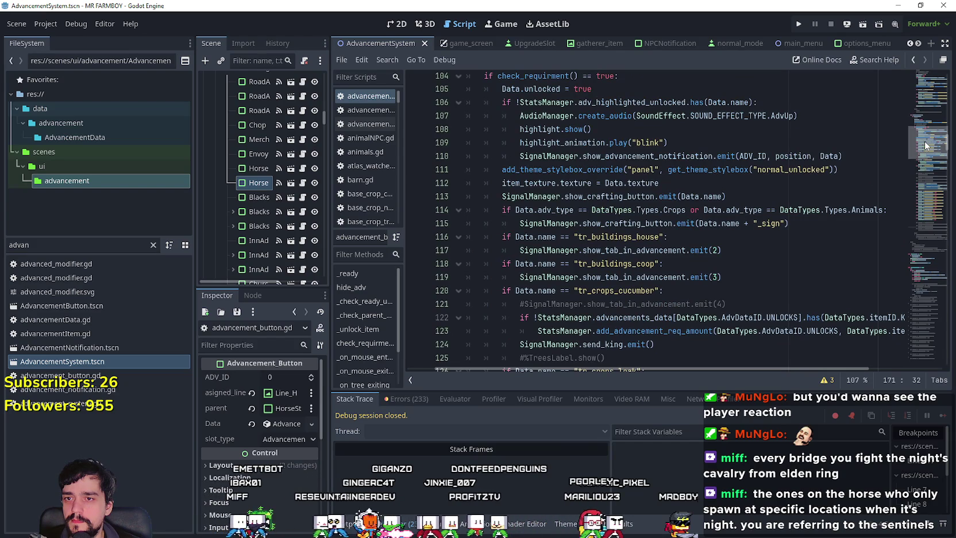
pyautogui.scroll(2, 925, 146)
pyautogui.scroll(8, 925, 138)
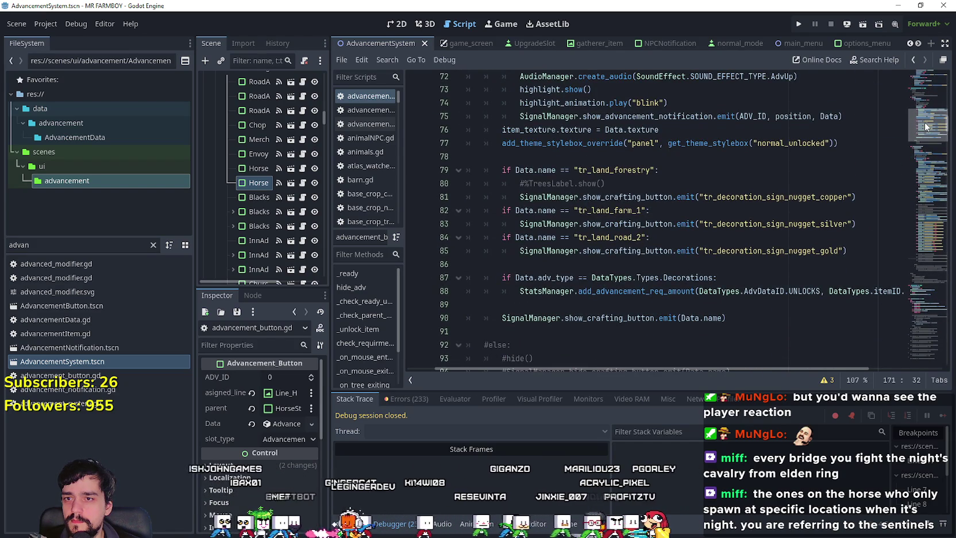
# Comment out the earlier nugget sign block on lines 79–85
pyautogui.moveTo(851, 244)
pyautogui.mouseDown()
pyautogui.moveTo(747, 250)
pyautogui.moveTo(435, 174)
pyautogui.mouseUp()
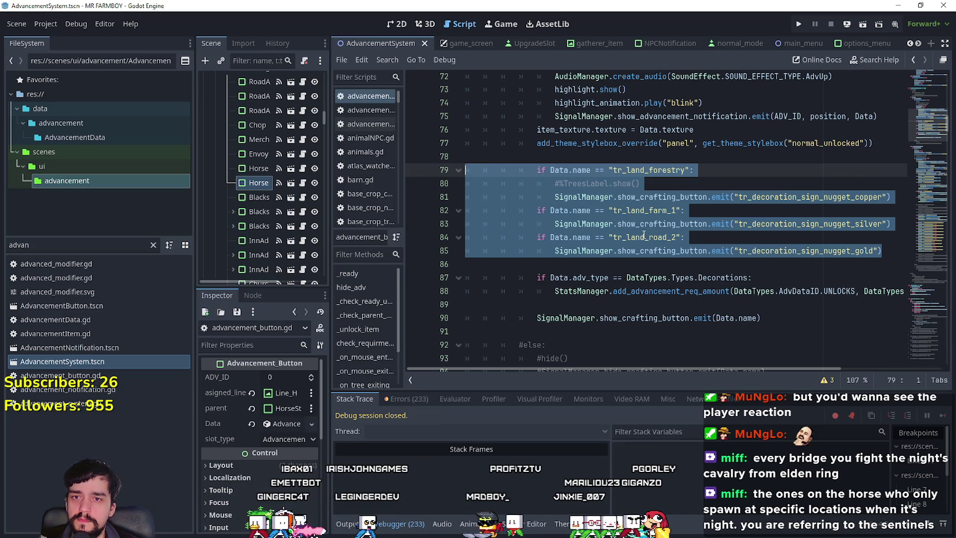
pyautogui.hotkey('ctrl', 'k')
pyautogui.scroll(4, 736, 282)
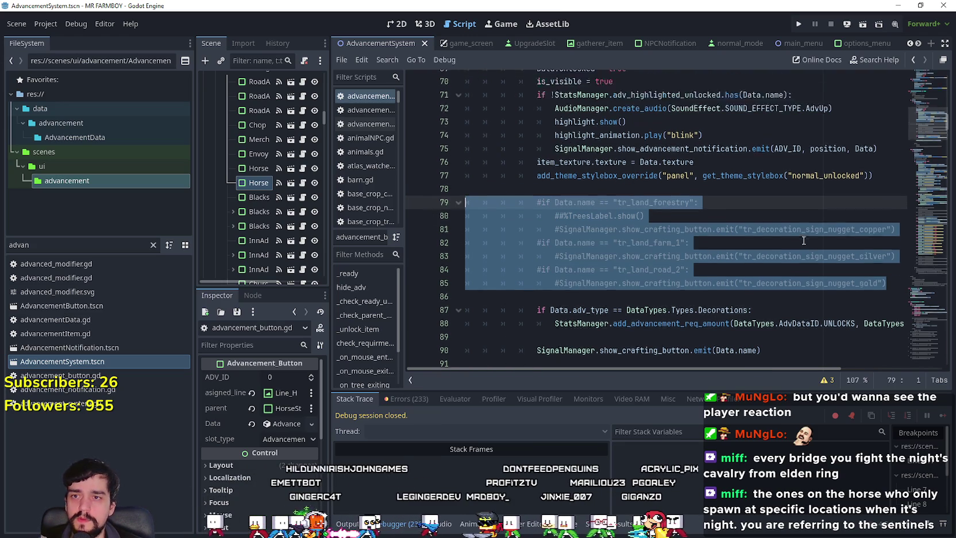
pyautogui.click(741, 323)
pyautogui.scroll(9, 764, 304)
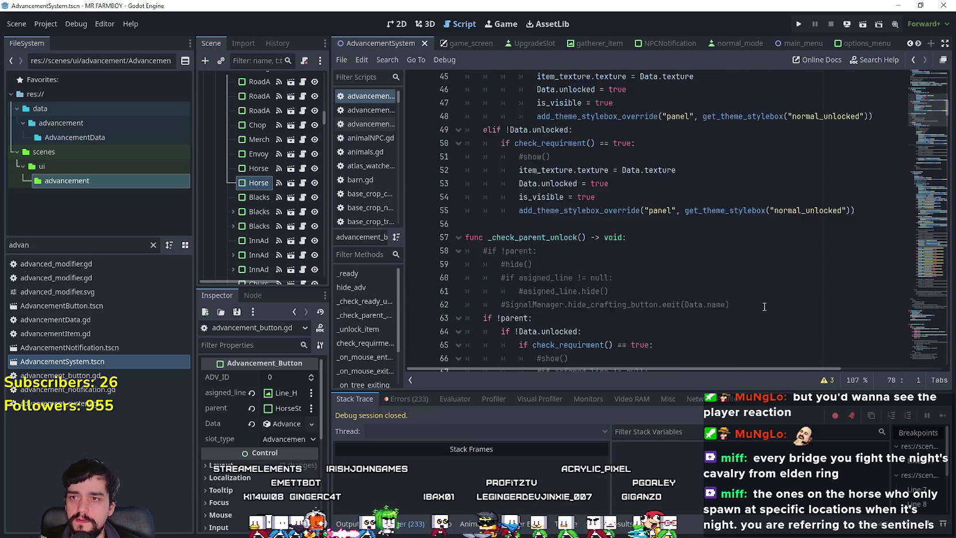
pyautogui.scroll(-20, 907, 129)
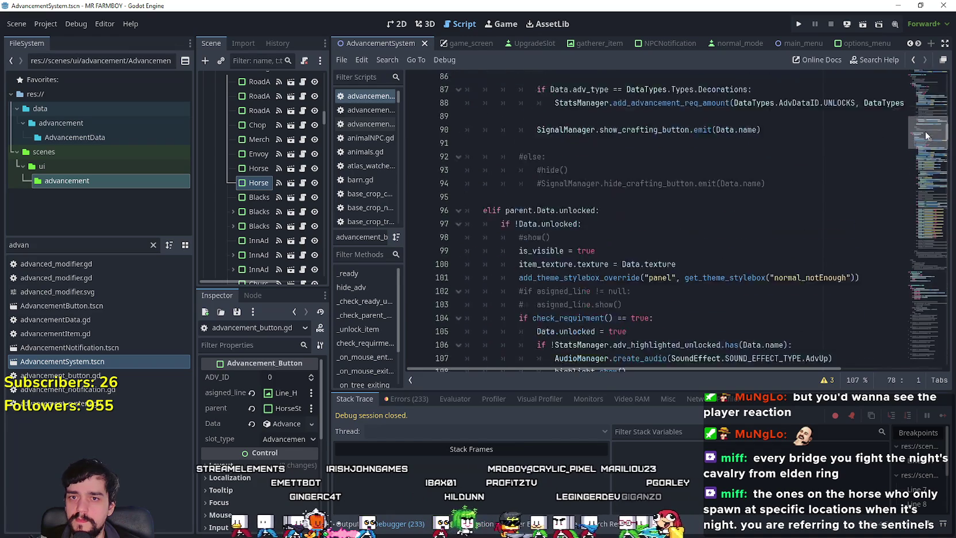
pyautogui.scroll(-10, 919, 149)
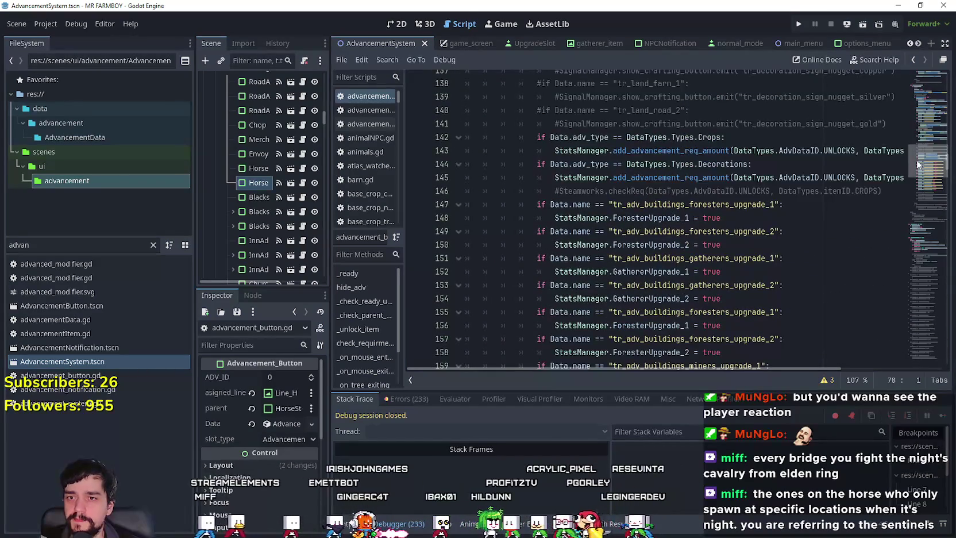
pyautogui.moveTo(916, 159); pyautogui.dragTo(917, 149)
pyautogui.scroll(2, 919, 147)
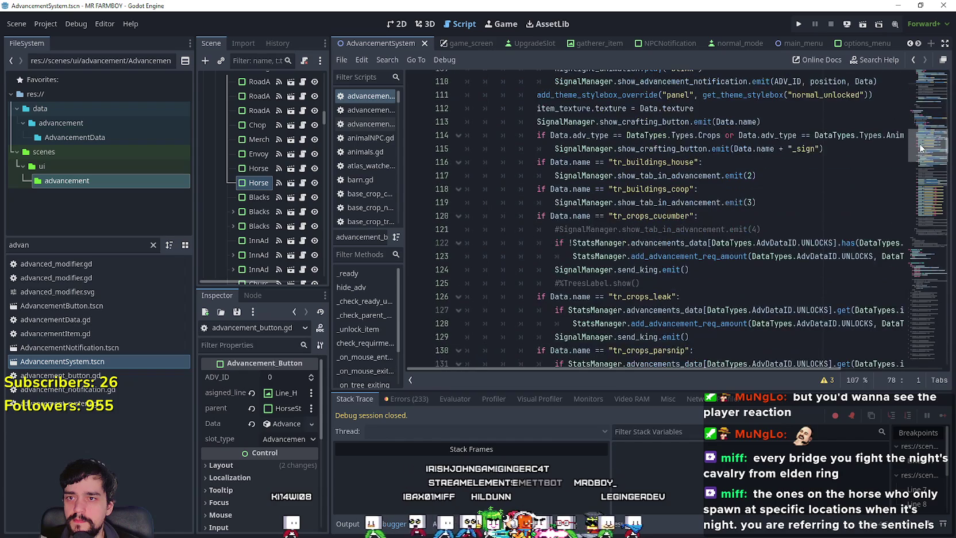
pyautogui.scroll(-10, 921, 174)
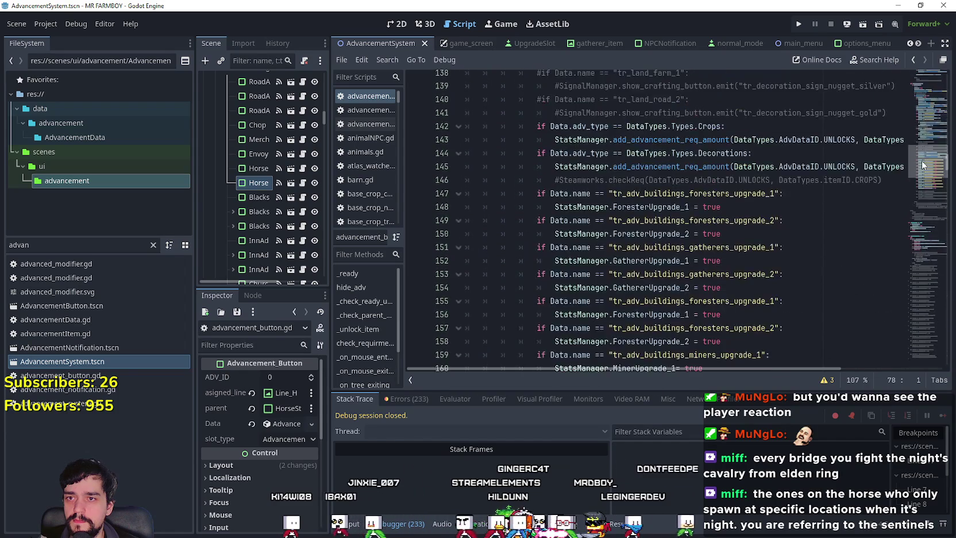
pyautogui.scroll(2, 921, 170)
# Widen the docks back, save advancement_button.gd, and select the old 'advan' filter text
pyautogui.click(763, 303)
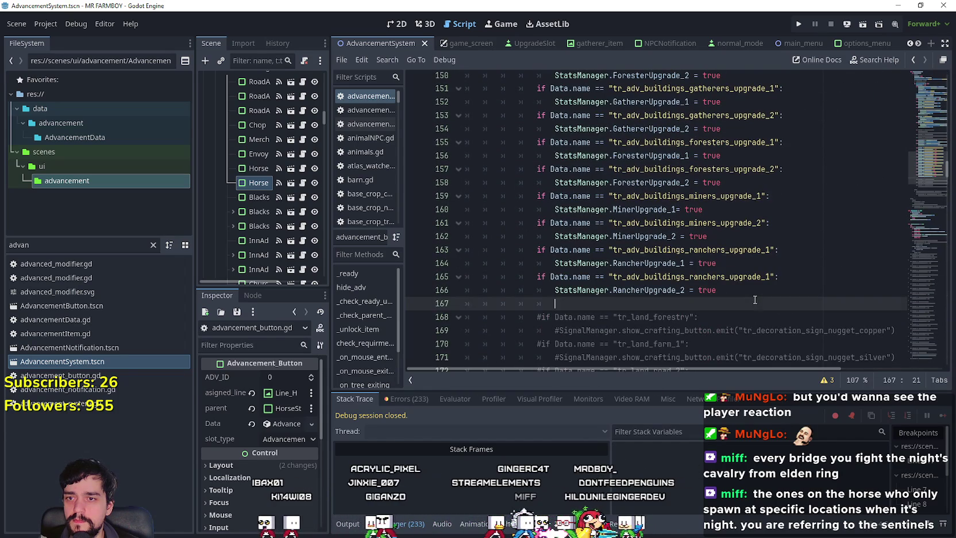
pyautogui.press('Up')
pyautogui.scroll(-3, 753, 310)
pyautogui.scroll(3, 744, 305)
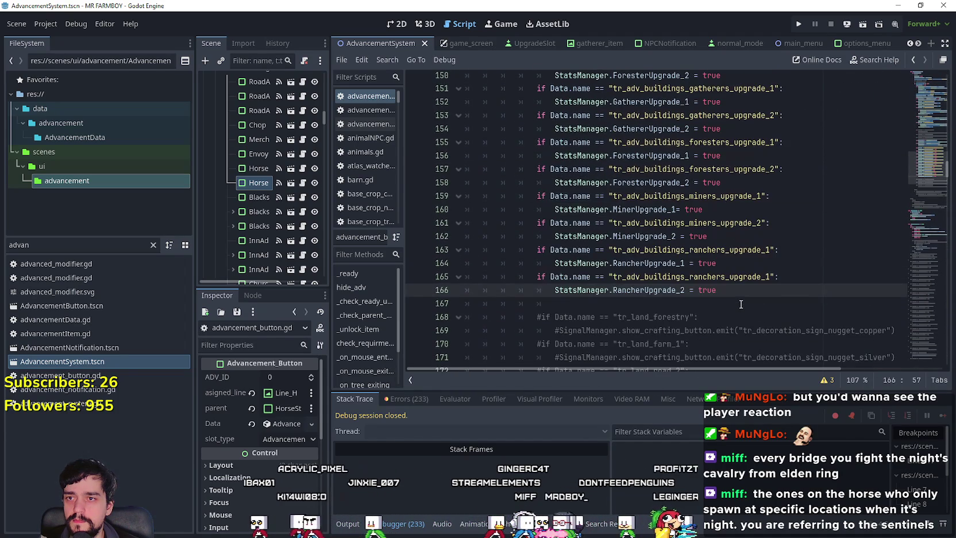
pyautogui.scroll(-4, 740, 303)
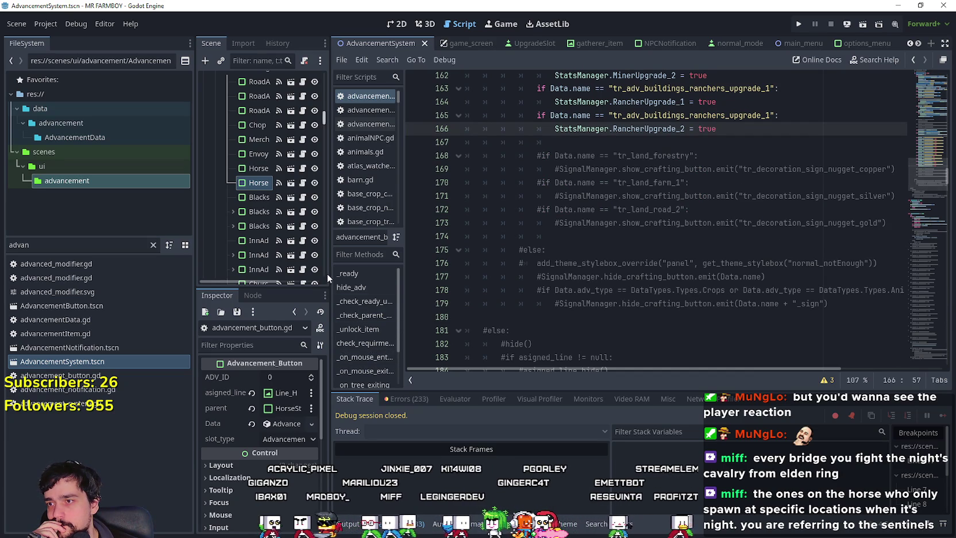
pyautogui.moveTo(329, 279); pyautogui.dragTo(463, 279)
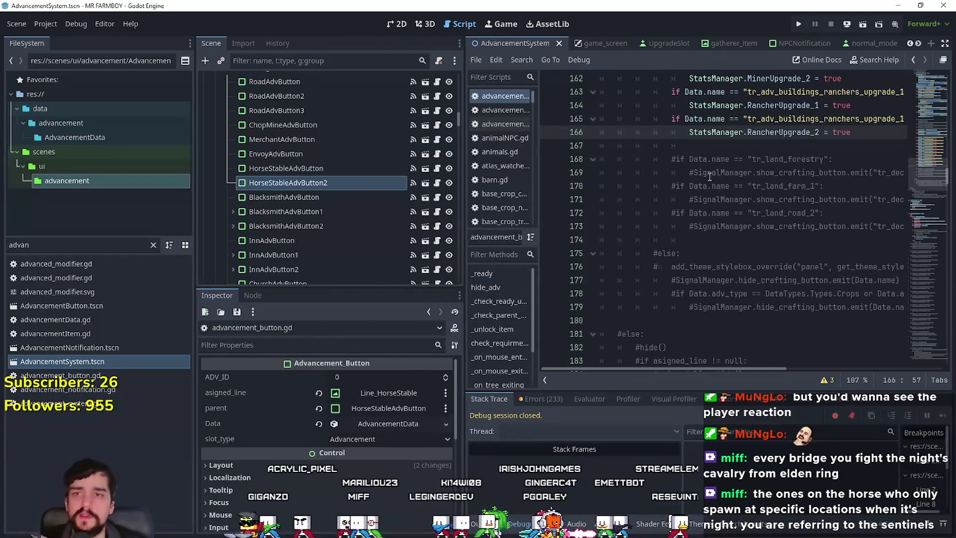
pyautogui.click(716, 148)
pyautogui.hotkey('ctrl', 's')
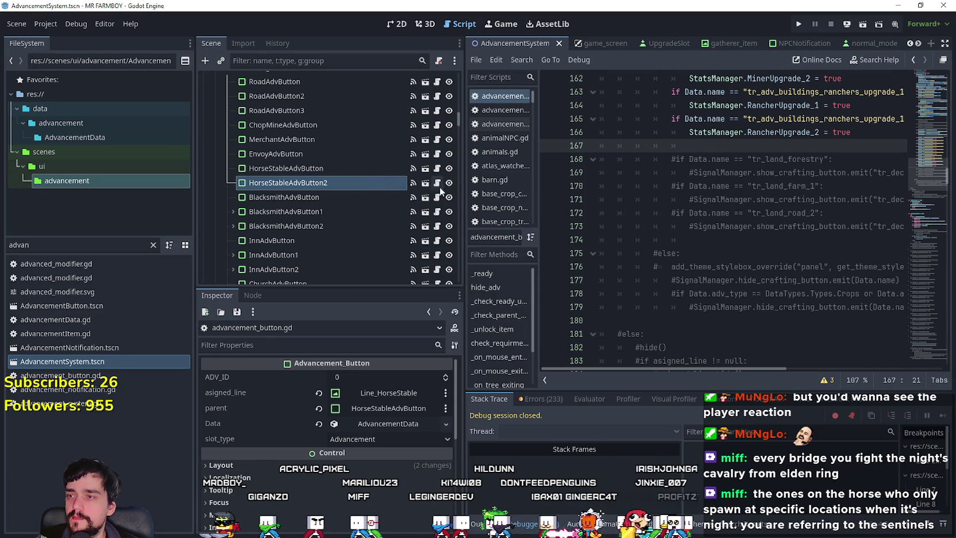
pyautogui.click(35, 247)
pyautogui.hotkey('ctrl', 'a')
# Open game_manager.gd in the script editor from the 'game_' file filter
pyautogui.write('game_')
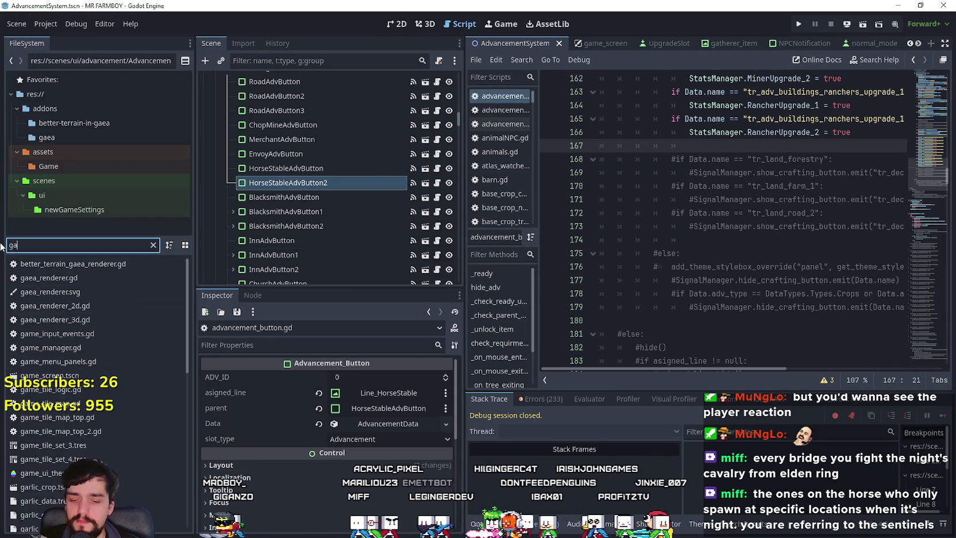
pyautogui.click(65, 277)
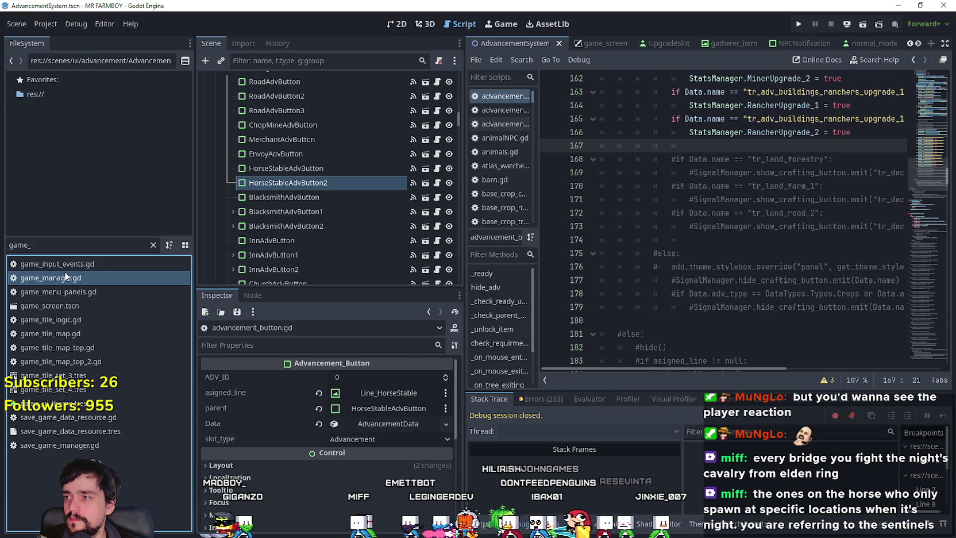
pyautogui.doubleClick(66, 277)
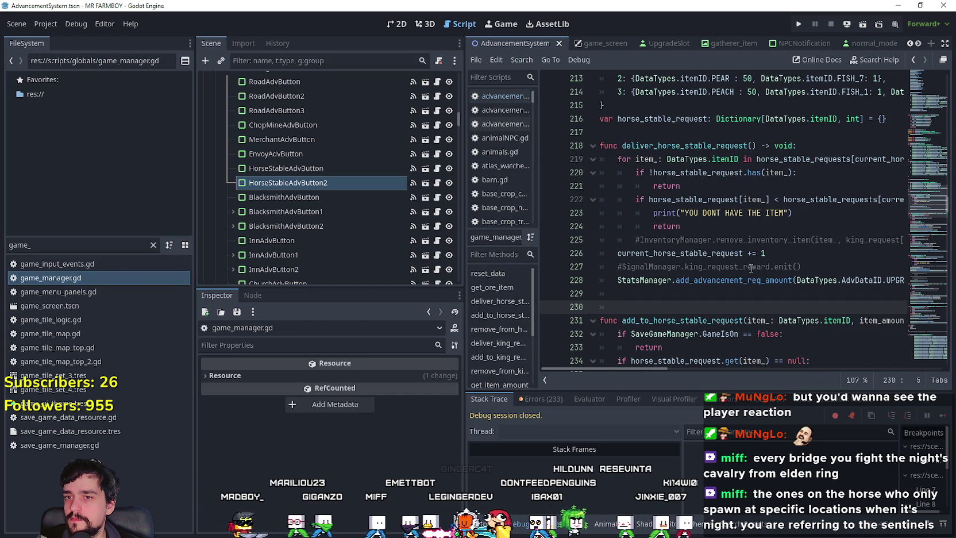
pyautogui.scroll(-2, 695, 266)
pyautogui.scroll(-4, 678, 247)
pyautogui.scroll(3, 662, 226)
pyautogui.scroll(3, 662, 226)
# Add an 'if current_horse_stable_request >= 4:' check after line 228
pyautogui.click(828, 266)
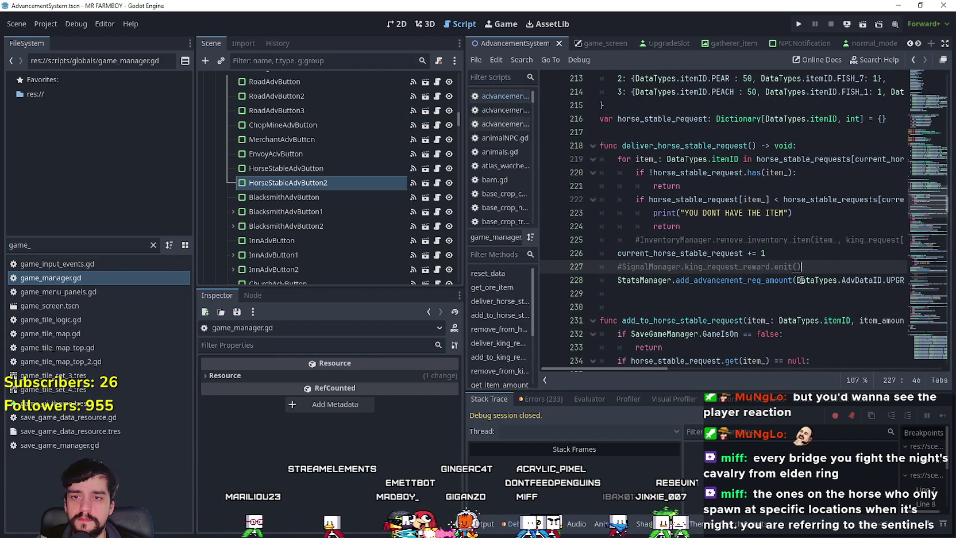
pyautogui.doubleClick(836, 280)
pyautogui.tripleClick(844, 280)
pyautogui.press('End')
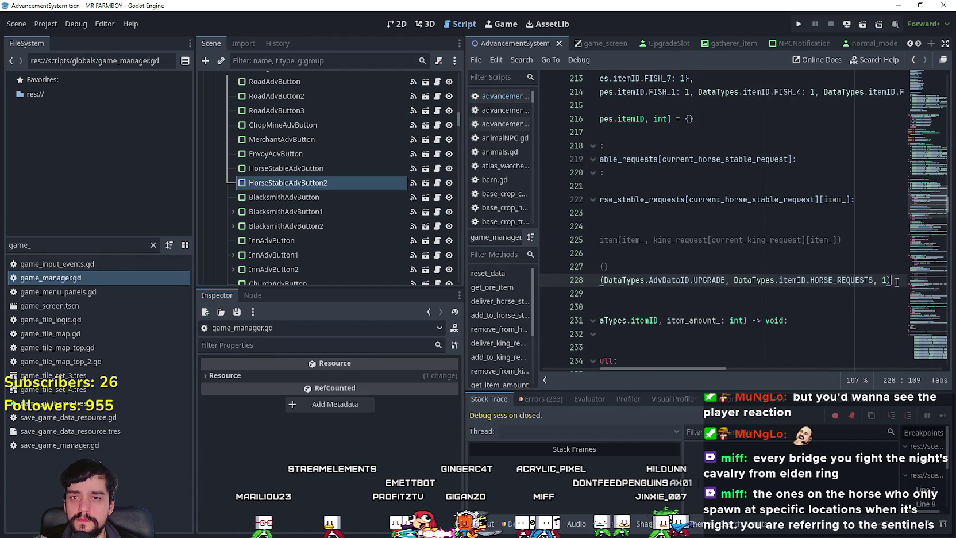
pyautogui.press('Return')
pyautogui.write('if')
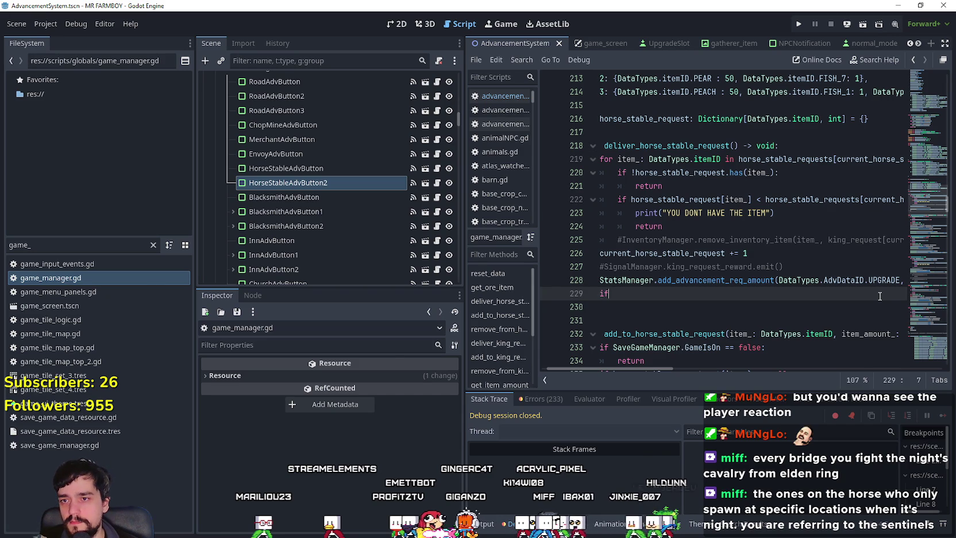
pyautogui.write('current')
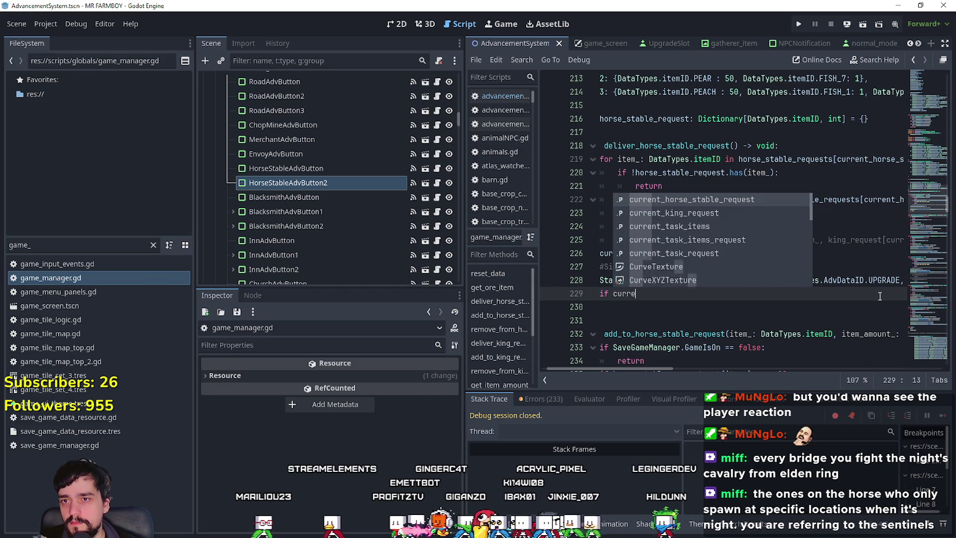
pyautogui.press('Return')
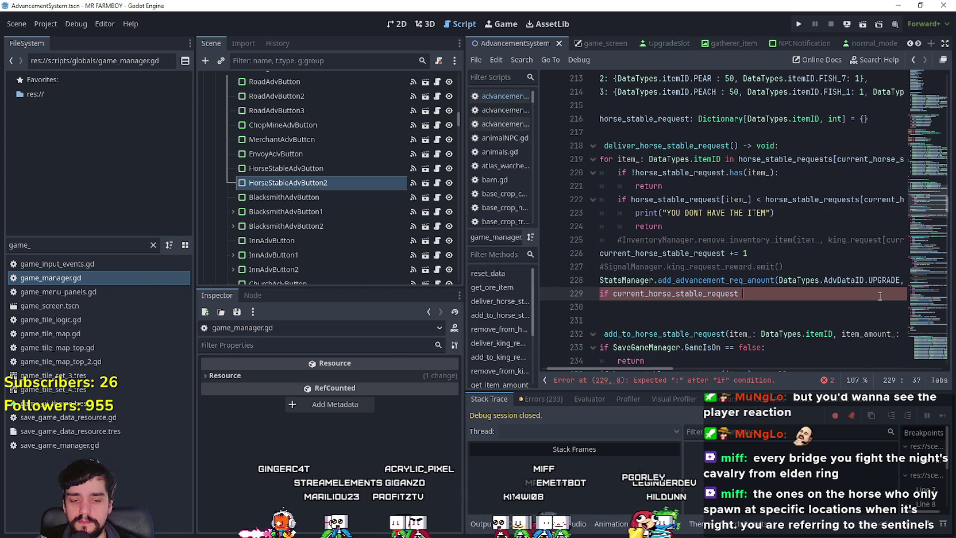
pyautogui.hotkey('ctrl', 'space')
pyautogui.write('>= 4:')
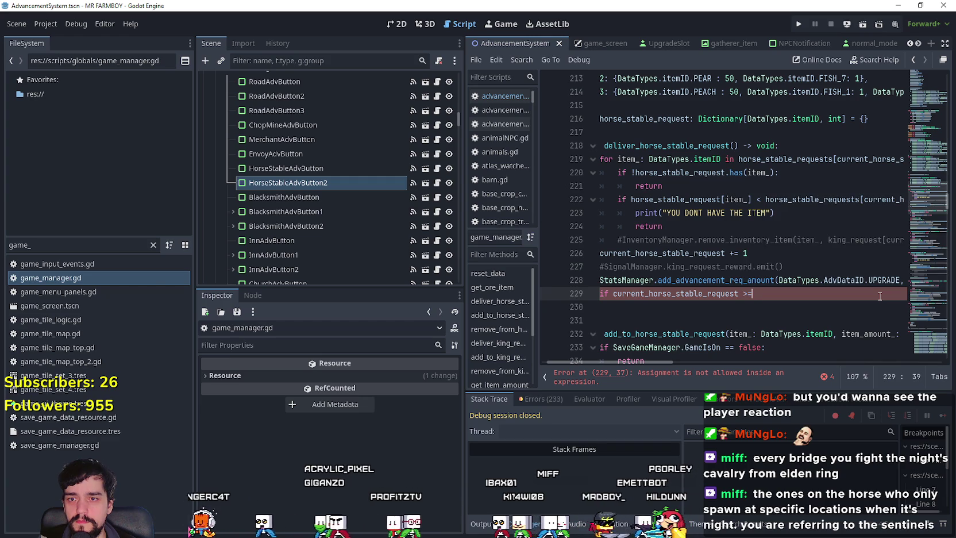
pyautogui.press('Return')
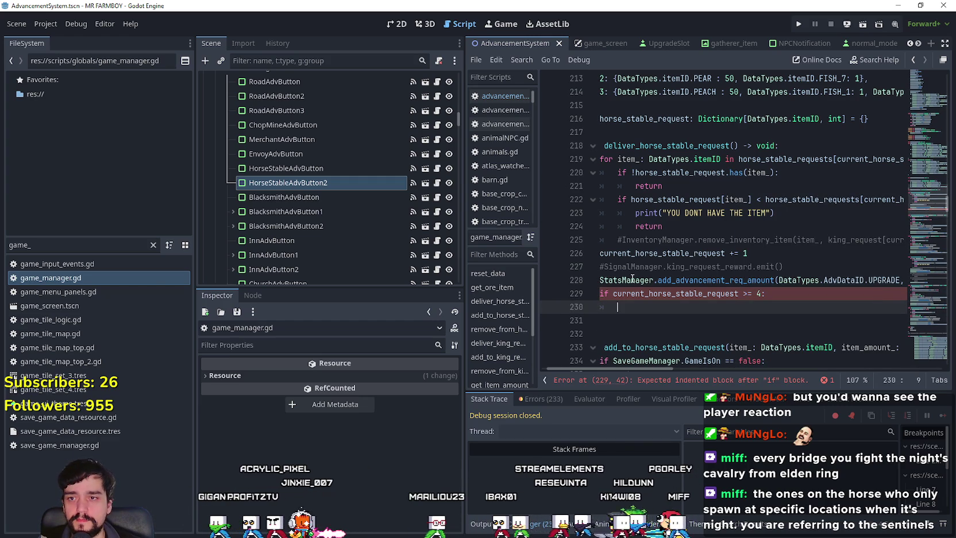
# Add SignalManager.show_horse_button.emit() inside the if, then right-click the signal name
pyautogui.moveTo(464, 293); pyautogui.dragTo(422, 293)
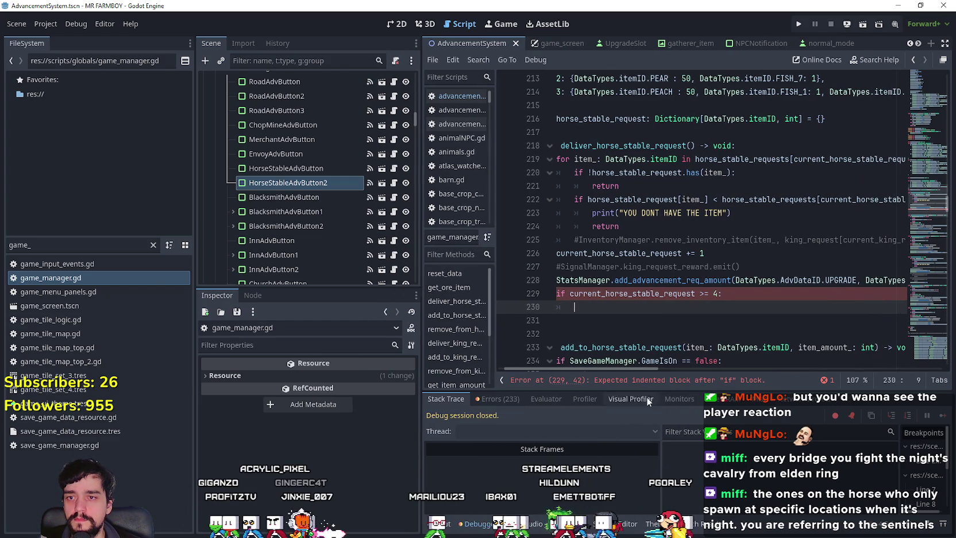
pyautogui.hscroll(-2, 646, 370)
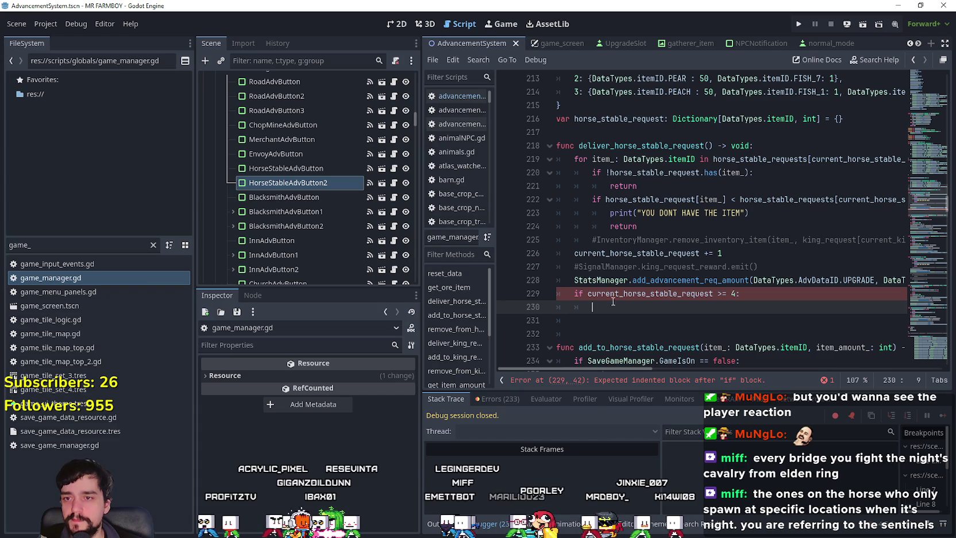
pyautogui.write('Signal')
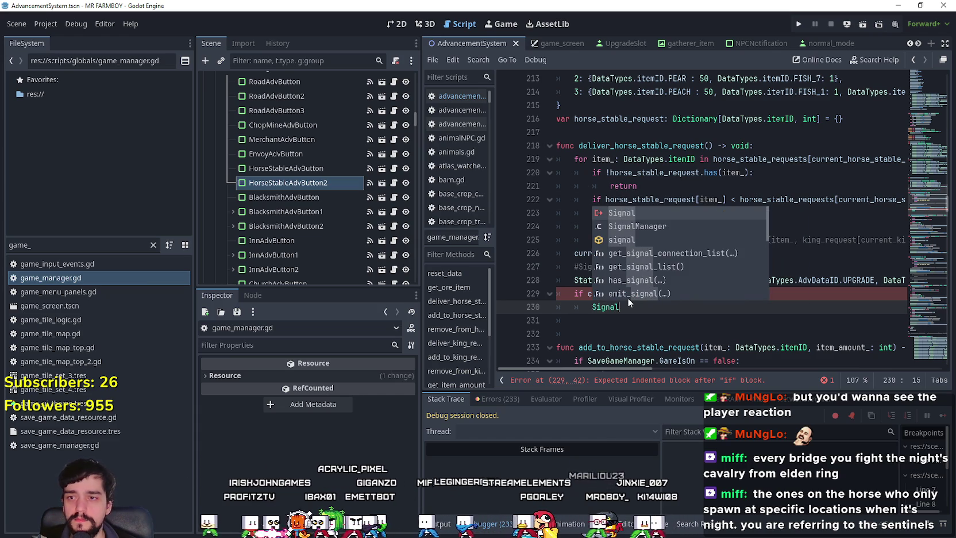
pyautogui.press('Down')
pyautogui.press('Return')
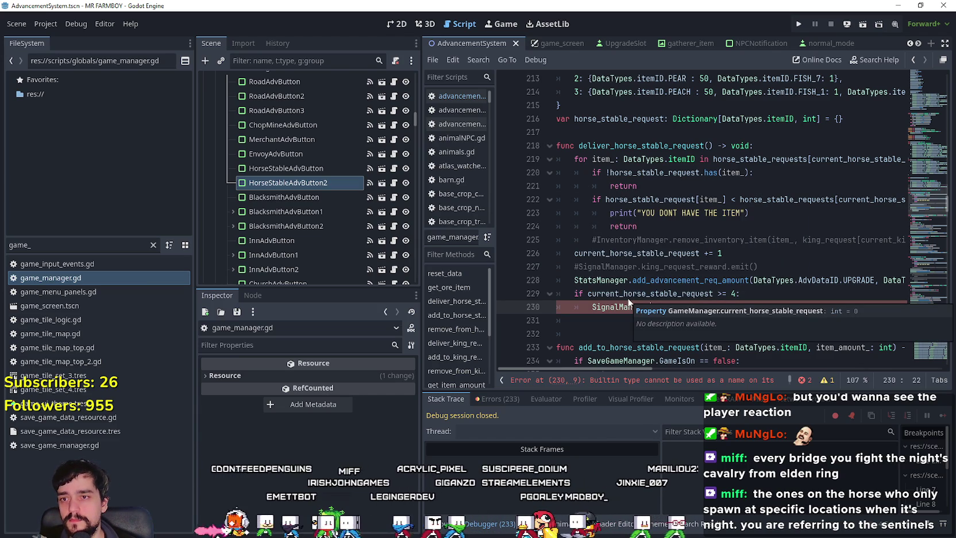
pyautogui.write('.s')
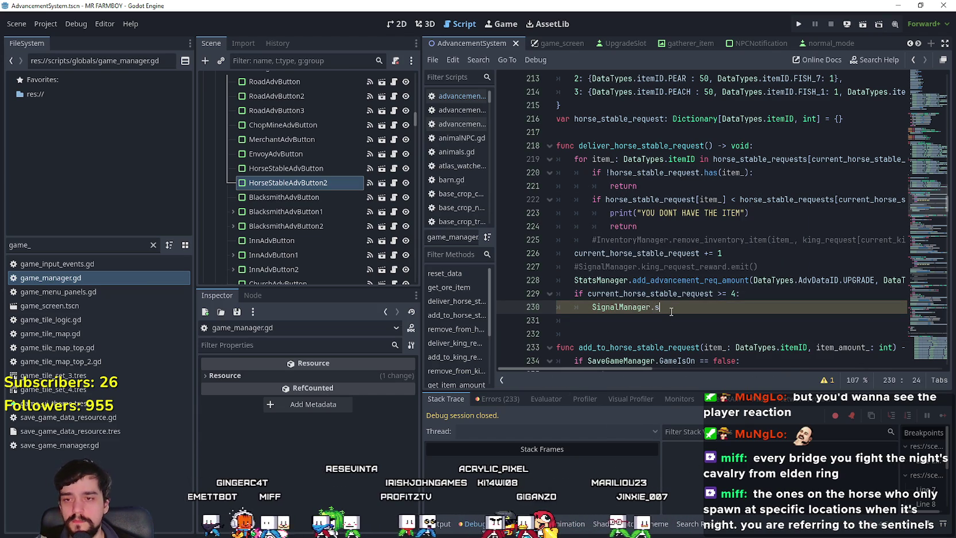
pyautogui.write('howhorse')
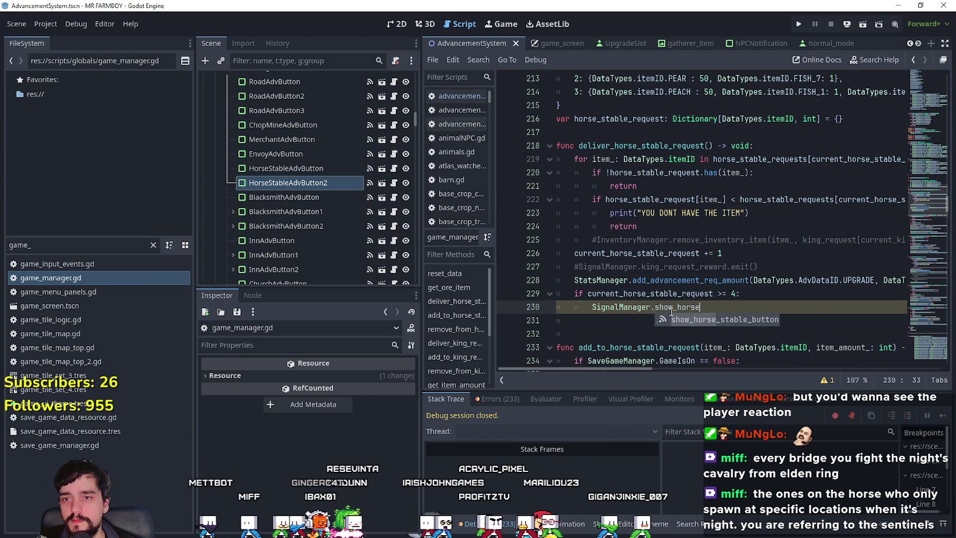
pyautogui.write('.')
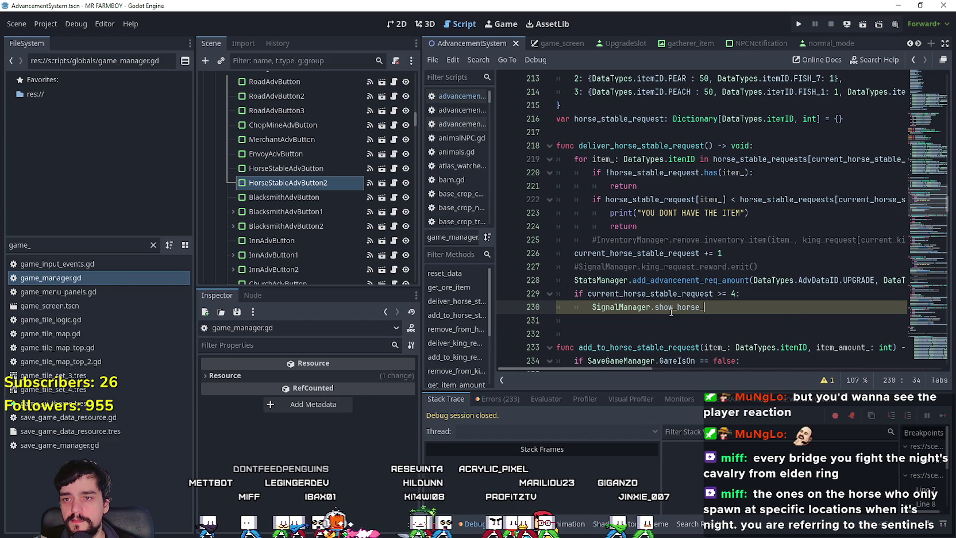
pyautogui.write('.emit(')
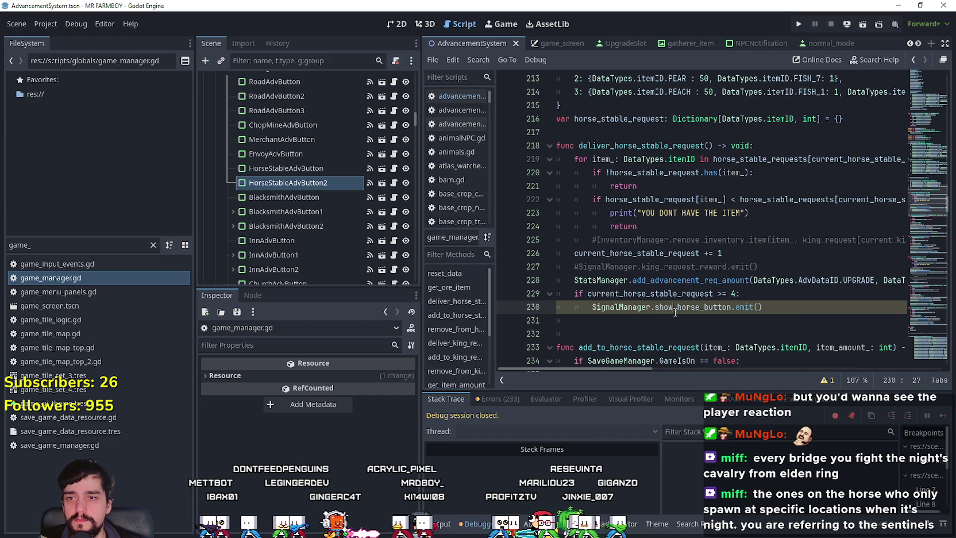
pyautogui.doubleClick(675, 309)
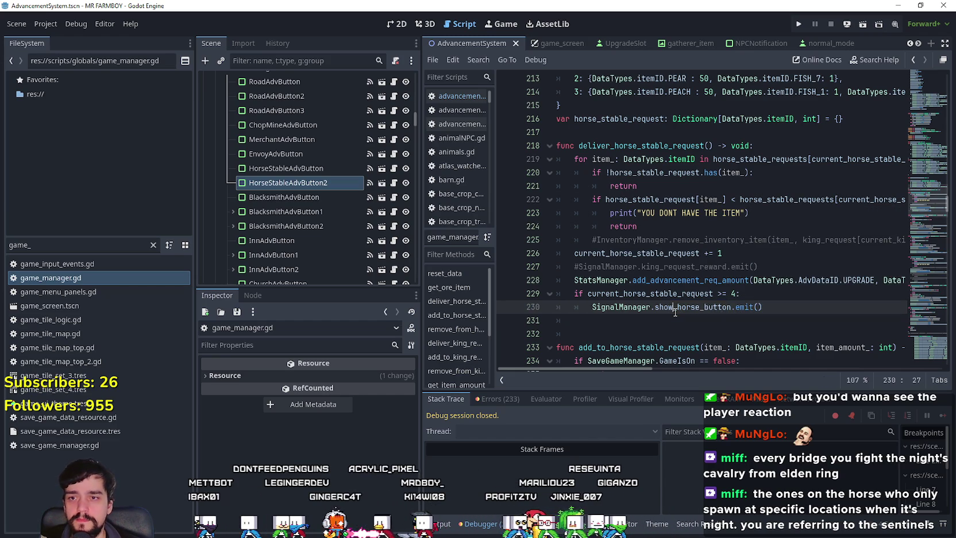
pyautogui.rightClick(627, 309)
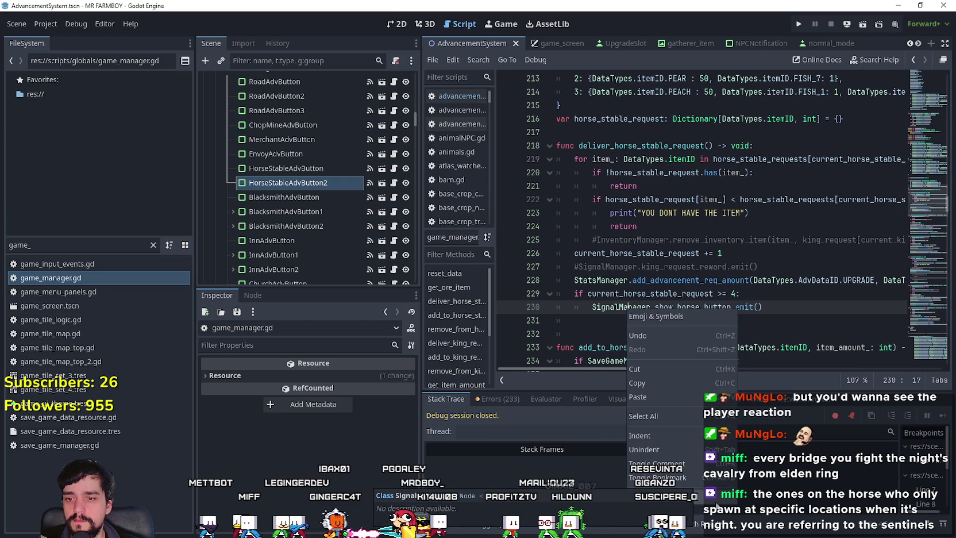
# Declare 'signal show_horse_button' on line 8 of signal_manager.gd and save
pyautogui.click(716, 504)
pyautogui.click(635, 173)
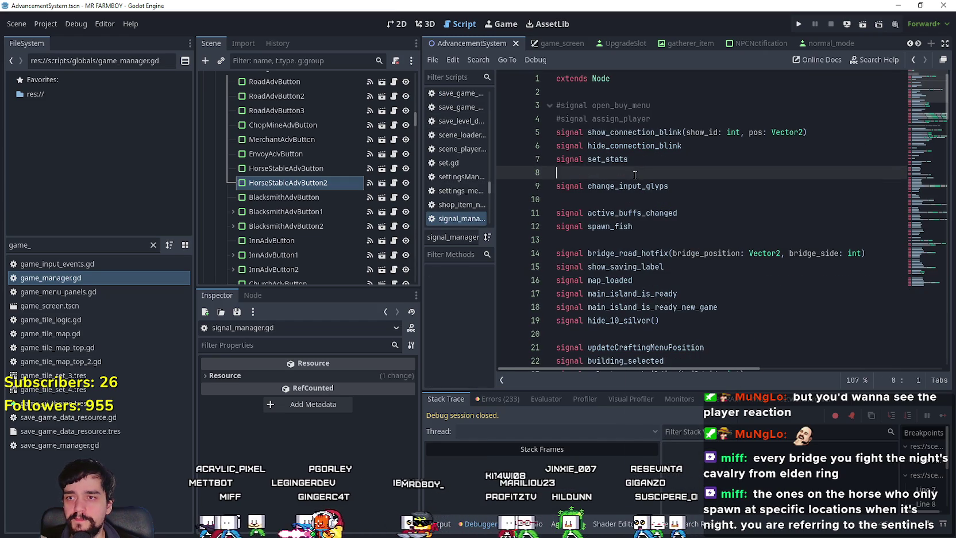
pyautogui.write('signal show_horse_button')
pyautogui.press('Return')
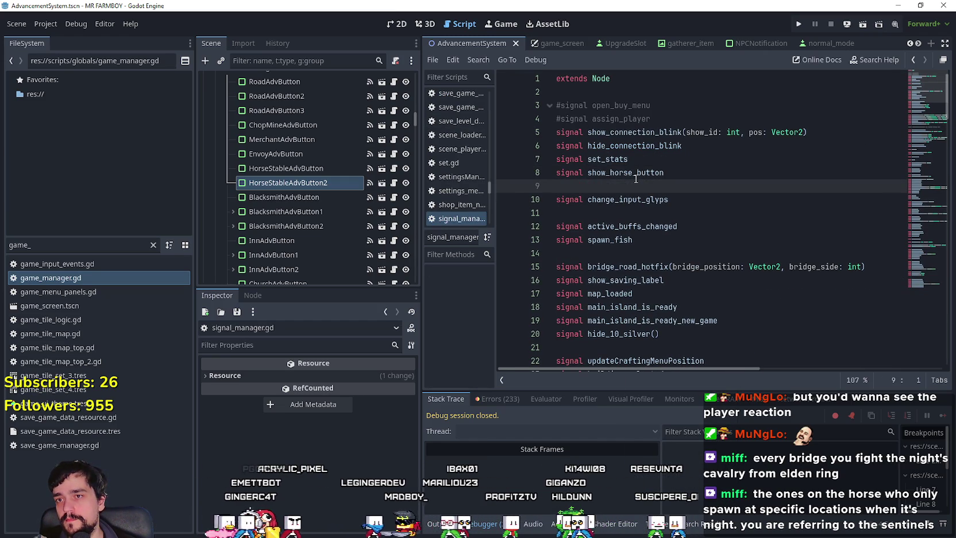
pyautogui.hotkey('ctrl', 's')
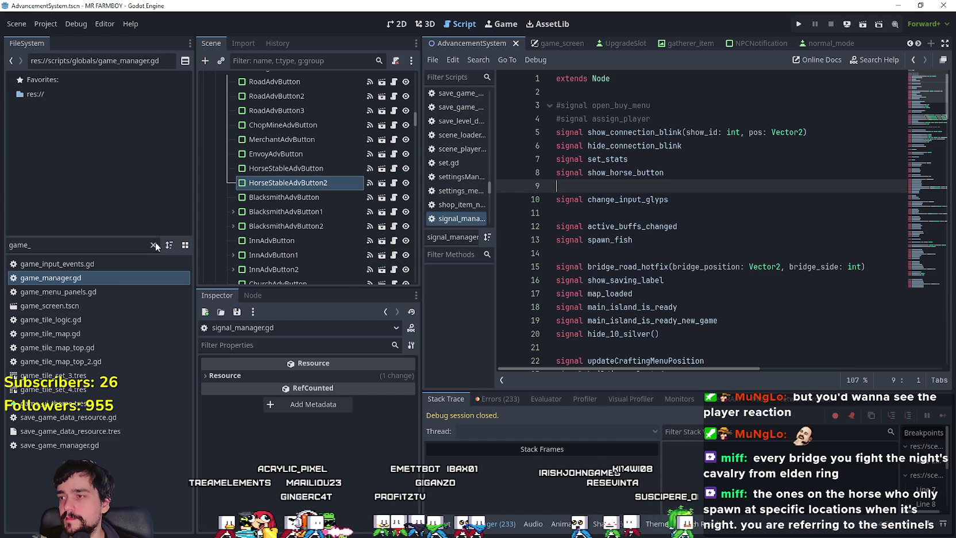
# Filter the FileSystem and reopen the game_screen.tscn scene
pyautogui.click(119, 244)
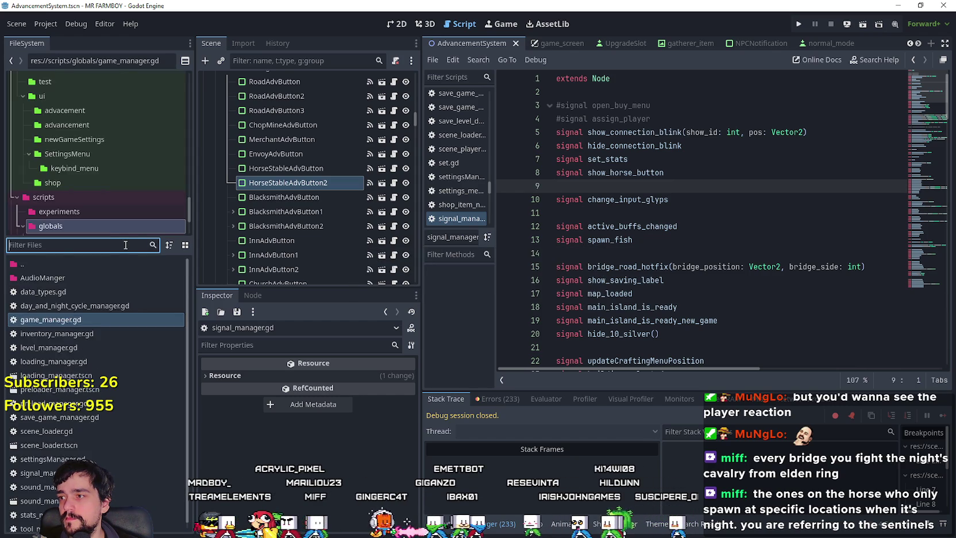
pyautogui.write('gams')
pyautogui.doubleClick(95, 263)
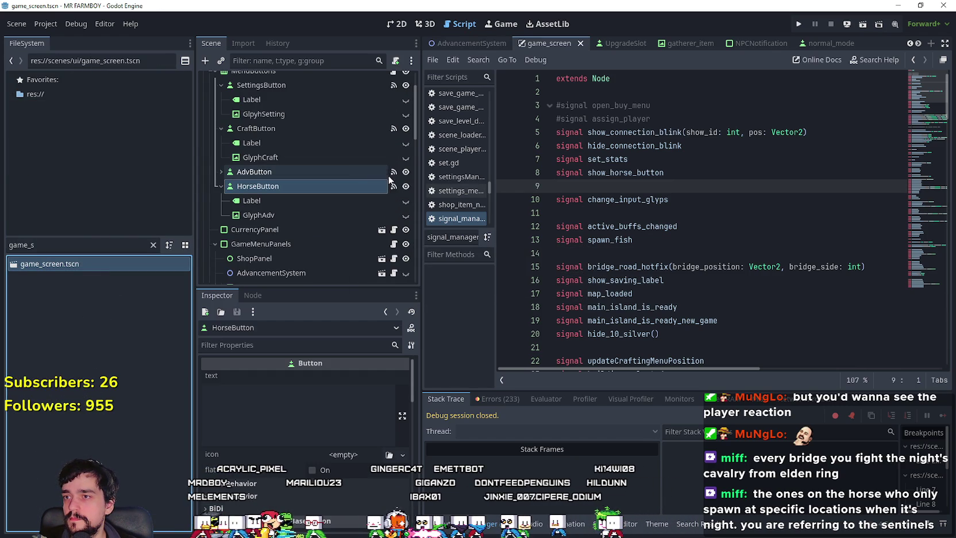
# In menu_buttons.gd _ready, connect SignalManager.show_horse_button to showHorse
pyautogui.scroll(3, 385, 101)
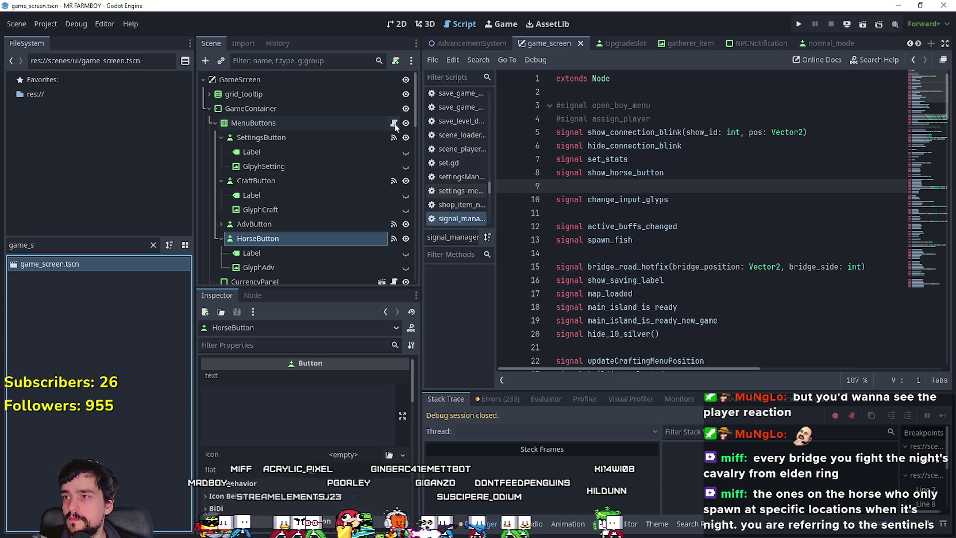
pyautogui.click(395, 124)
pyautogui.click(711, 237)
pyautogui.scroll(1, 708, 256)
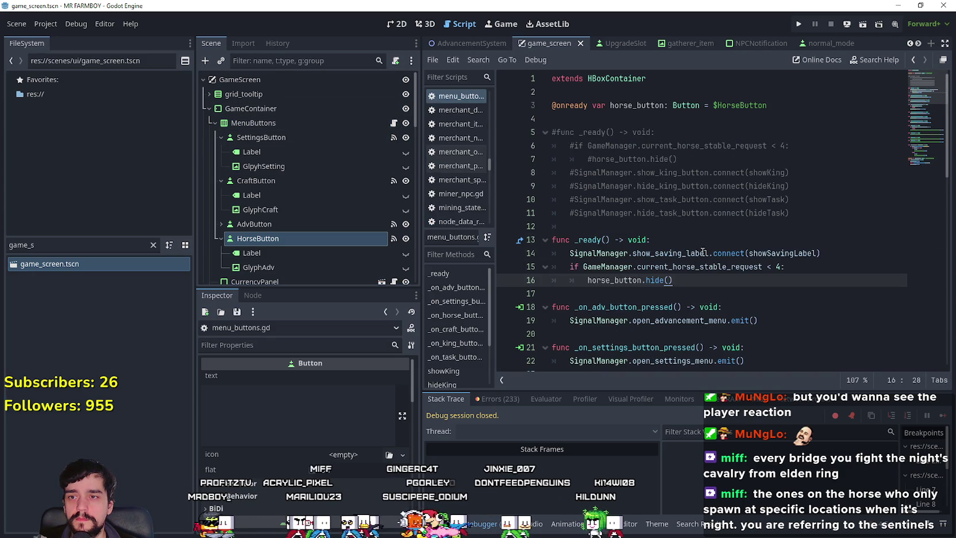
pyautogui.click(839, 251)
pyautogui.press('Return')
pyautogui.write('signal')
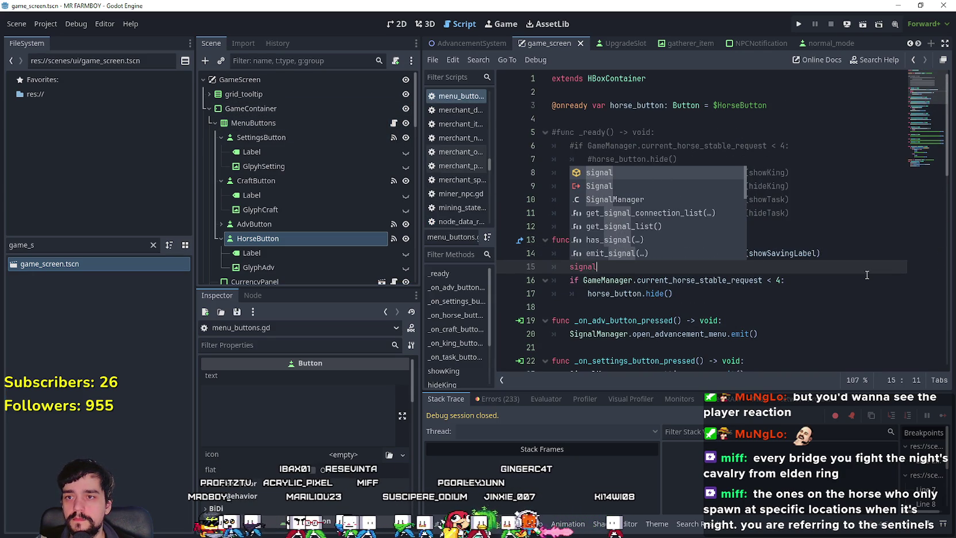
pyautogui.press('Down')
pyautogui.press('Down')
pyautogui.press('Return')
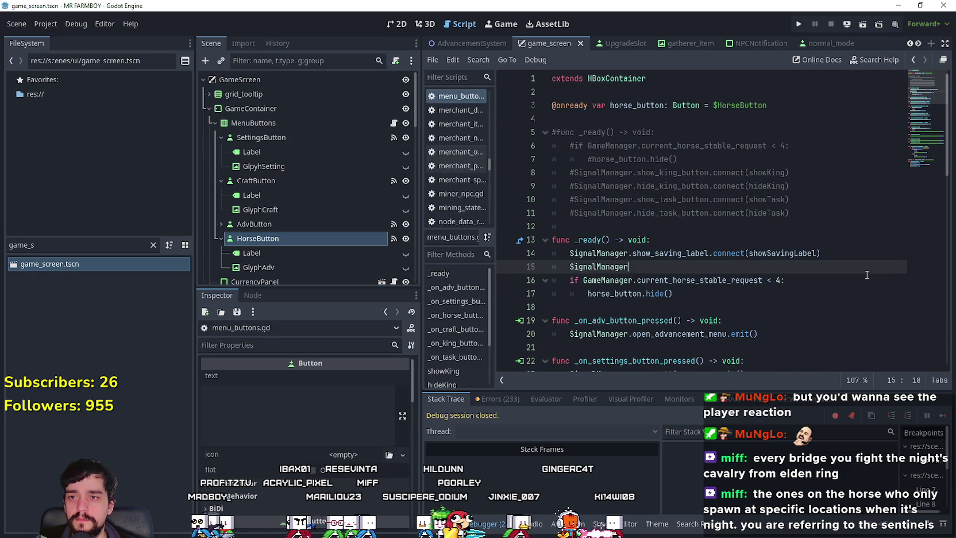
pyautogui.write('.show_horse_button.con')
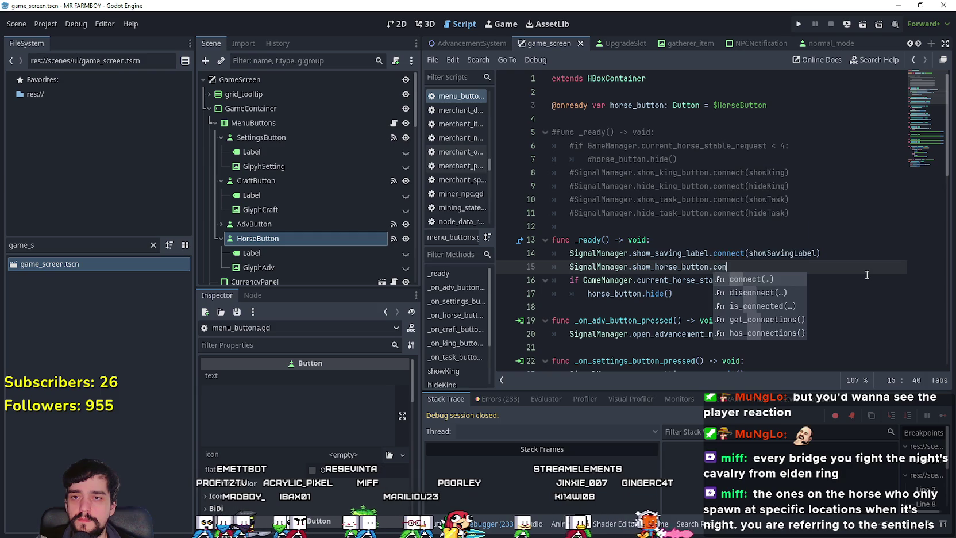
pyautogui.press('Return')
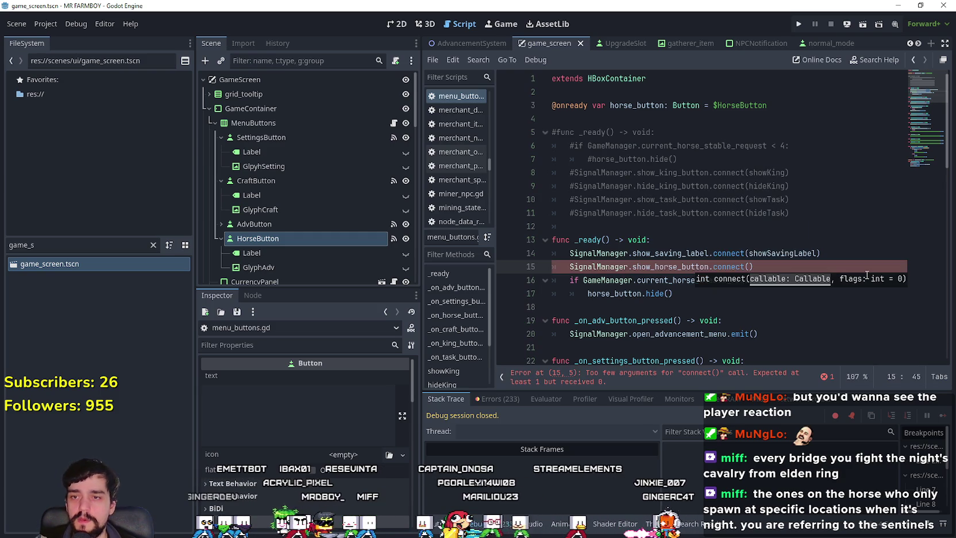
pyautogui.write('showHorse')
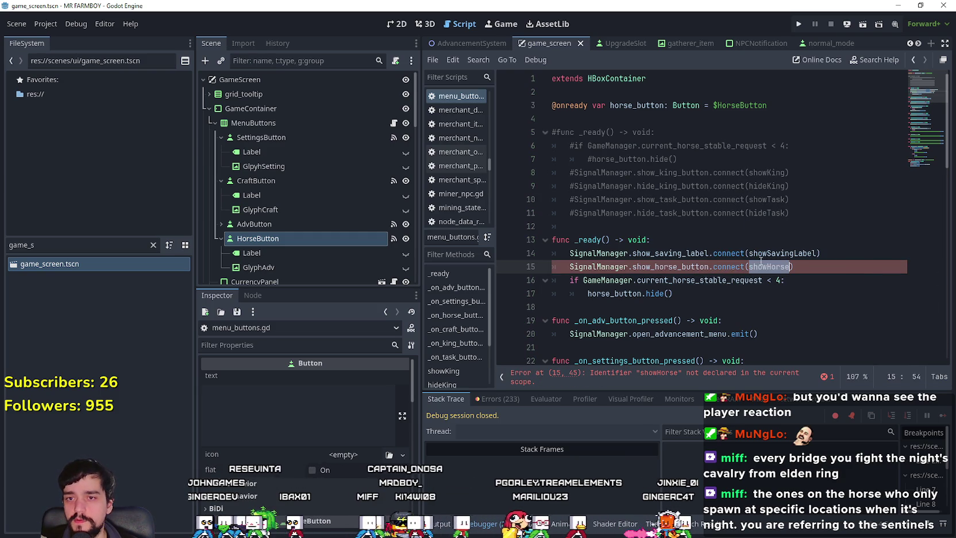
# Add a showHorse() function calling horse_button.show(), save, and run the game
pyautogui.scroll(-1, 613, 315)
pyautogui.click(598, 267)
pyautogui.press('Return')
pyautogui.write('fu')
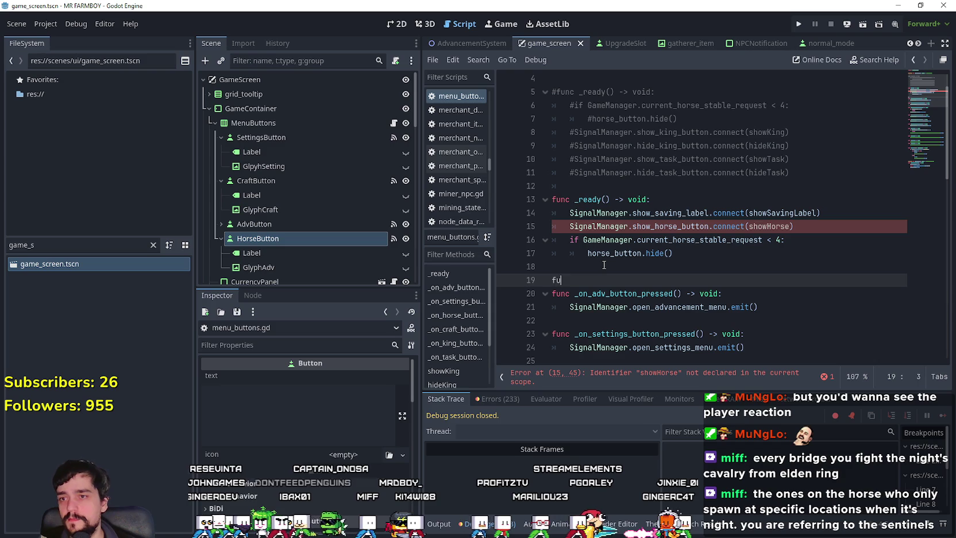
pyautogui.write(') -> void')
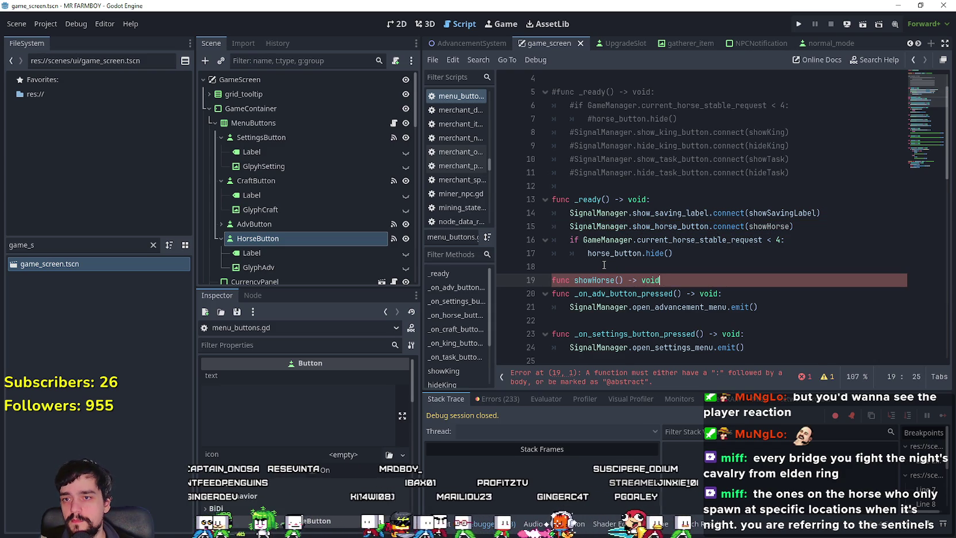
pyautogui.write(':')
pyautogui.press('Return')
pyautogui.doubleClick(625, 253)
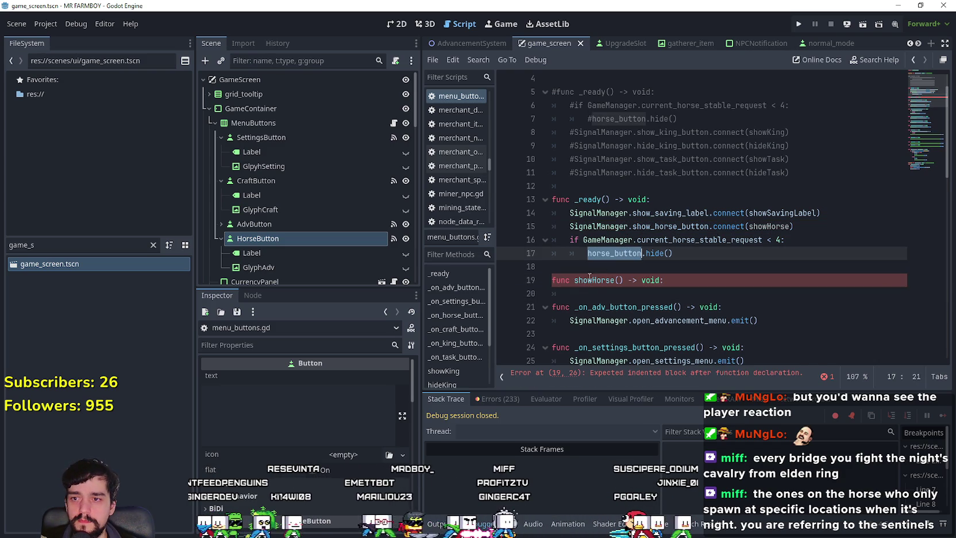
pyautogui.click(599, 299)
pyautogui.write('.show(')
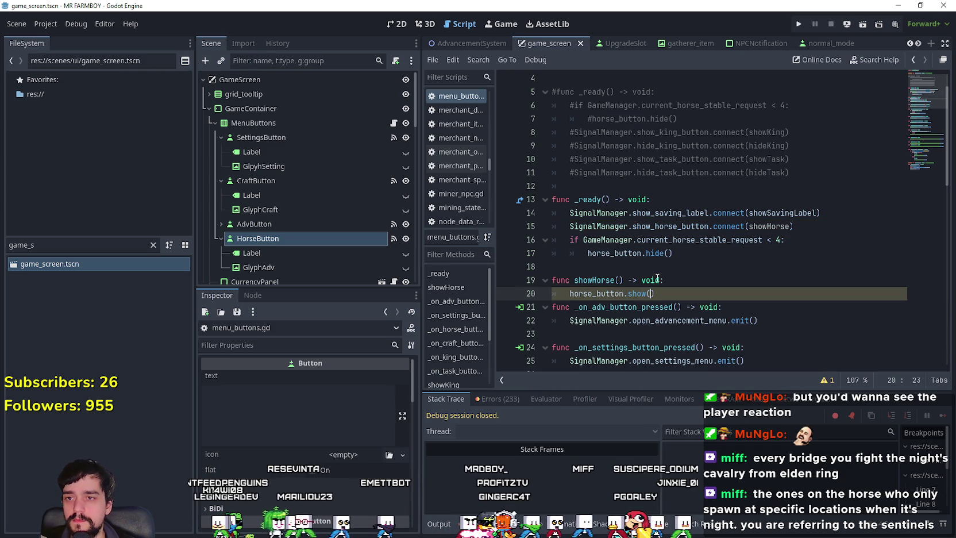
pyautogui.click(671, 294)
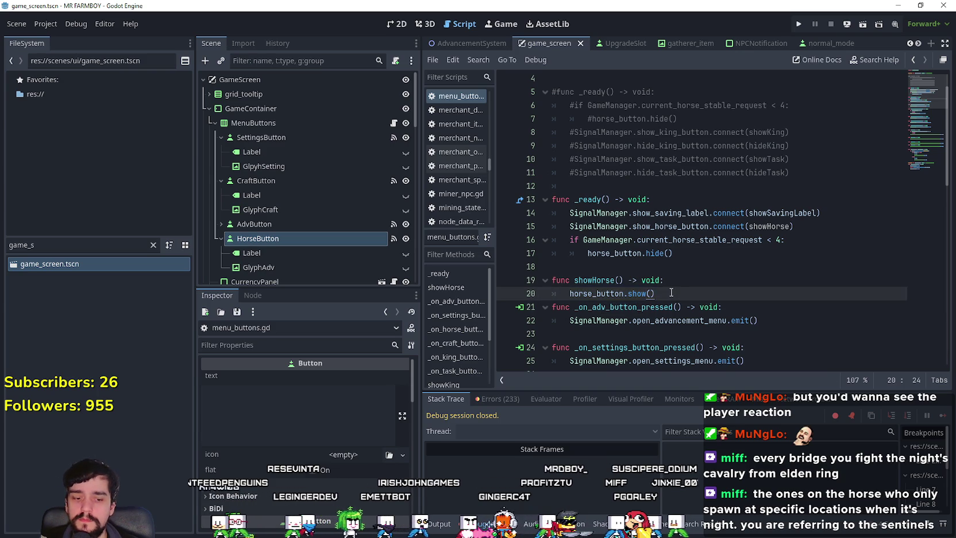
pyautogui.press('Return')
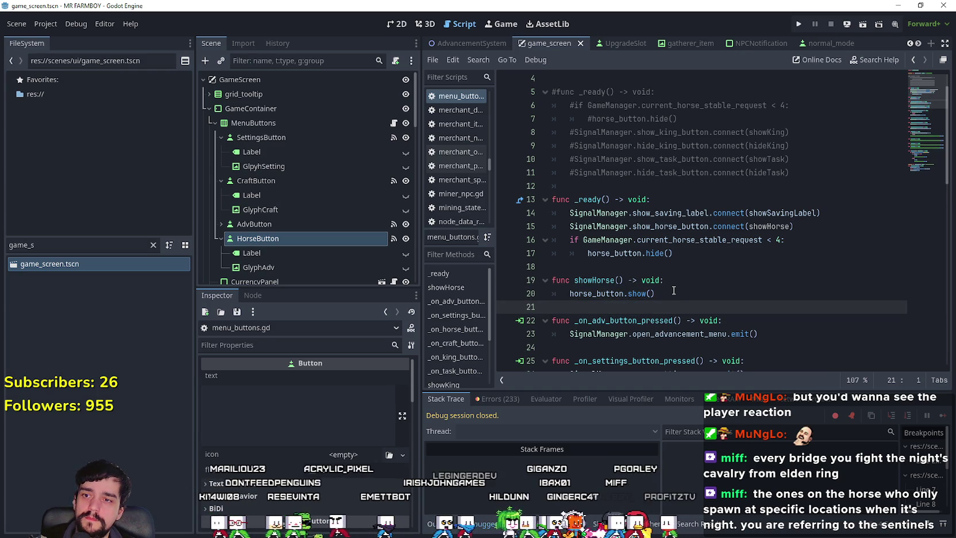
pyautogui.hotkey('ctrl', 's')
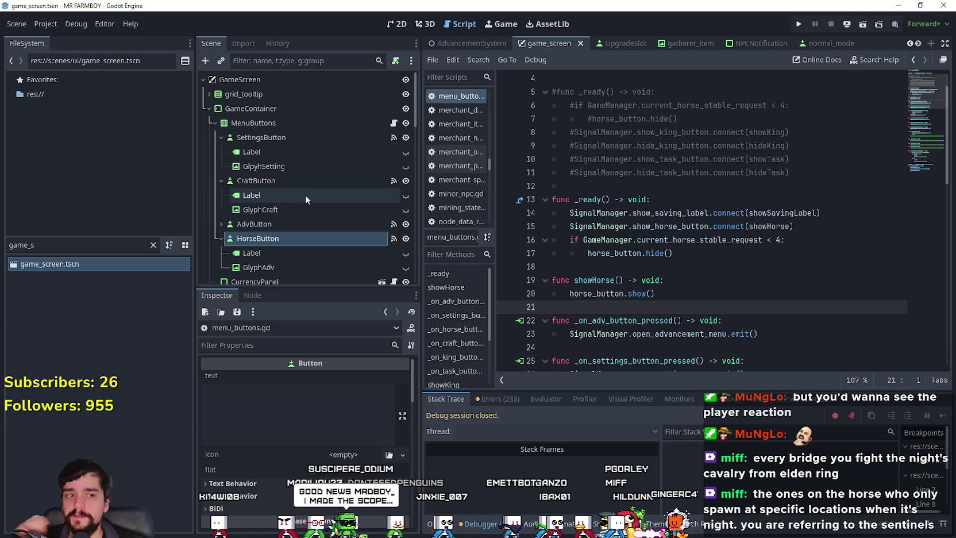
pyautogui.press('F5')
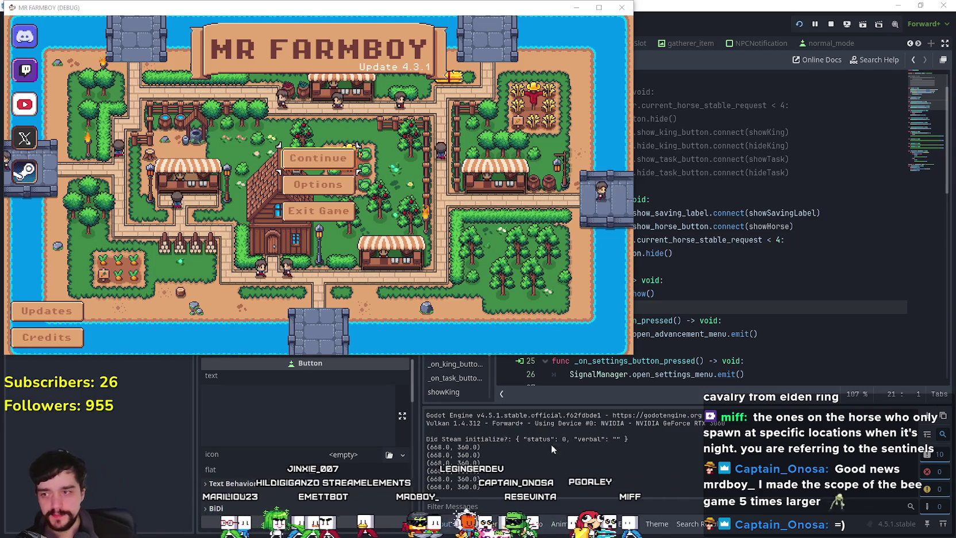
# Bring the Godot editor back in front while the Mr Farmboy title screen runs
pyautogui.click(150, 415)
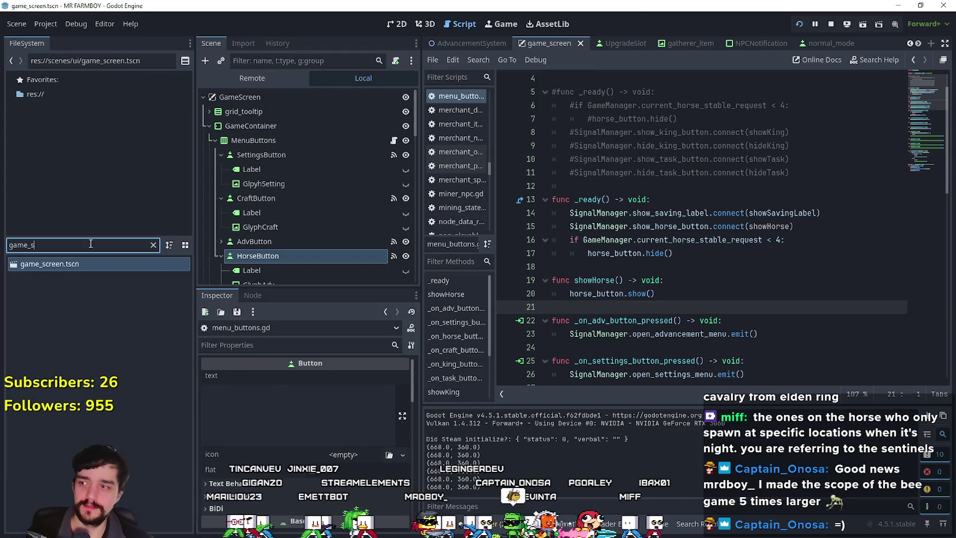
# Change settingsMenu.tscn's UpdateLabel text to 'Update 4.4' and save the scene
pyautogui.scroll(-5, 356, 191)
pyautogui.scroll(-10, 351, 181)
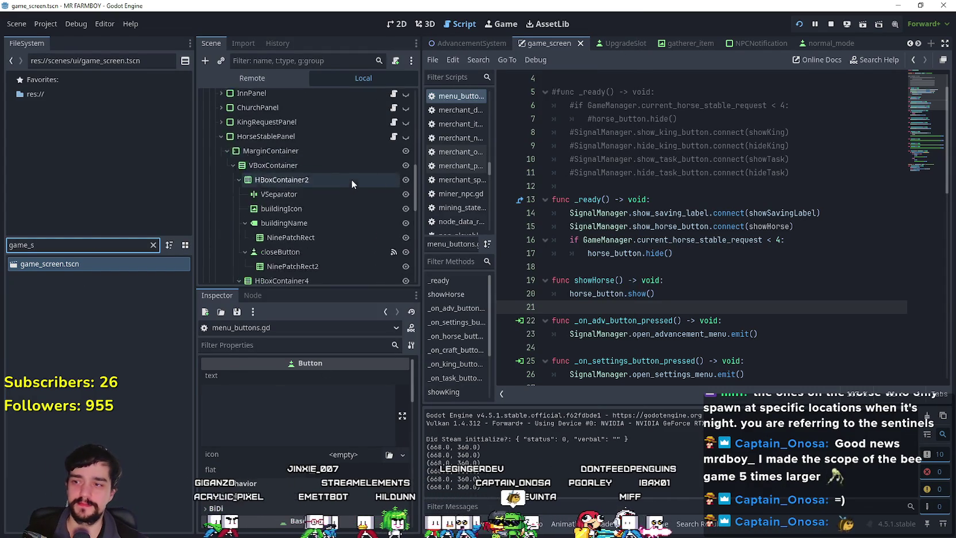
pyautogui.scroll(-7, 347, 179)
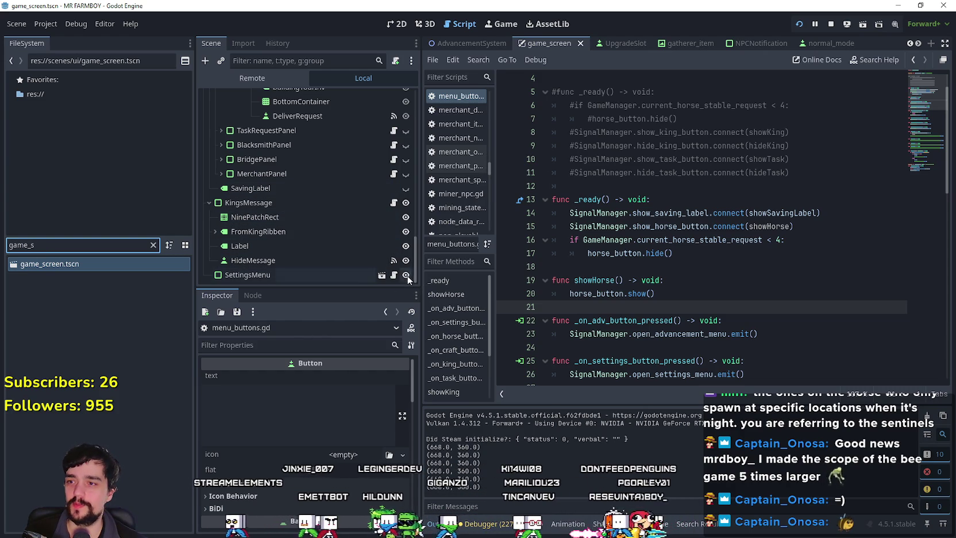
pyautogui.click(381, 276)
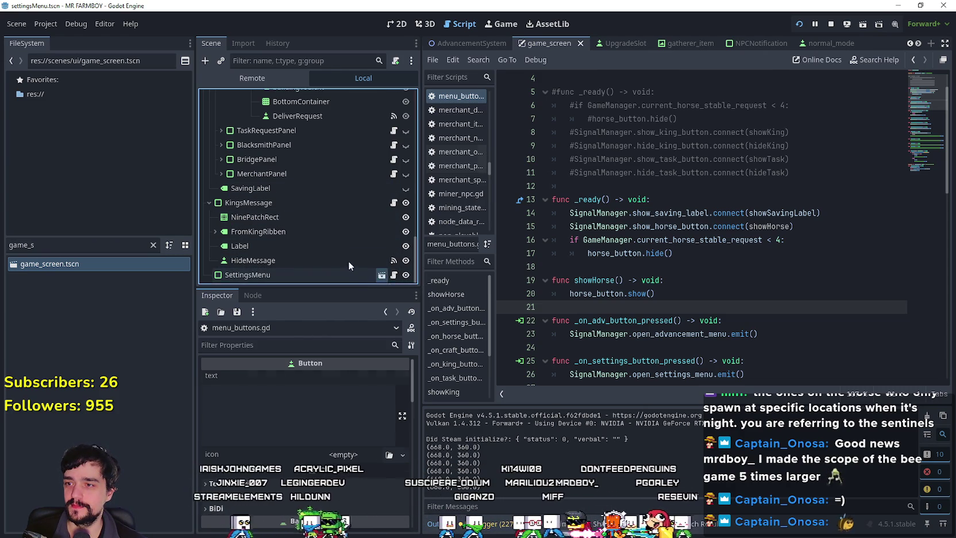
pyautogui.scroll(-5, 341, 232)
pyautogui.scroll(3, 345, 227)
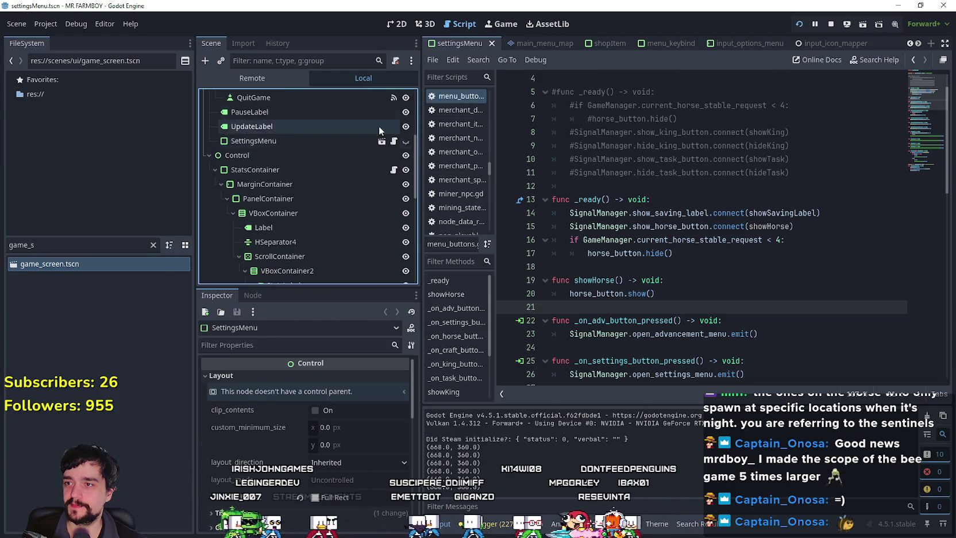
pyautogui.click(303, 127)
pyautogui.click(259, 393)
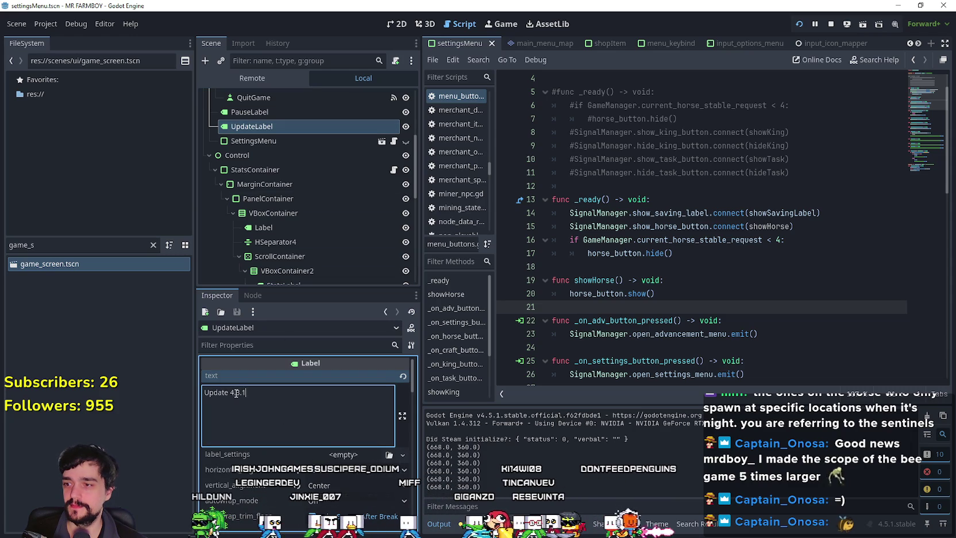
pyautogui.write('4')
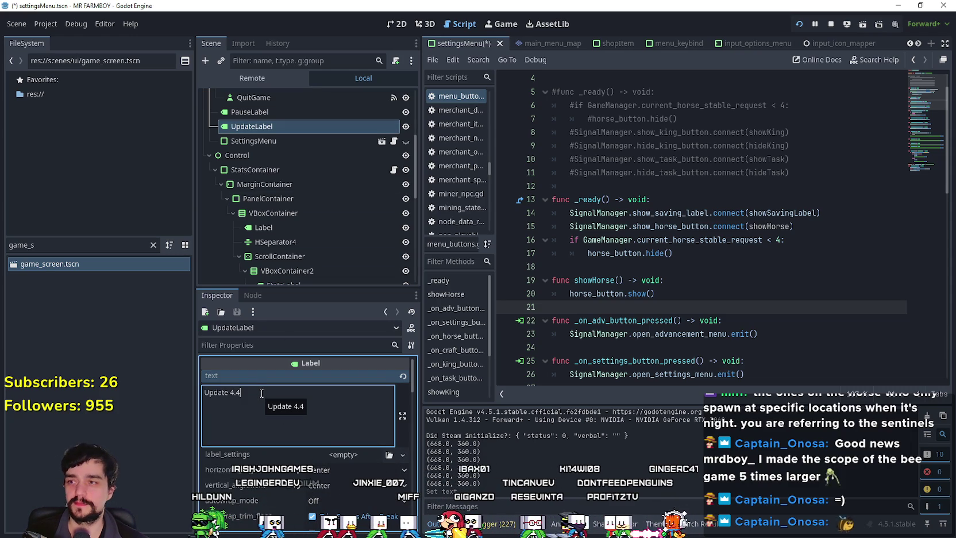
pyautogui.hotkey('ctrl', 's')
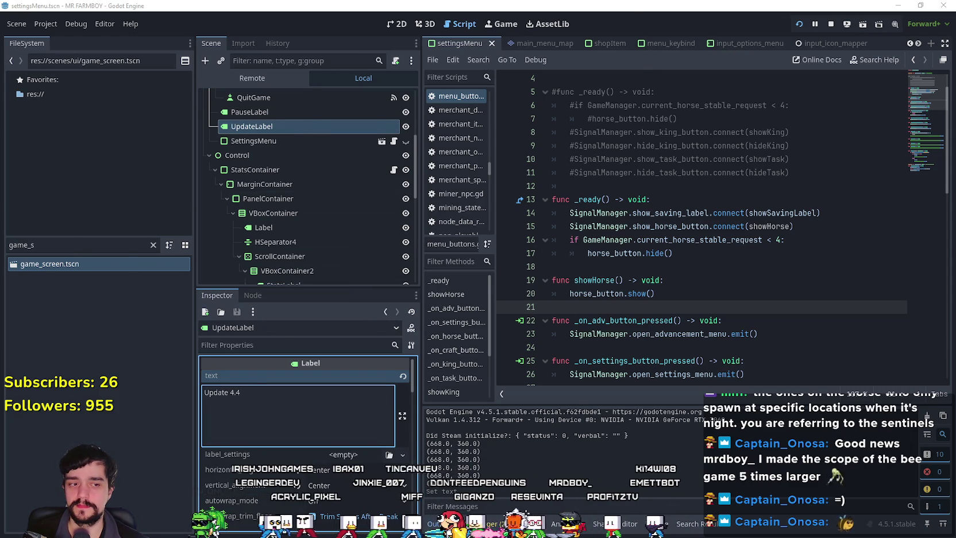
# Change main_menu.tscn's UpdateLabel text to 'Update 4.4' and save the scene
pyautogui.hotkey('alt', 'Tab')
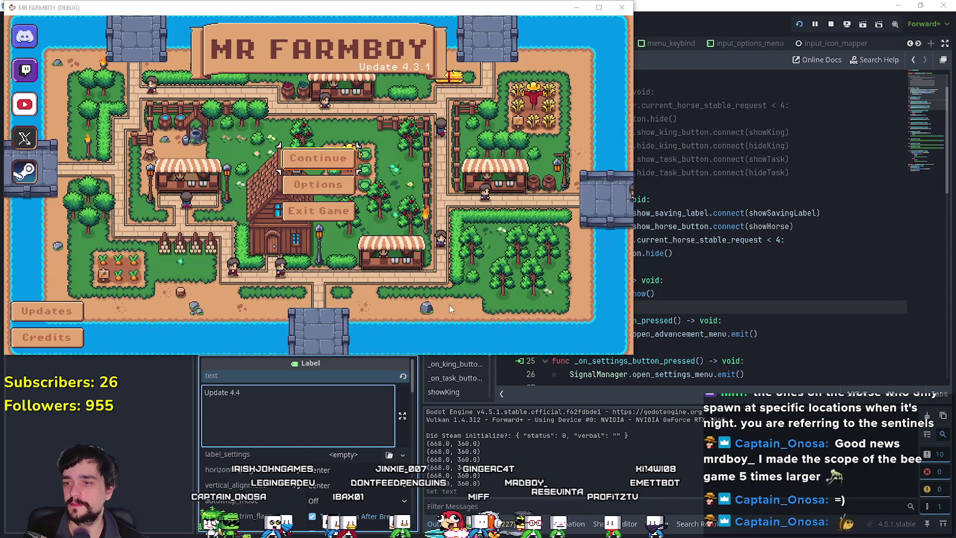
pyautogui.hotkey('alt', 'Tab')
pyautogui.doubleClick(56, 244)
pyautogui.write('main')
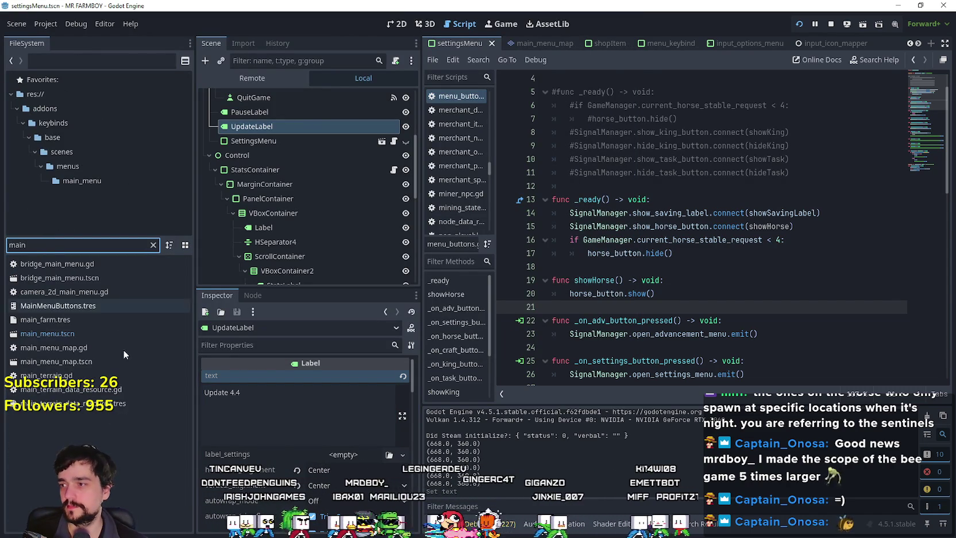
pyautogui.doubleClick(84, 330)
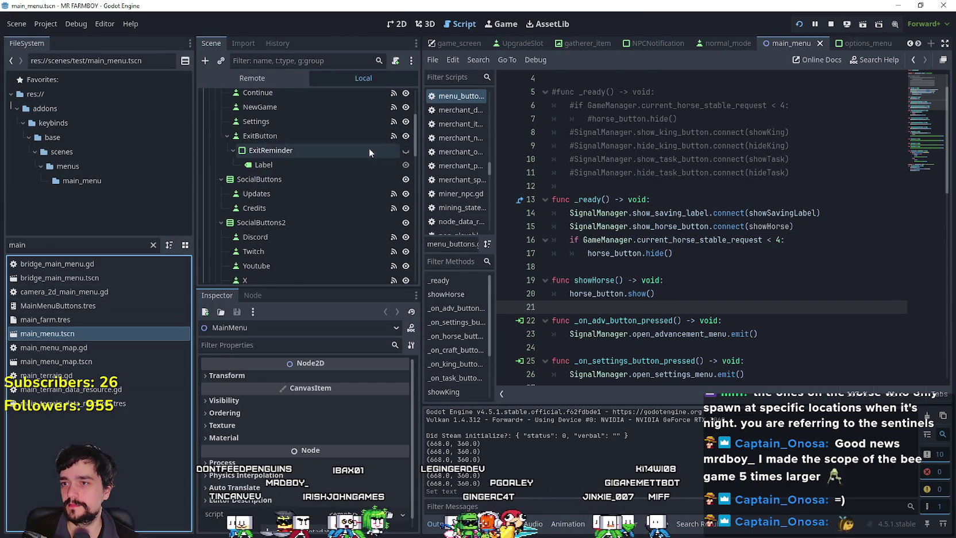
pyautogui.scroll(-5, 287, 221)
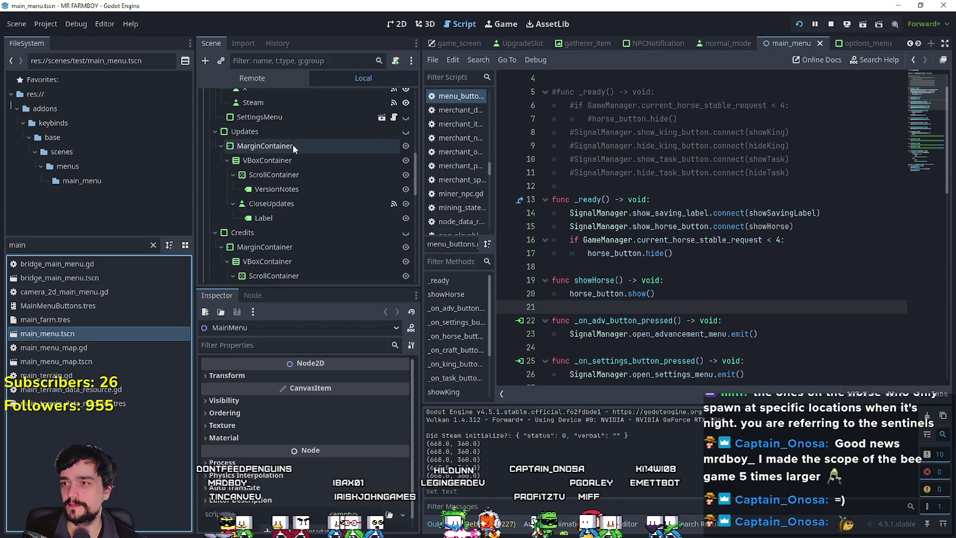
pyautogui.scroll(6, 298, 167)
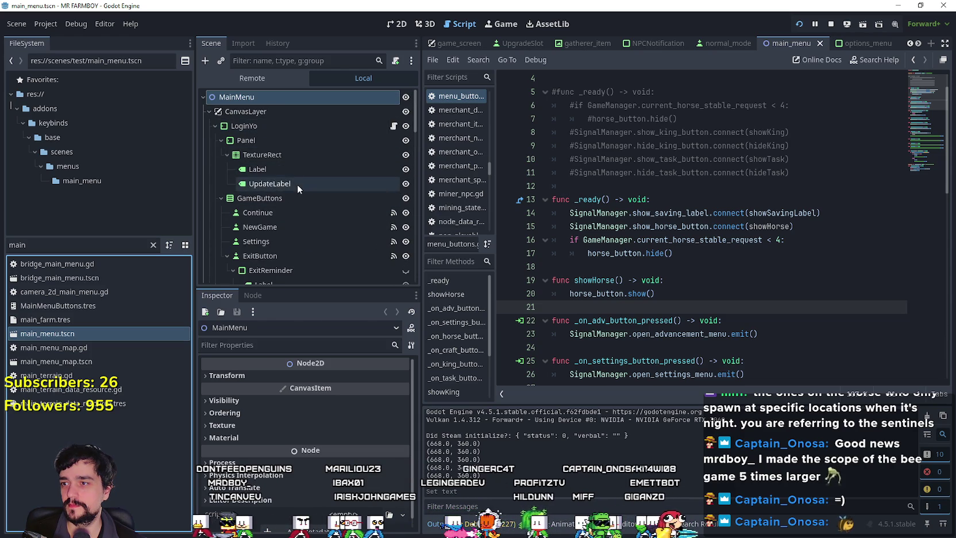
pyautogui.click(293, 182)
pyautogui.click(277, 396)
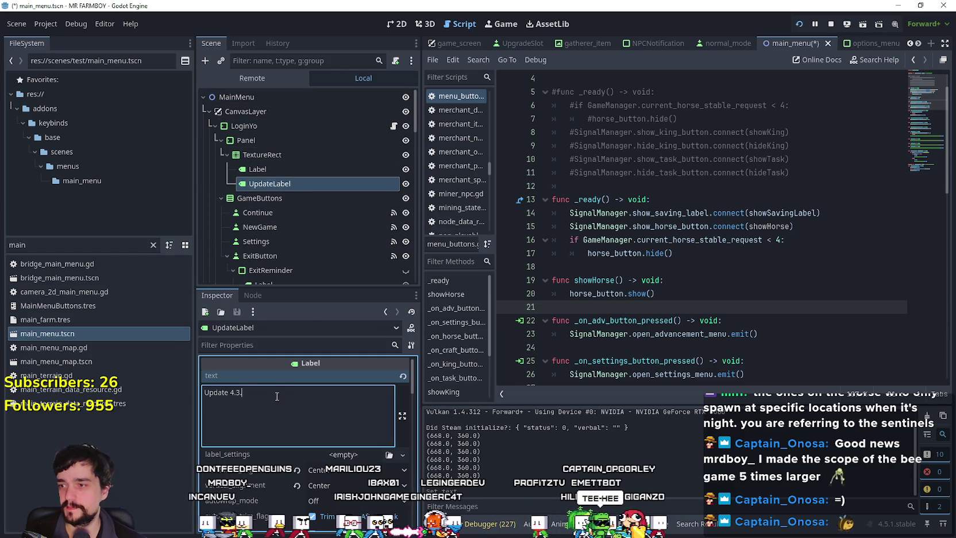
pyautogui.press('BackSpace')
pyautogui.press('BackSpace')
pyautogui.hotkey('ctrl', 's')
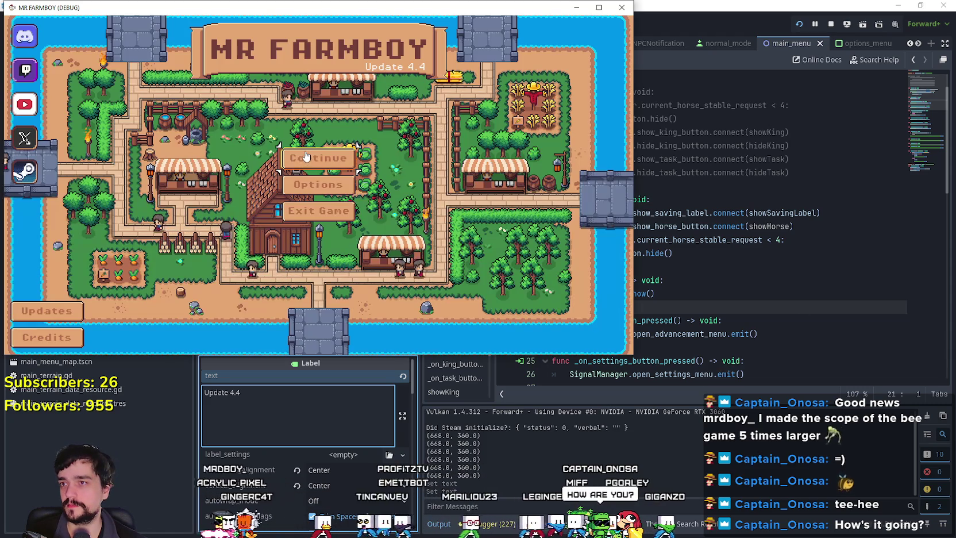
# Continue to Save 10 in the debug game, maximize its window, then switch back to the editor
pyautogui.click(307, 157)
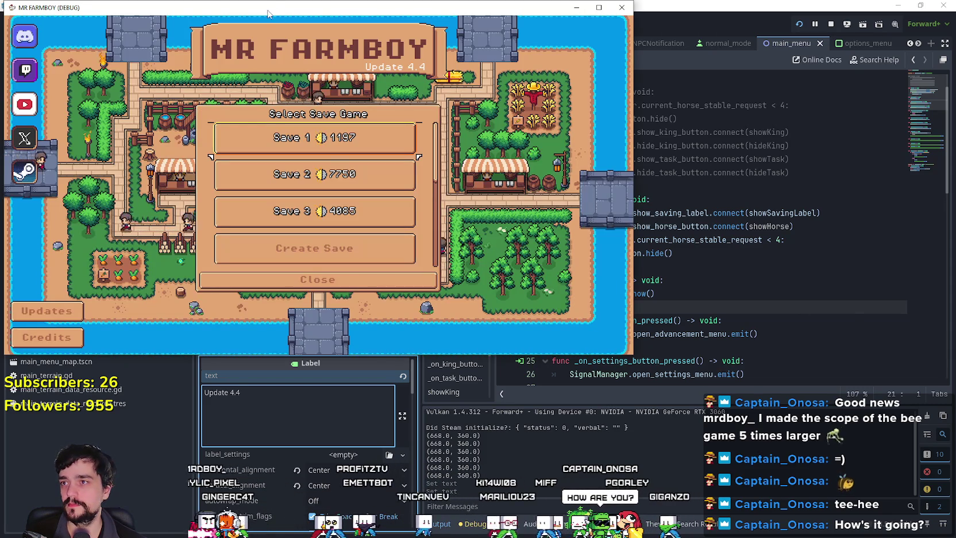
pyautogui.moveTo(267, 12); pyautogui.dragTo(485, 47)
pyautogui.scroll(-5, 544, 265)
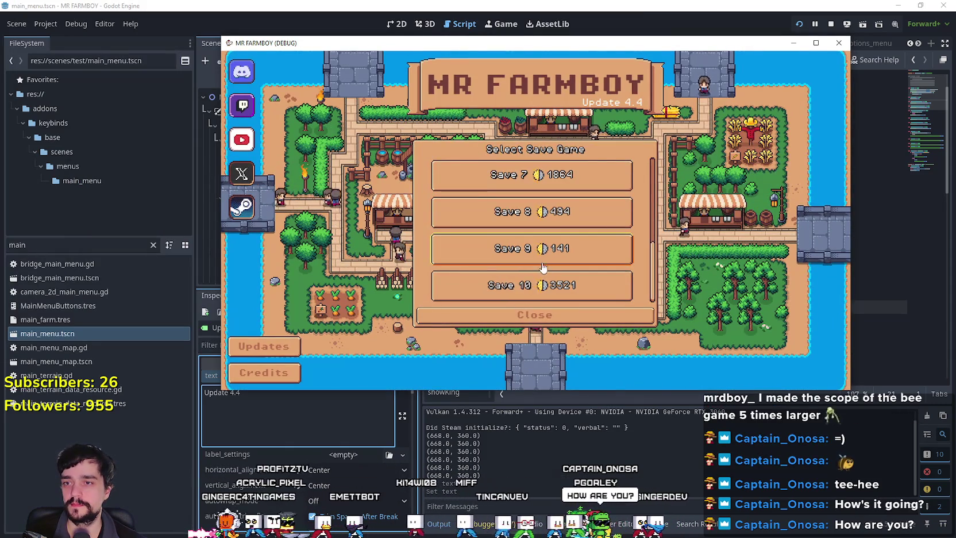
pyautogui.click(534, 285)
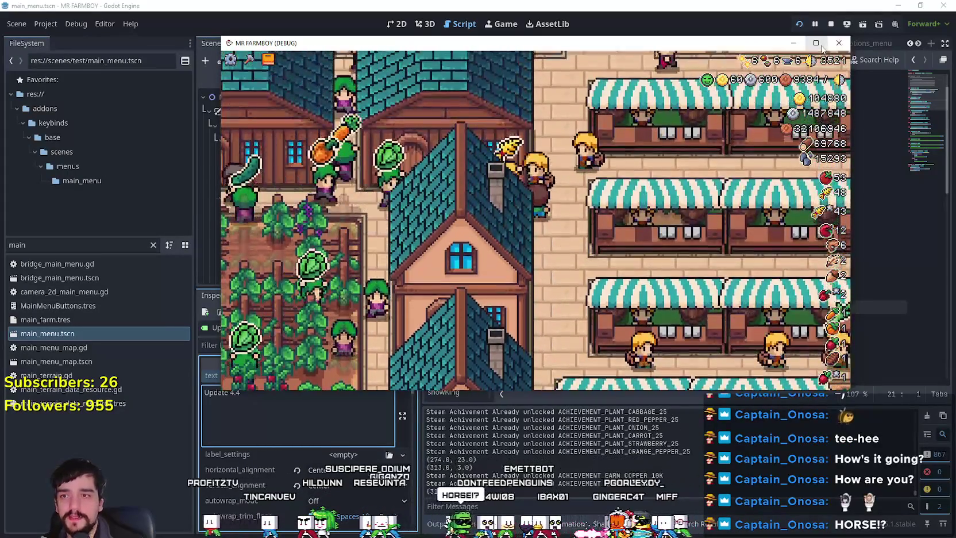
pyautogui.click(816, 42)
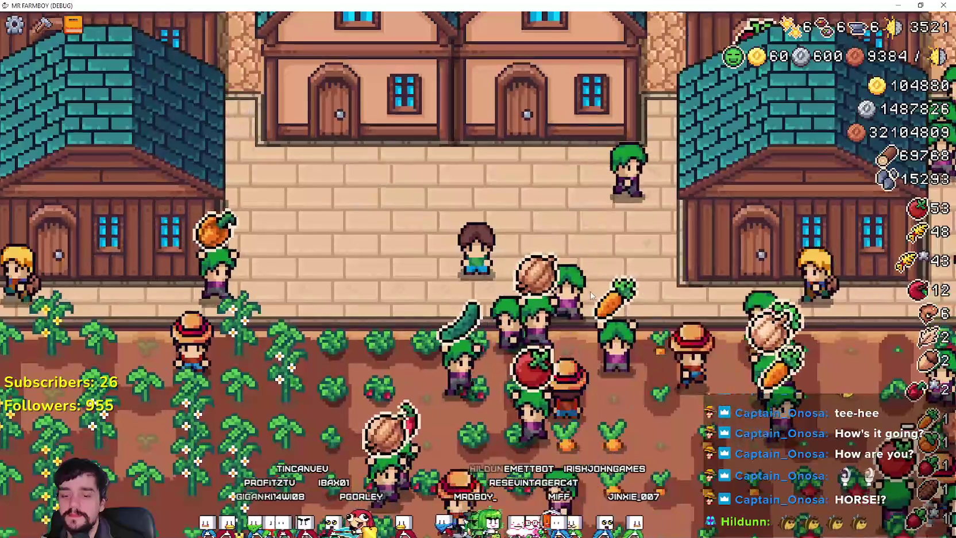
pyautogui.hotkey('alt', 'Tab')
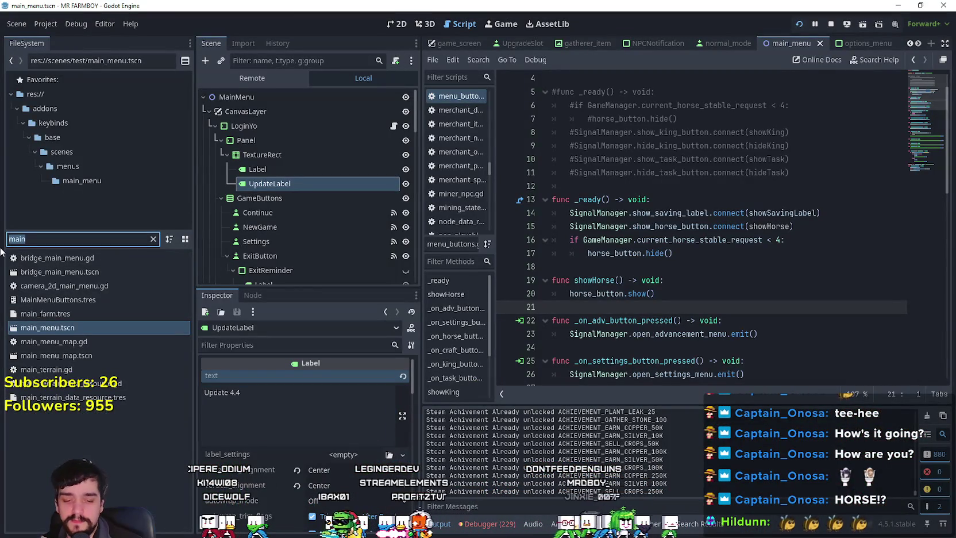
# Comment out lines 23–24 of player.gd, the fewer-than-4-requests early return, and save
pyautogui.write('player')
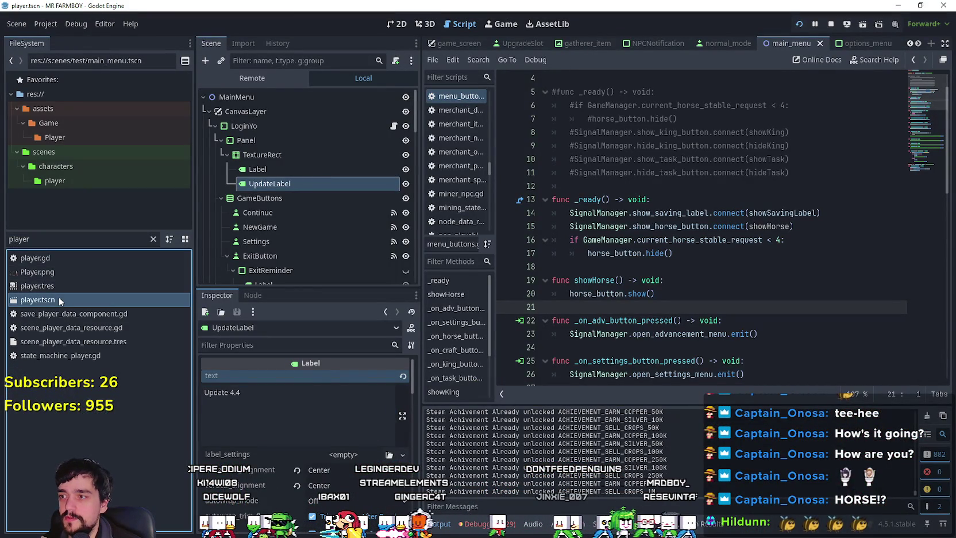
pyautogui.click(398, 98)
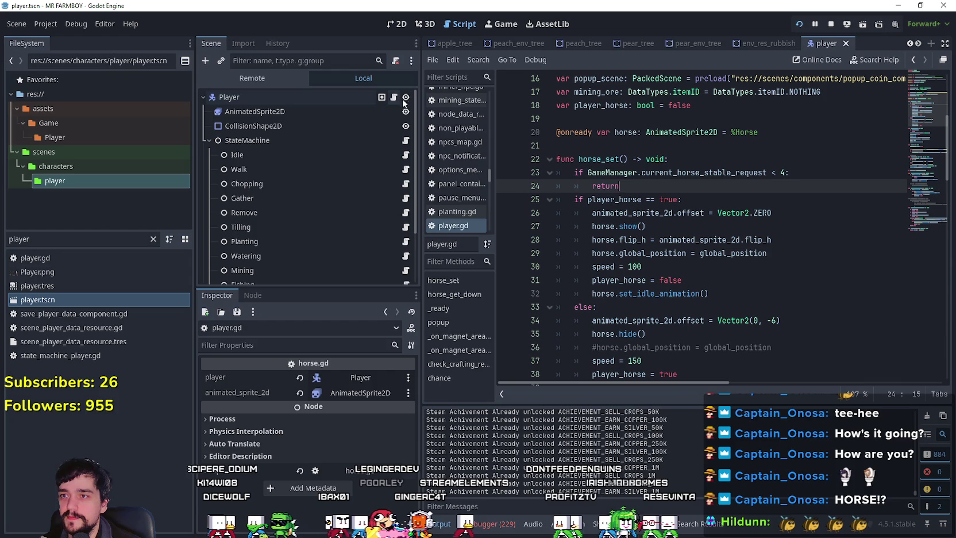
pyautogui.hotkey('ctrl', 'k')
pyautogui.hotkey('ctrl', 's')
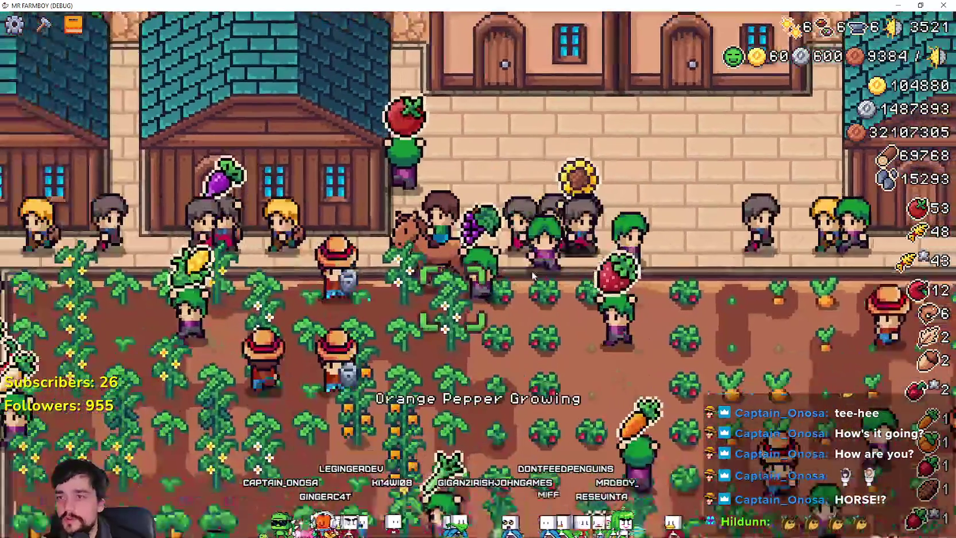
# Ride west past the farmhouse and fountain up the castle path, then dismount and step away
pyautogui.press('a')
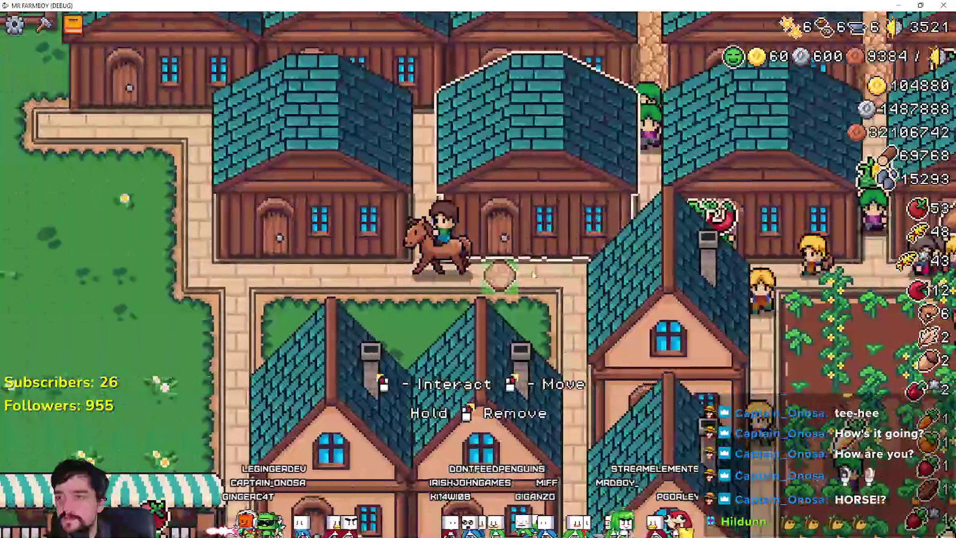
pyautogui.press('a')
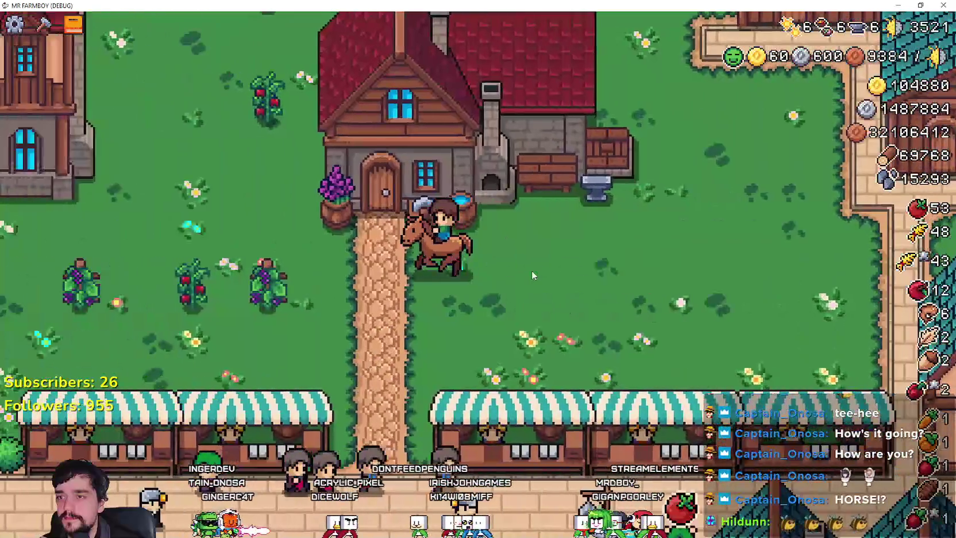
pyautogui.press('a')
pyautogui.press('s')
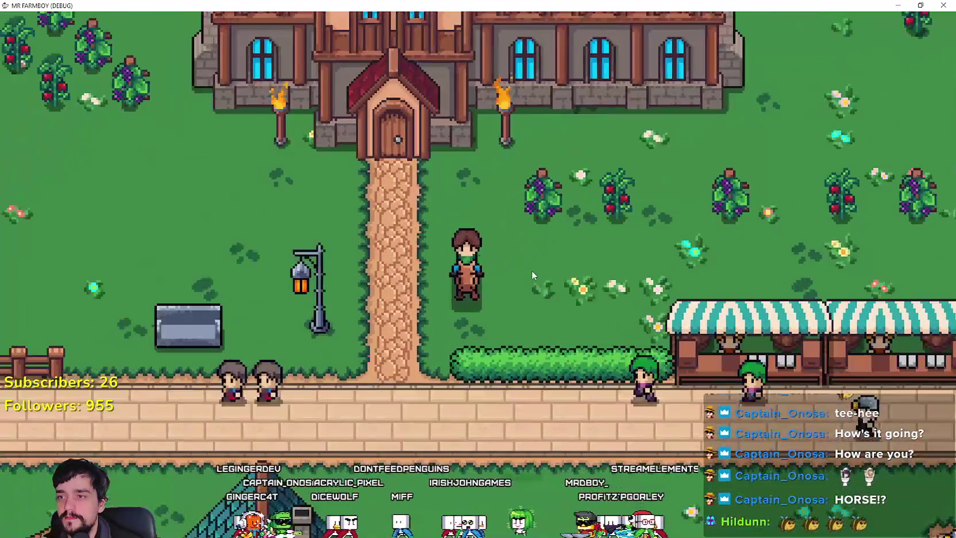
pyautogui.press('a')
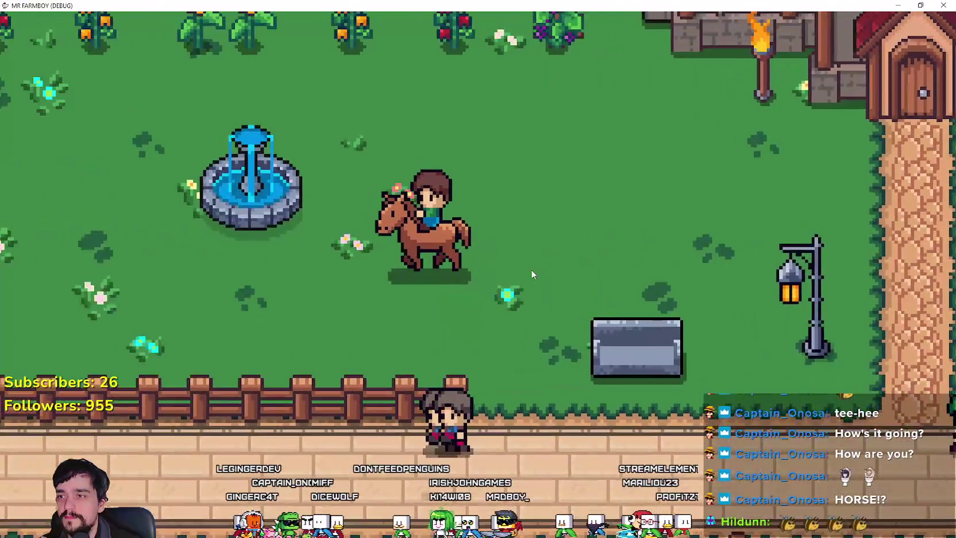
pyautogui.press('w')
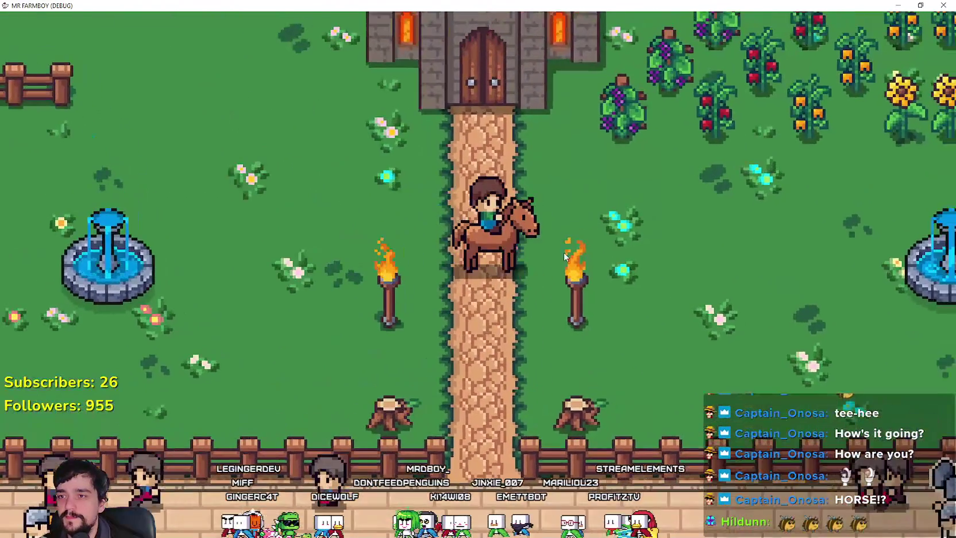
pyautogui.press('e')
pyautogui.press('s')
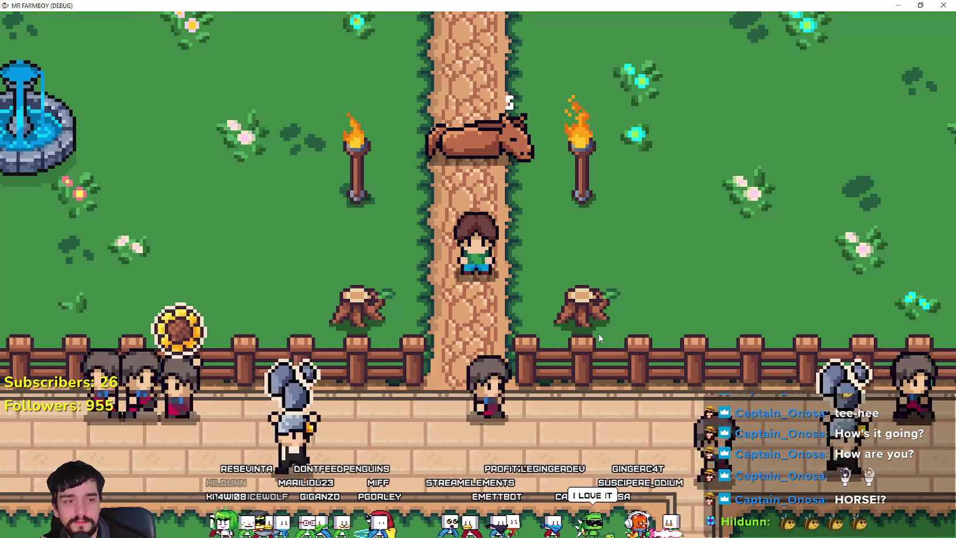
# Mount the horse, ride briefly near the castle path, and dismount beside the fountain
pyautogui.press('w')
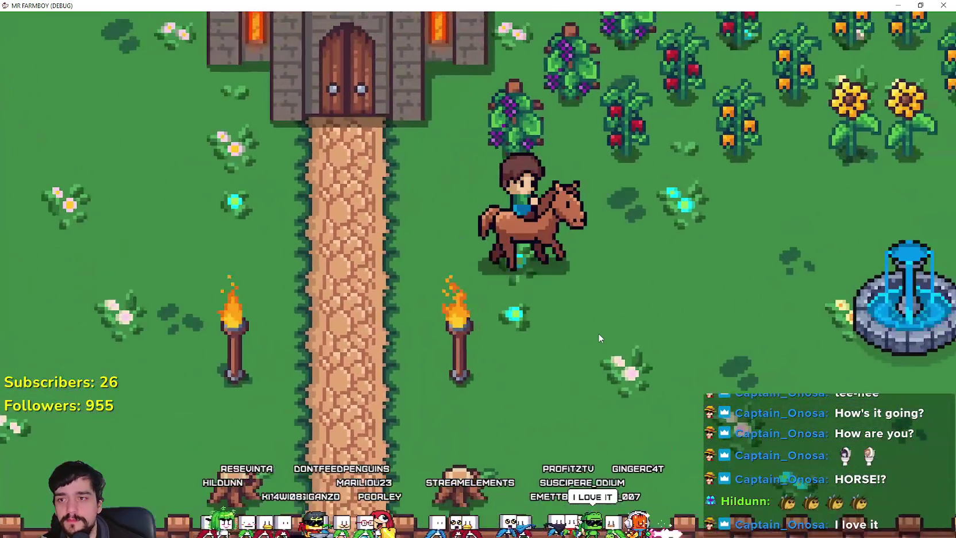
pyautogui.press('d')
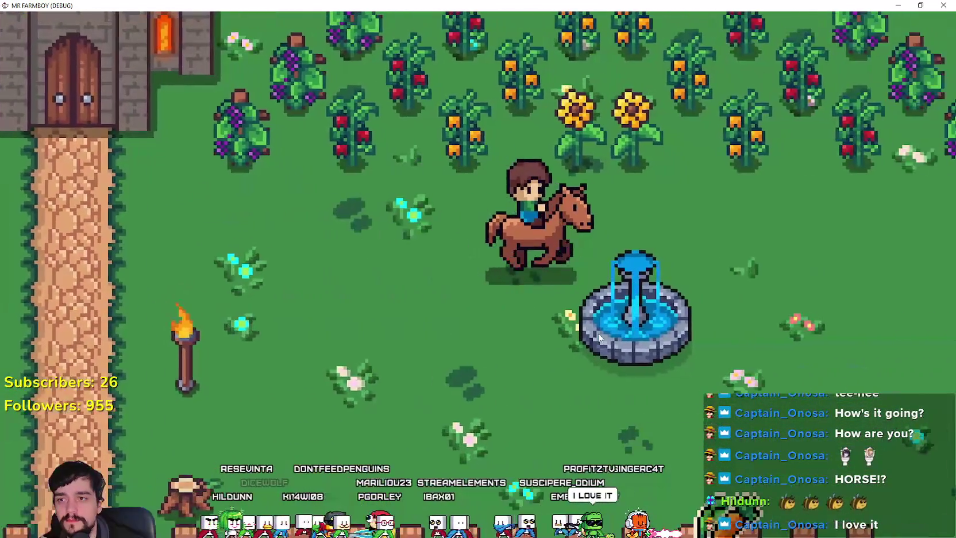
pyautogui.press('a')
pyautogui.press('e')
pyautogui.press('a')
pyautogui.press('e')
pyautogui.press('e')
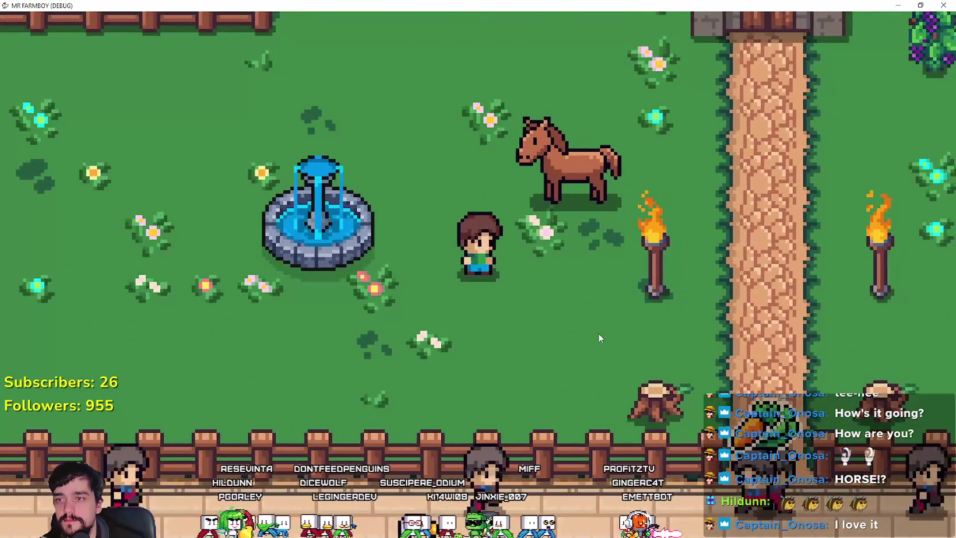
# Walk the farmer around the dirt path, castle gate, fences and hedge back to the horse
pyautogui.press('d')
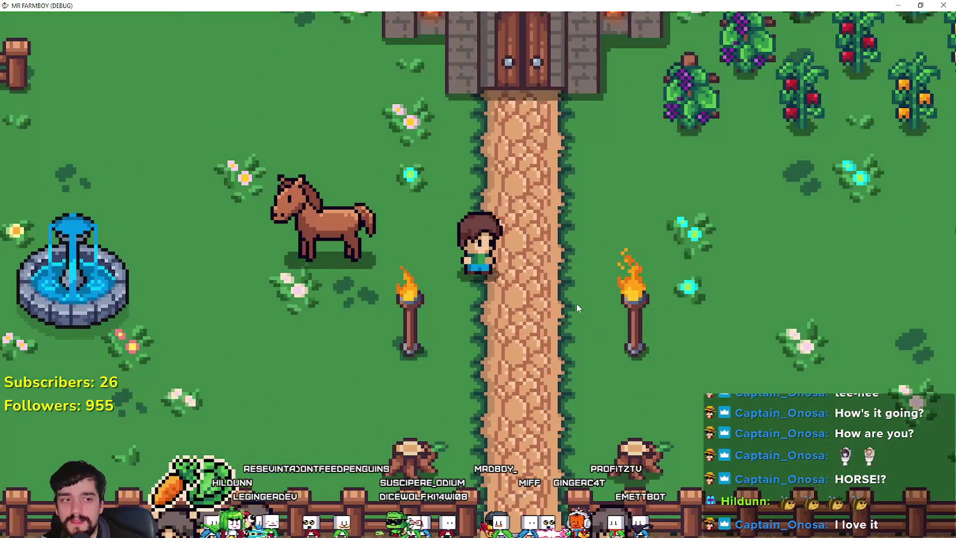
pyautogui.press('d')
pyautogui.press('s')
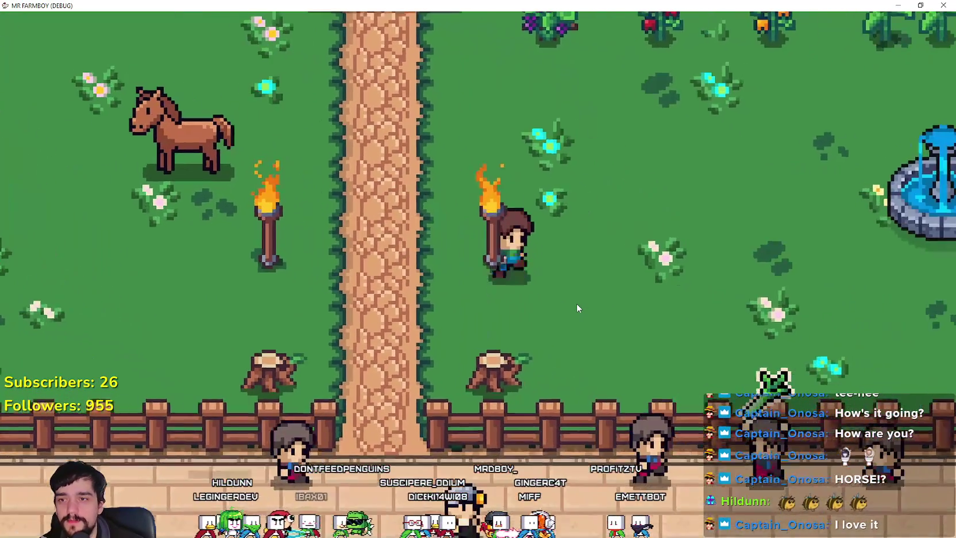
pyautogui.press('w')
pyautogui.press('a')
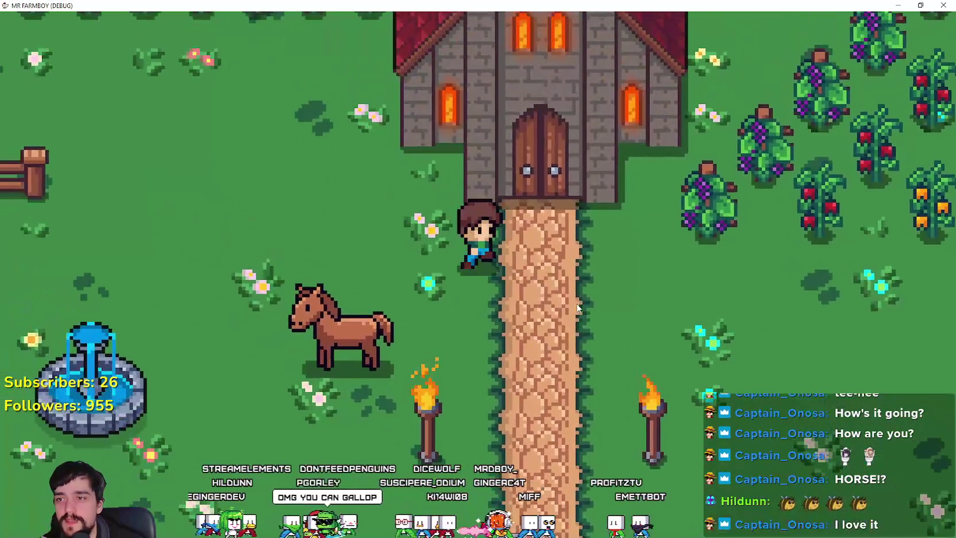
pyautogui.press('d')
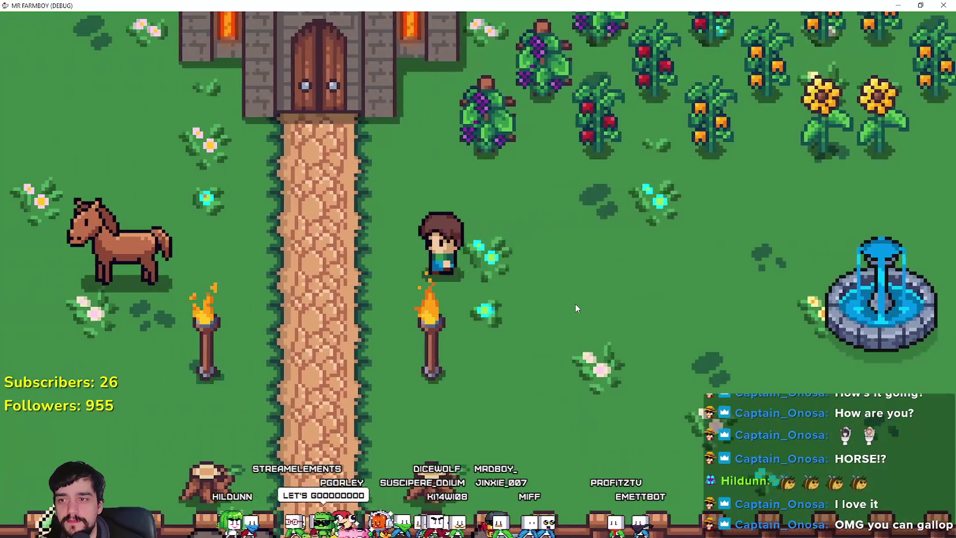
pyautogui.press('a')
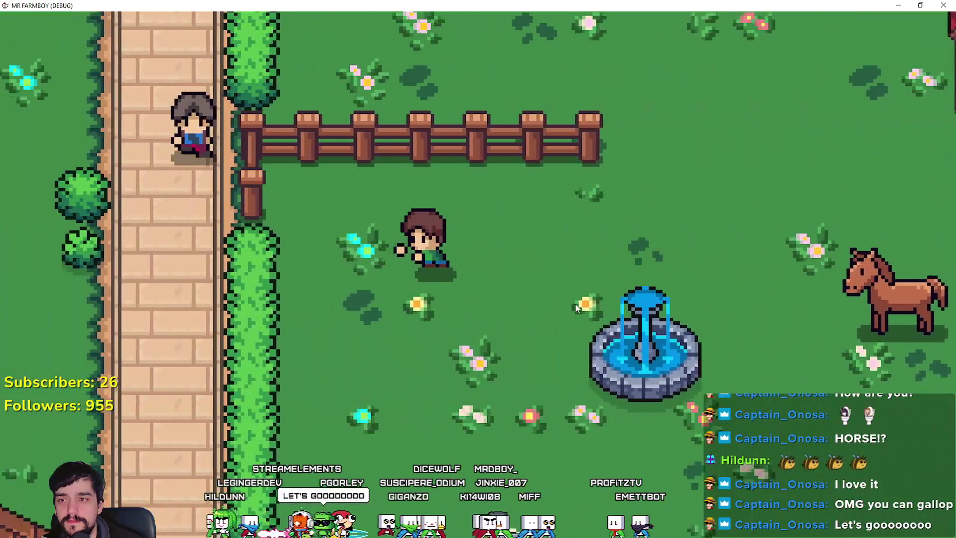
pyautogui.press('s')
pyautogui.press('d')
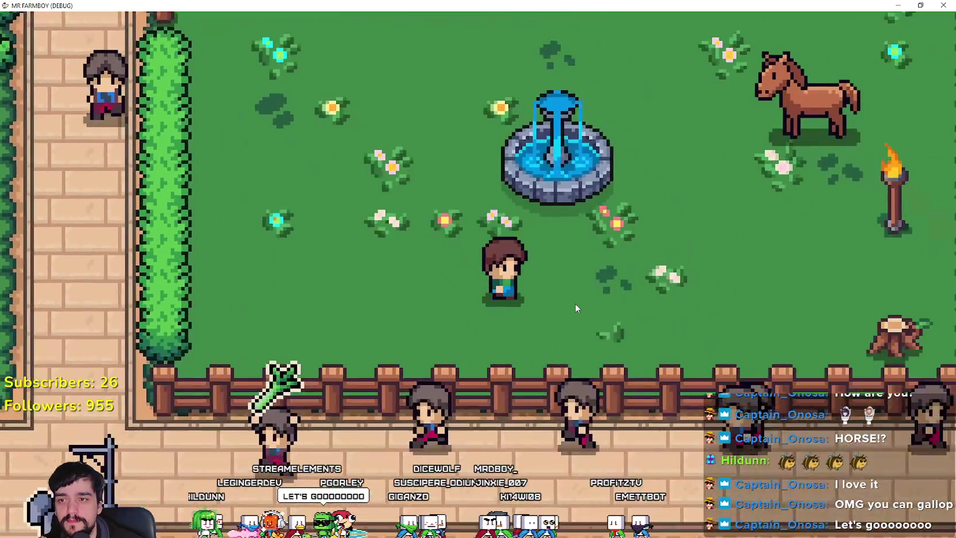
pyautogui.press('a')
pyautogui.press('a')
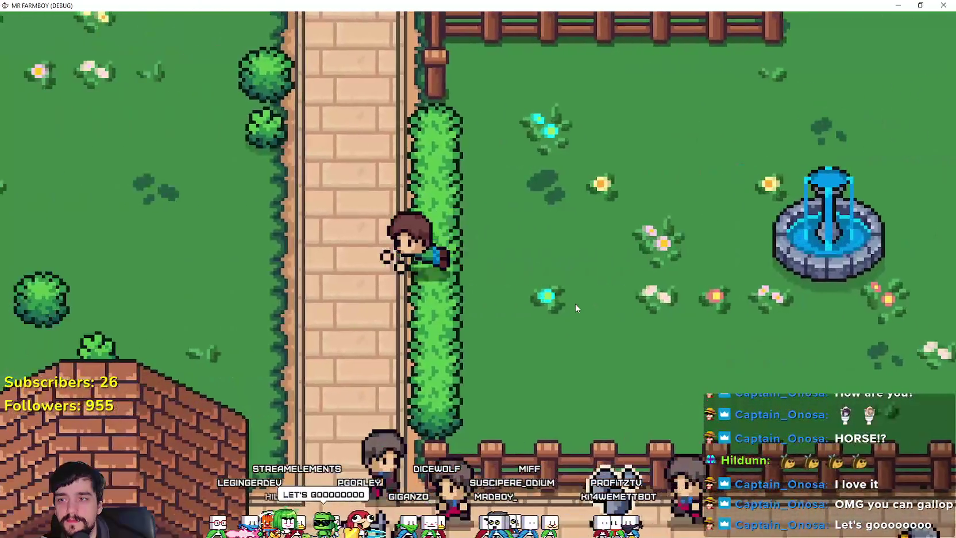
pyautogui.press('d')
pyautogui.press('d')
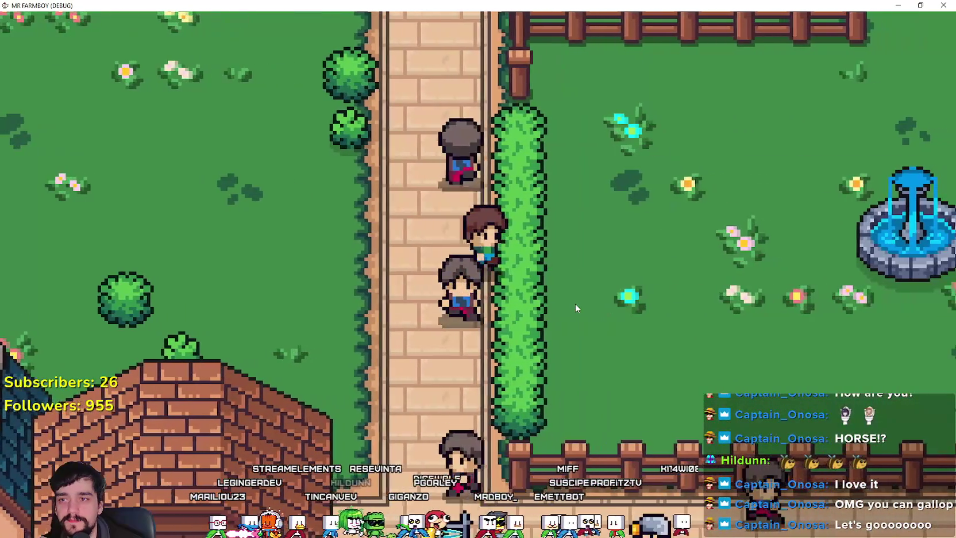
pyautogui.press('a')
pyautogui.press('d')
pyautogui.press('a')
pyautogui.press('a')
pyautogui.press('d')
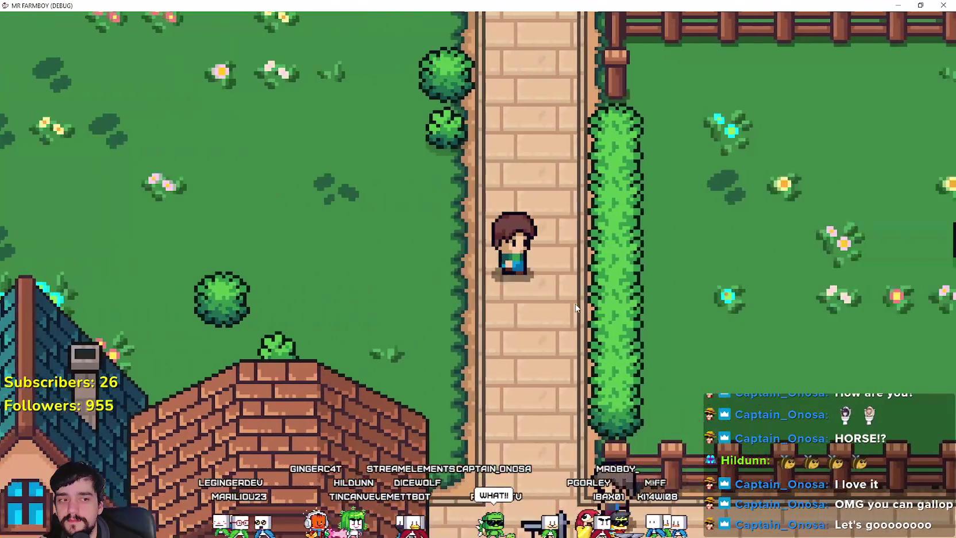
pyautogui.press('d')
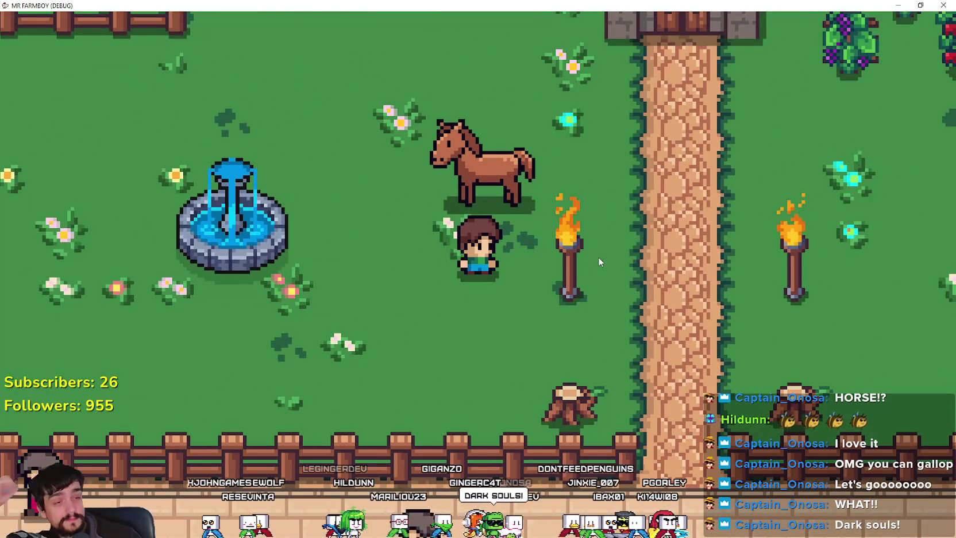
# Mount up, gallop around the crop field and fountain, then dismount near the hedge
pyautogui.press('e')
pyautogui.press('d')
pyautogui.press('w')
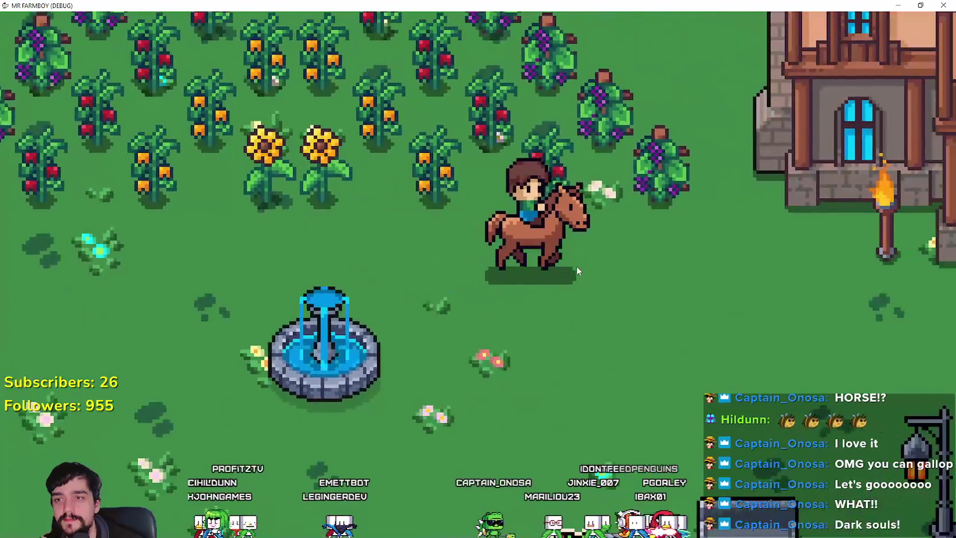
pyautogui.press('a')
pyautogui.press('s')
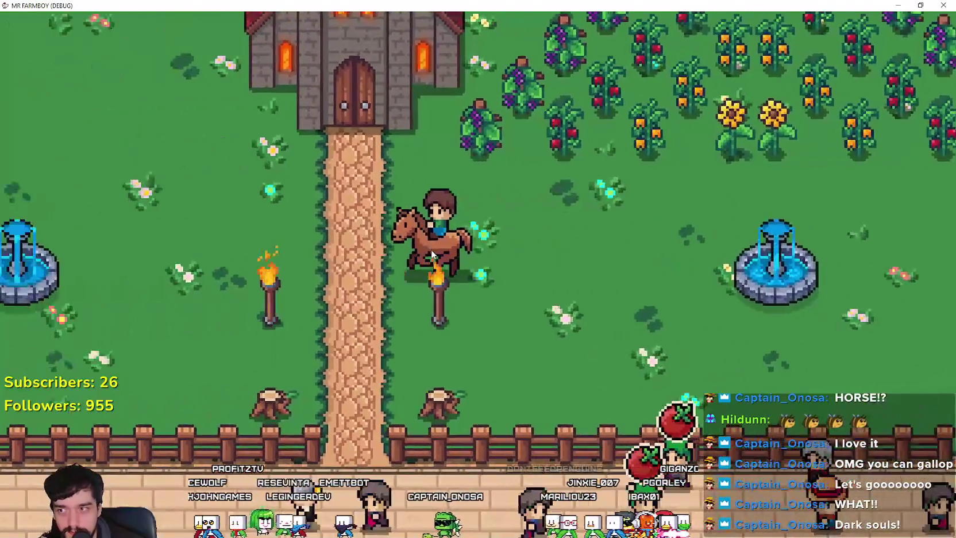
pyautogui.press('d')
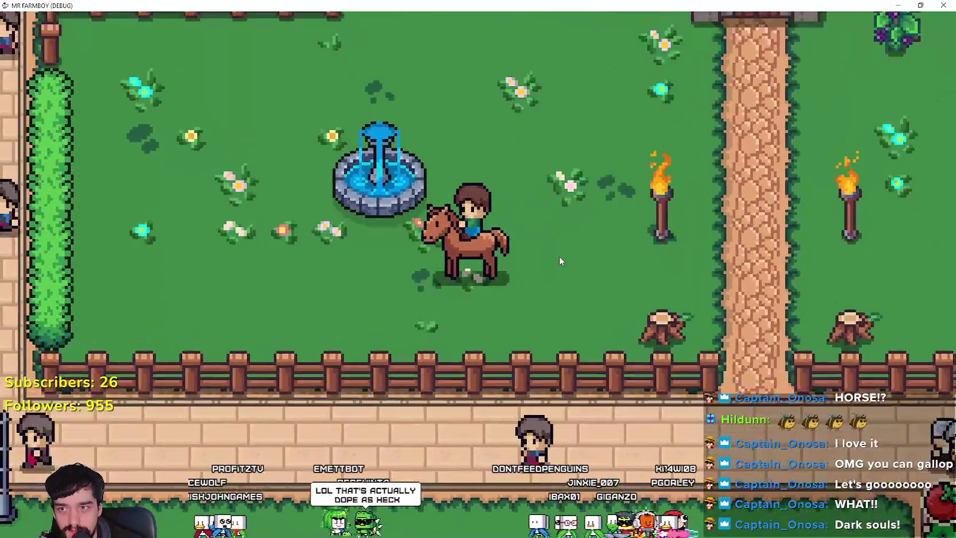
pyautogui.press('a')
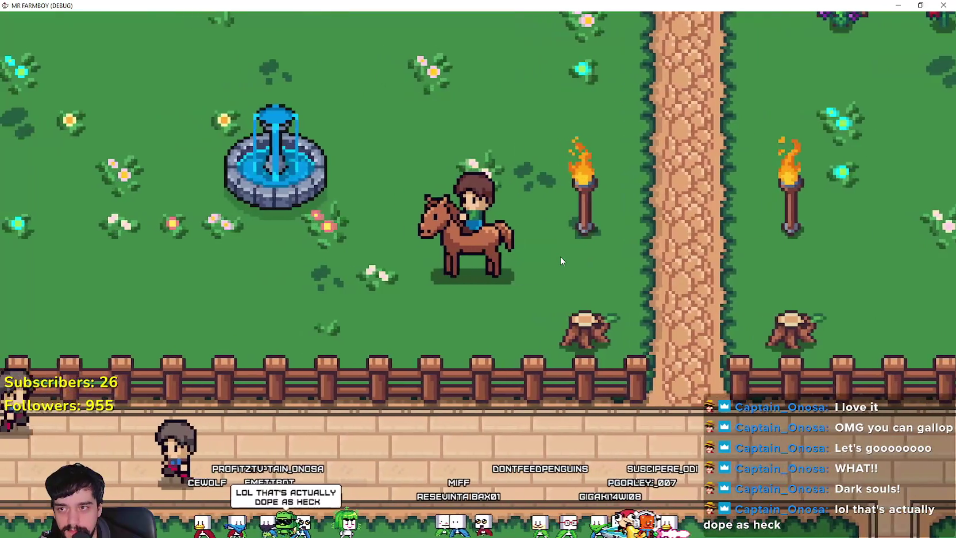
pyautogui.press('e')
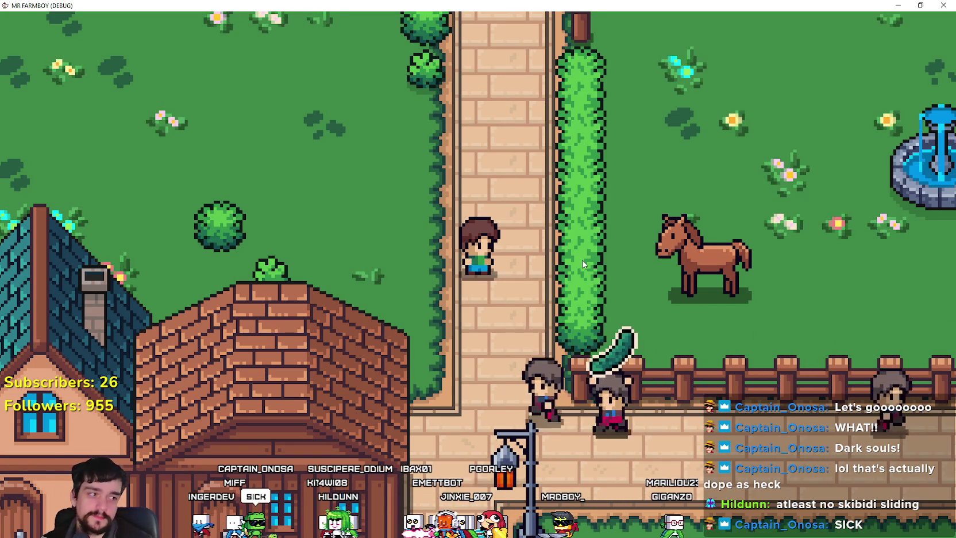
# Mount the horse, ride east past the church to the manor, and open Advancements with Tab
pyautogui.press('d')
pyautogui.press('d')
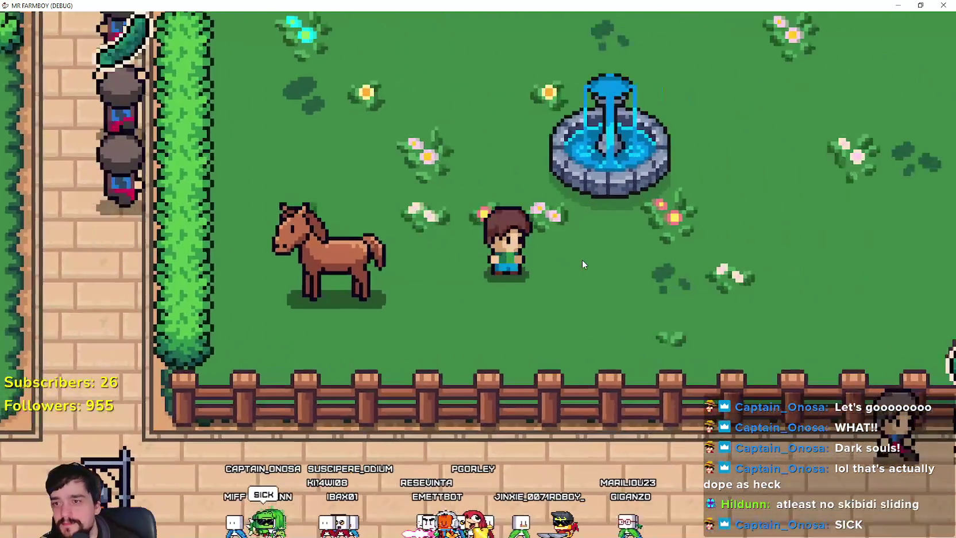
pyautogui.press('e')
pyautogui.press('w')
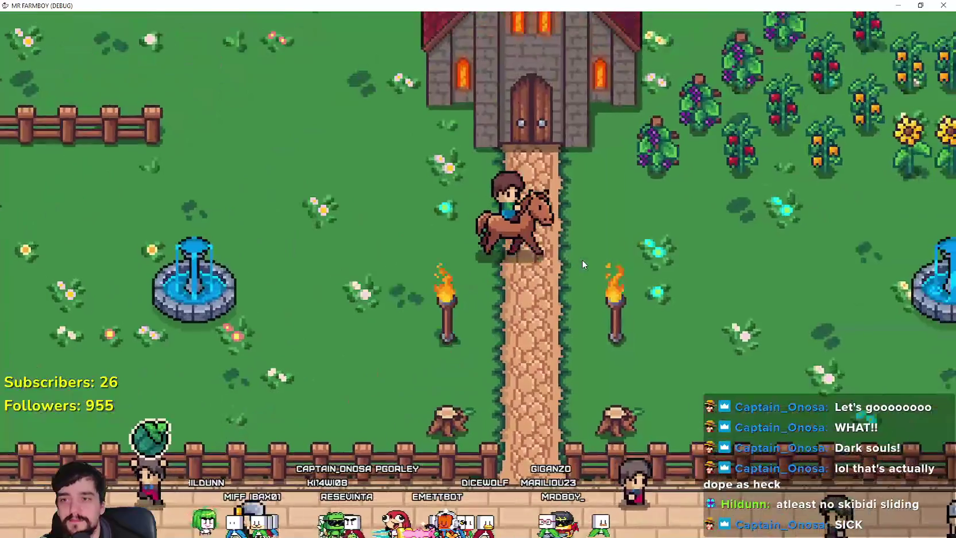
pyautogui.press('d')
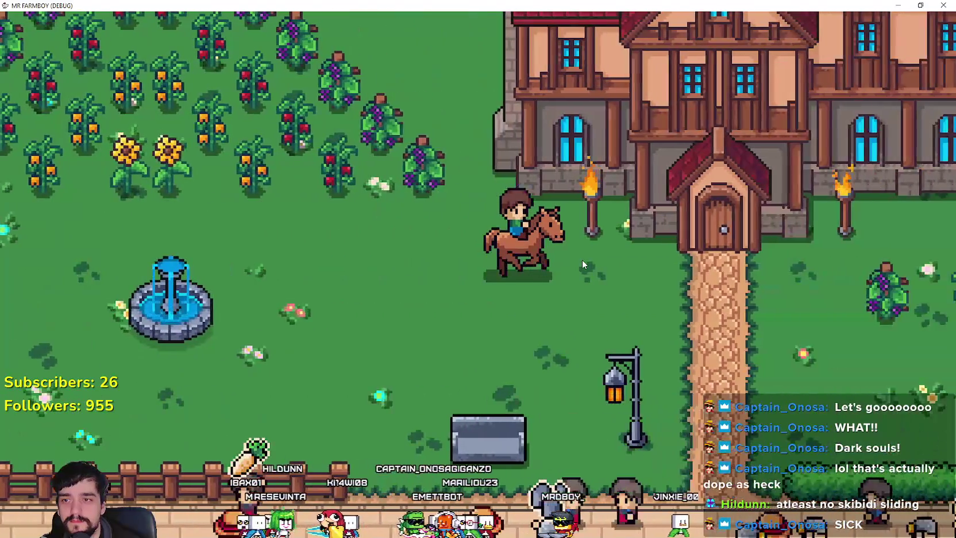
pyautogui.press('d')
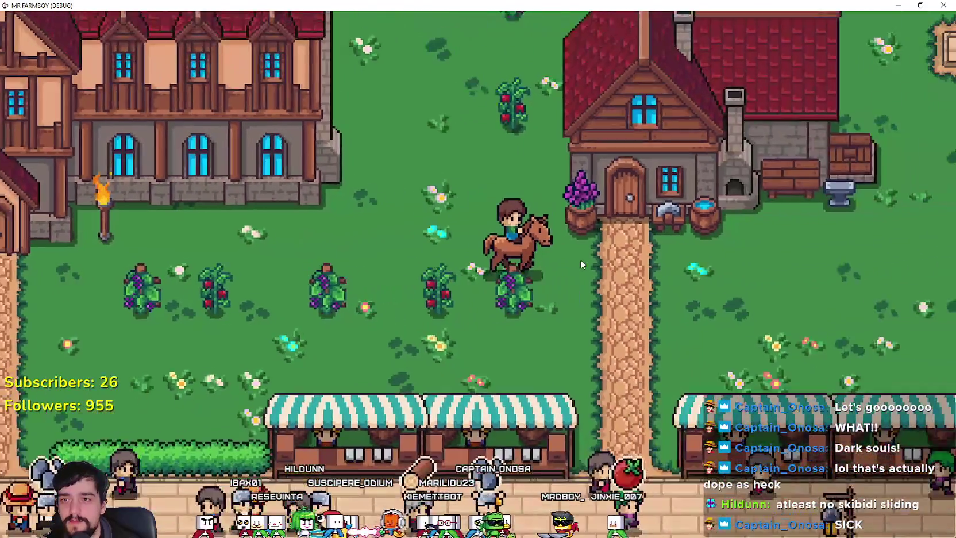
pyautogui.press('a')
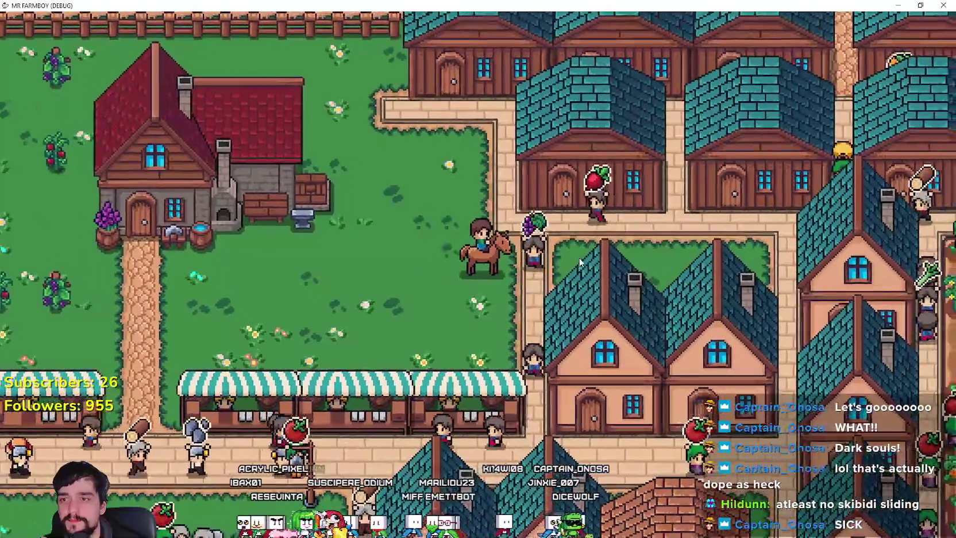
pyautogui.press('a')
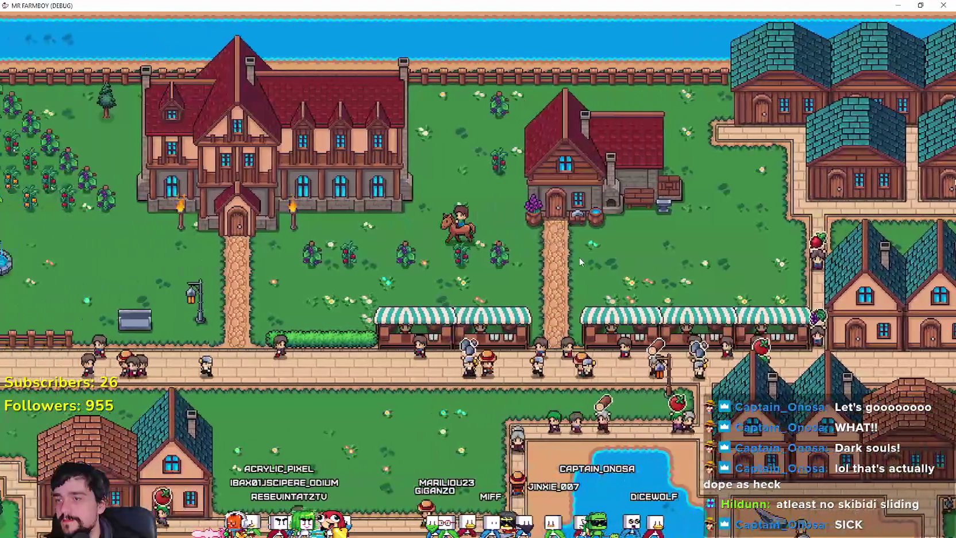
pyautogui.press('Tab')
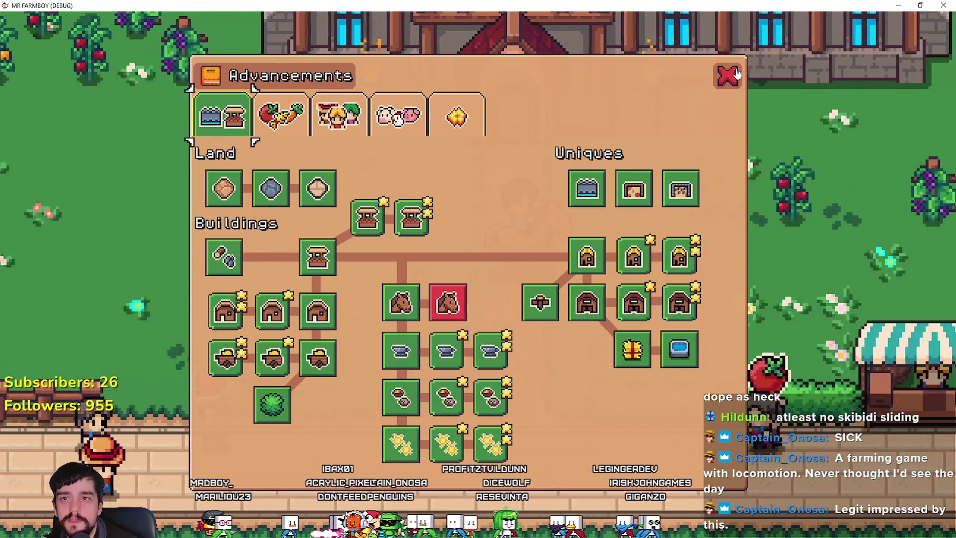
# Close the Advancements panel and ride left past the manor, briefly dismounting and remounting
pyautogui.press('Escape')
pyautogui.press('f')
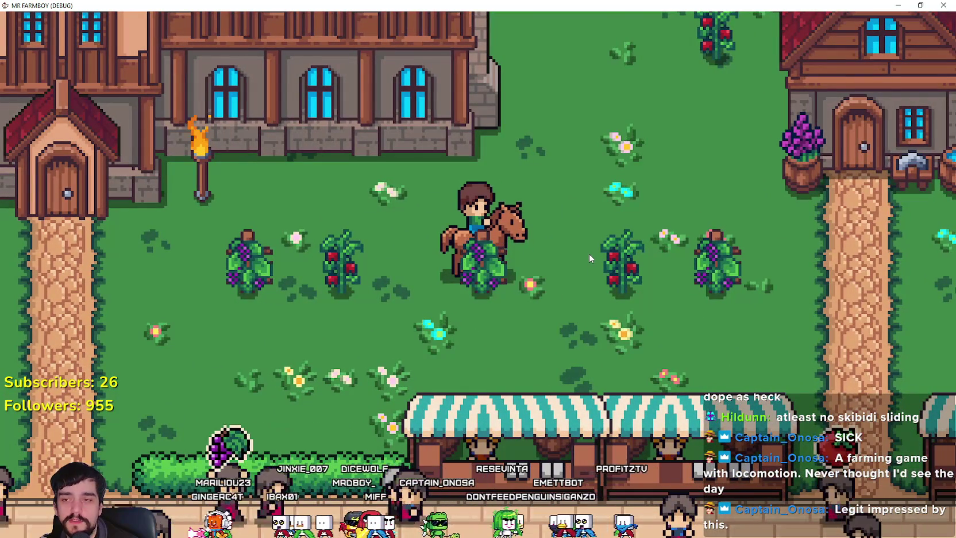
pyautogui.press('a')
pyautogui.press('a')
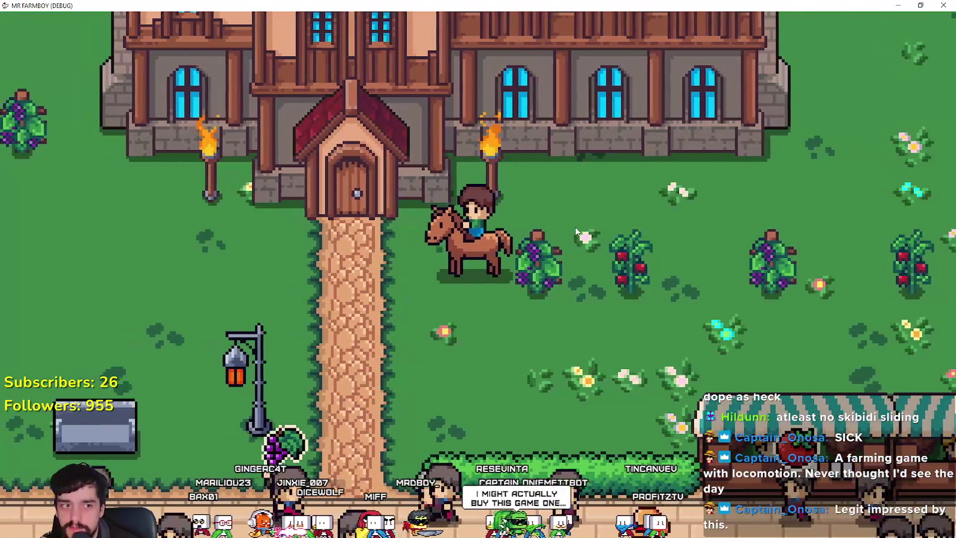
pyautogui.press('a')
pyautogui.press('w')
pyautogui.press('a')
pyautogui.press('s')
# Ride past the market stalls and town houses, through the crop field to the barn
pyautogui.press('d')
pyautogui.press('d')
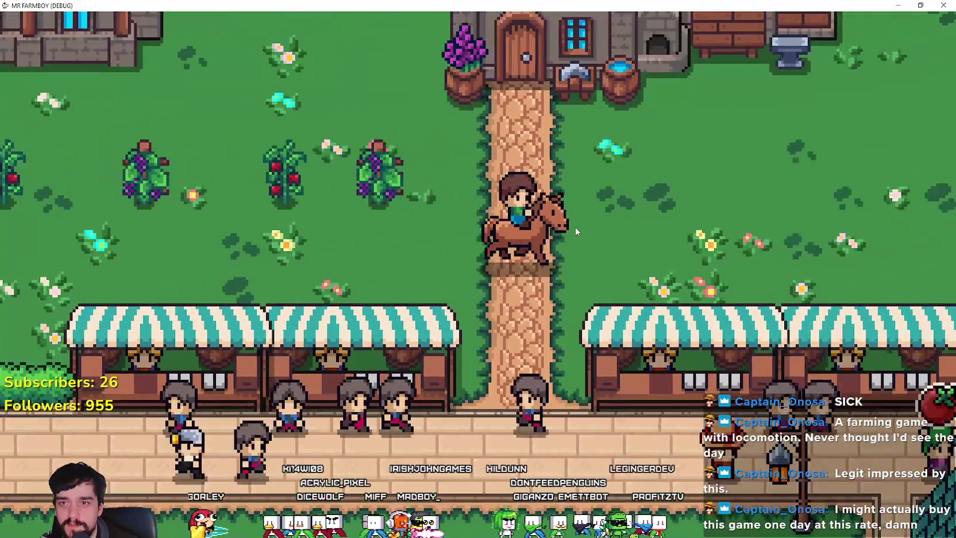
pyautogui.press('w')
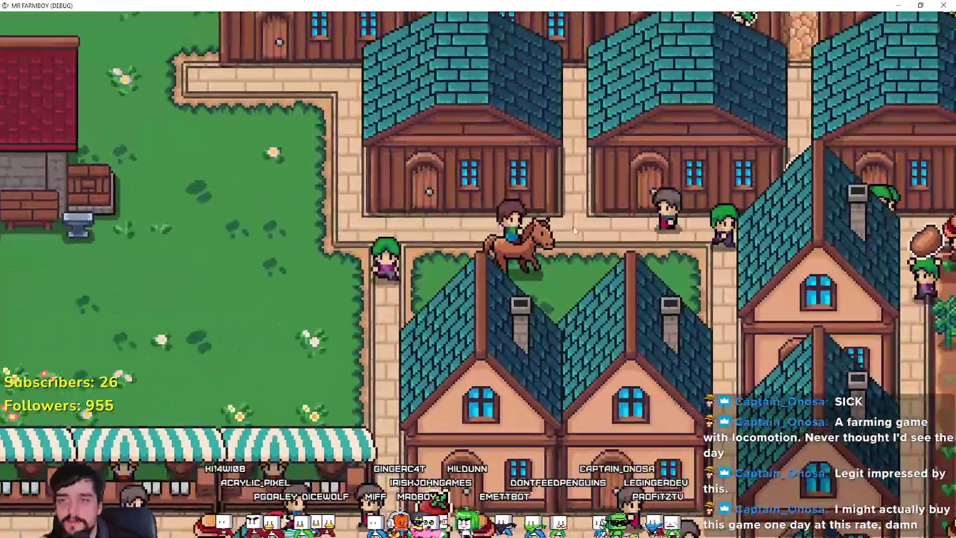
pyautogui.press('d')
pyautogui.press('s')
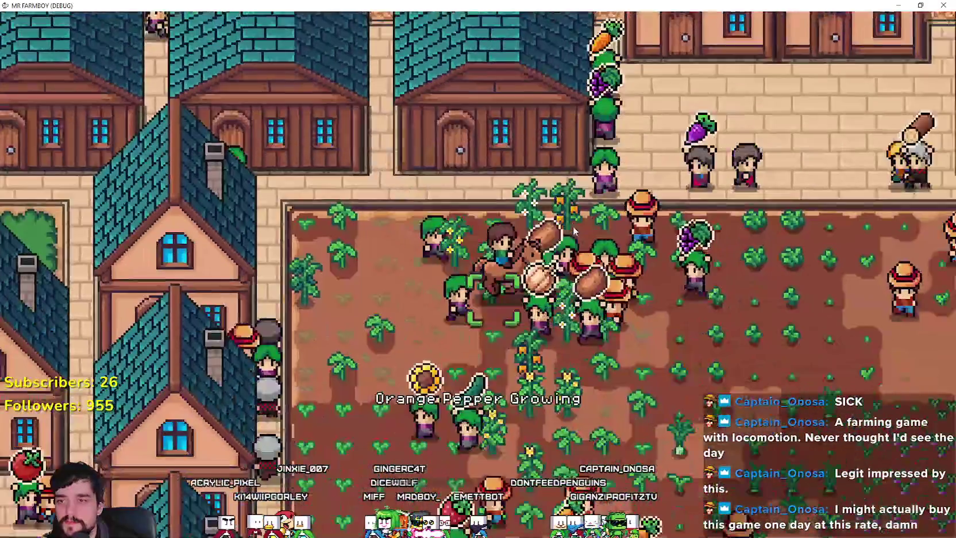
pyautogui.press('d')
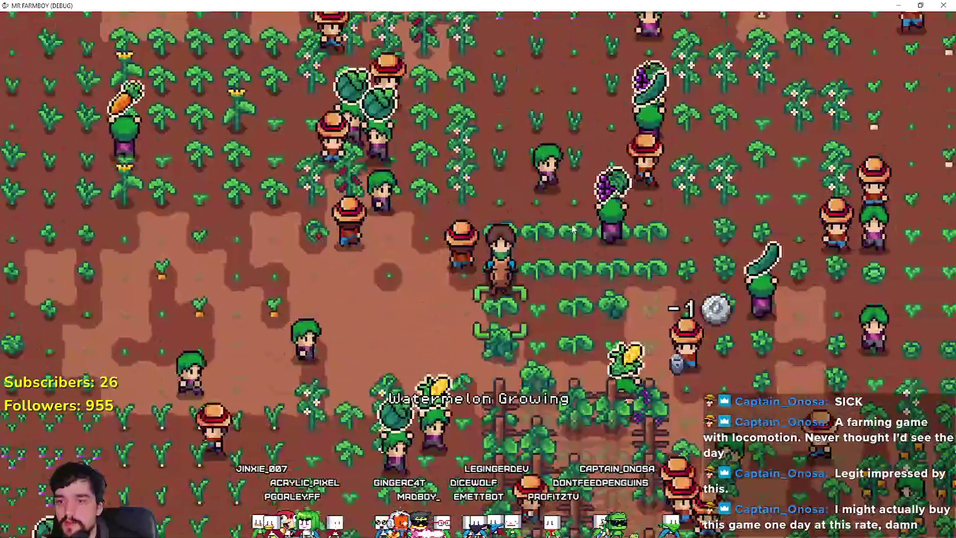
pyautogui.press('d')
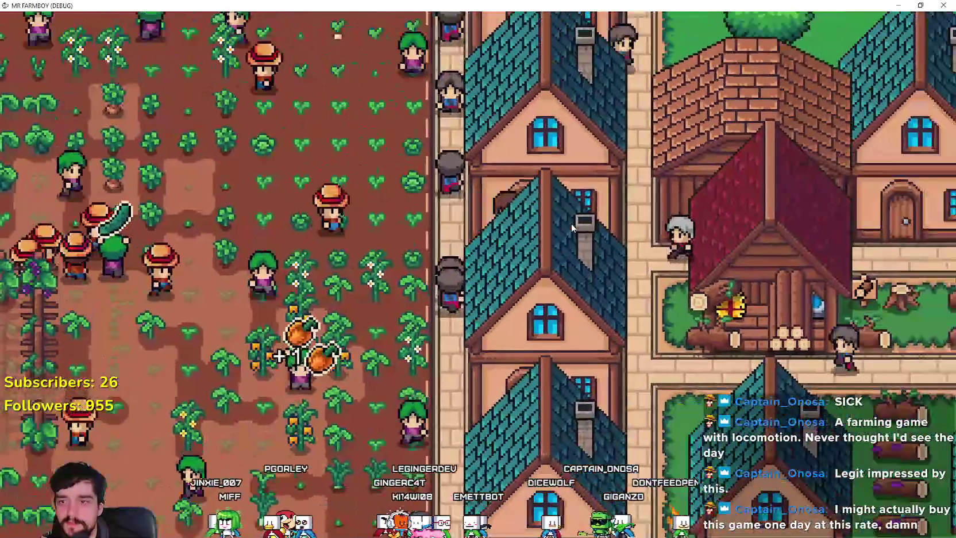
pyautogui.press('w')
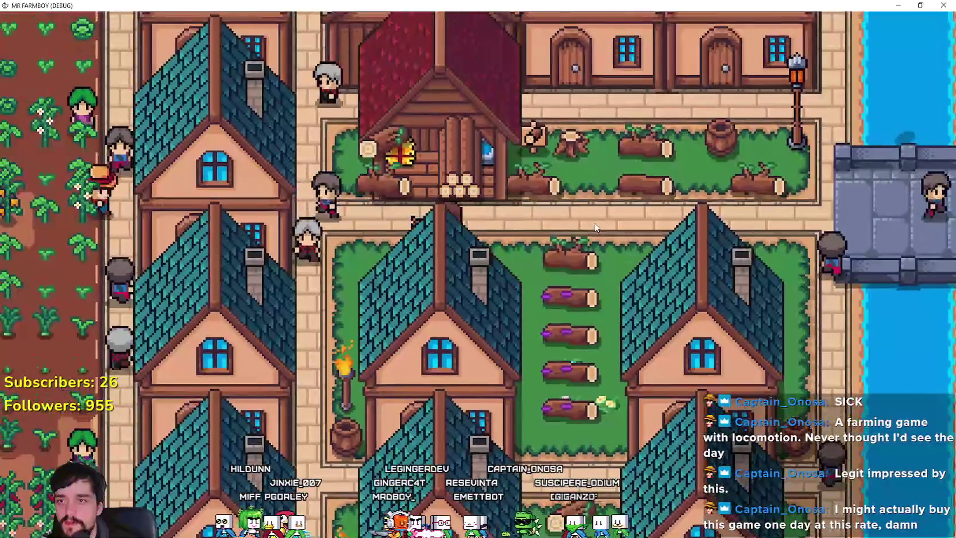
pyautogui.press('d')
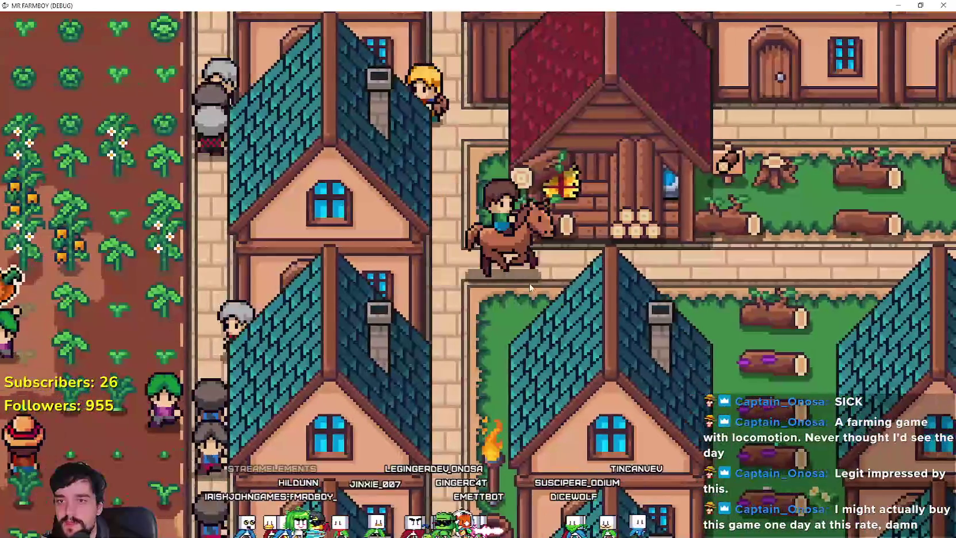
# Ride down onto the path, stop beside a villager and dismount near the stable
pyautogui.press('a')
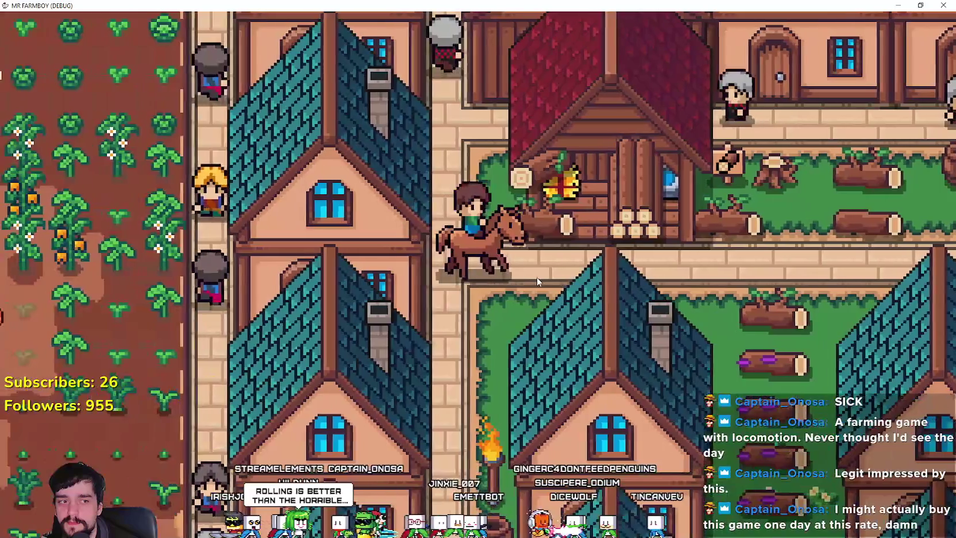
pyautogui.press('d')
pyautogui.press('s')
pyautogui.press('a')
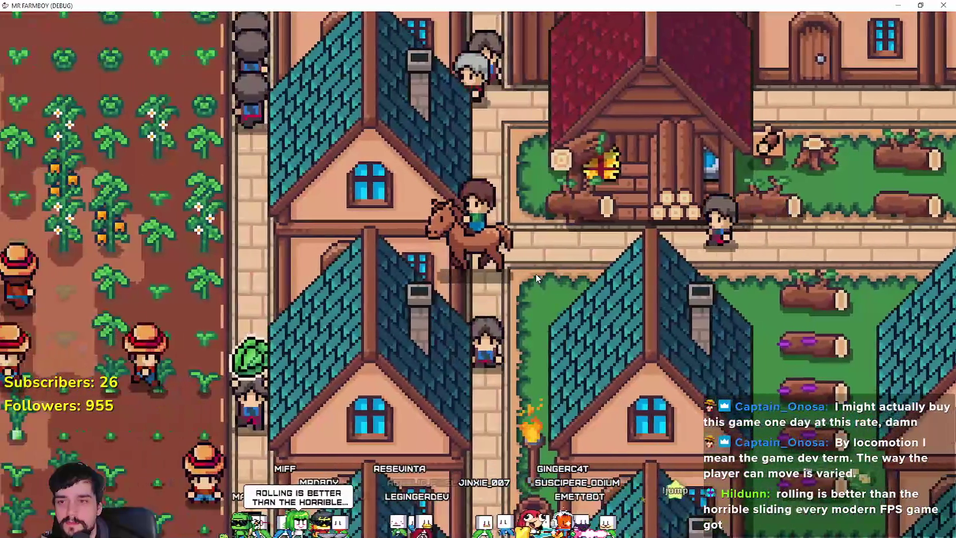
pyautogui.press('d')
pyautogui.press('e')
pyautogui.press('d')
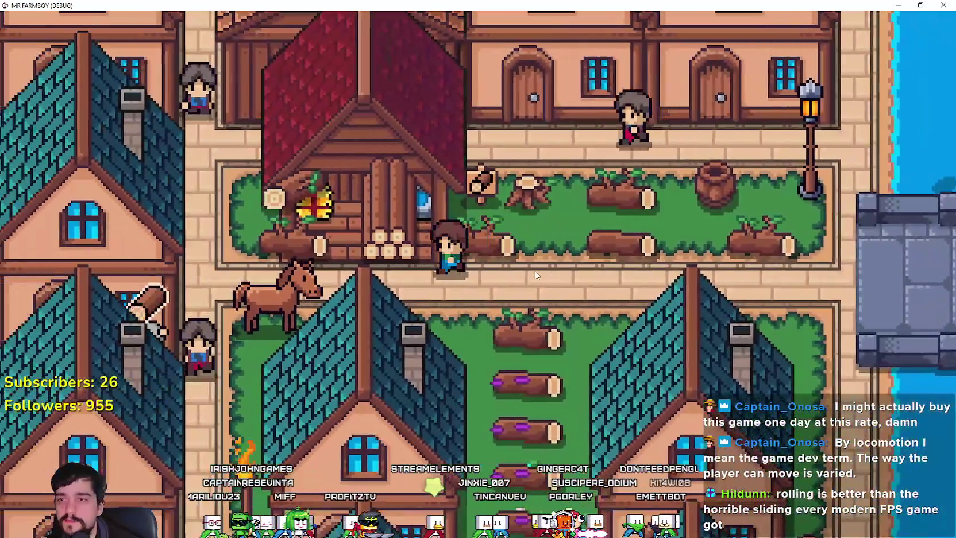
pyautogui.press('a')
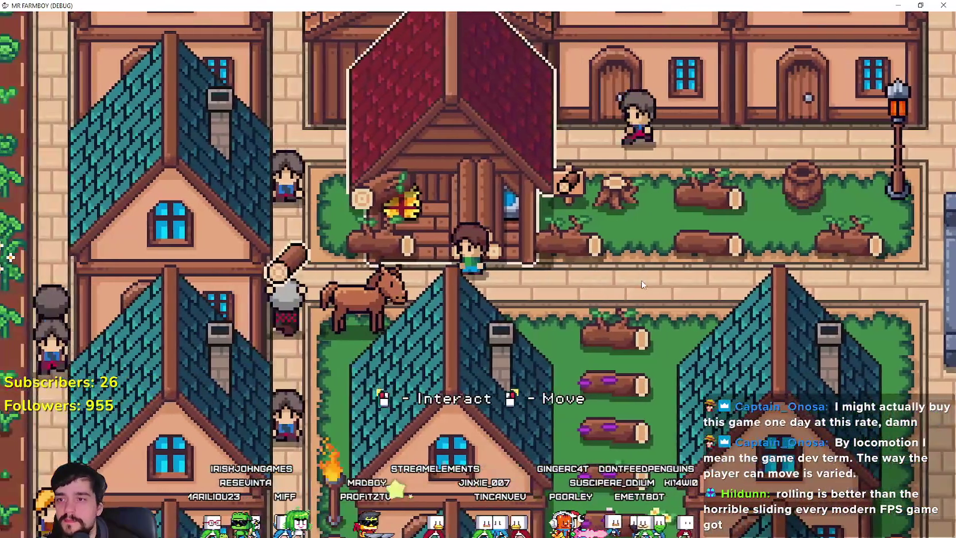
pyautogui.press('e')
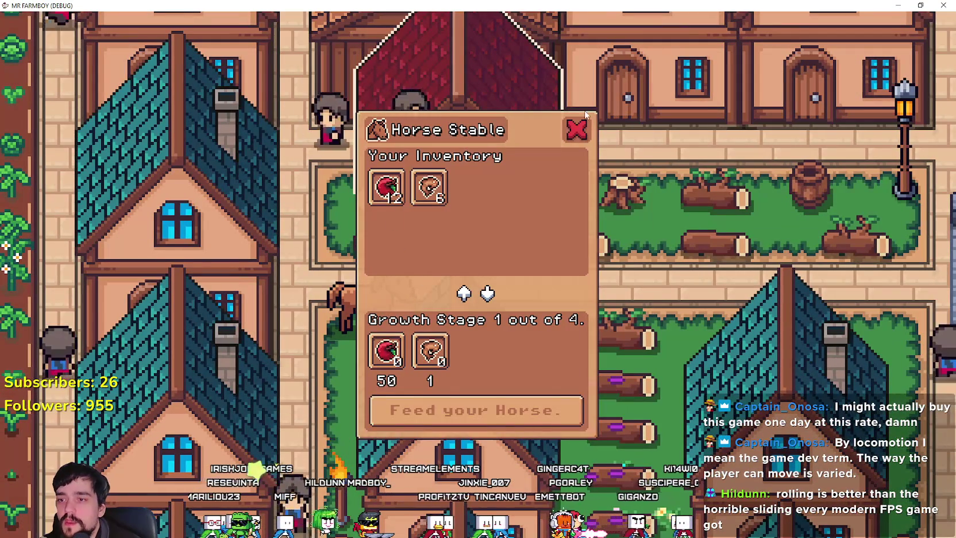
pyautogui.click(428, 187)
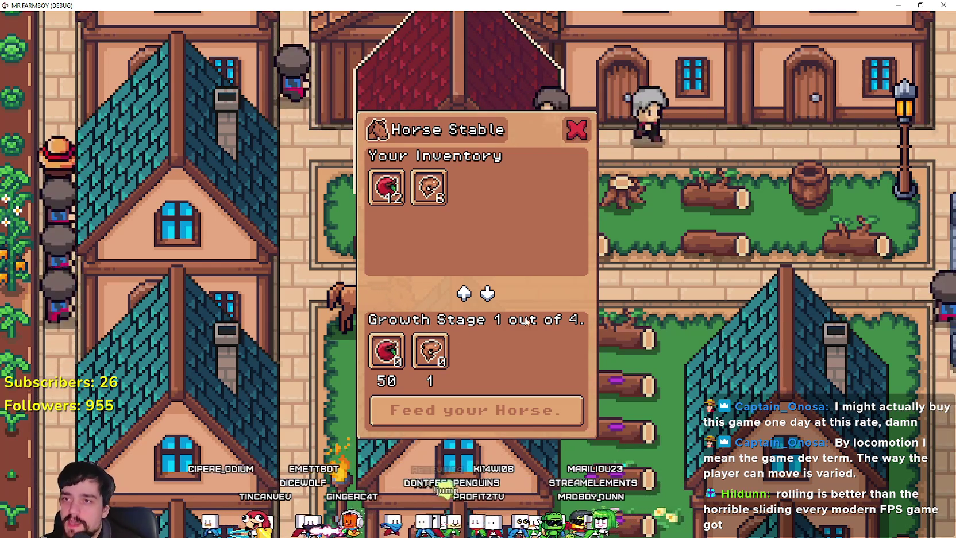
pyautogui.click(576, 129)
pyautogui.scroll(3, 365, 279)
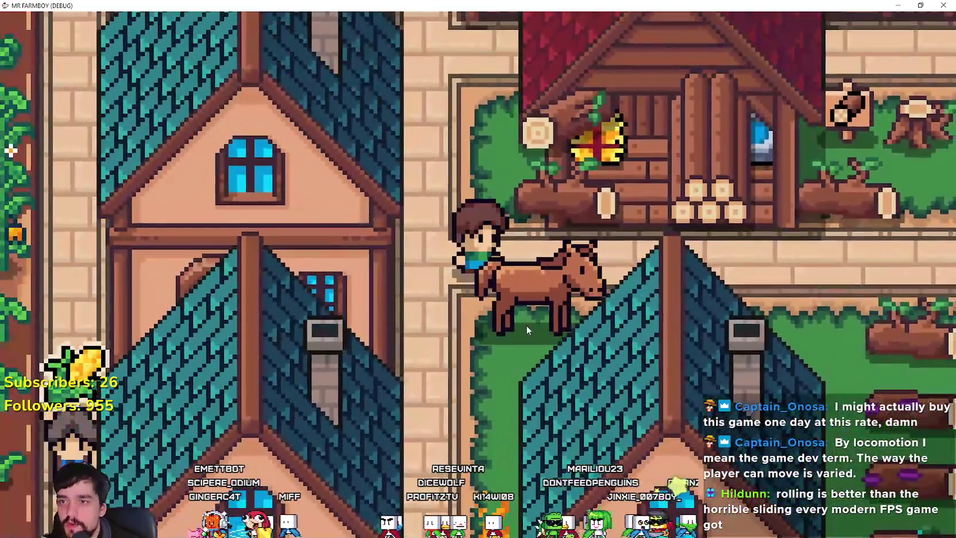
pyautogui.scroll(2, 520, 311)
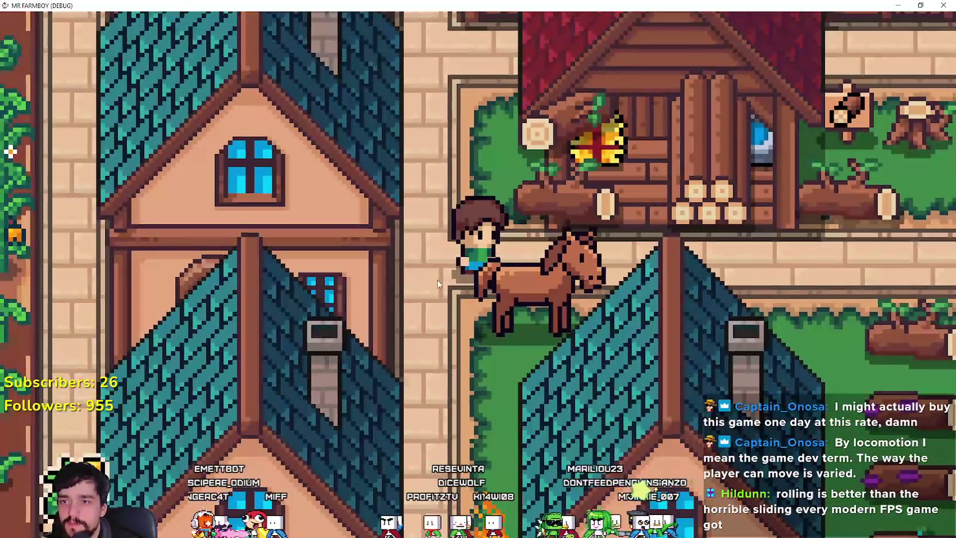
pyautogui.scroll(-4, 597, 284)
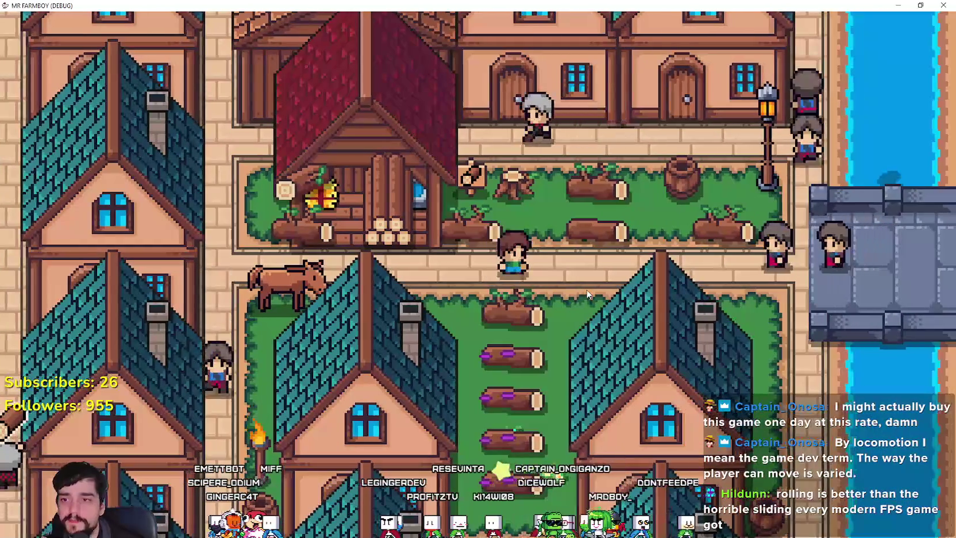
pyautogui.press('w')
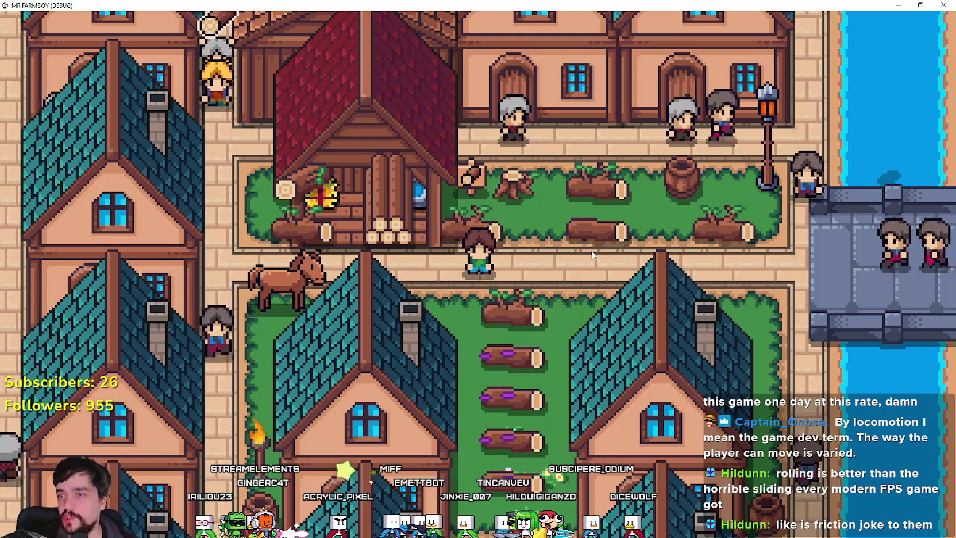
pyautogui.press('a')
pyautogui.press('e')
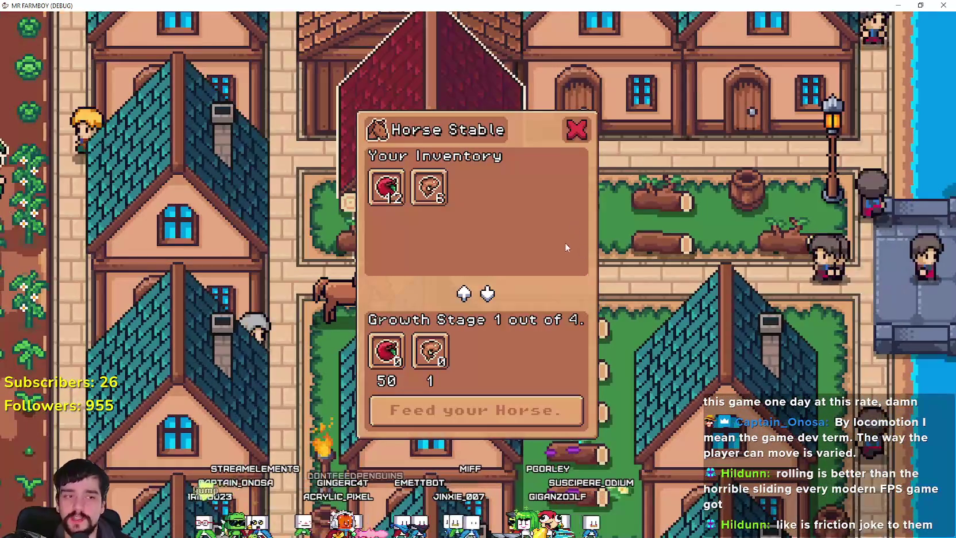
pyautogui.moveTo(431, 188)
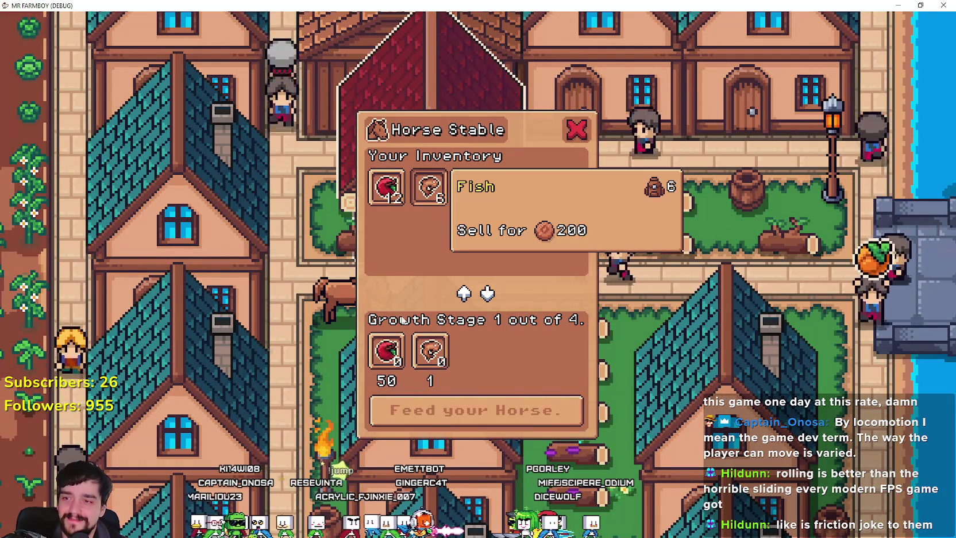
pyautogui.moveTo(443, 361)
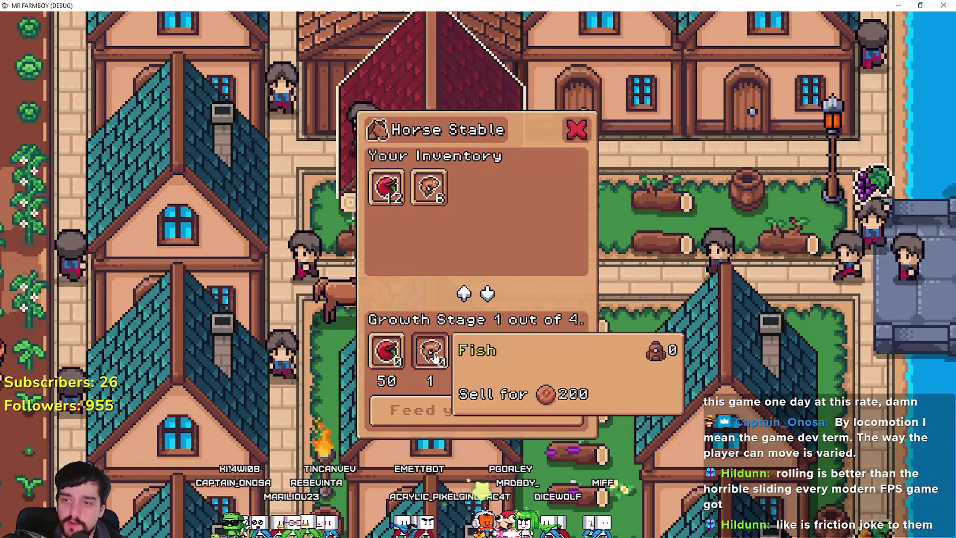
pyautogui.press('d')
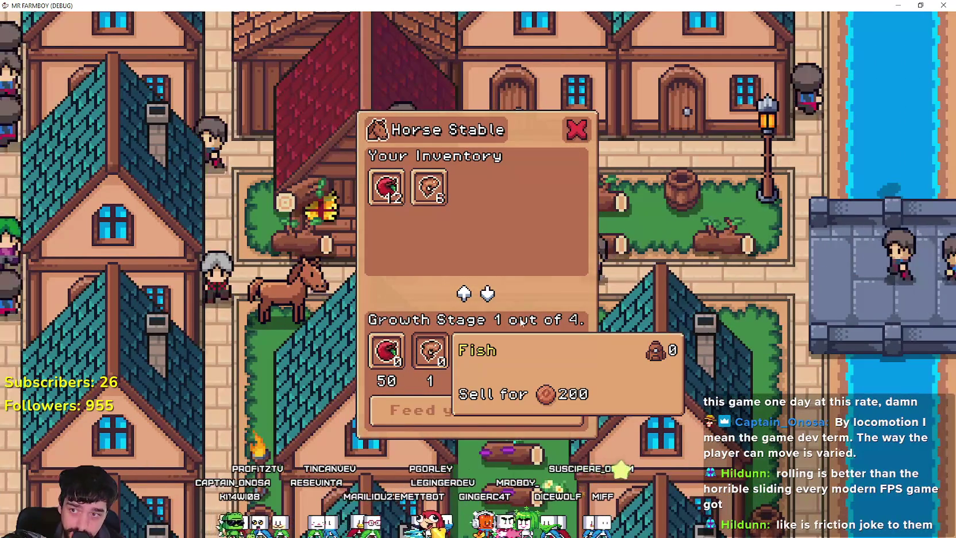
pyautogui.press('s')
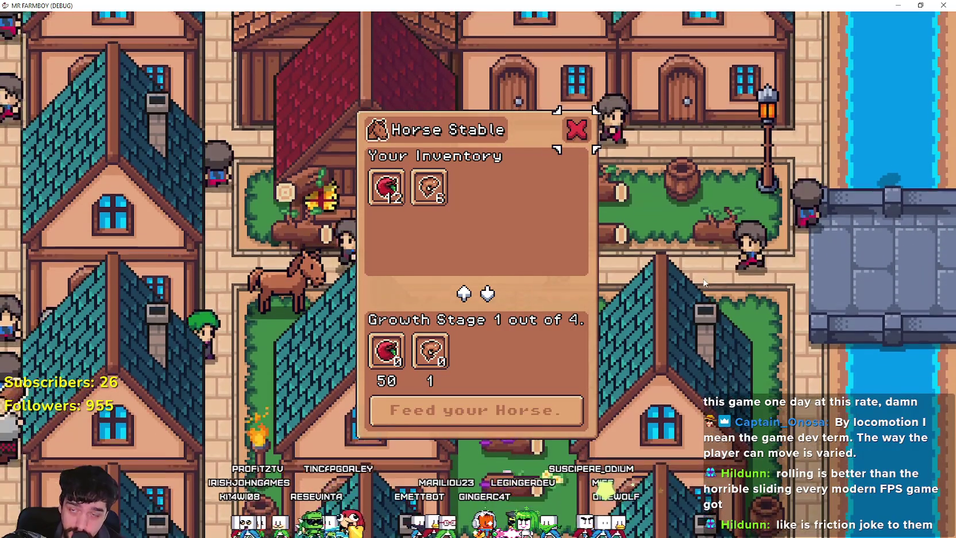
pyautogui.click(577, 130)
pyautogui.press('w')
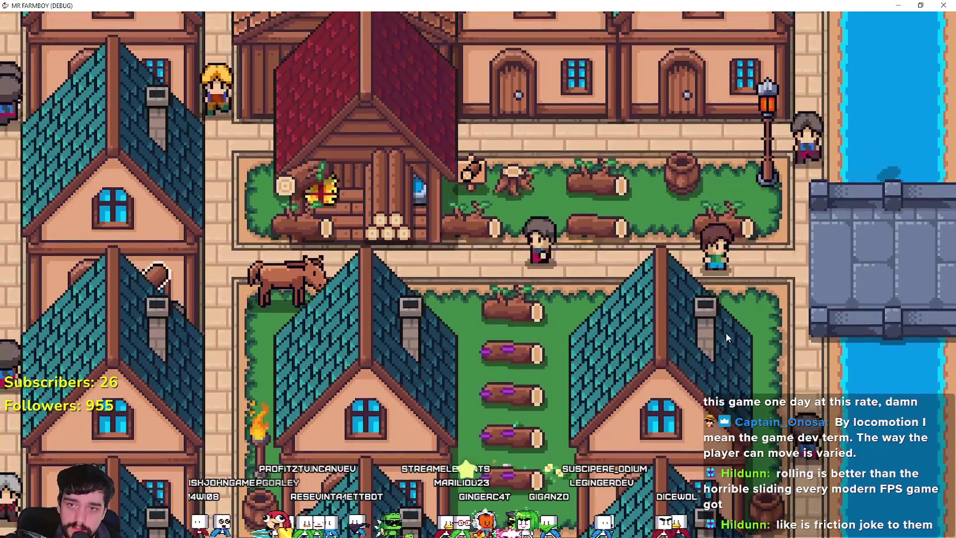
# Ride north past the market stalls, west through the crop field, and south to the mining yard by the lake
pyautogui.press('a')
pyautogui.press('w')
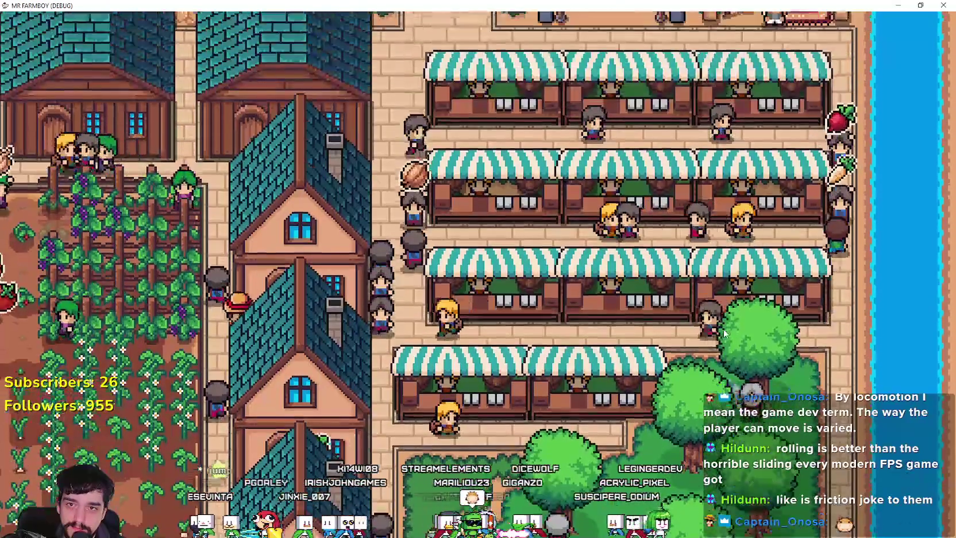
pyautogui.press('a')
pyautogui.press('a')
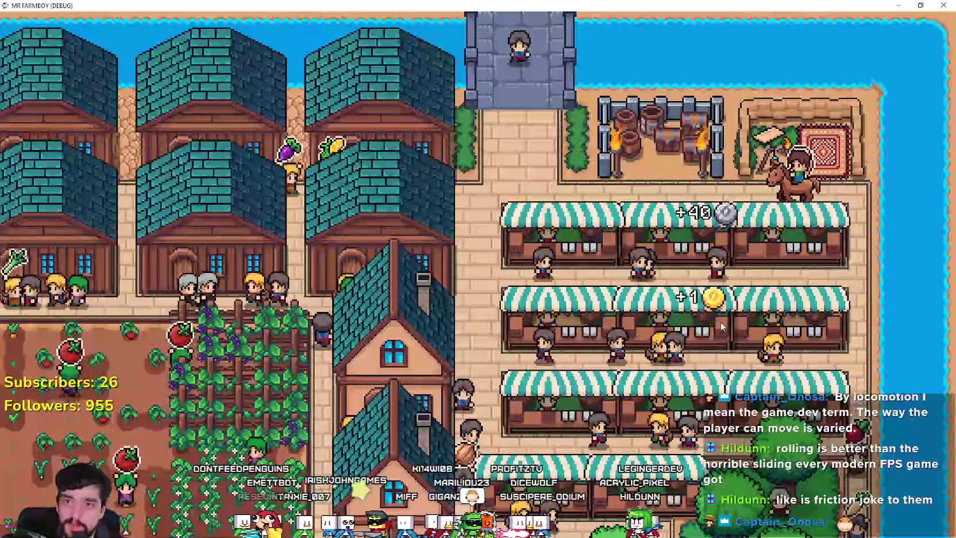
pyautogui.press('a')
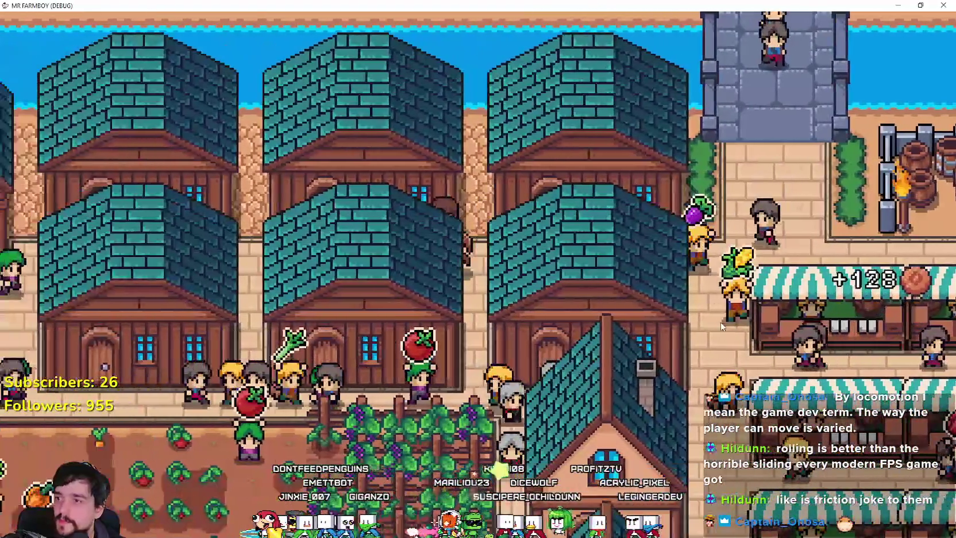
pyautogui.press('s')
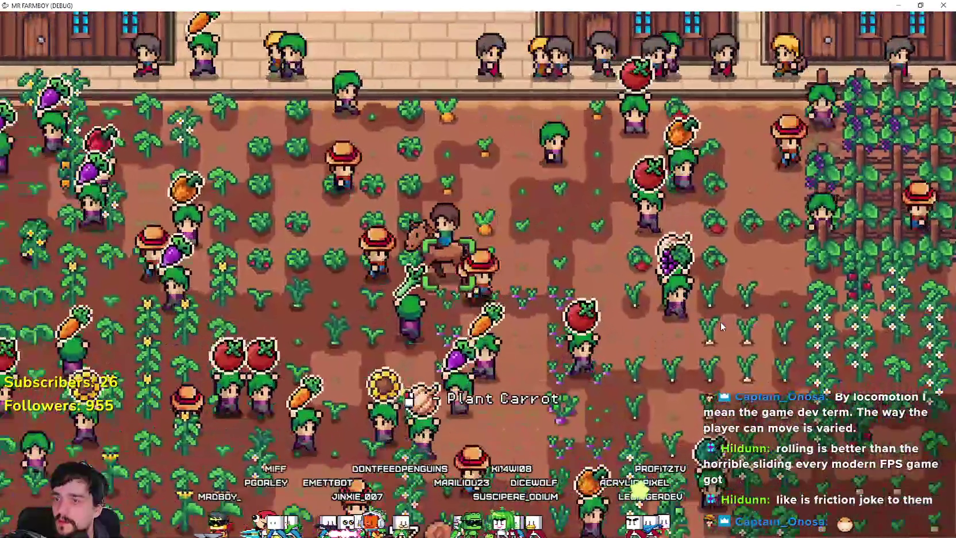
pyautogui.press('a')
pyautogui.press('a')
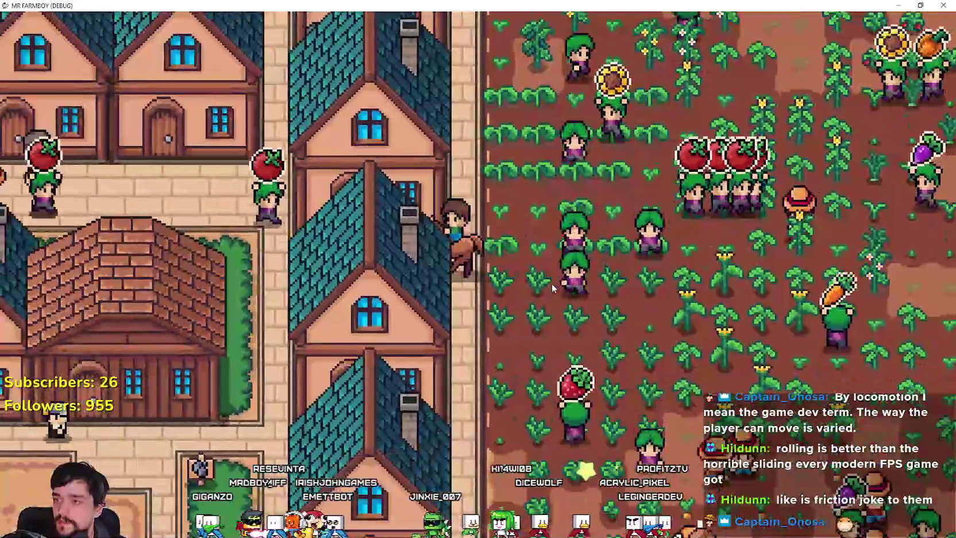
pyautogui.press('s')
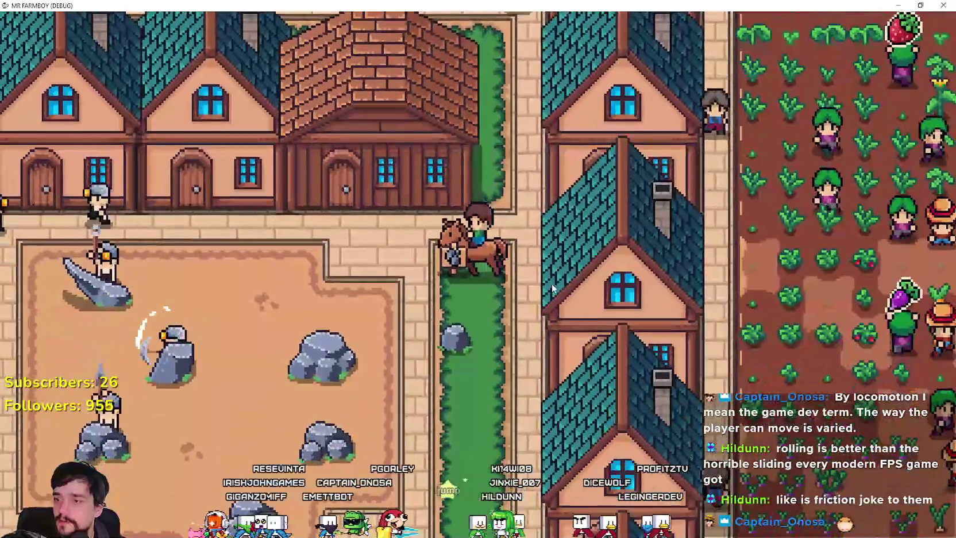
pyautogui.scroll(-5, 552, 288)
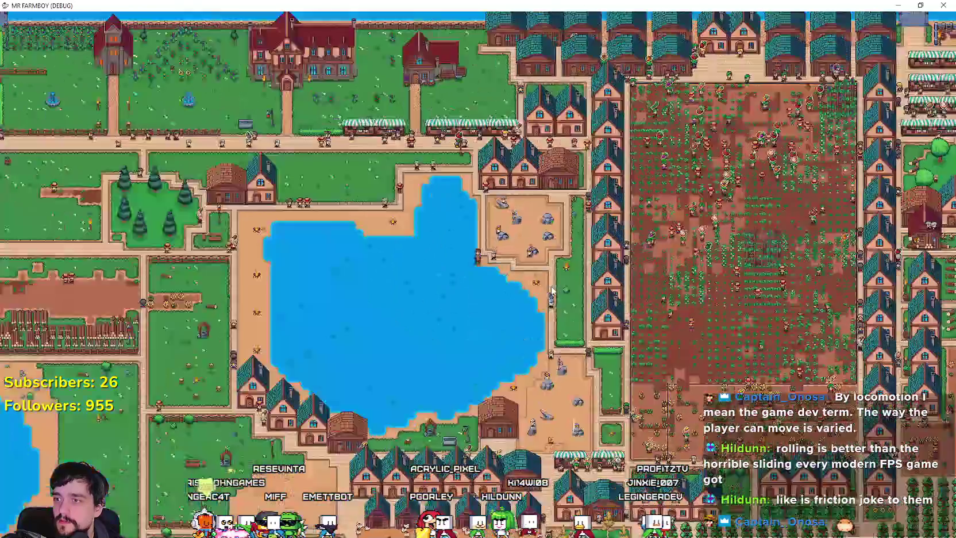
pyautogui.scroll(5, 552, 289)
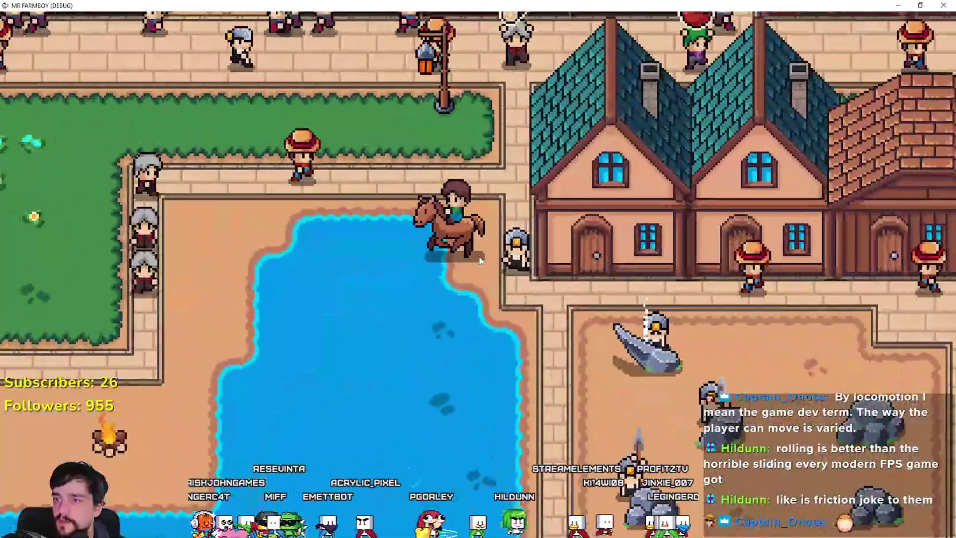
# Ride west to the grass field, dismount at the pond edge, and cast and reel in a fish
pyautogui.press('w')
pyautogui.press('a')
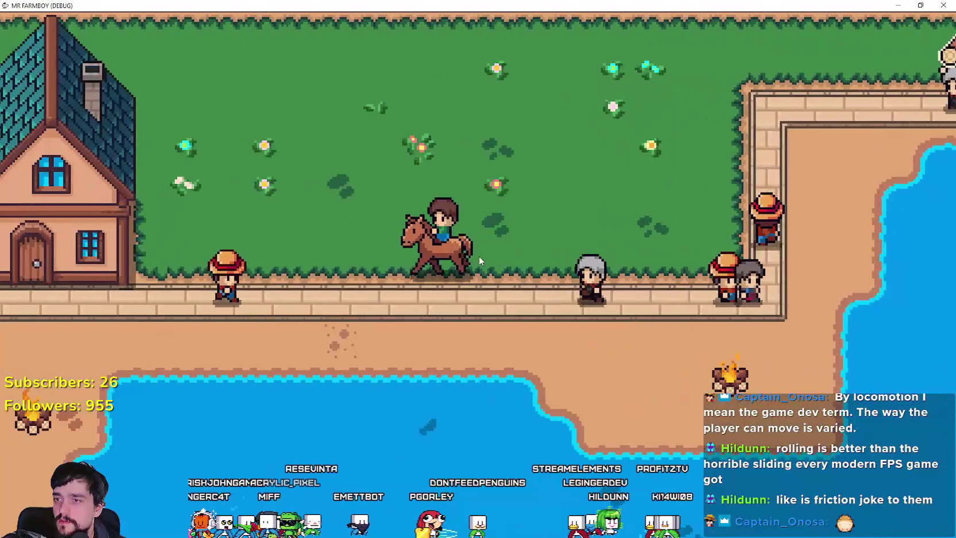
pyautogui.press('e')
pyautogui.press('s')
pyautogui.press('a')
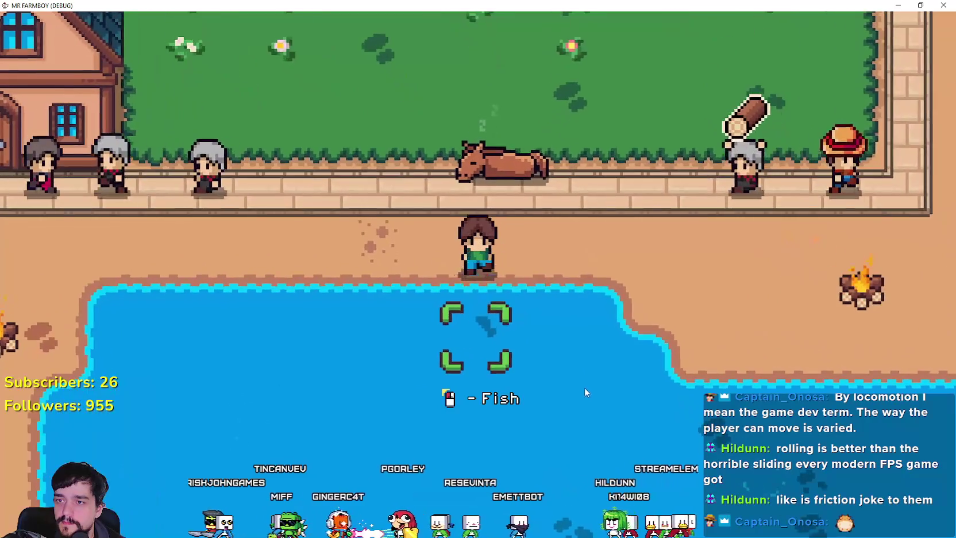
pyautogui.click(584, 387)
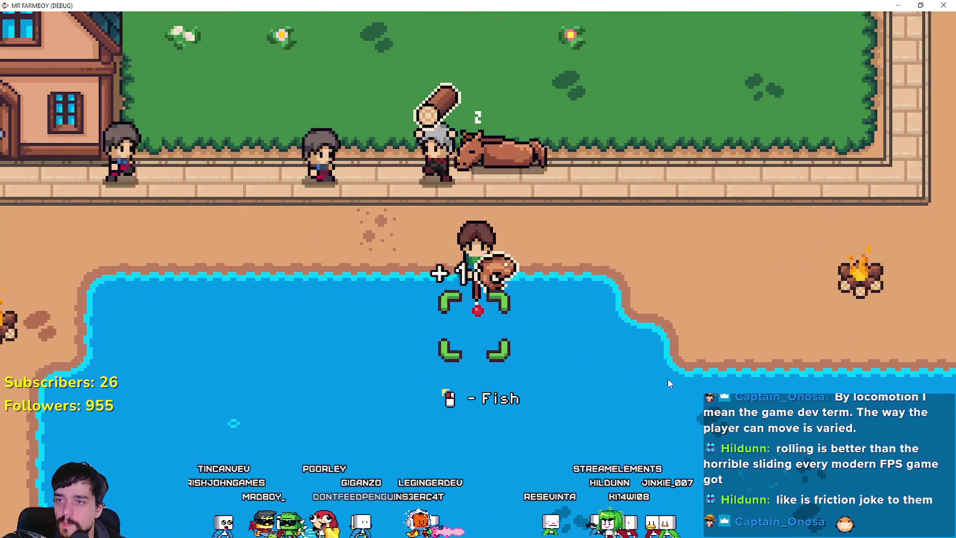
pyautogui.click(668, 378)
# Remount, ride south to the next pond, dismount and cast the line into the water
pyautogui.press('a')
pyautogui.press('w')
pyautogui.press('e')
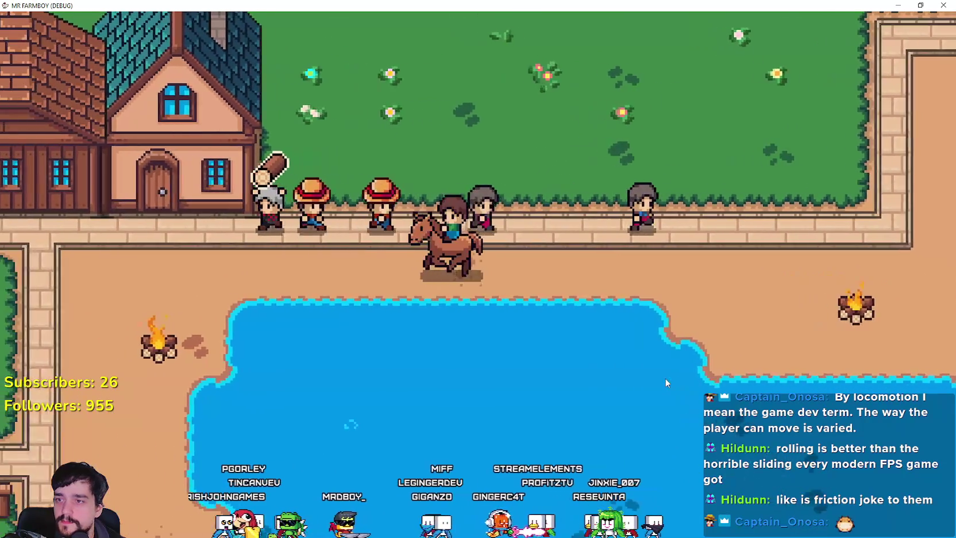
pyautogui.press('a')
pyautogui.press('s')
pyautogui.press('s')
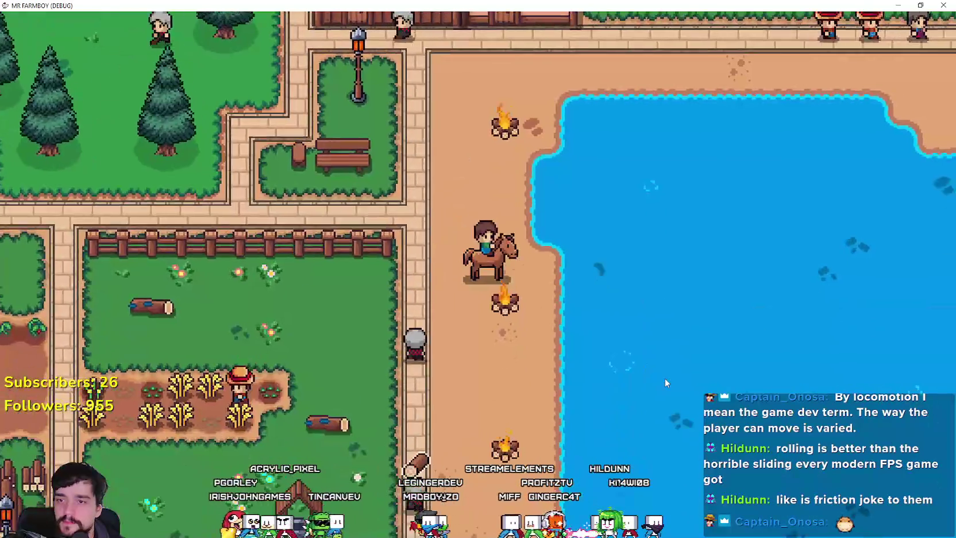
pyautogui.press('e')
pyautogui.press('d')
pyautogui.click(665, 381)
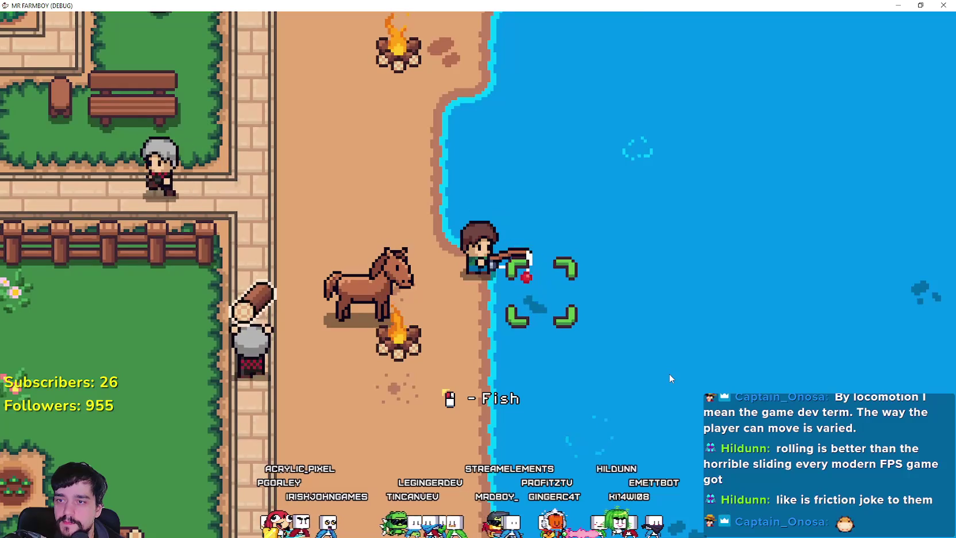
# Remount, ride further south along the shore to fish again, then walk up-left past the houses
pyautogui.press('e')
pyautogui.press('s')
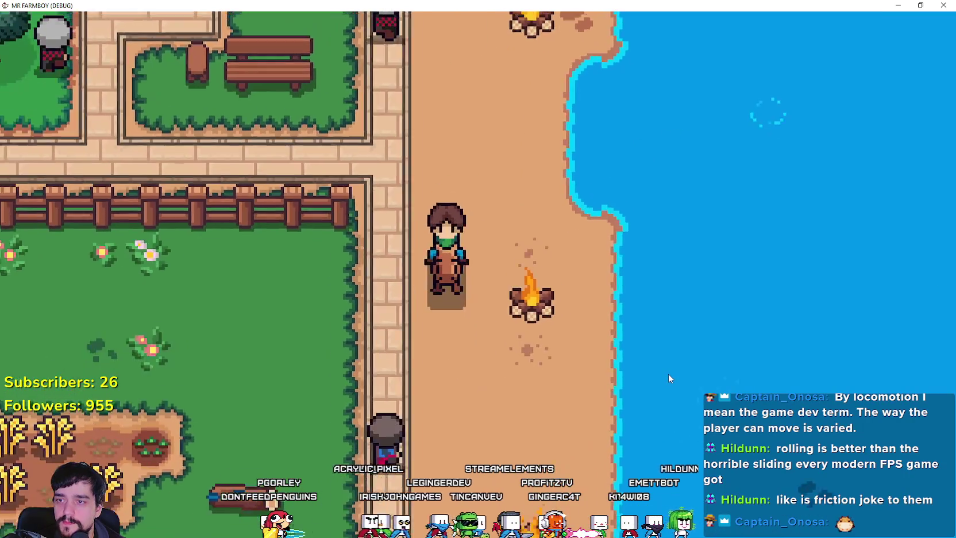
pyautogui.press('e')
pyautogui.press('d')
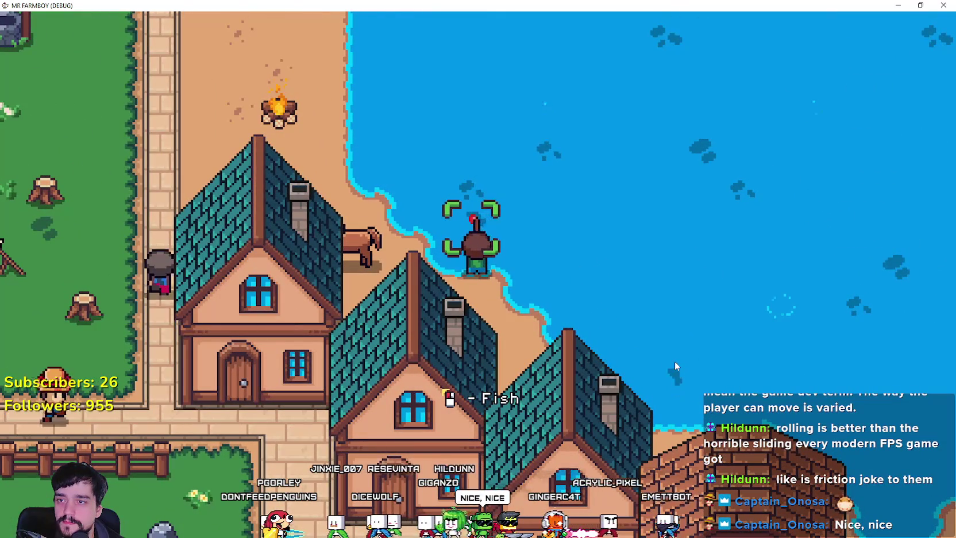
pyautogui.press('s')
pyautogui.press('a')
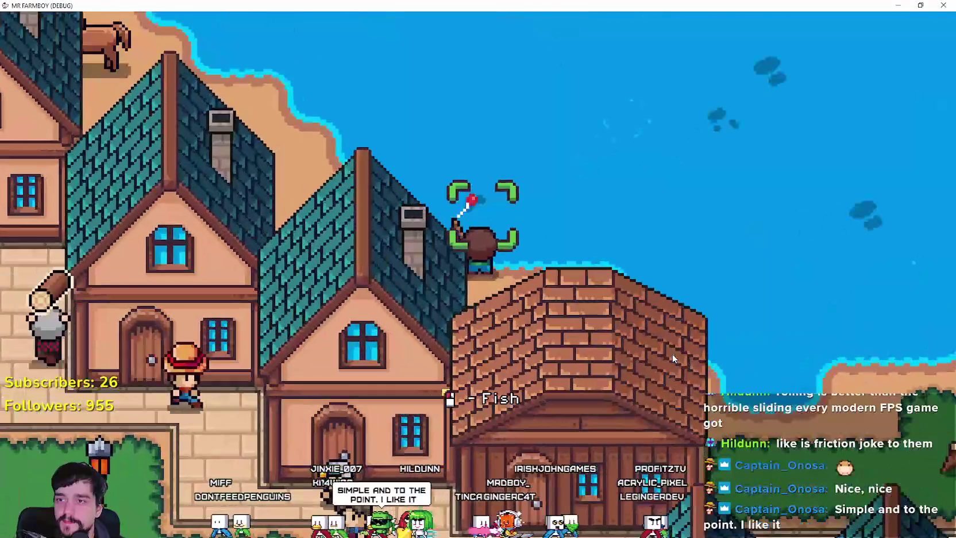
# Reel in the fish, mount the horse and ride left across the field and south along the lake shore
pyautogui.press('a')
pyautogui.press('w')
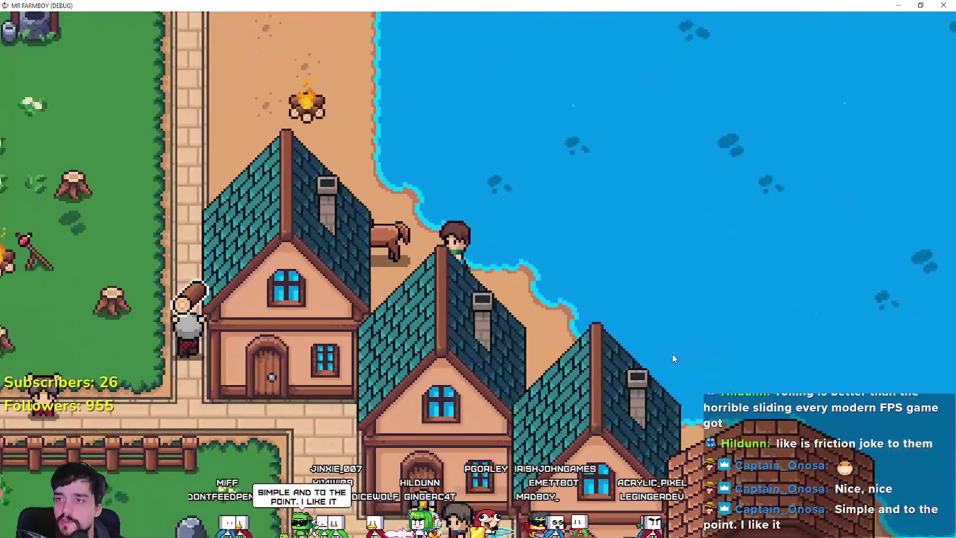
pyautogui.press('e')
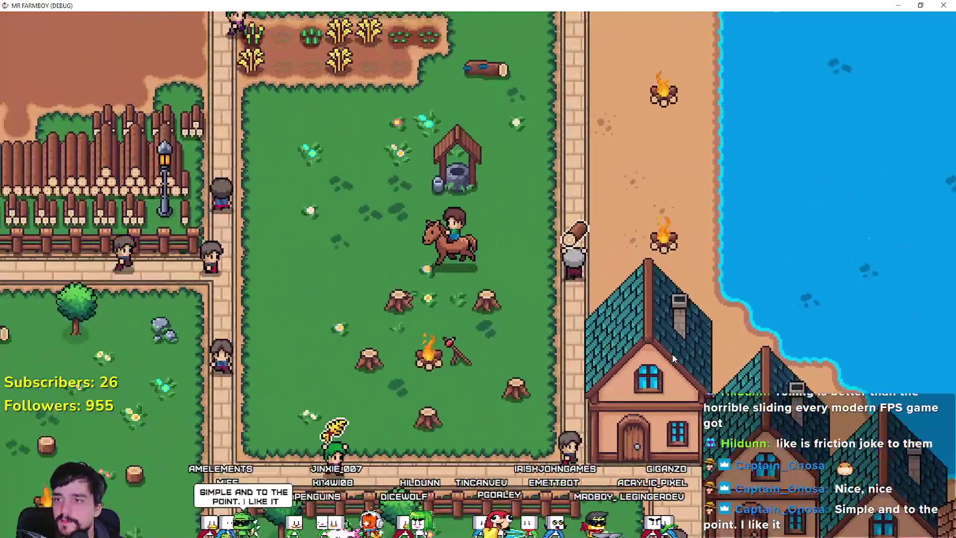
pyautogui.press('a')
pyautogui.scroll(-3, 672, 357)
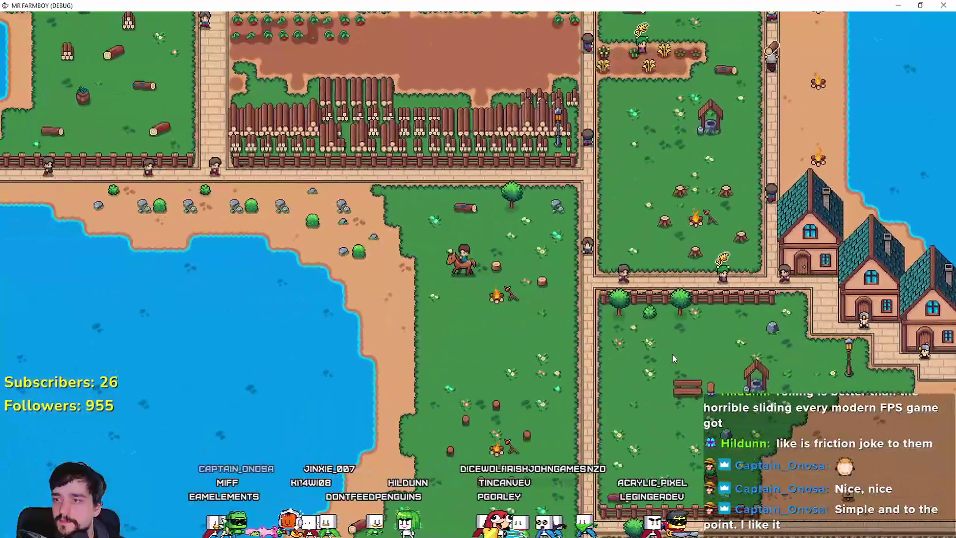
pyautogui.press('a')
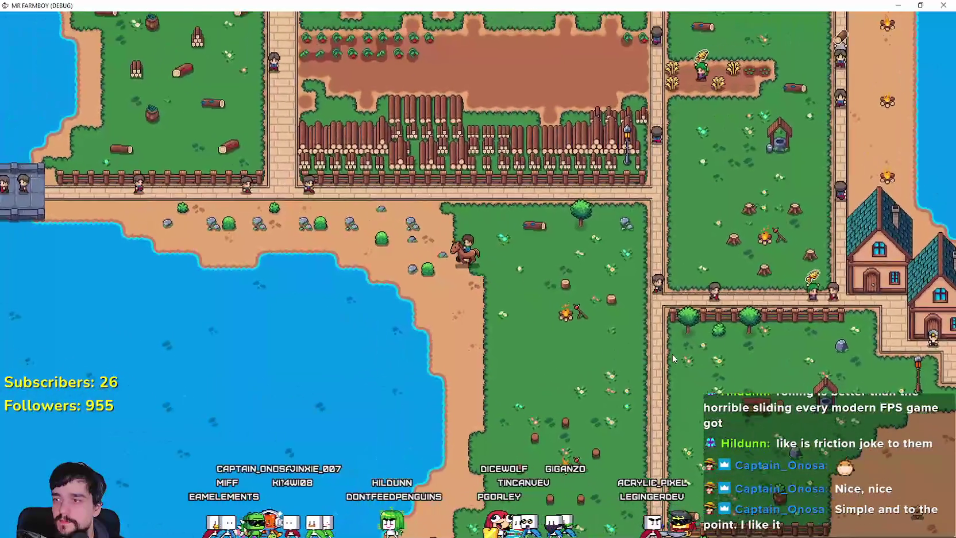
pyautogui.press('s')
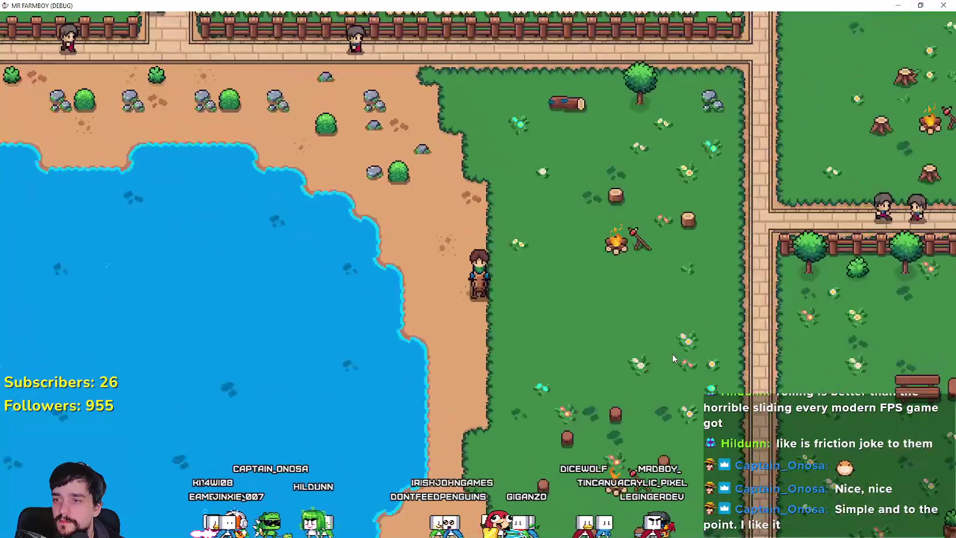
pyautogui.scroll(-2, 674, 357)
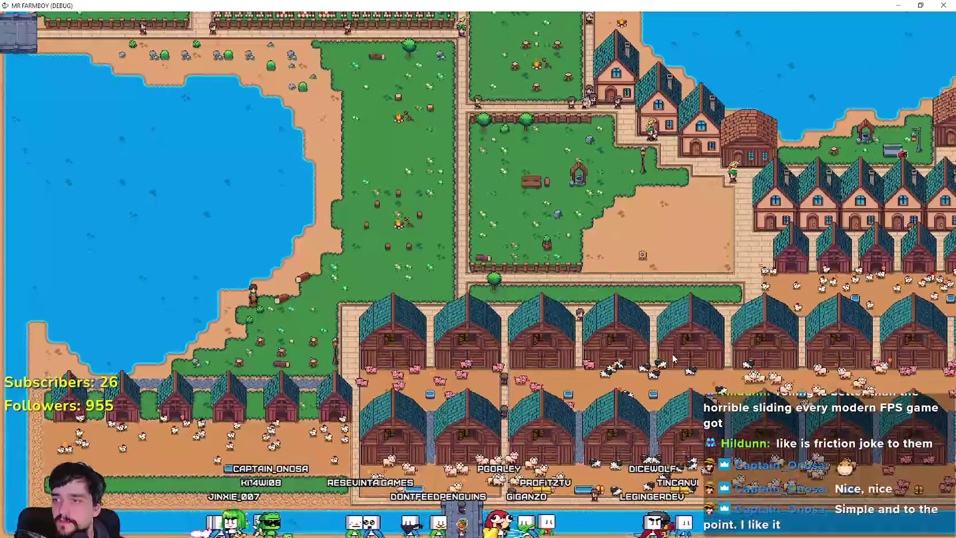
pyautogui.scroll(5, 672, 357)
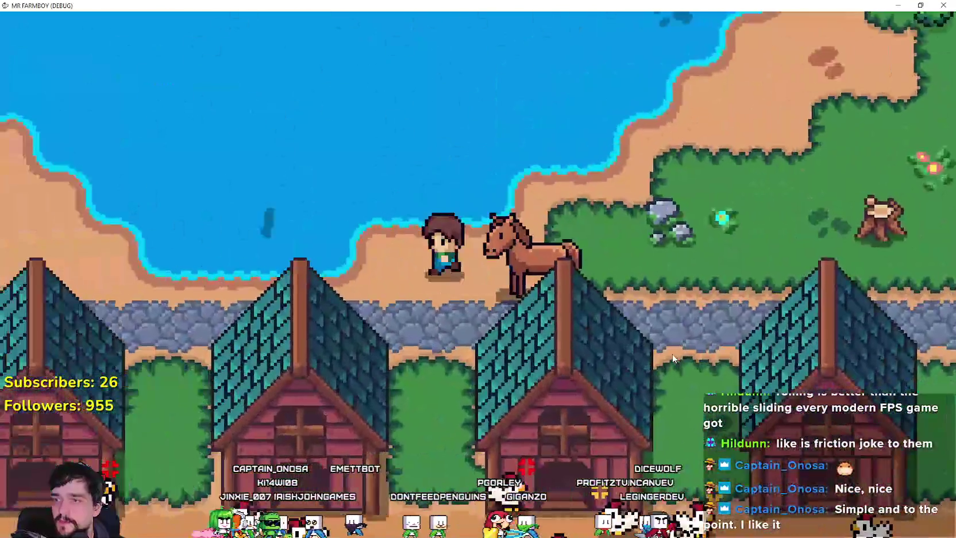
# Catch a fish at the lake edge, then remount and ride into the chicken yard
pyautogui.press('a')
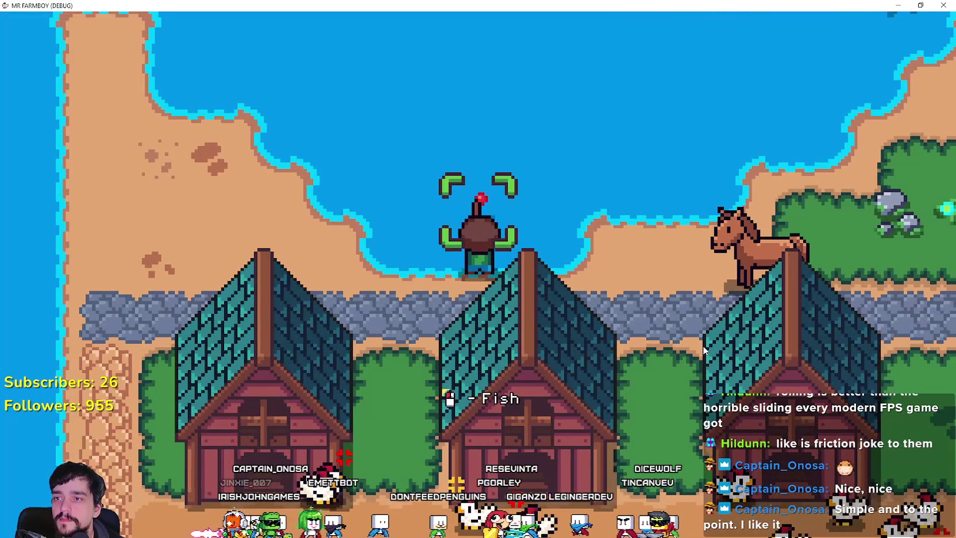
pyautogui.click(704, 350)
pyautogui.press('e')
pyautogui.press('a')
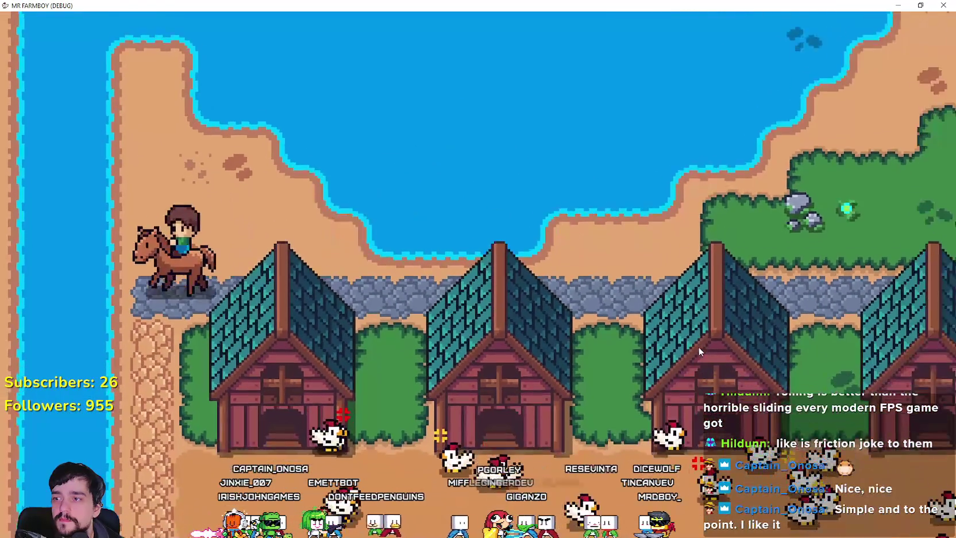
pyautogui.press('s')
pyautogui.press('d')
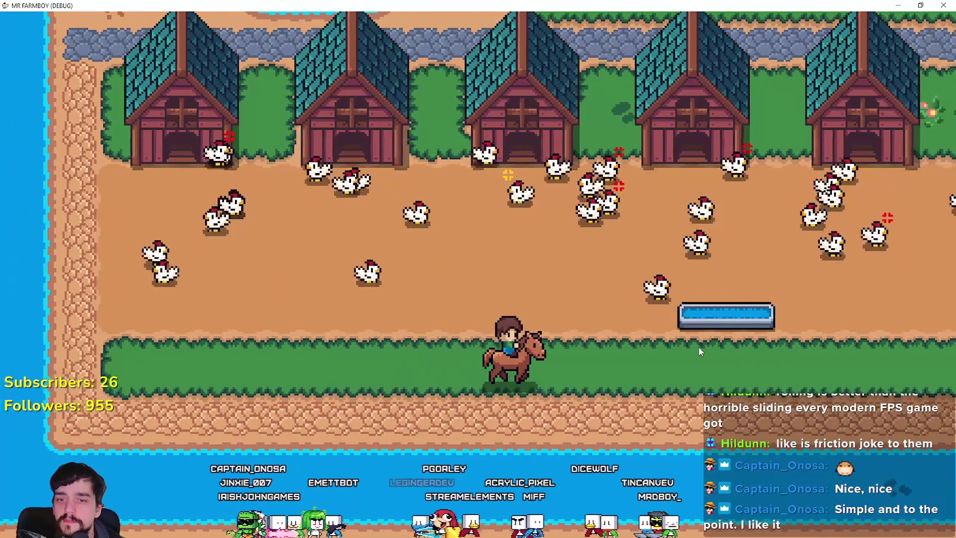
pyautogui.press('d')
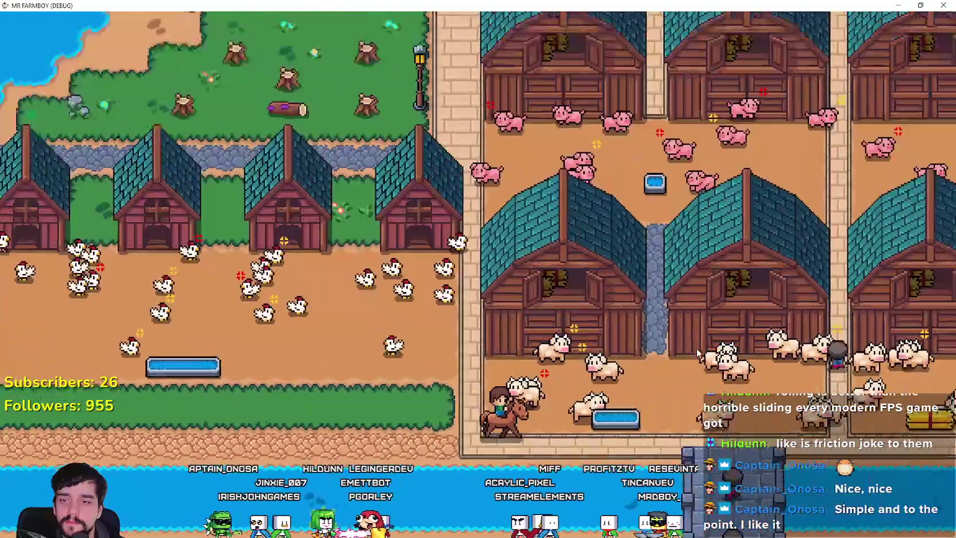
# Dismount to fish at the water, then remount and ride past the barns and pink-cow pens
pyautogui.press('e')
pyautogui.press('s')
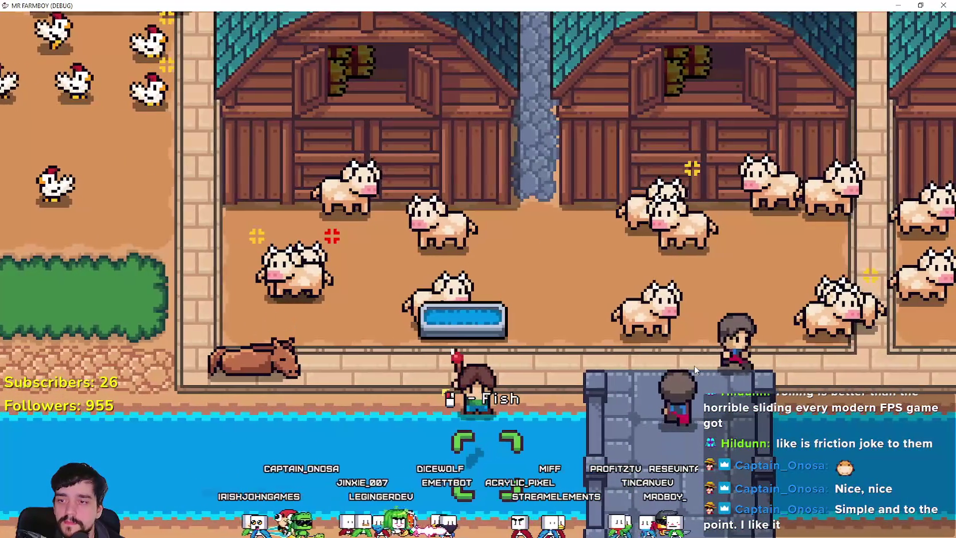
pyautogui.press('e')
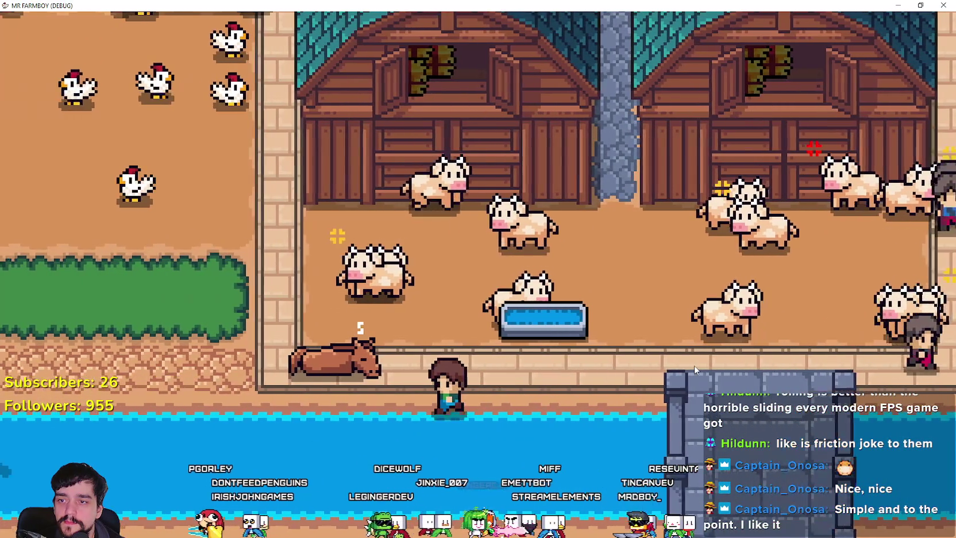
pyautogui.press('w')
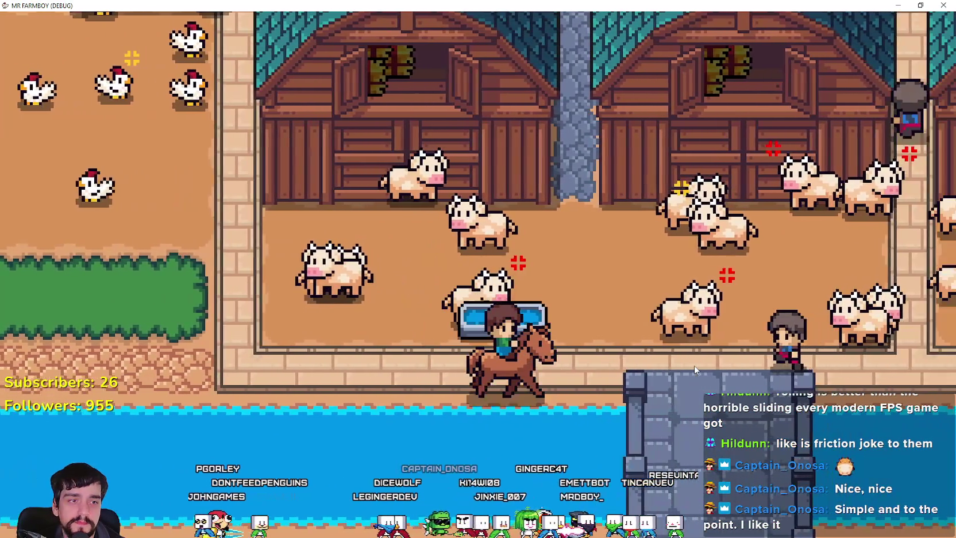
pyautogui.press('d')
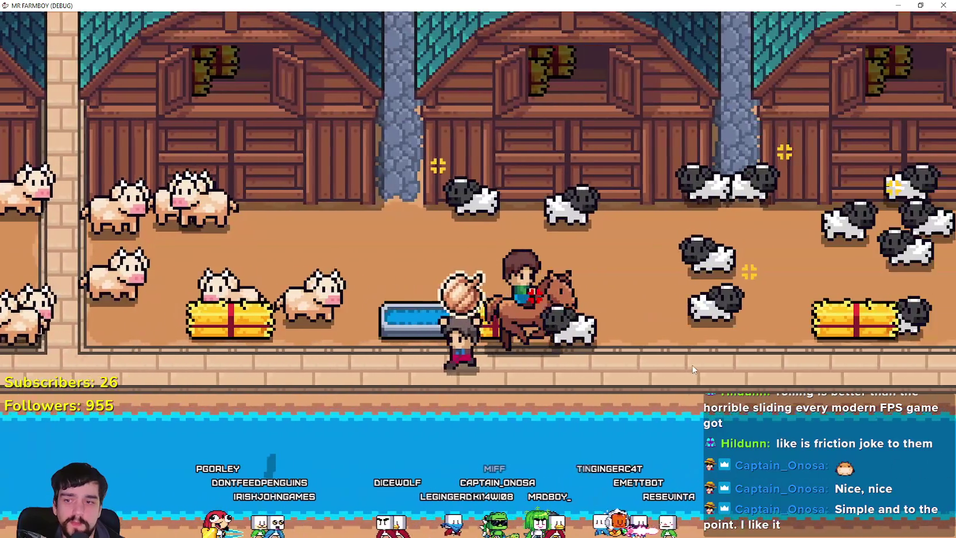
pyautogui.press('a')
# Dismount, cast and reel in a fish, then ride east toward the black-and-white cow pens
pyautogui.press('e')
pyautogui.press('s')
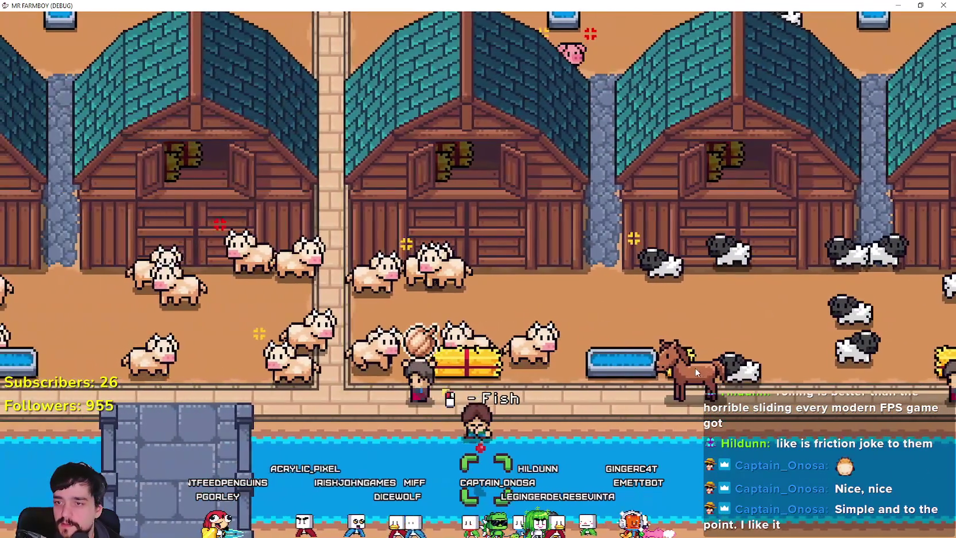
pyautogui.click(695, 368)
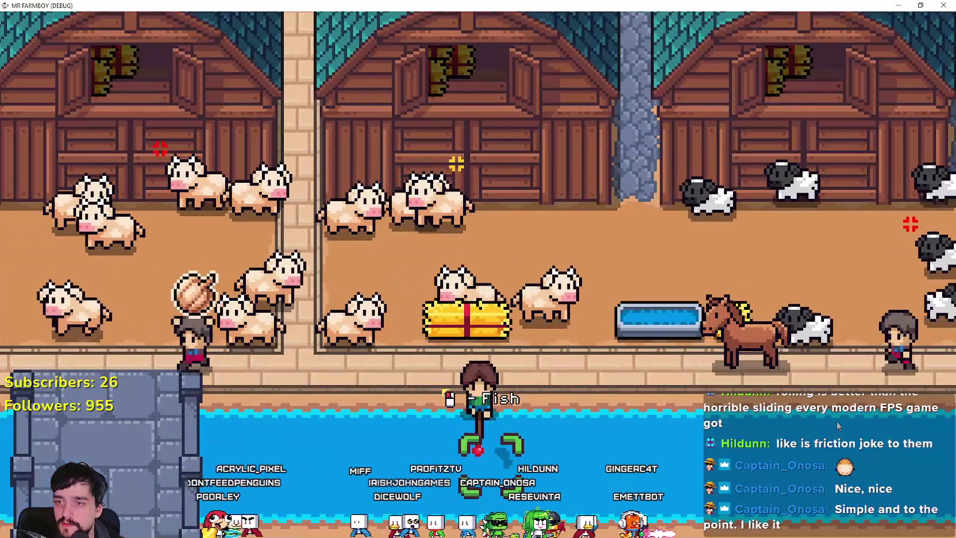
pyautogui.click(836, 421)
pyautogui.press('e')
pyautogui.press('d')
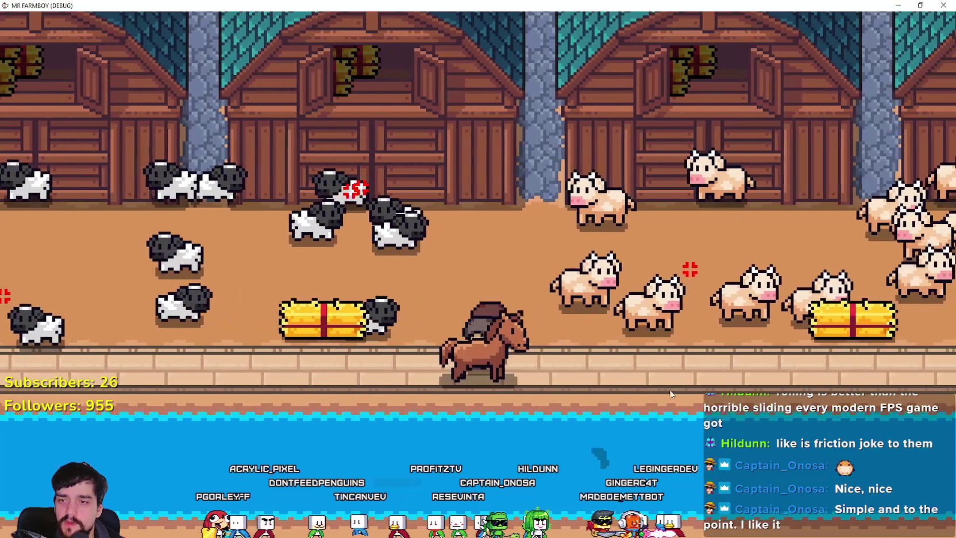
# Dismount to cast a line below the cow pens, then remount and ride toward the pig pens
pyautogui.press('e')
pyautogui.click(669, 395)
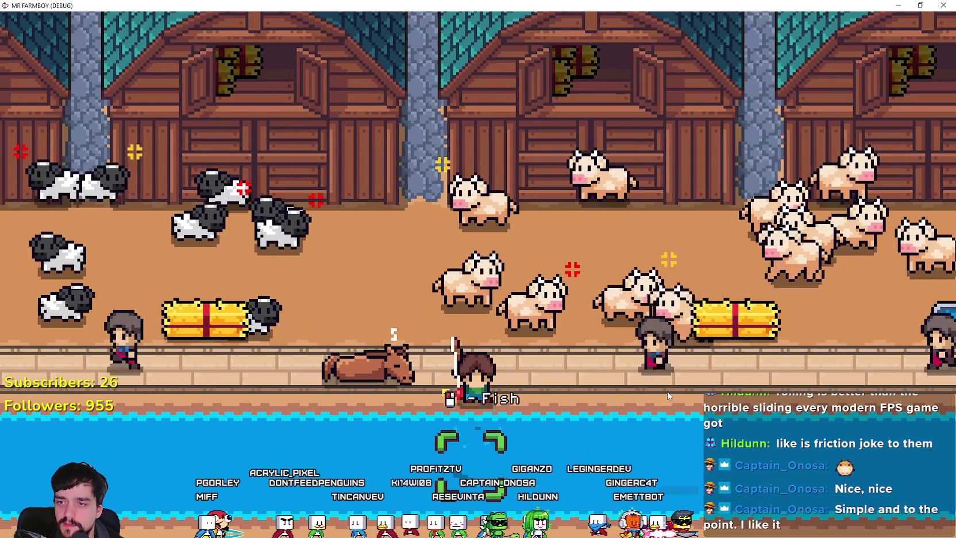
pyautogui.press('e')
pyautogui.press('d')
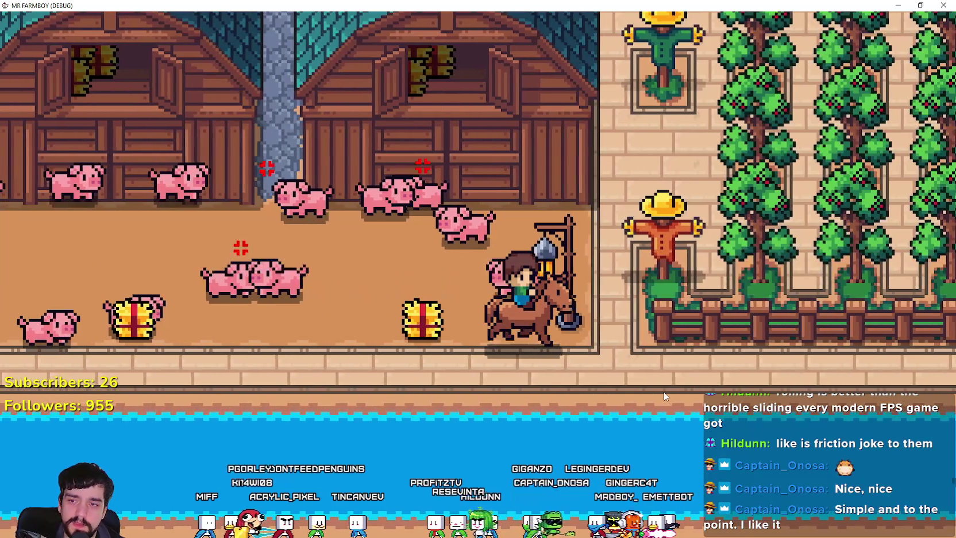
# Ride past the pig pens to the riverside path, dismount, and catch a fish from the river
pyautogui.press('w')
pyautogui.press('s')
pyautogui.press('e')
pyautogui.press('d')
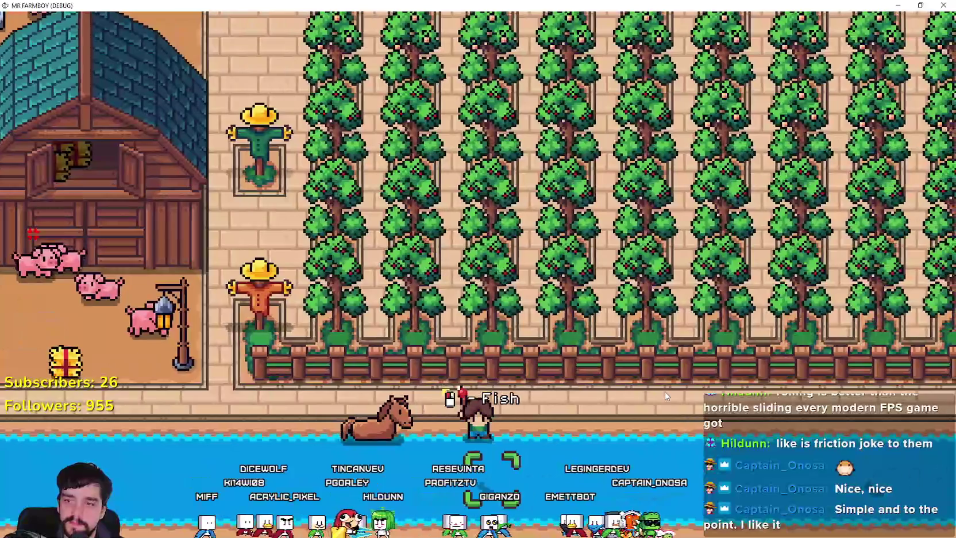
pyautogui.press('e')
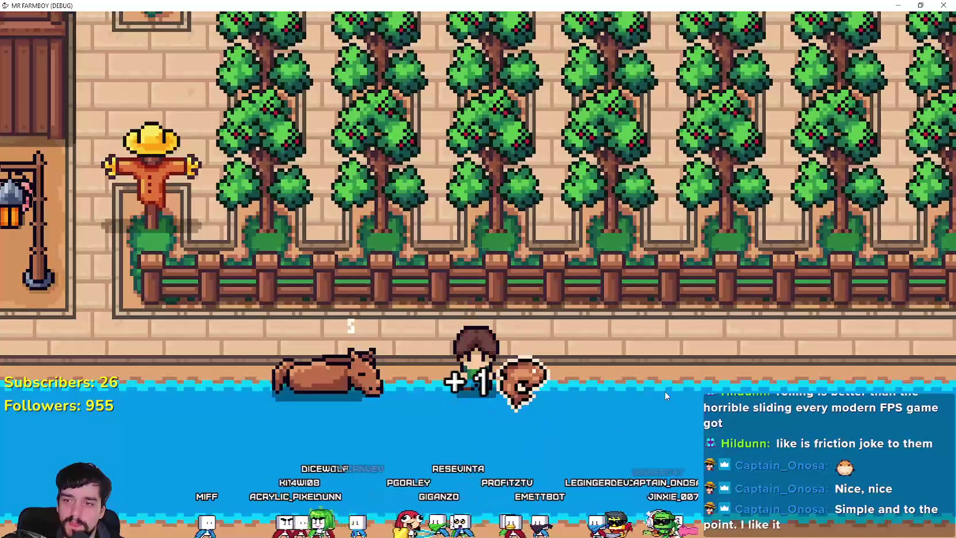
pyautogui.press('d')
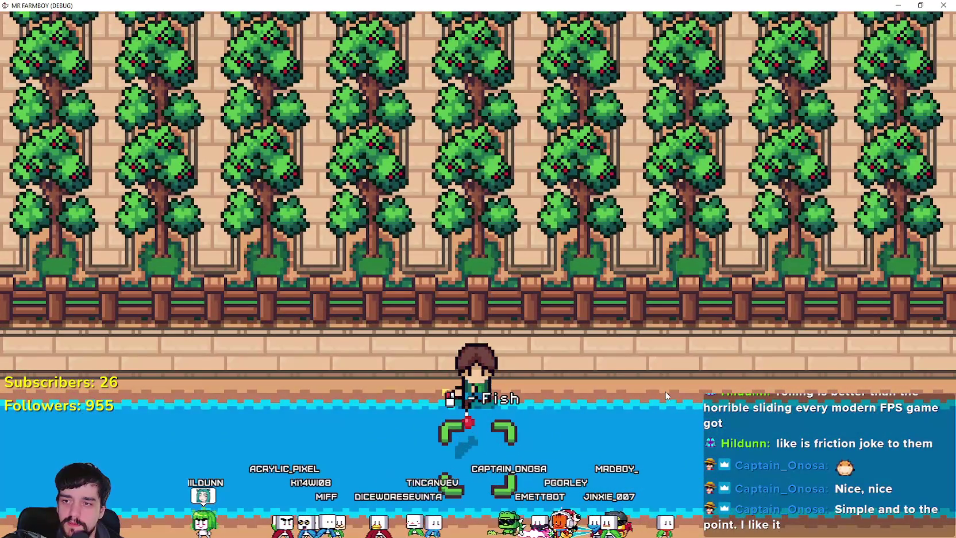
pyautogui.click(667, 395)
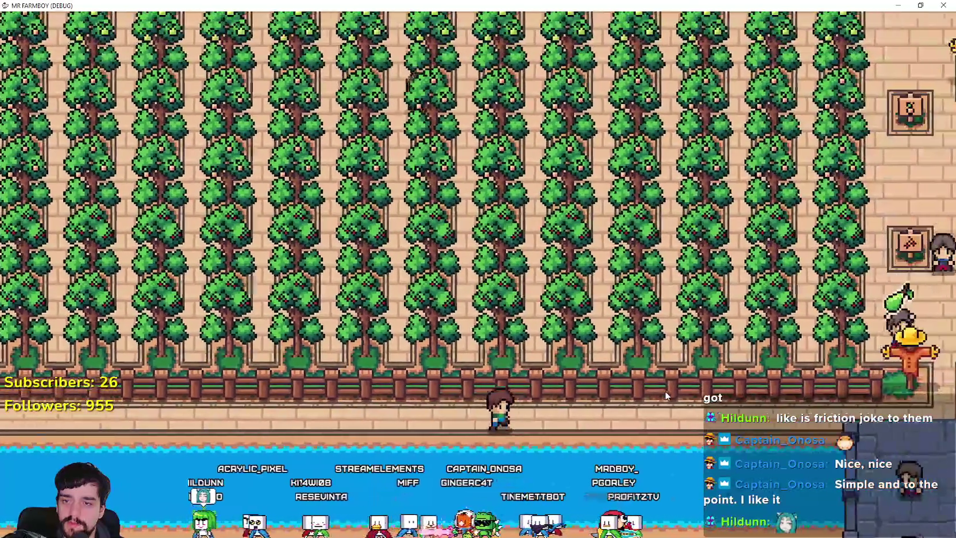
# Walk through the fence gap into the orchard, catch two more fish along the bank, then head toward the crop fields
pyautogui.press('d')
pyautogui.press('w')
pyautogui.press('w')
pyautogui.press('d')
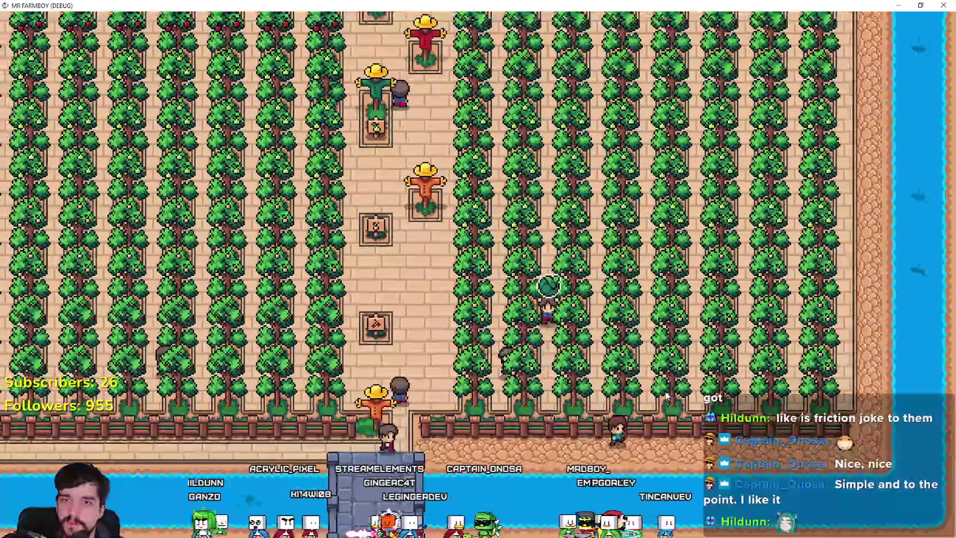
pyautogui.press('a')
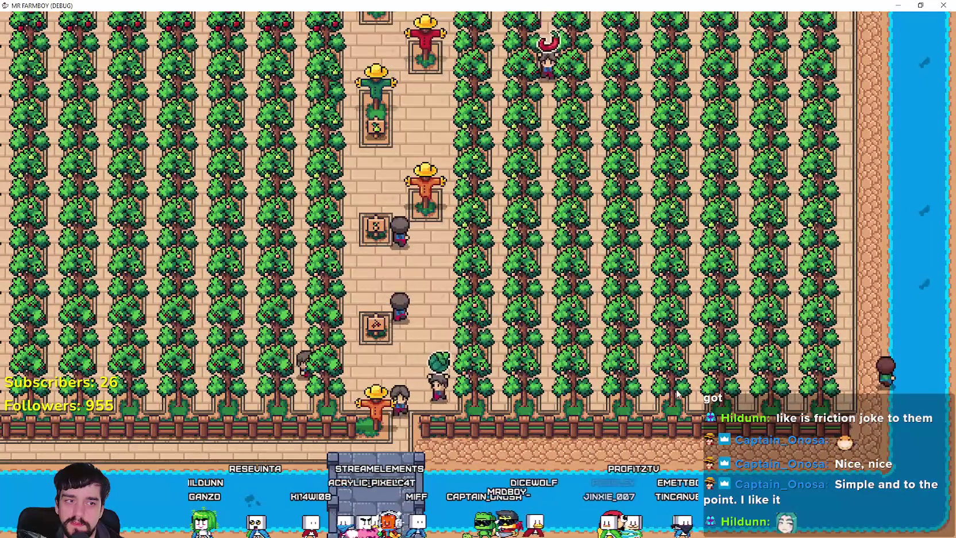
pyautogui.press('w')
pyautogui.press('e')
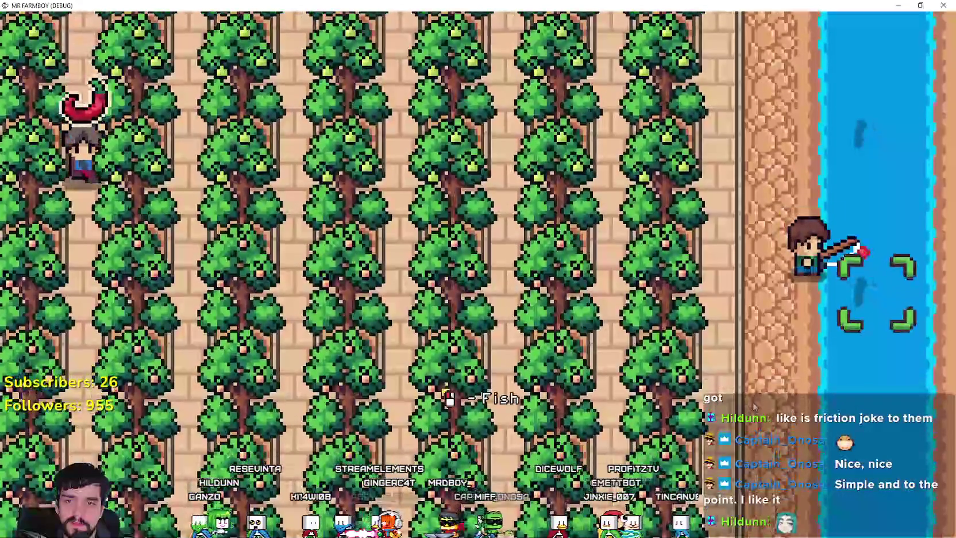
pyautogui.press('e')
pyautogui.press('w')
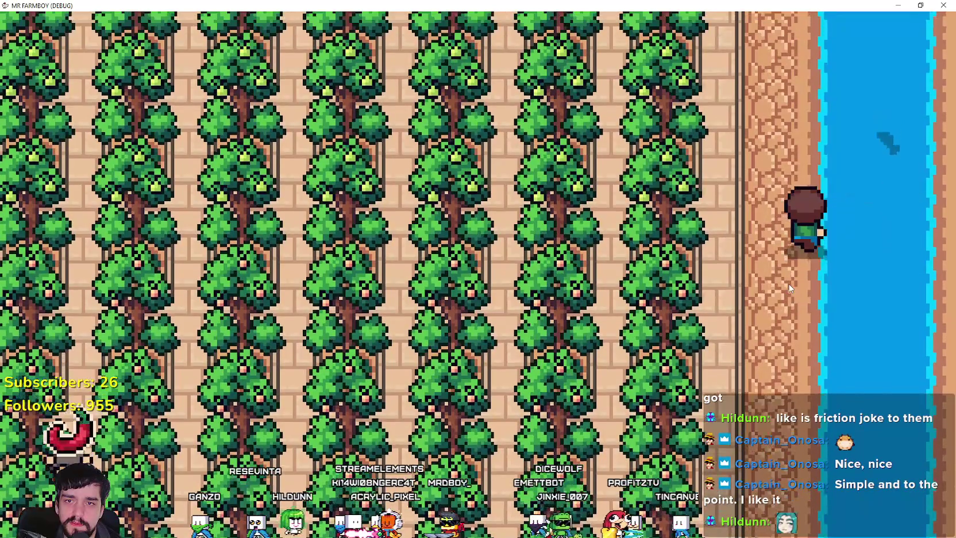
pyautogui.press('e')
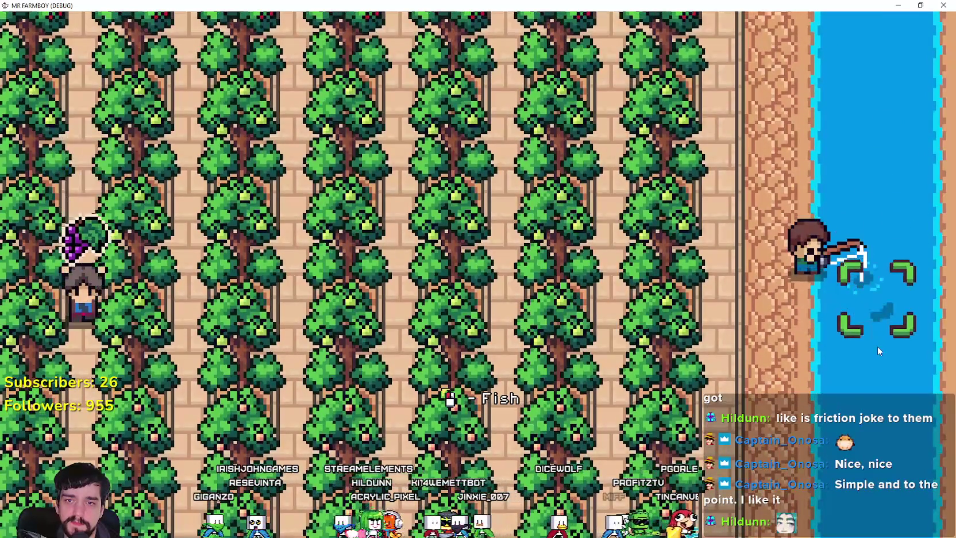
pyautogui.press('e')
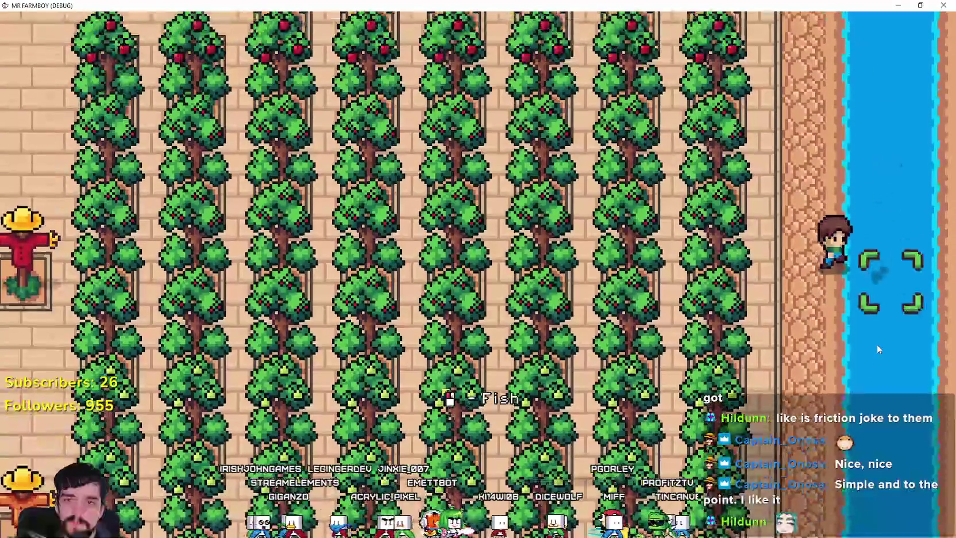
pyautogui.press('e')
pyautogui.press('w')
pyautogui.press('w')
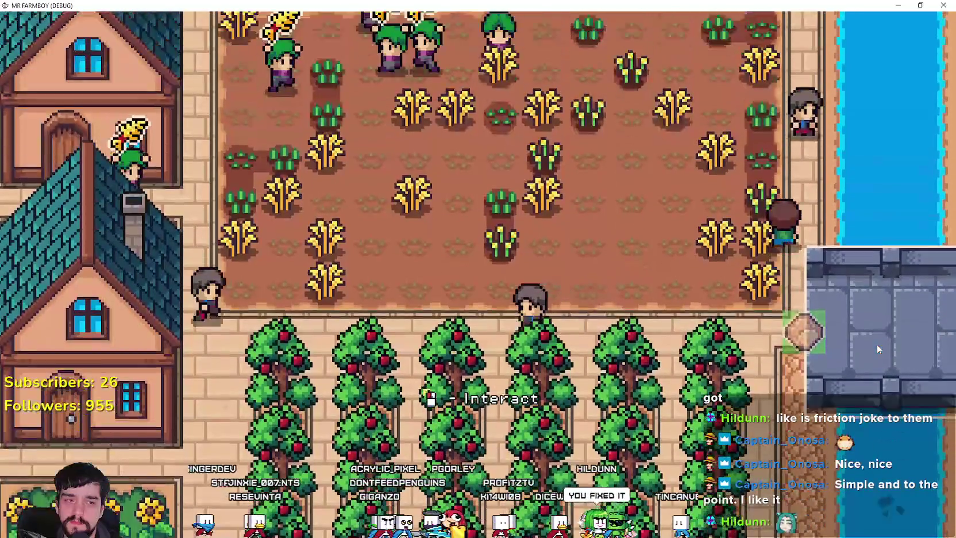
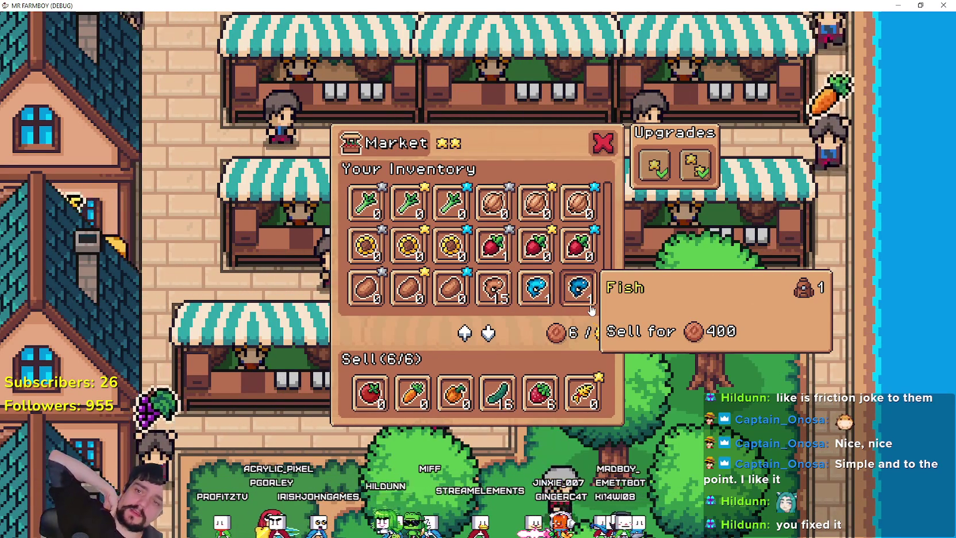
# Close the Market window in town
pyautogui.moveTo(365, 246)
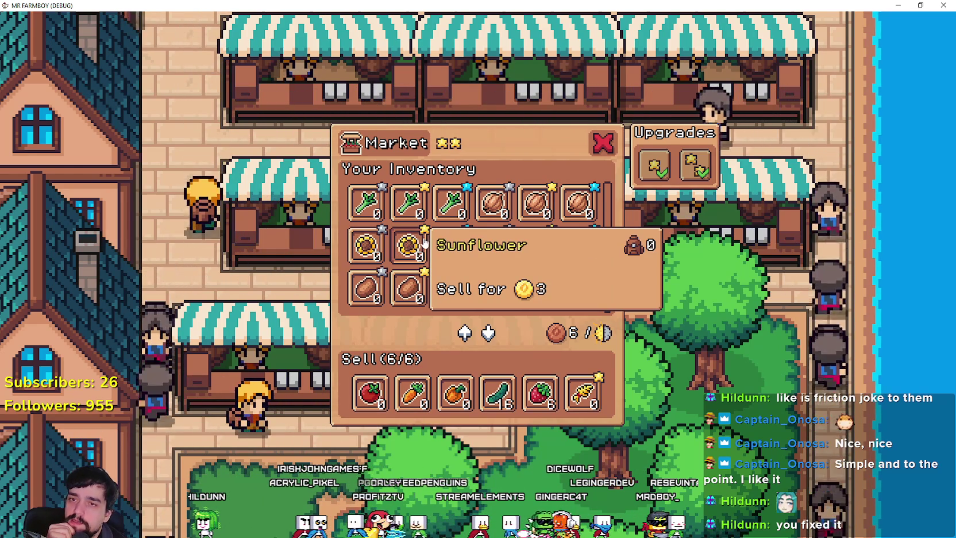
pyautogui.moveTo(458, 253)
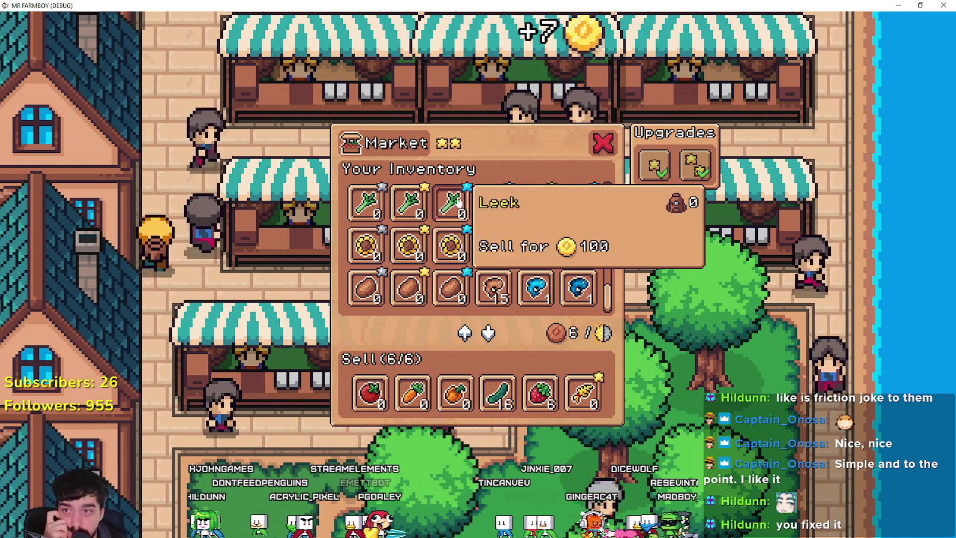
pyautogui.scroll(1, 571, 284)
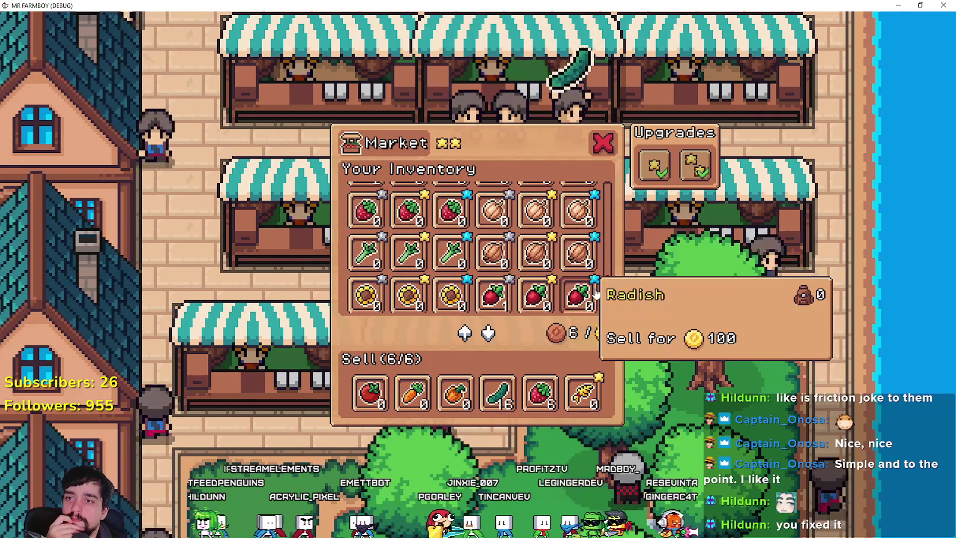
pyautogui.scroll(-1, 603, 284)
pyautogui.scroll(-1, 603, 284)
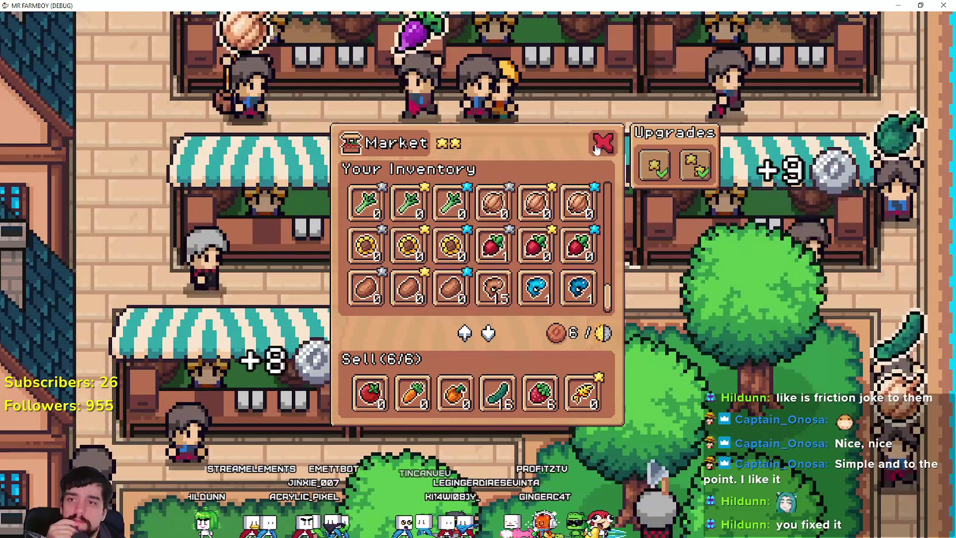
pyautogui.press('Escape')
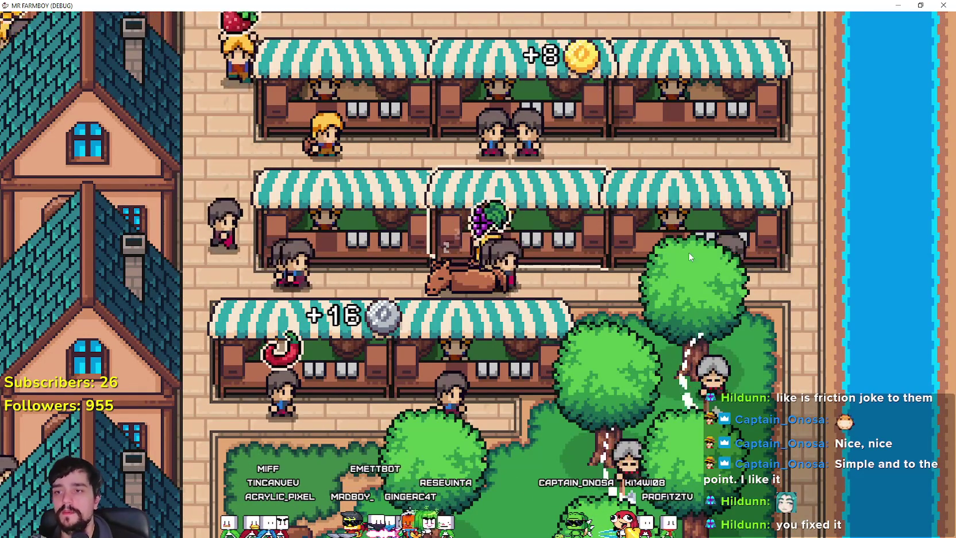
# Ride the horse back to the red farmhouse, dismount, and open the Advancements panel
pyautogui.press('a')
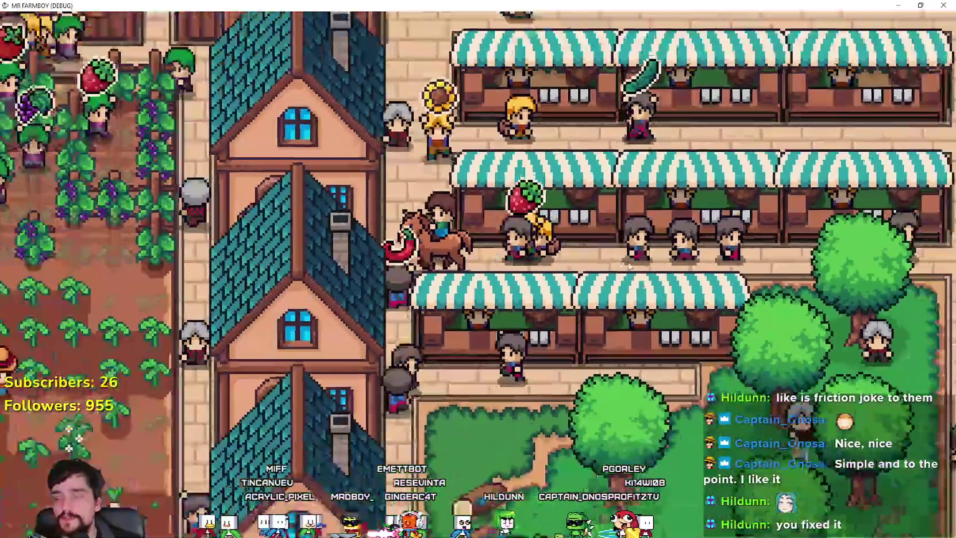
pyautogui.press('w')
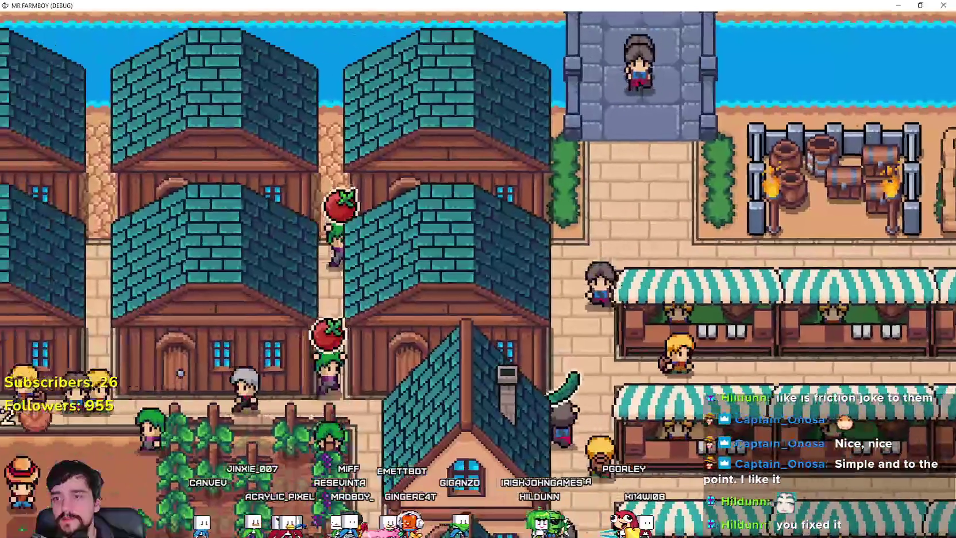
pyautogui.press('a')
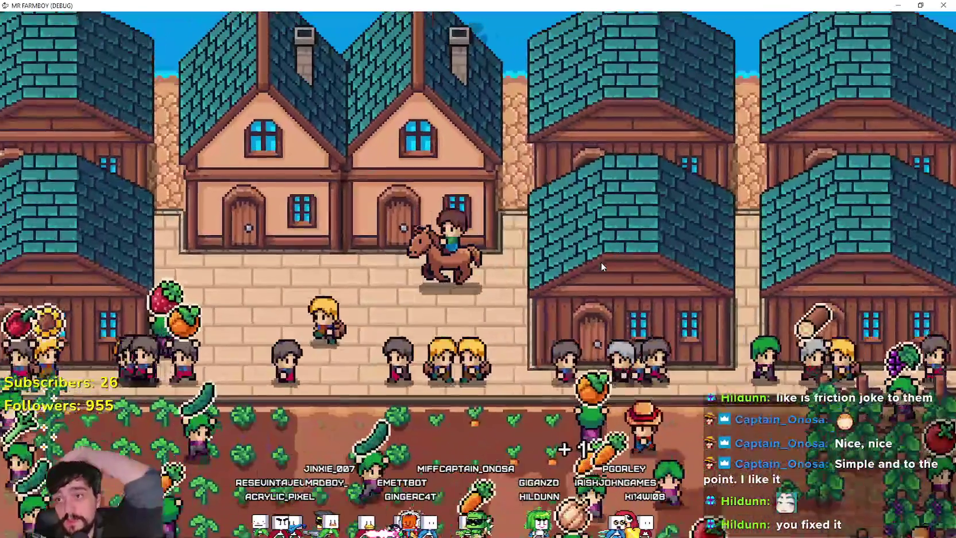
pyautogui.press('a')
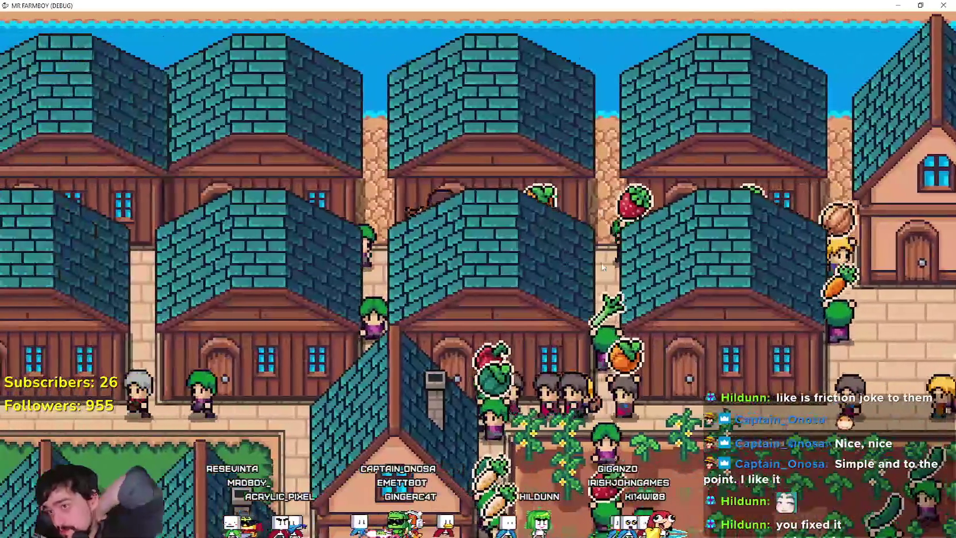
pyautogui.press('a')
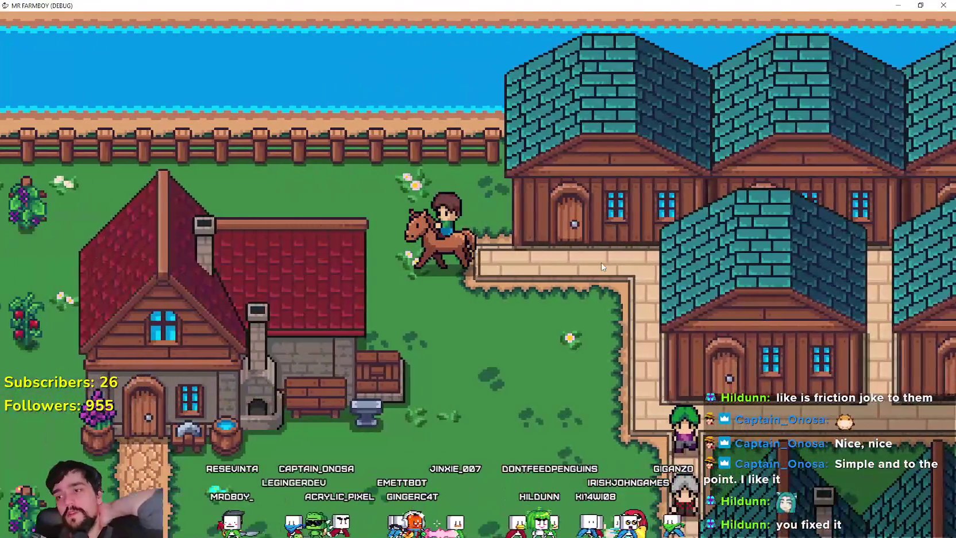
pyautogui.press('s')
pyautogui.press('a')
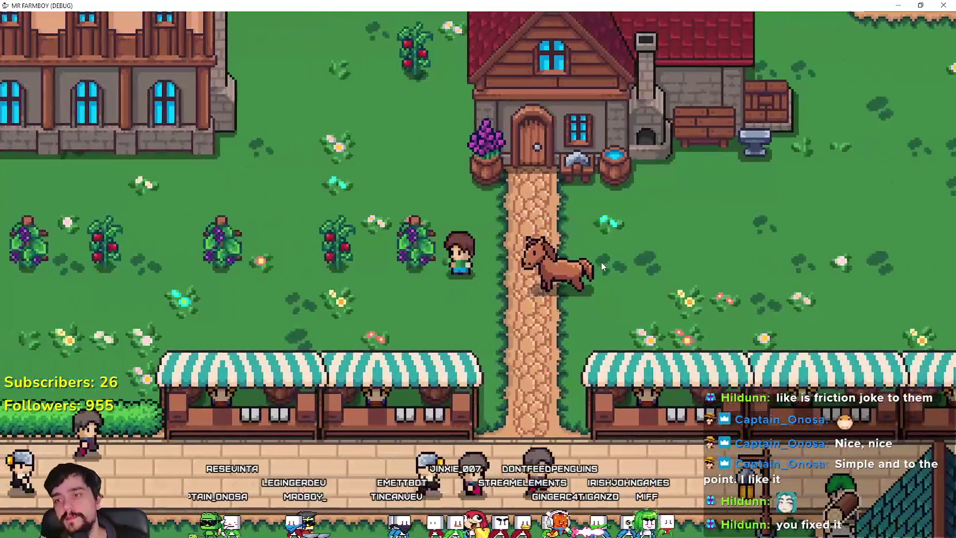
pyautogui.press('l')
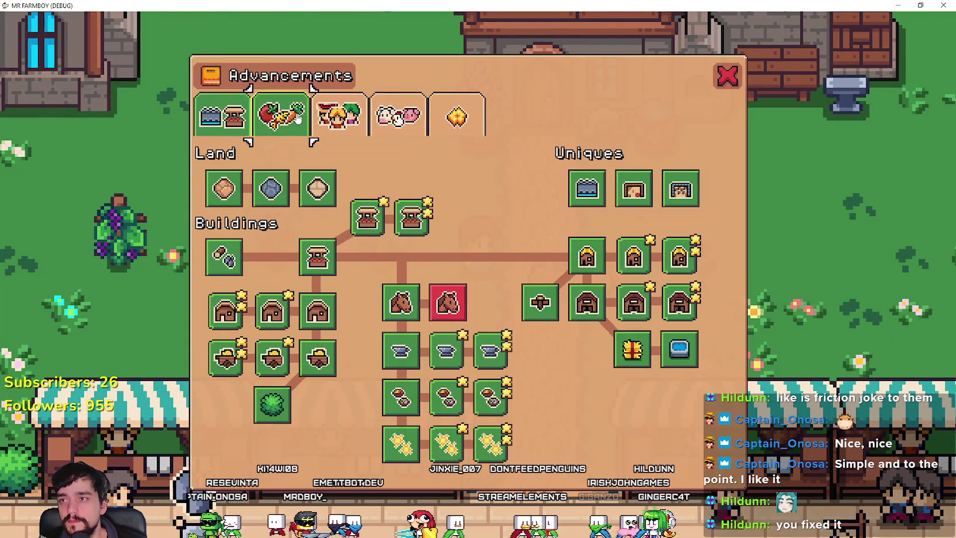
# Browse the Workers and Decorations advancements, then close the Advancements panel
pyautogui.click(338, 115)
pyautogui.click(457, 117)
pyautogui.press('l')
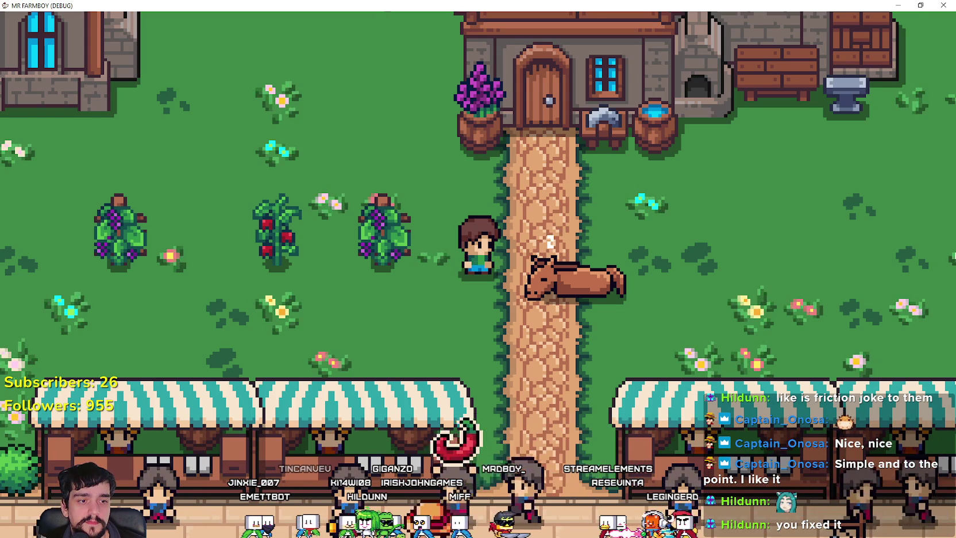
# Read through the horse stable patch notes in the Steam event editor, then return to Godot
pyautogui.hotkey('alt', 'Tab')
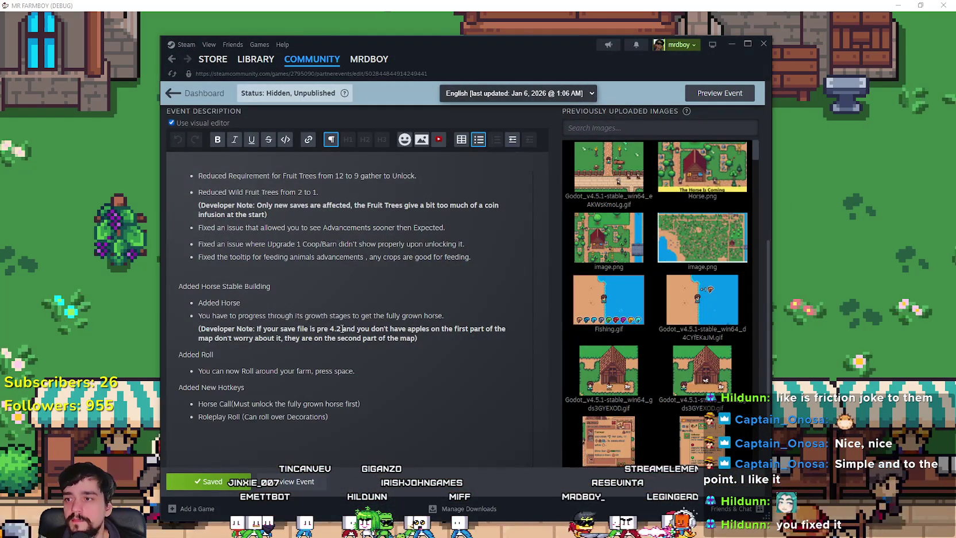
pyautogui.scroll(3, 342, 328)
pyautogui.scroll(2, 355, 320)
pyautogui.scroll(-7, 356, 320)
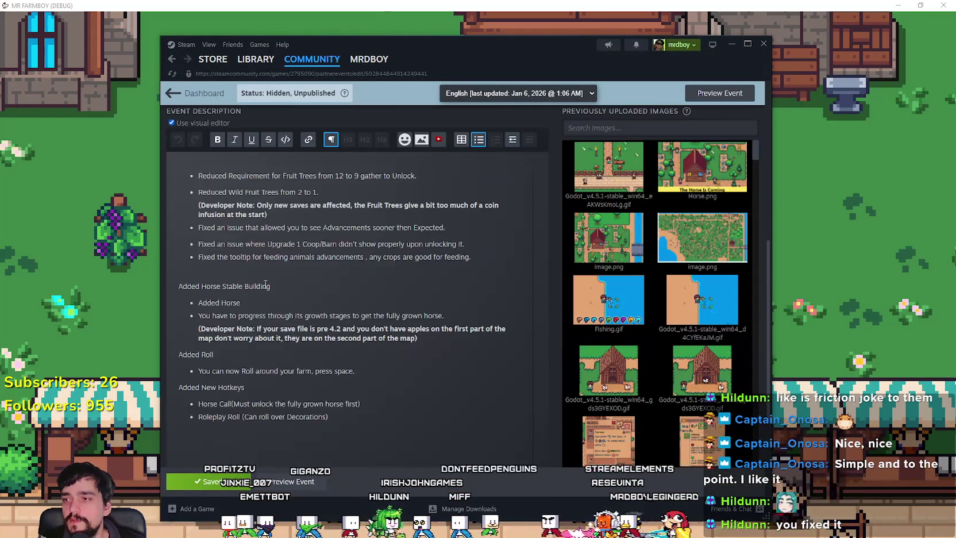
pyautogui.hotkey('alt', 'Tab')
pyautogui.hotkey('alt', 'Tab')
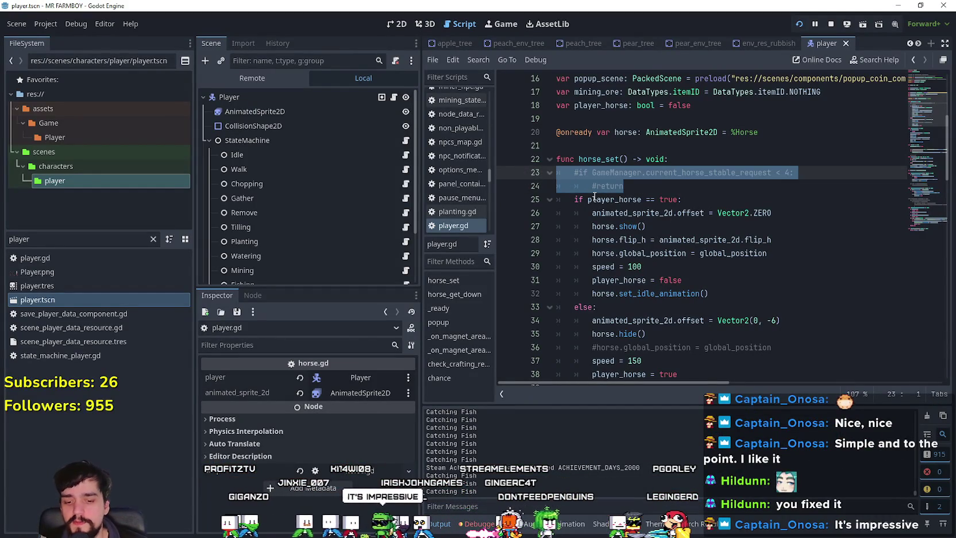
# Walk the player right, left and down in the running game, then return to Godot
pyautogui.moveTo(594, 197)
pyautogui.hotkey('alt', 'Tab')
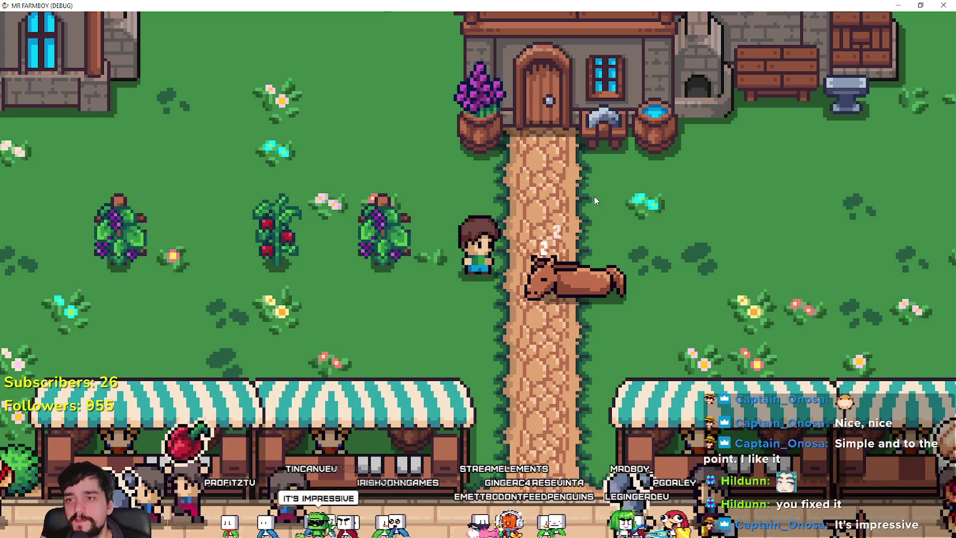
pyautogui.press('d')
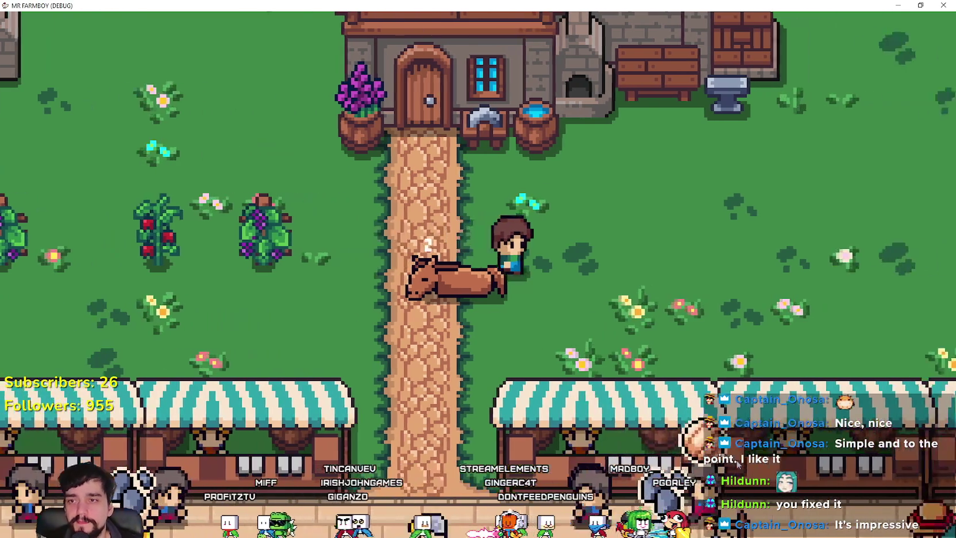
pyautogui.press('d')
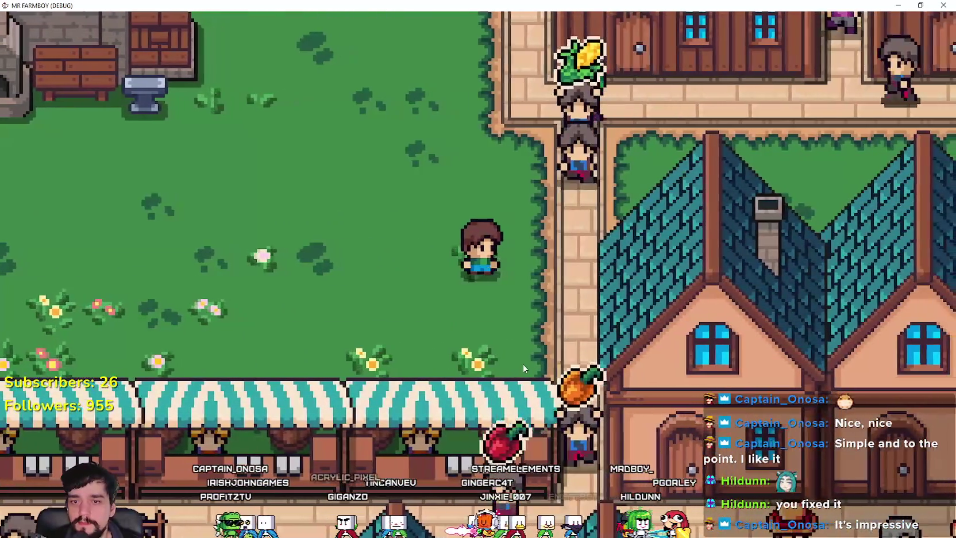
pyautogui.press('a')
pyautogui.press('a')
pyautogui.press('s')
pyautogui.press('s')
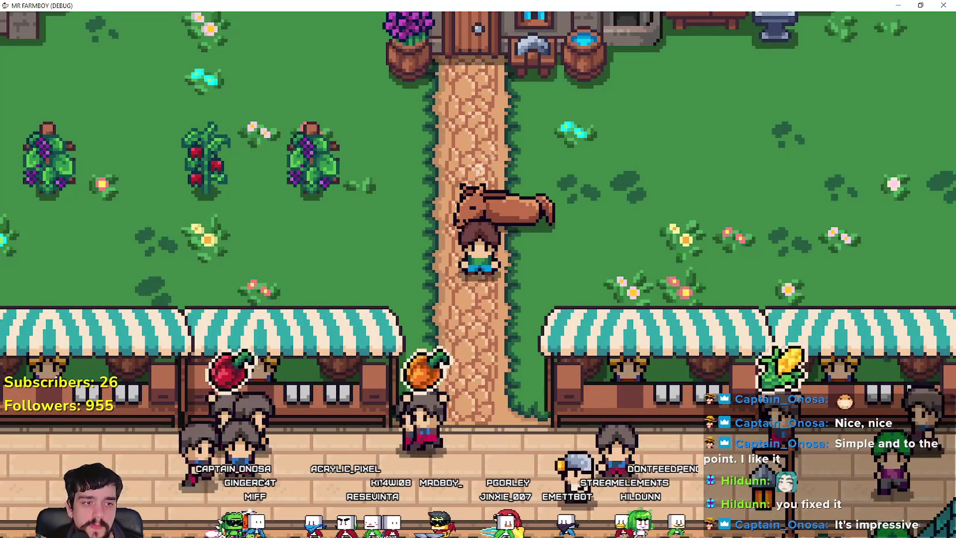
pyautogui.hotkey('alt', 'Tab')
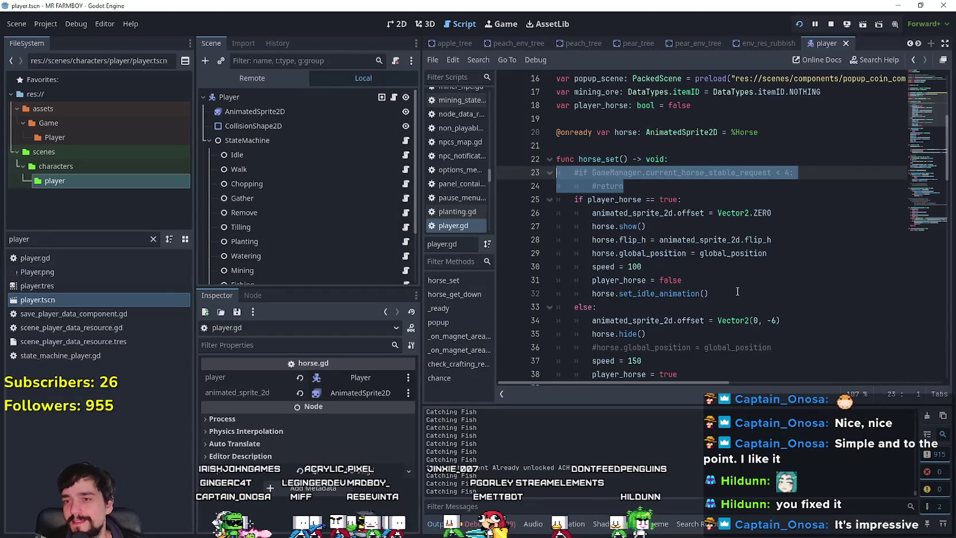
# Widen the script editor and filter the FileSystem files by 'horse'
pyautogui.click(739, 293)
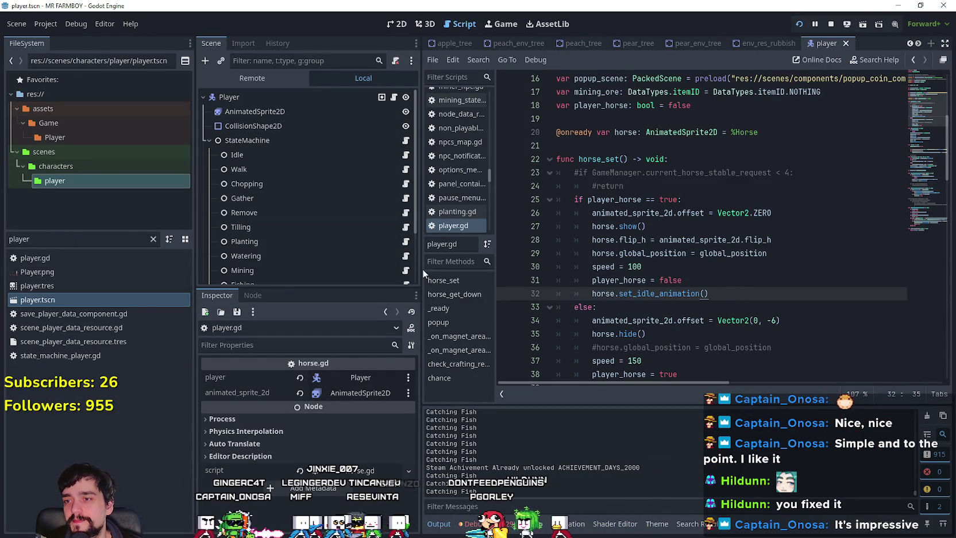
pyautogui.moveTo(421, 269); pyautogui.dragTo(353, 269)
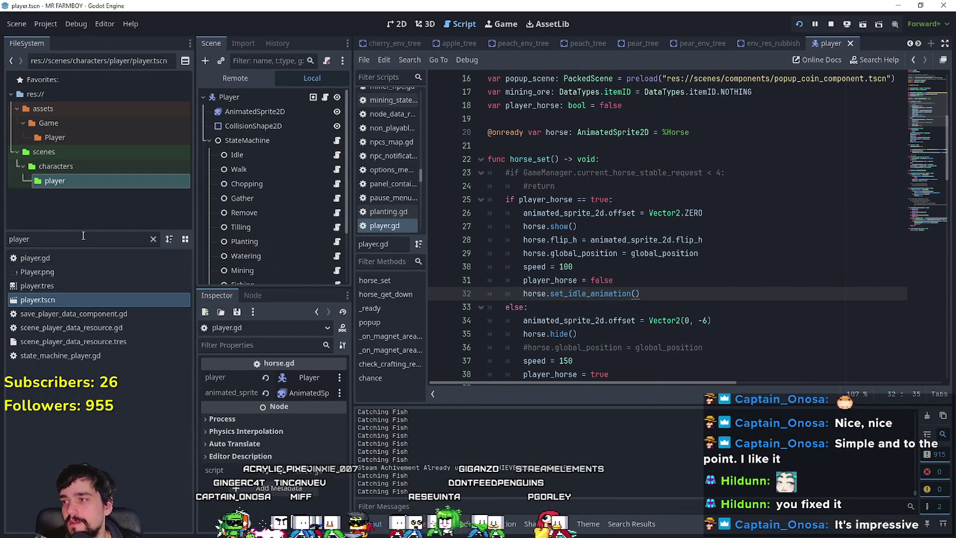
pyautogui.press('BackSpace')
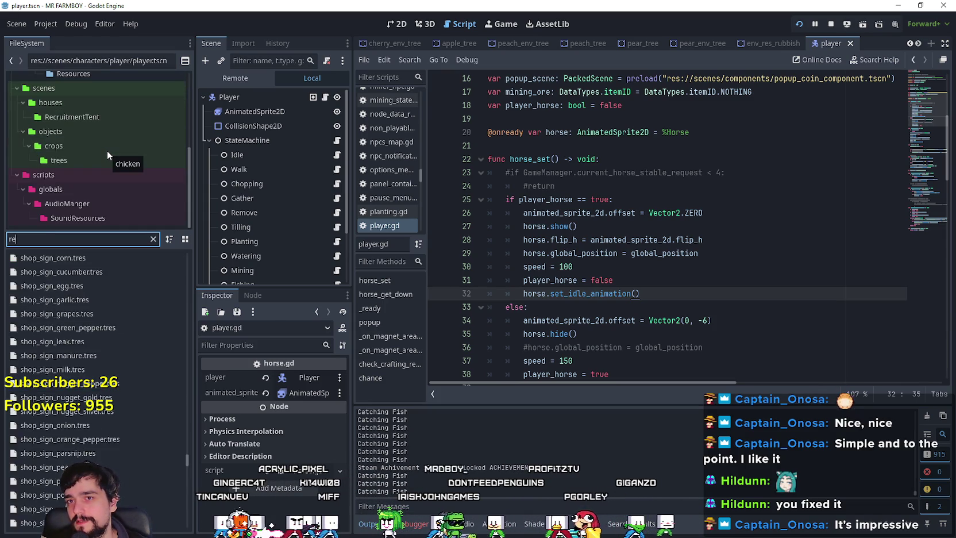
pyautogui.write('totot')
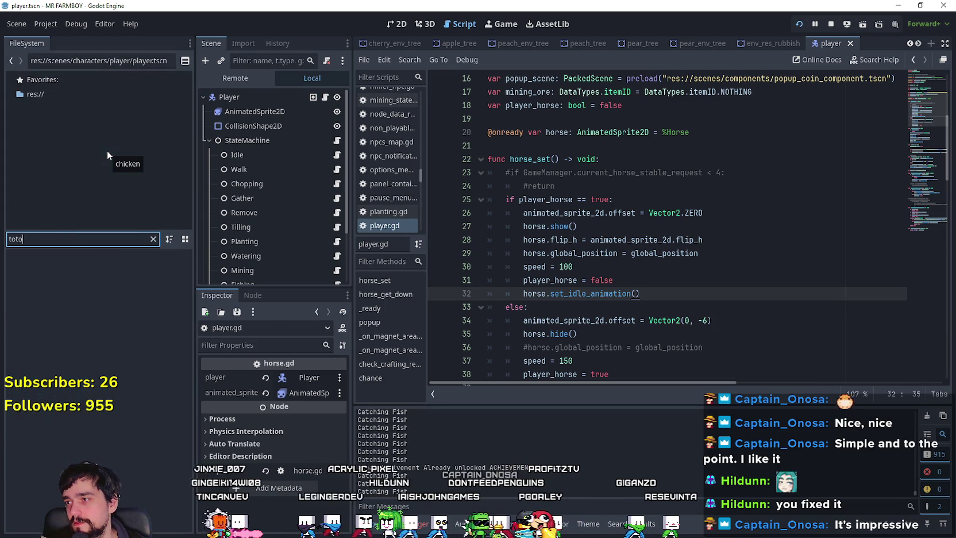
pyautogui.press('BackSpace')
pyautogui.press('BackSpace')
pyautogui.press('BackSpace')
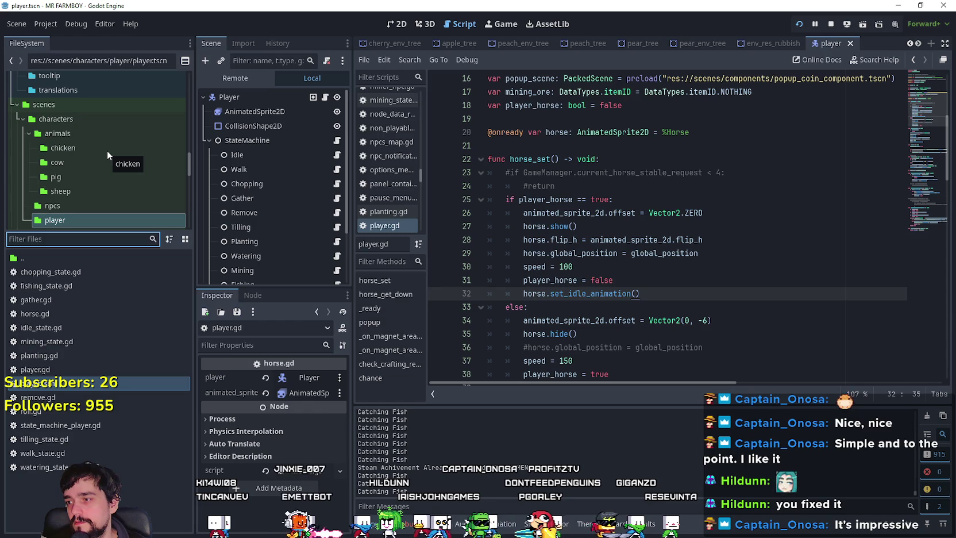
pyautogui.write('horse')
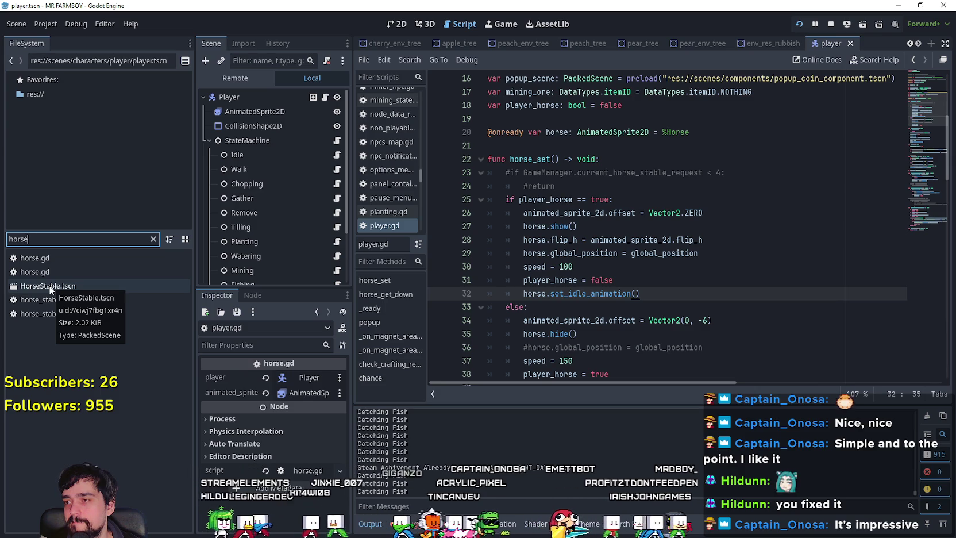
# Open the HorseStable scene and its horse_stable.gd script
pyautogui.doubleClick(50, 287)
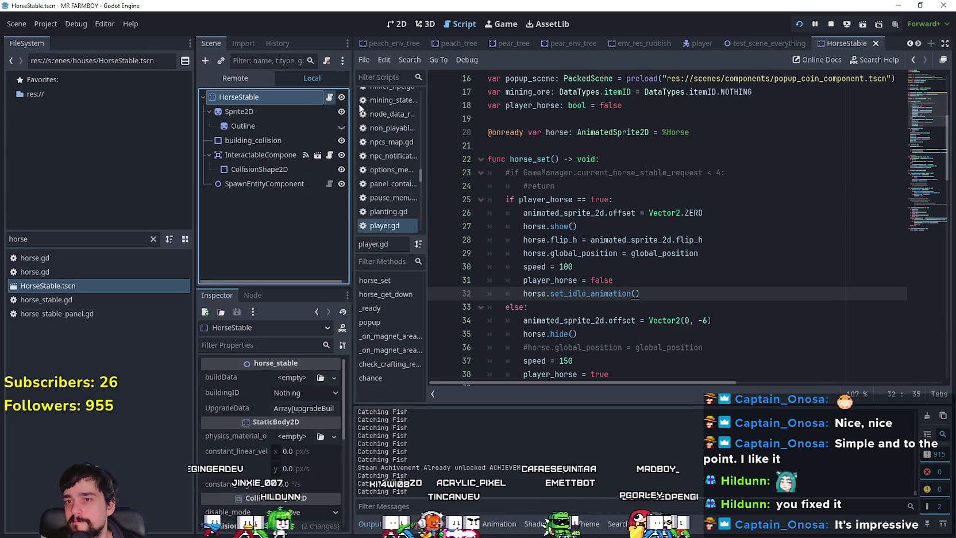
pyautogui.click(330, 97)
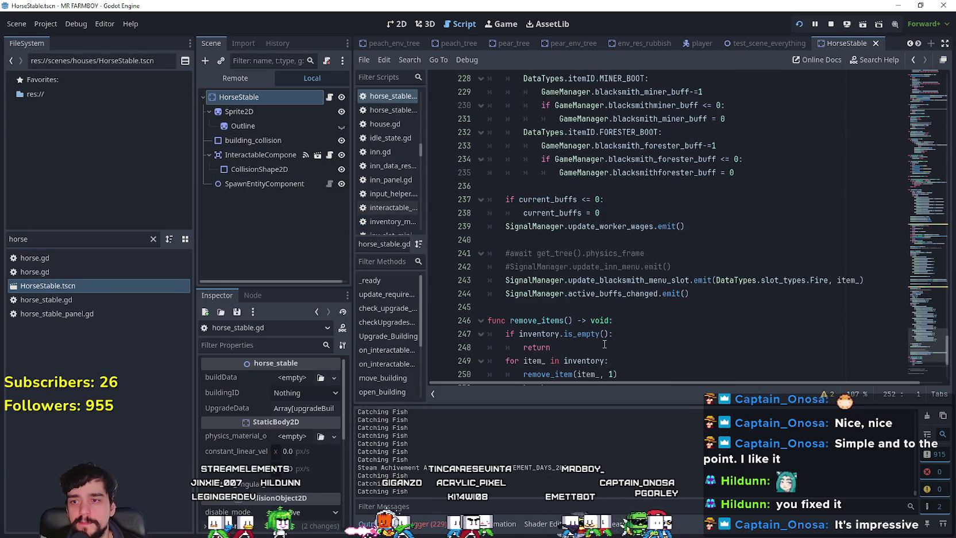
pyautogui.scroll(-3, 604, 344)
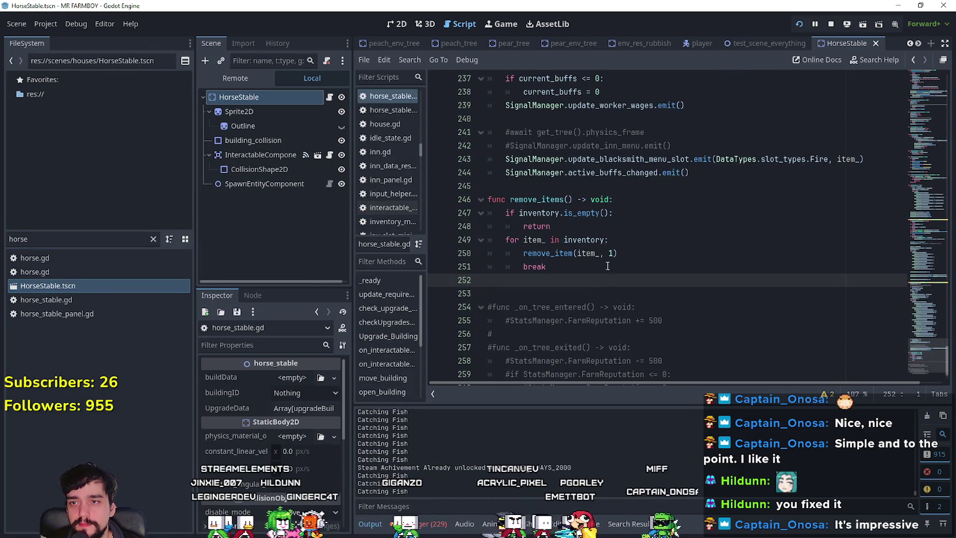
pyautogui.scroll(-1, 607, 266)
# Select horse_stable.gd code from line 127 down to the end of the file
pyautogui.moveTo(729, 345)
pyautogui.mouseDown()
pyautogui.moveTo(709, 349)
pyautogui.moveTo(517, 264)
pyautogui.moveTo(573, 225)
pyautogui.moveTo(580, 246)
pyautogui.moveTo(488, 193)
pyautogui.moveTo(475, 219)
pyautogui.moveTo(494, 220)
pyautogui.moveTo(500, 270)
pyautogui.moveTo(512, 273)
pyautogui.moveTo(477, 266)
pyautogui.moveTo(504, 274)
pyautogui.mouseUp()
pyautogui.scroll(-2, 573, 225)
pyautogui.scroll(15, 573, 226)
pyautogui.scroll(10, 579, 245)
pyautogui.scroll(8, 479, 219)
pyautogui.scroll(2, 474, 219)
pyautogui.scroll(3, 506, 271)
pyautogui.scroll(1, 502, 274)
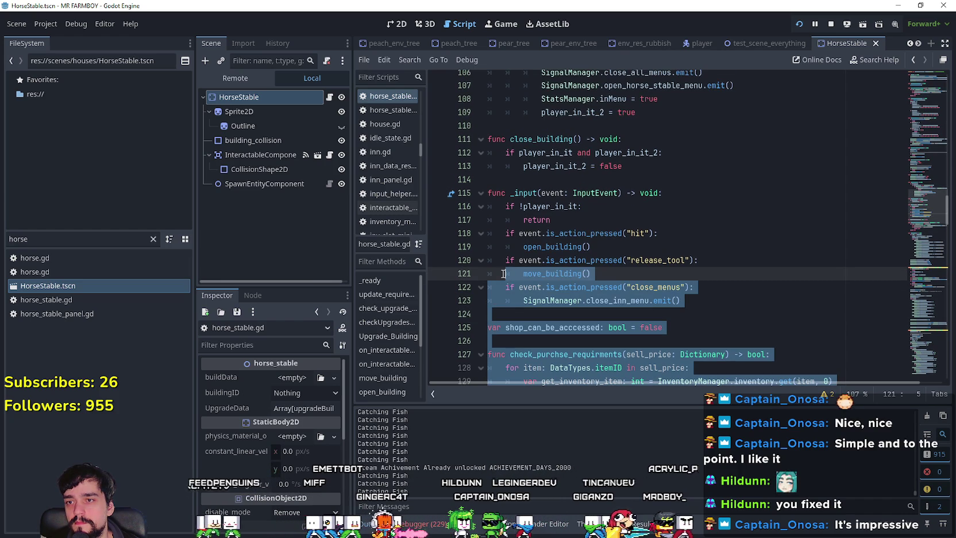
pyautogui.moveTo(499, 278)
pyautogui.mouseDown()
pyautogui.moveTo(494, 354)
pyautogui.moveTo(494, 327)
pyautogui.moveTo(493, 355)
pyautogui.moveTo(484, 347)
pyautogui.mouseUp()
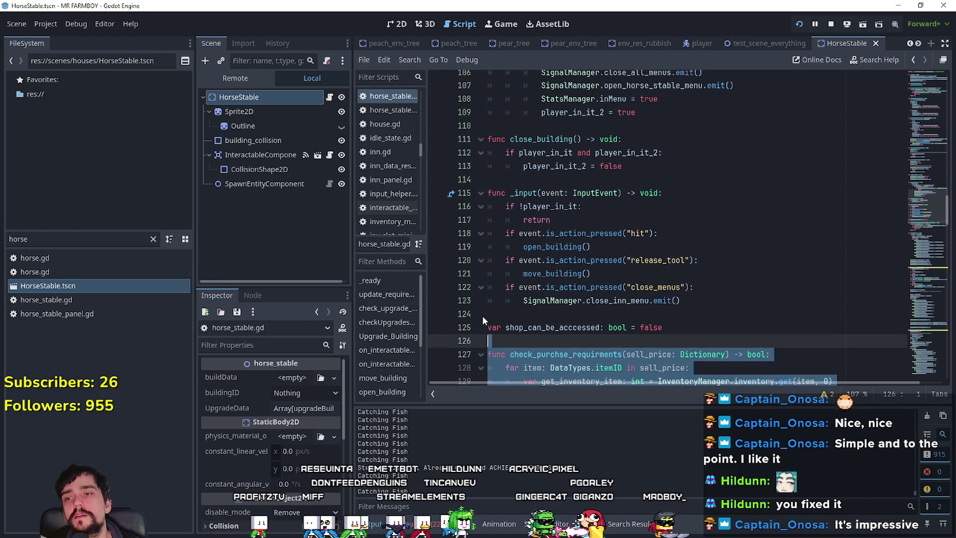
# Delete the selected purchase-requirement code from line 127 onward
pyautogui.scroll(-3, 484, 319)
pyautogui.press('Delete')
pyautogui.scroll(5, 527, 384)
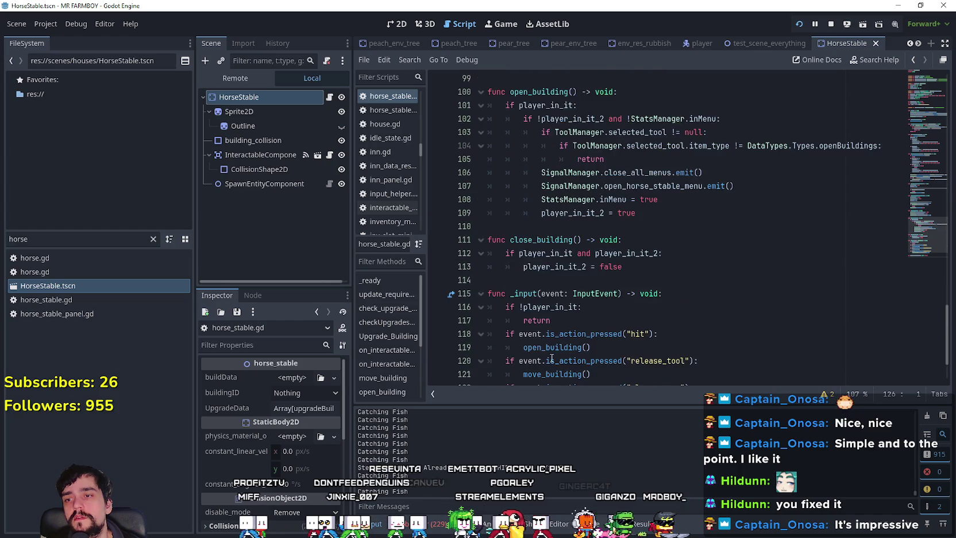
pyautogui.scroll(-3, 527, 384)
pyautogui.tripleClick(495, 344)
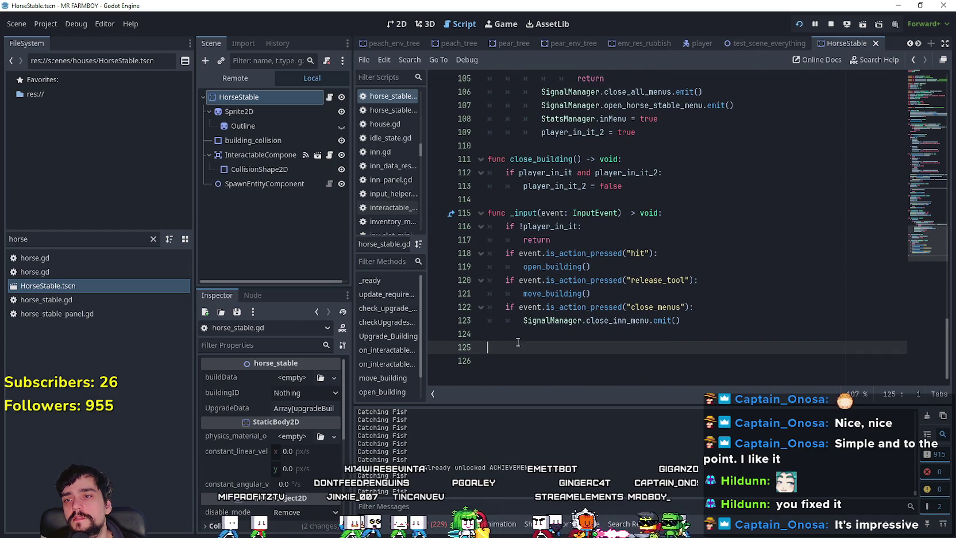
pyautogui.click(708, 262)
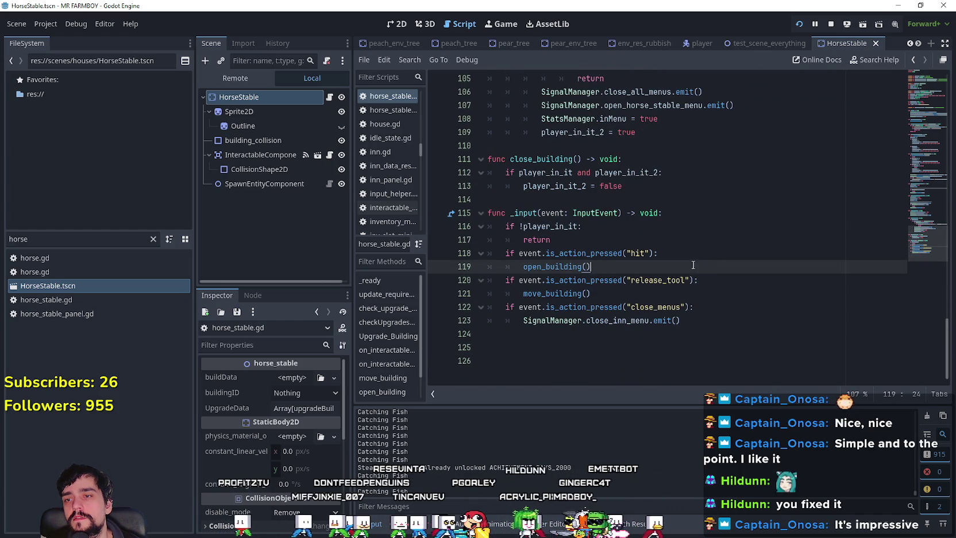
pyautogui.moveTo(704, 263); pyautogui.dragTo(488, 253)
pyautogui.scroll(2, 598, 279)
# Review the open_horse_stable_menu signal and the open_building() calls in the input handler
pyautogui.doubleClick(643, 204)
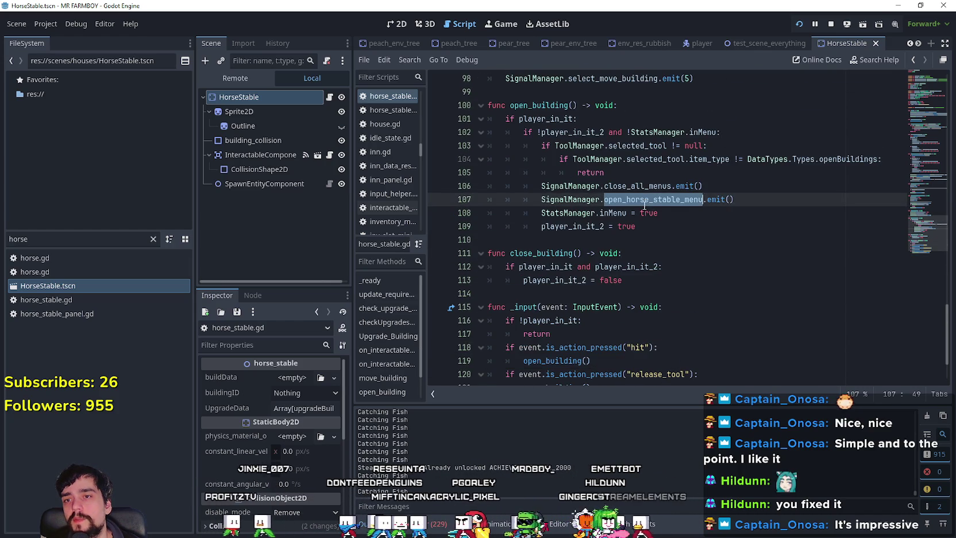
pyautogui.scroll(-1, 582, 327)
pyautogui.click(567, 326)
pyautogui.scroll(2, 563, 323)
pyautogui.scroll(2, 565, 322)
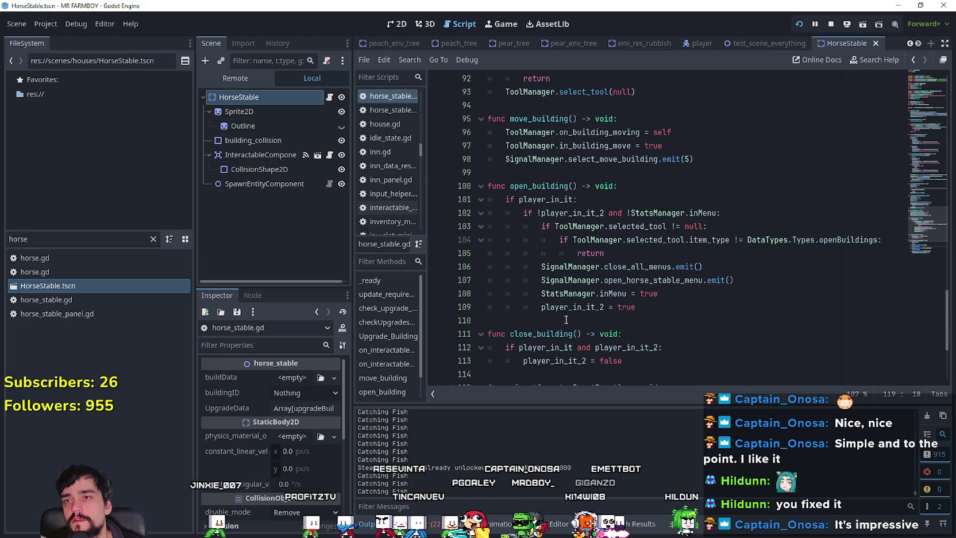
pyautogui.click(636, 159)
pyautogui.scroll(4, 631, 172)
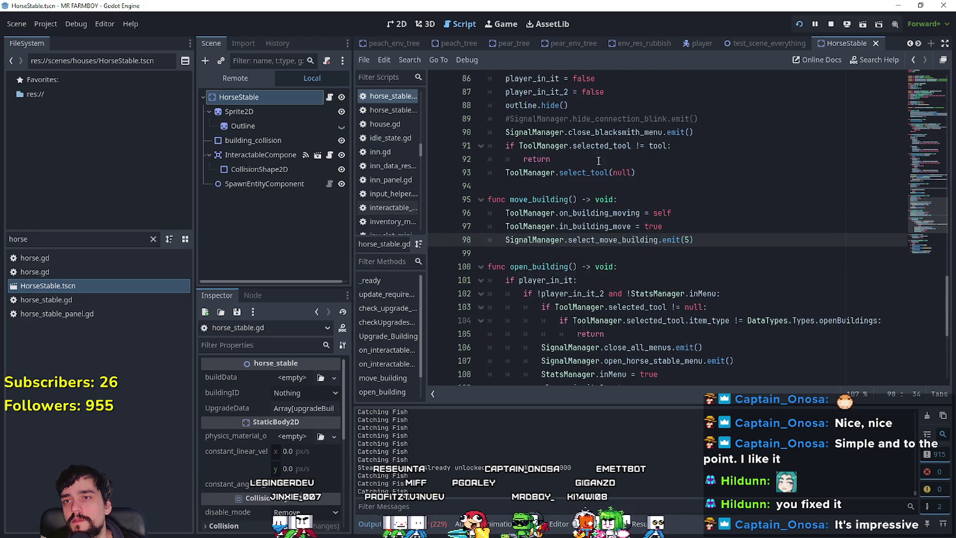
# Replace close_blacksmith_menu with close_horse_stable_menu on line 90
pyautogui.doubleClick(621, 173)
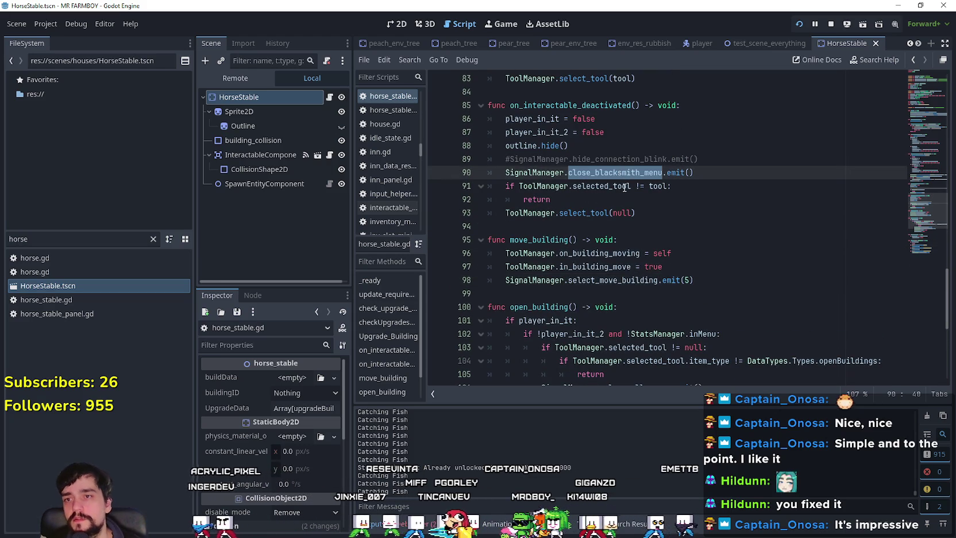
pyautogui.write('close_')
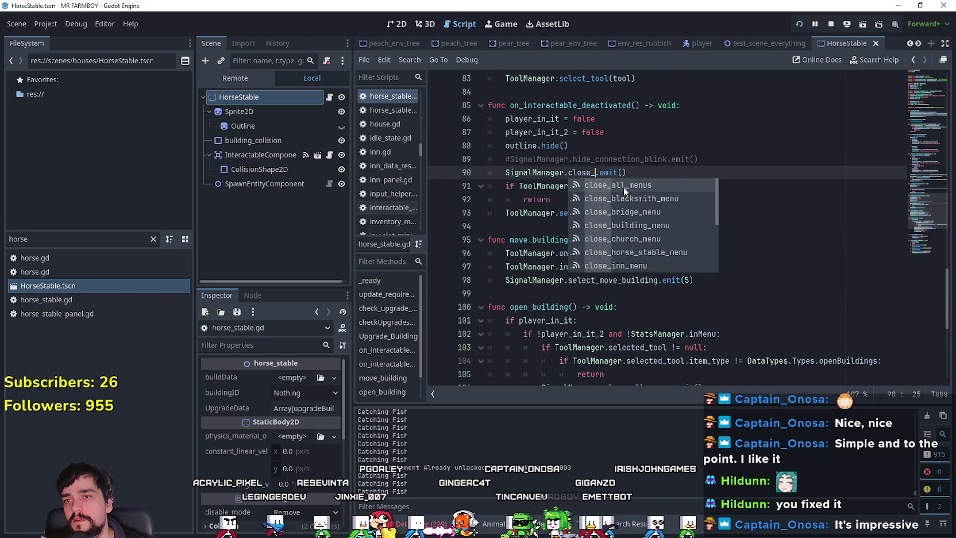
pyautogui.write('horse')
pyautogui.press('Return')
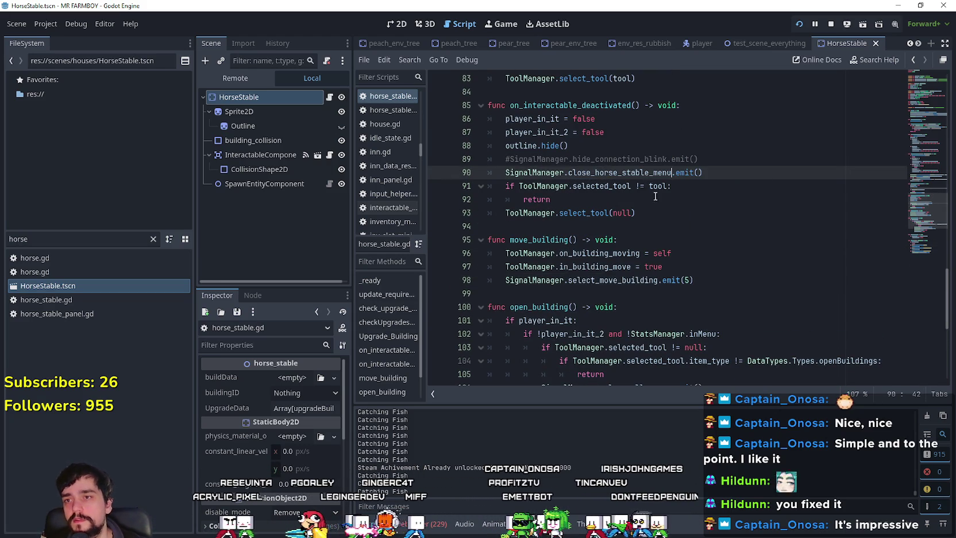
pyautogui.click(645, 207)
# Check the emit(5) call and the open_horse_stable_menu call in open_building
pyautogui.scroll(-2, 638, 202)
pyautogui.click(634, 208)
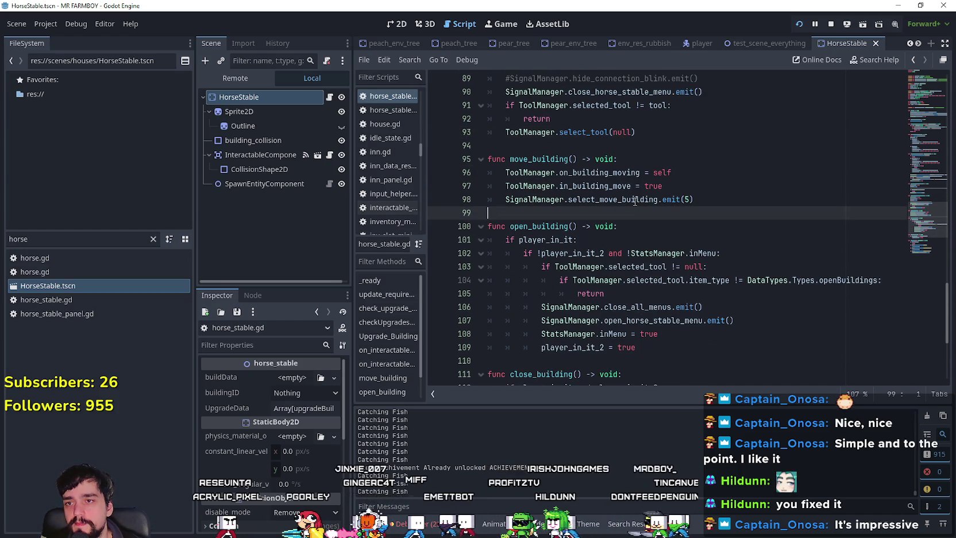
pyautogui.click(690, 199)
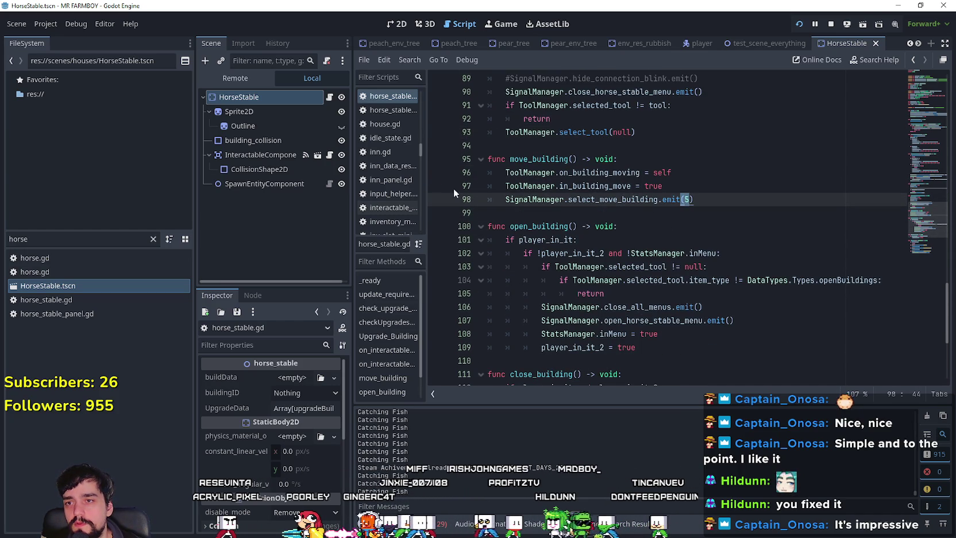
pyautogui.click(597, 224)
pyautogui.scroll(-1, 603, 229)
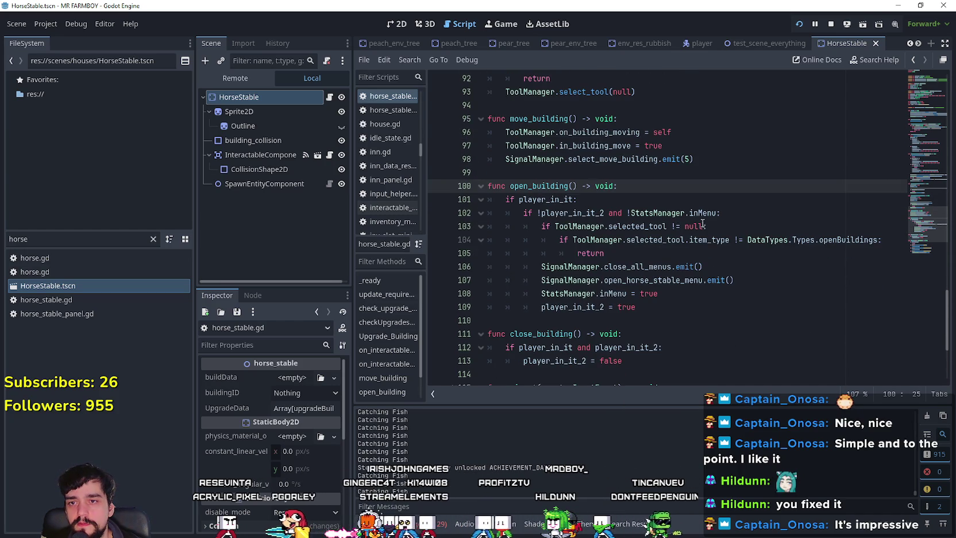
pyautogui.scroll(-1, 684, 251)
pyautogui.doubleClick(649, 240)
# Look over the close_building and _input code, then save the script and scene
pyautogui.scroll(-3, 632, 230)
pyautogui.click(568, 213)
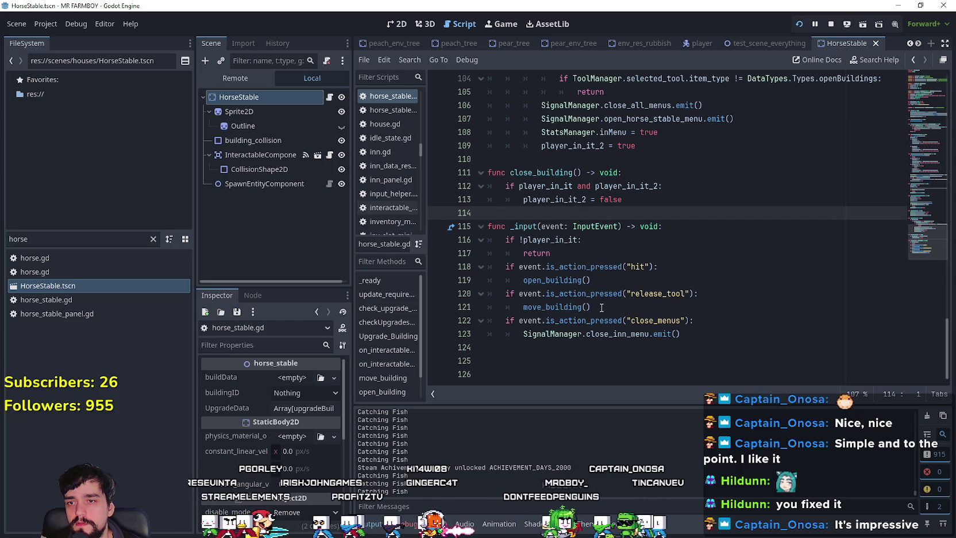
pyautogui.moveTo(744, 336)
pyautogui.mouseDown()
pyautogui.moveTo(603, 322)
pyautogui.moveTo(489, 226)
pyautogui.moveTo(403, 201)
pyautogui.mouseUp()
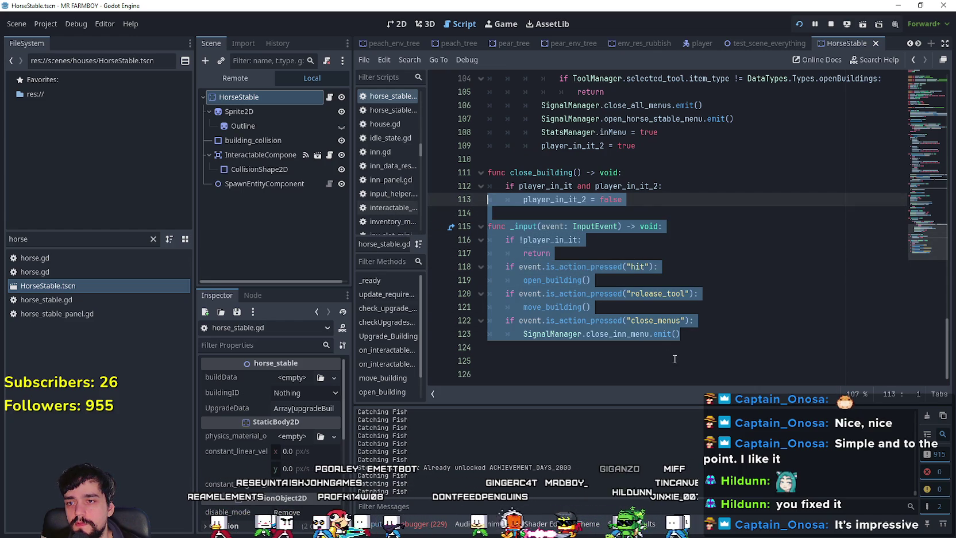
pyautogui.scroll(3, 613, 310)
pyautogui.scroll(3, 580, 270)
pyautogui.click(577, 266)
pyautogui.click(580, 254)
pyautogui.hotkey('ctrl', 's')
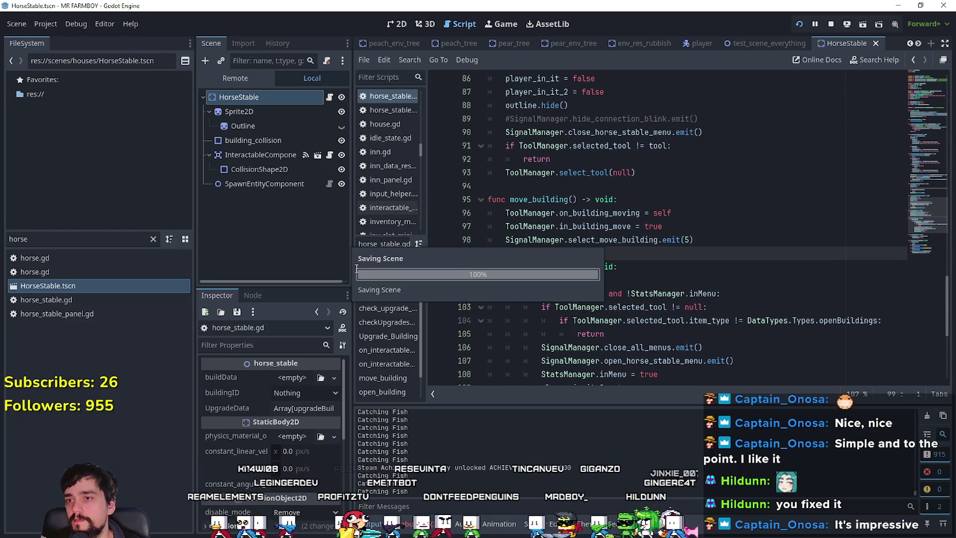
# Try a 'craft' file filter, clear it, and open the data/shopItems/buildings folder
pyautogui.write('craft')
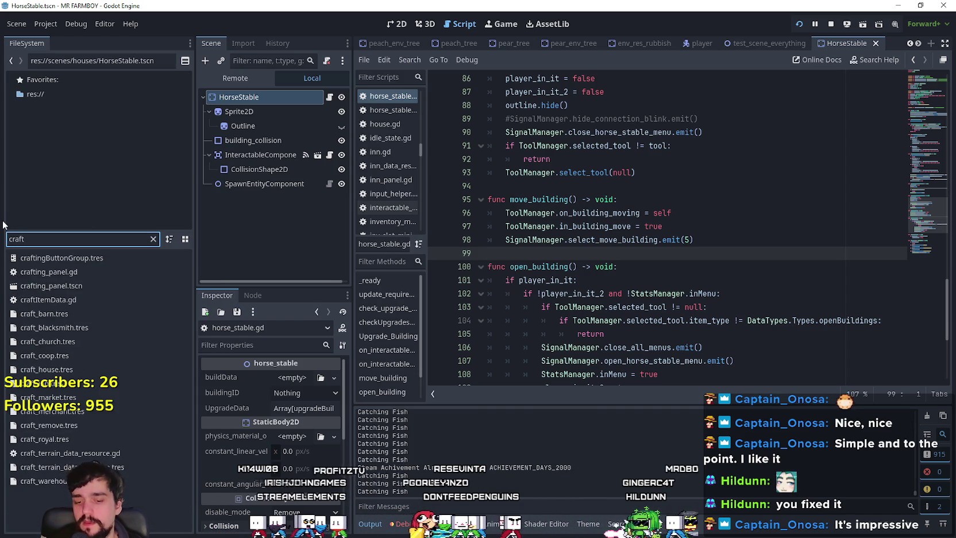
pyautogui.hotkey('ctrl', 'a')
pyautogui.press('BackSpace')
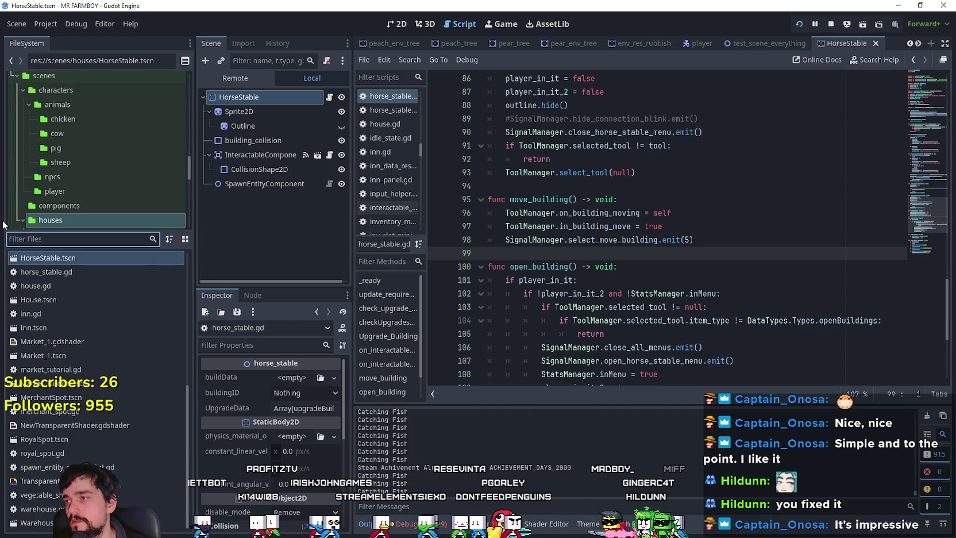
pyautogui.scroll(-10, 69, 156)
pyautogui.scroll(10, 125, 196)
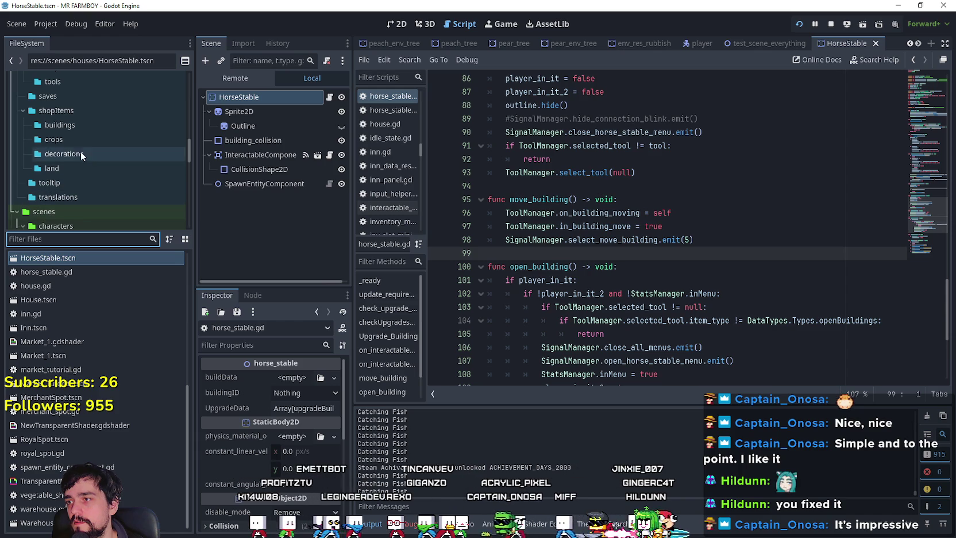
pyautogui.click(73, 125)
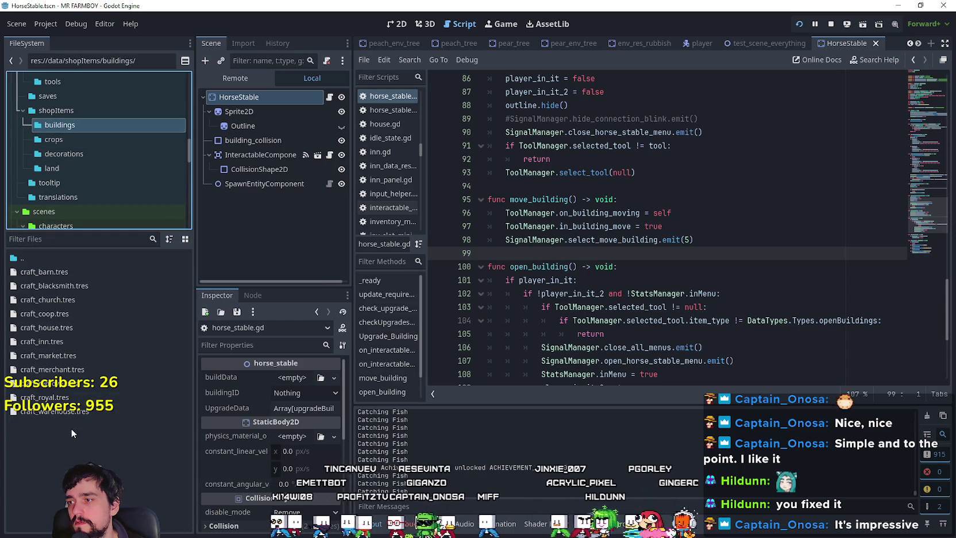
# Duplicate craft_blacksmith.tres as craft_horse_stable.tres
pyautogui.rightClick(56, 284)
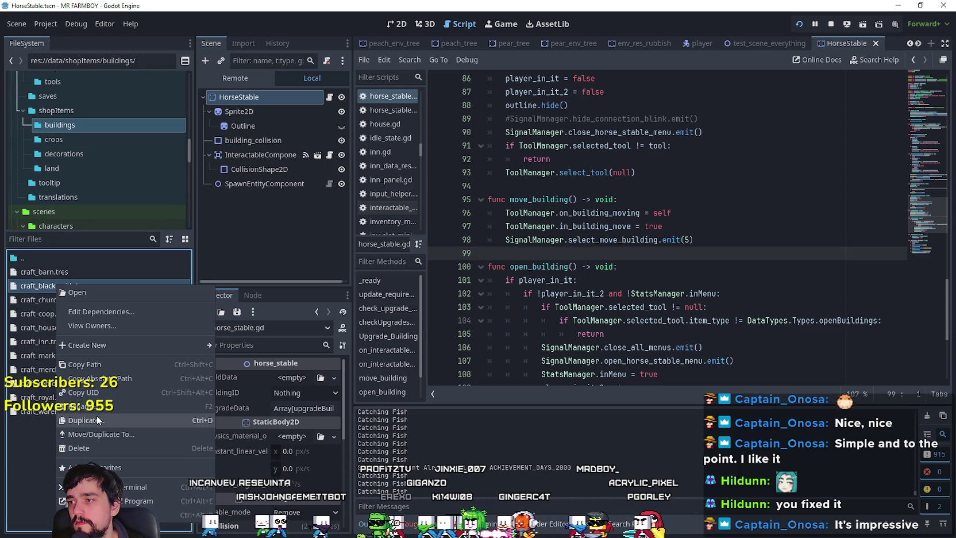
pyautogui.click(96, 415)
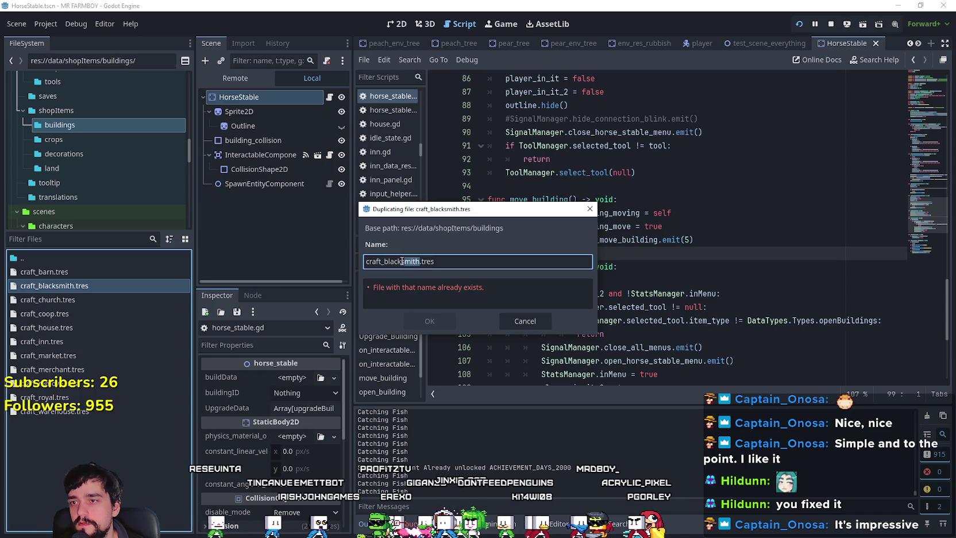
pyautogui.write('horse_stable')
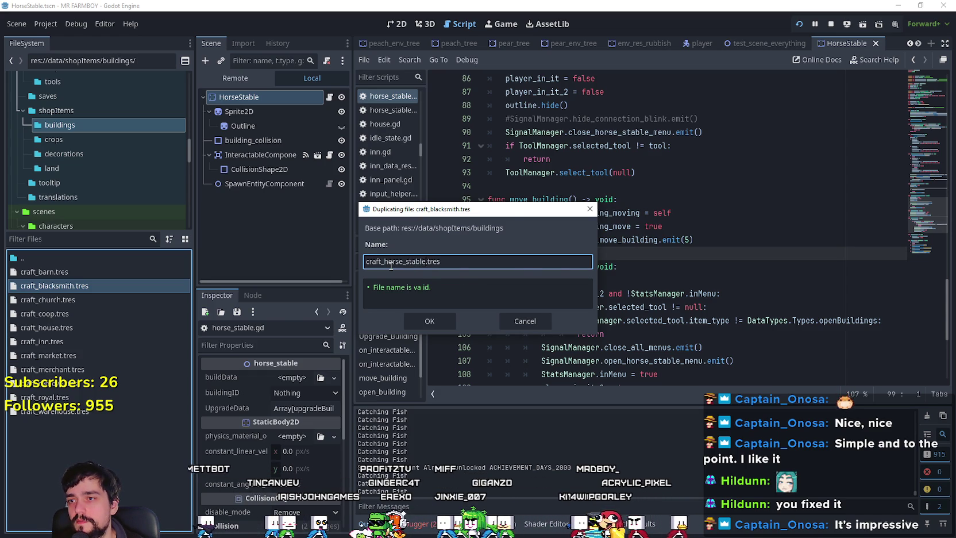
pyautogui.press('Return')
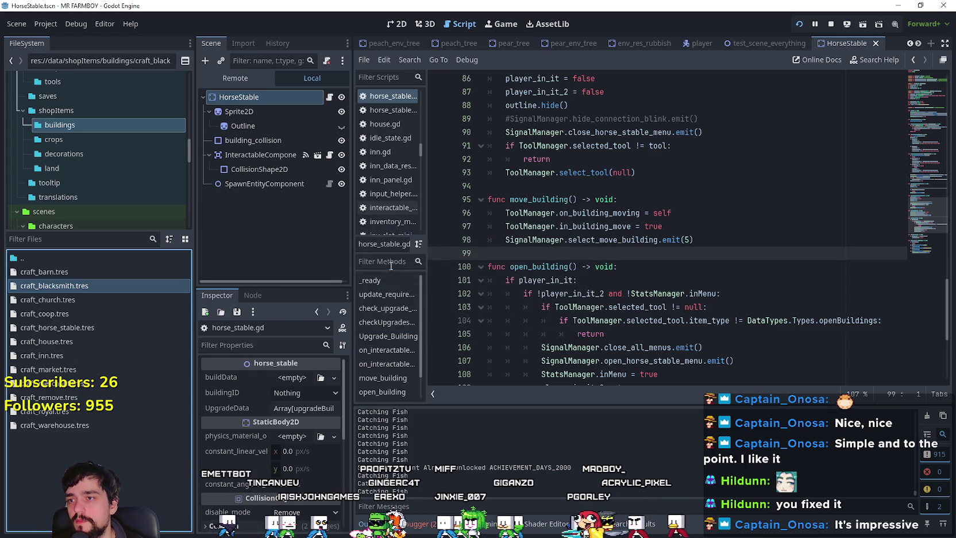
# Select craft_horse_stable.tres and expand its build_data fields in the Inspector
pyautogui.click(97, 331)
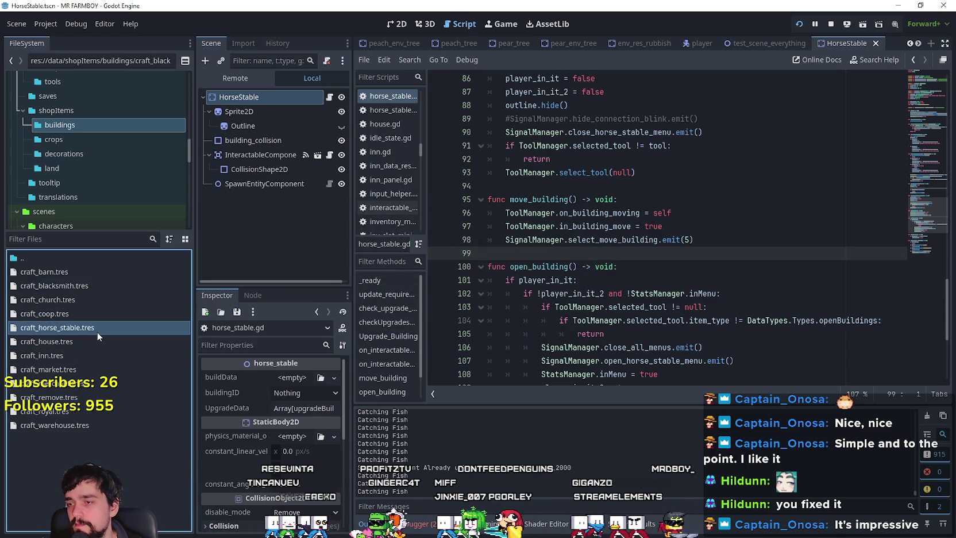
pyautogui.click(307, 379)
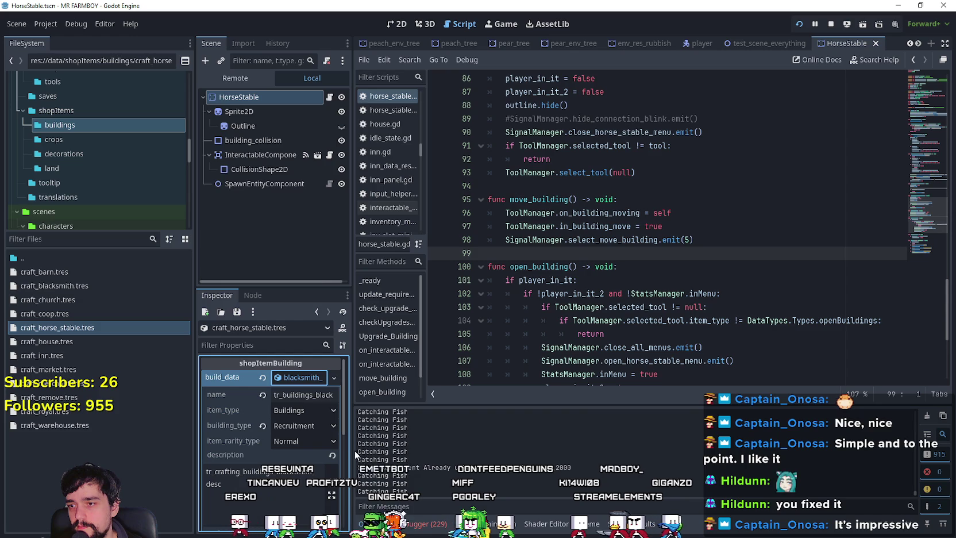
pyautogui.moveTo(353, 451); pyautogui.dragTo(462, 451)
pyautogui.scroll(-5, 344, 418)
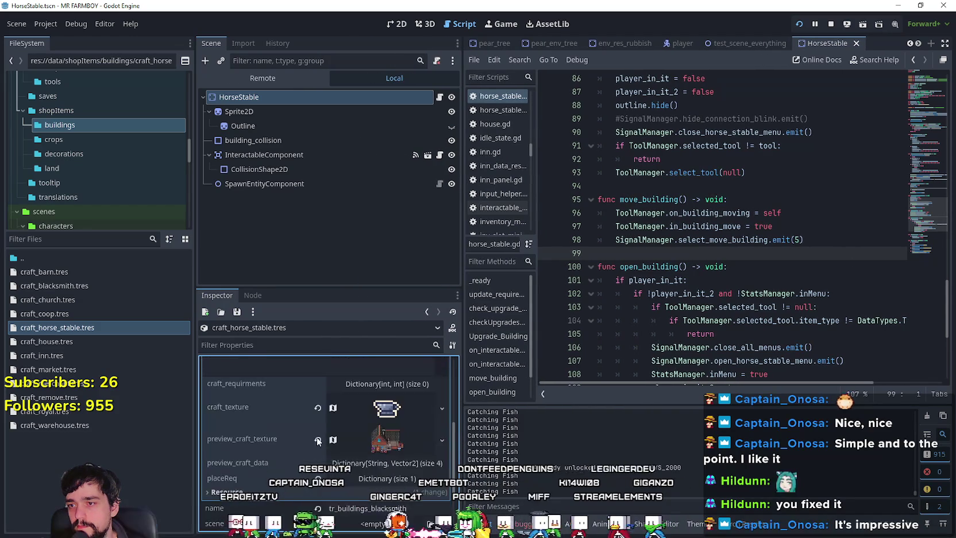
pyautogui.scroll(-2, 300, 460)
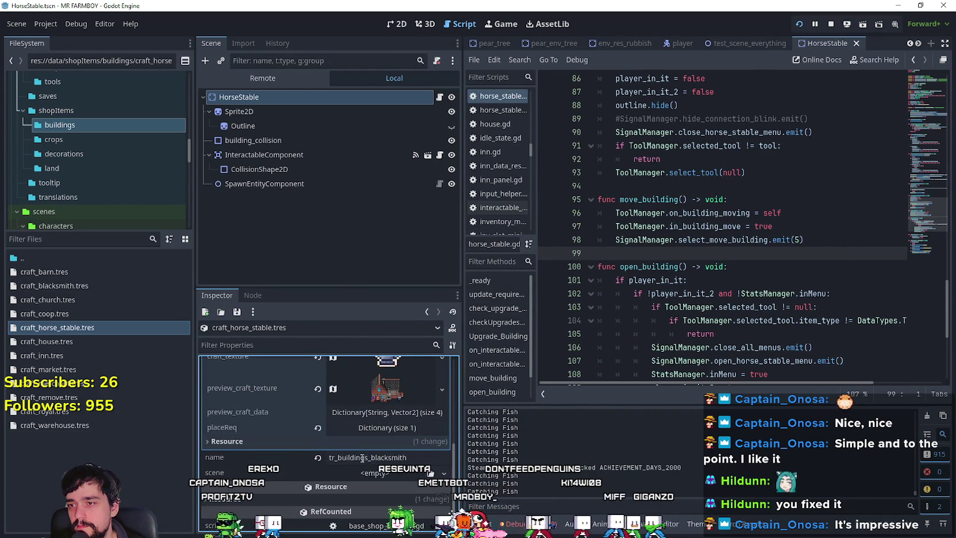
pyautogui.scroll(5, 307, 458)
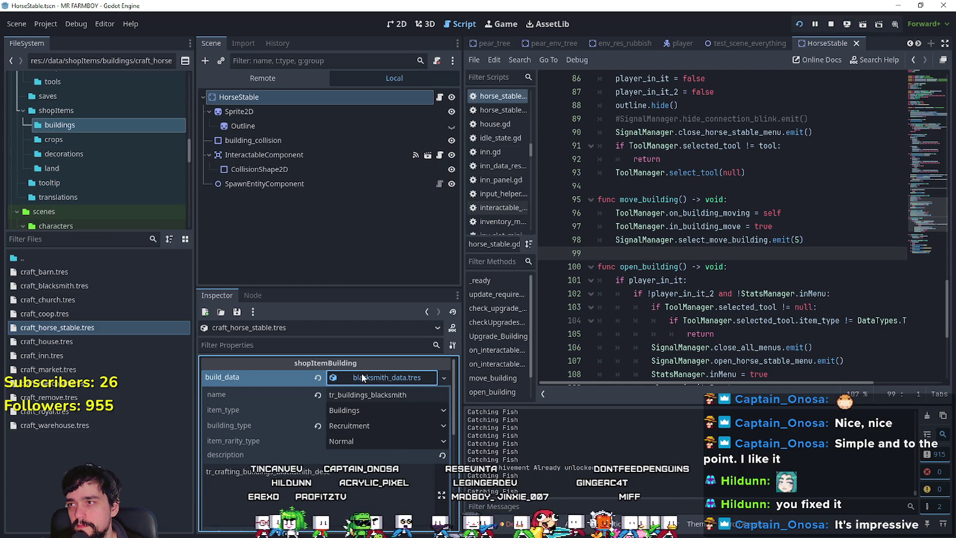
pyautogui.scroll(5, 94, 189)
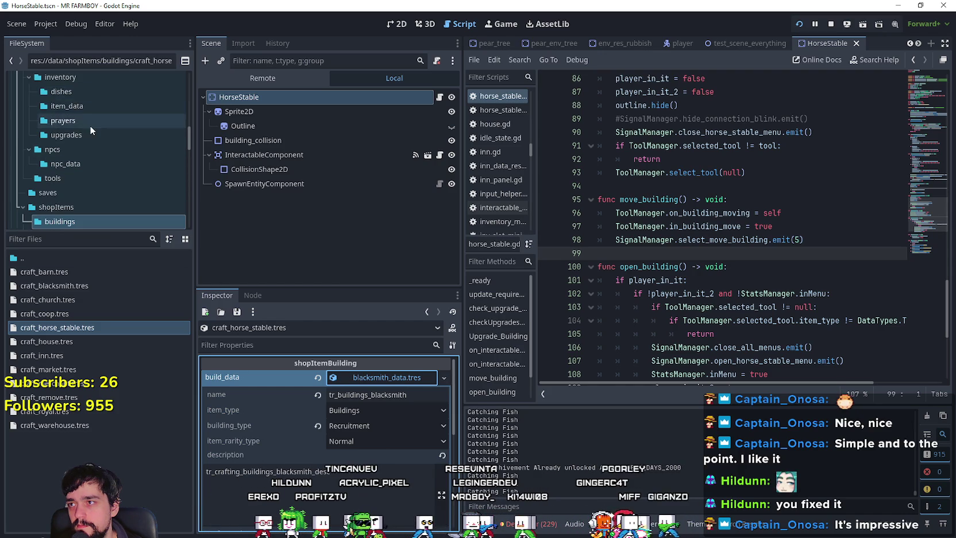
# Duplicate buildings_data/blacksmith_data.tres as horse_stable_data.tres and select the new file
pyautogui.scroll(5, 90, 124)
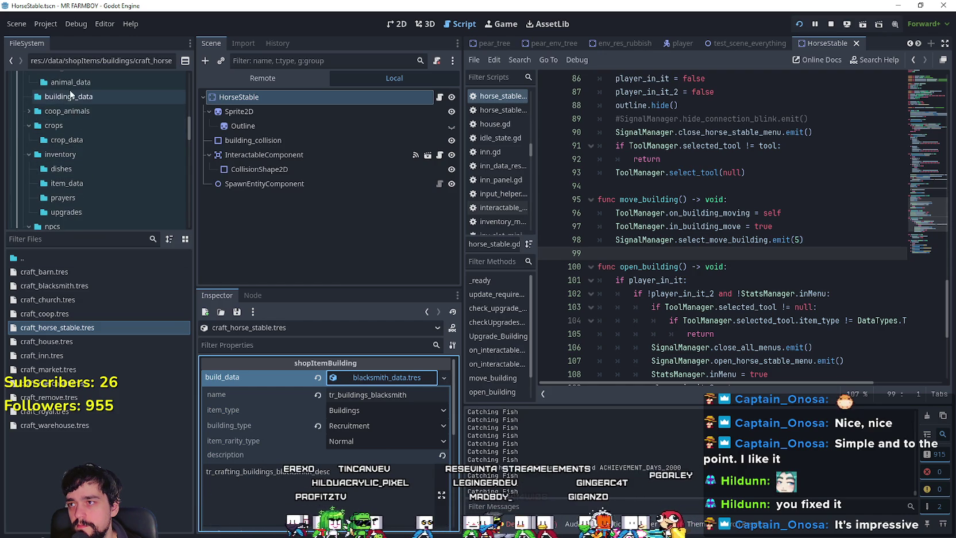
pyautogui.click(84, 100)
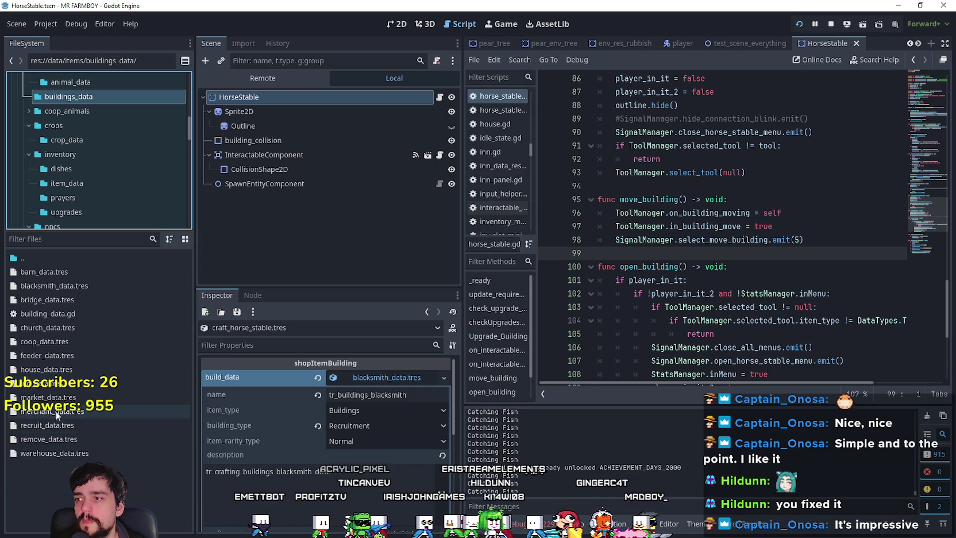
pyautogui.rightClick(71, 290)
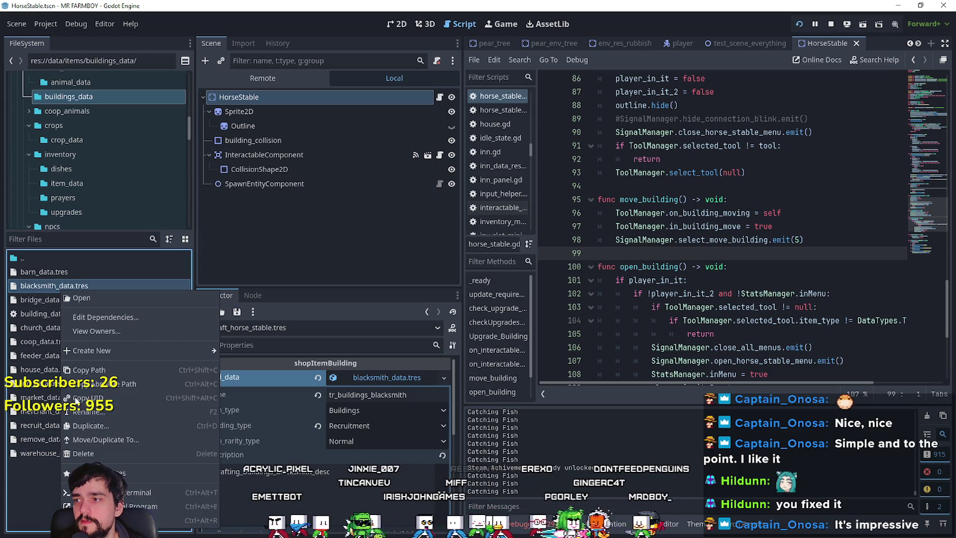
pyautogui.click(106, 429)
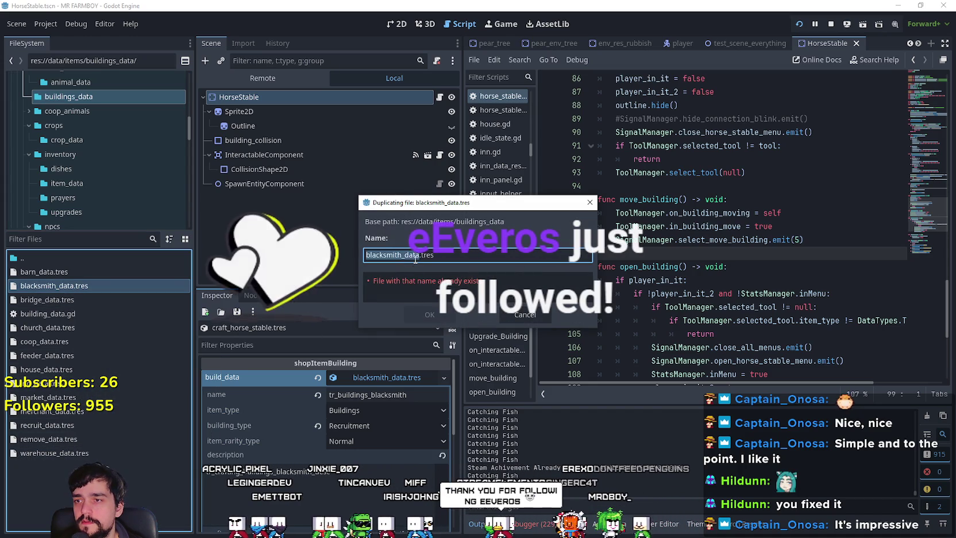
pyautogui.write('h')
pyautogui.write('orse_st')
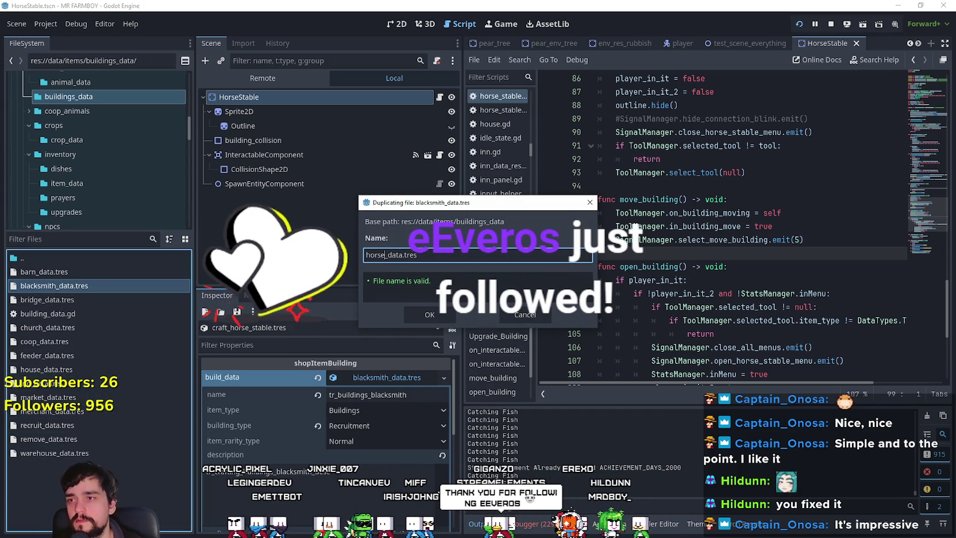
pyautogui.write('able')
pyautogui.press('Return')
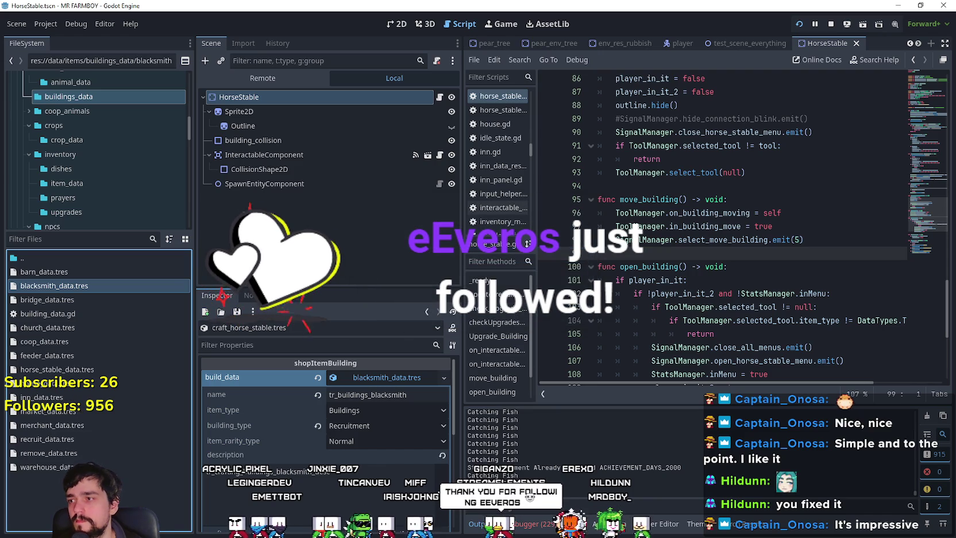
pyautogui.click(161, 370)
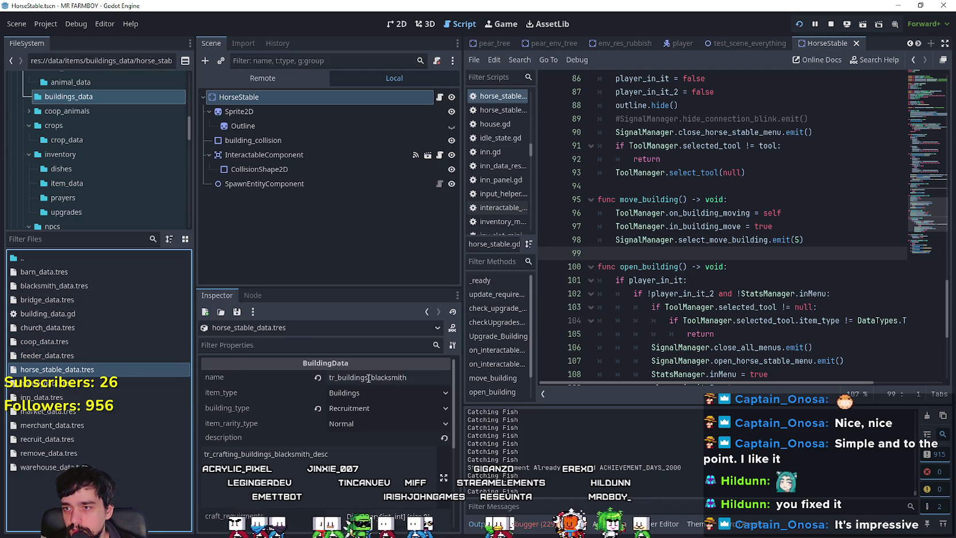
# Change the name to tr_buildings_horse_stable and delete the old blacksmith description
pyautogui.moveTo(368, 377); pyautogui.dragTo(349, 380)
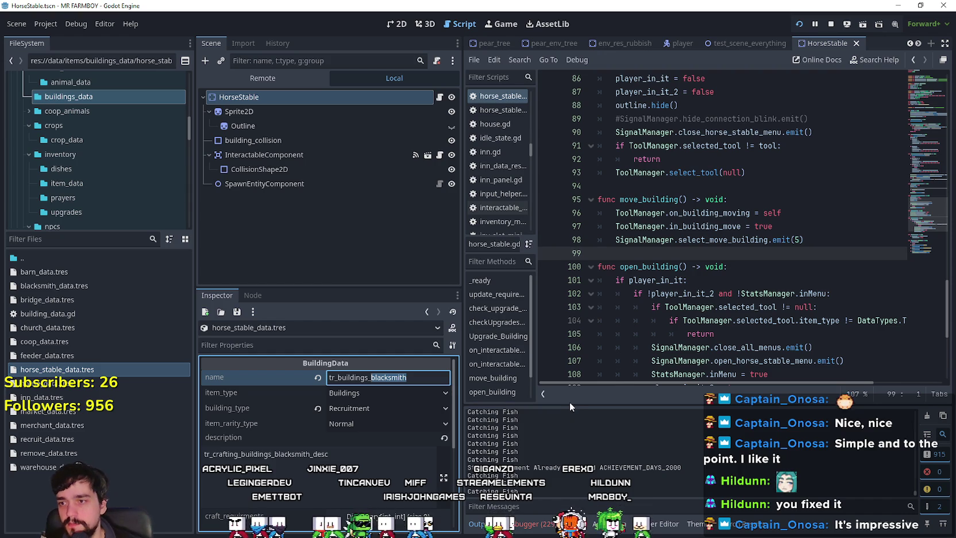
pyautogui.write('horse_stable')
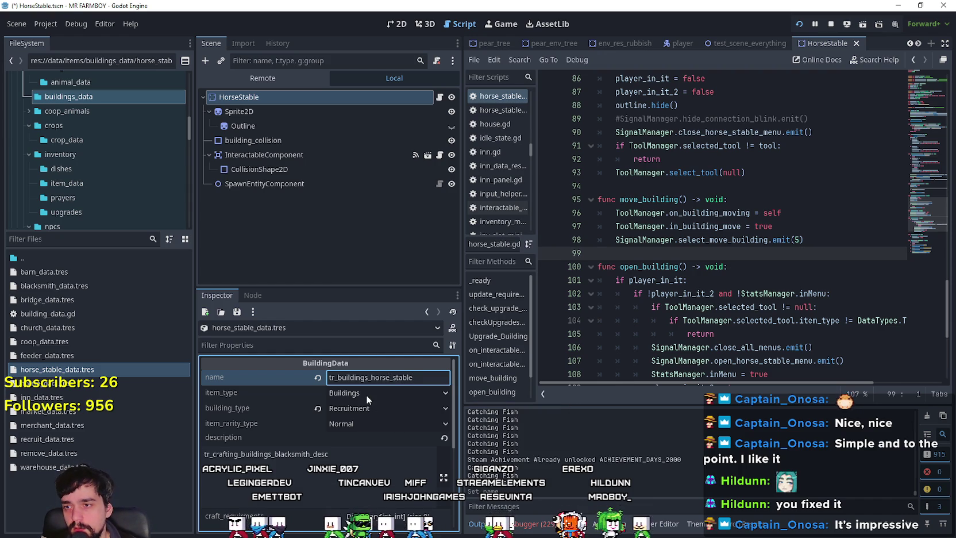
pyautogui.scroll(-1, 372, 411)
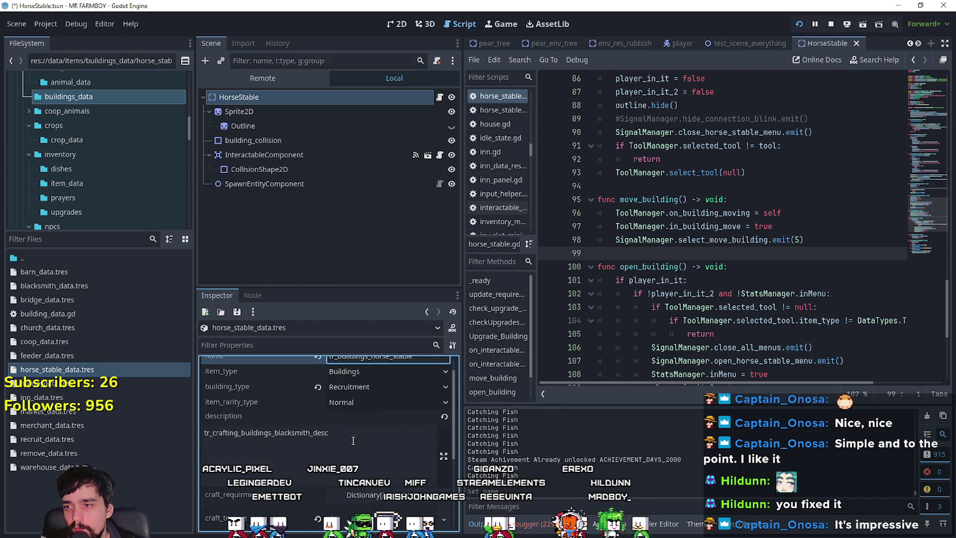
pyautogui.click(370, 437)
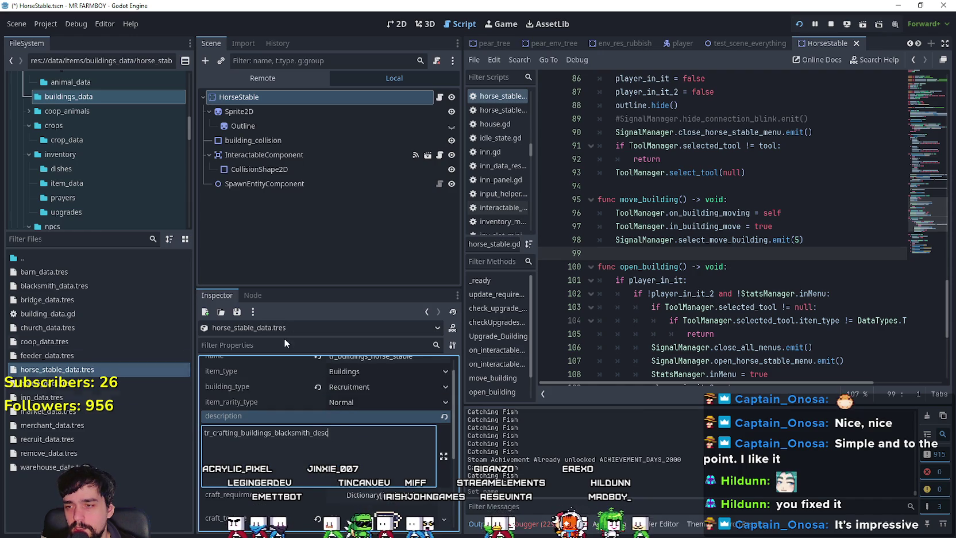
pyautogui.scroll(1, 310, 440)
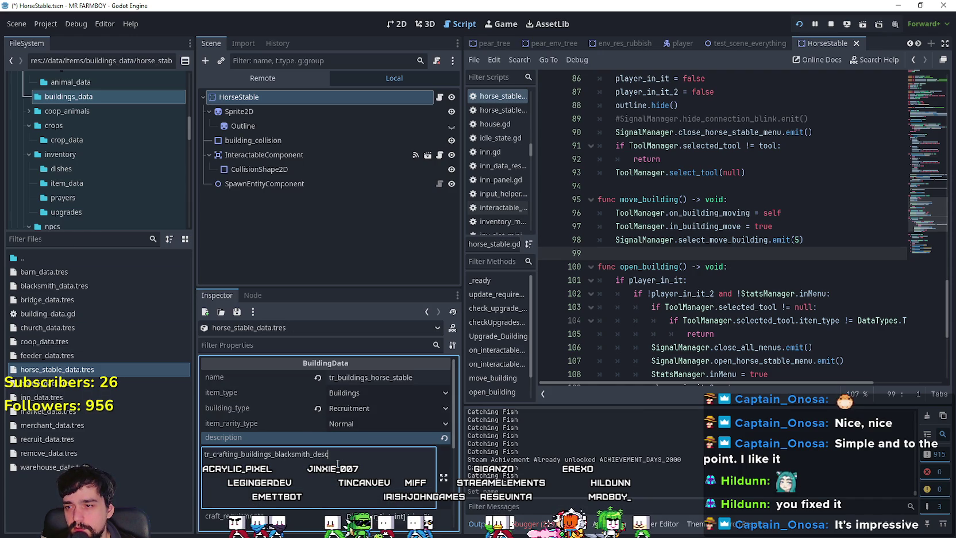
pyautogui.press('BackSpace')
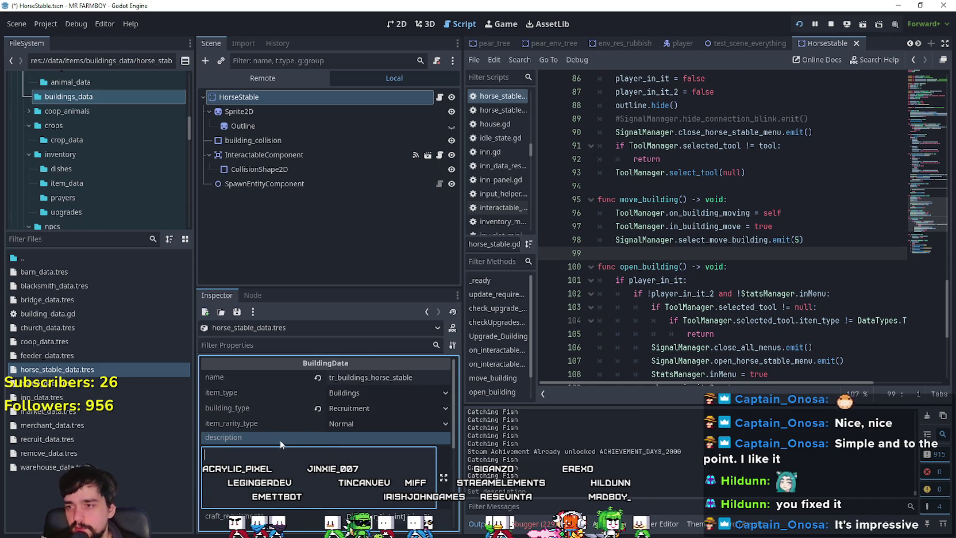
pyautogui.scroll(-1, 280, 441)
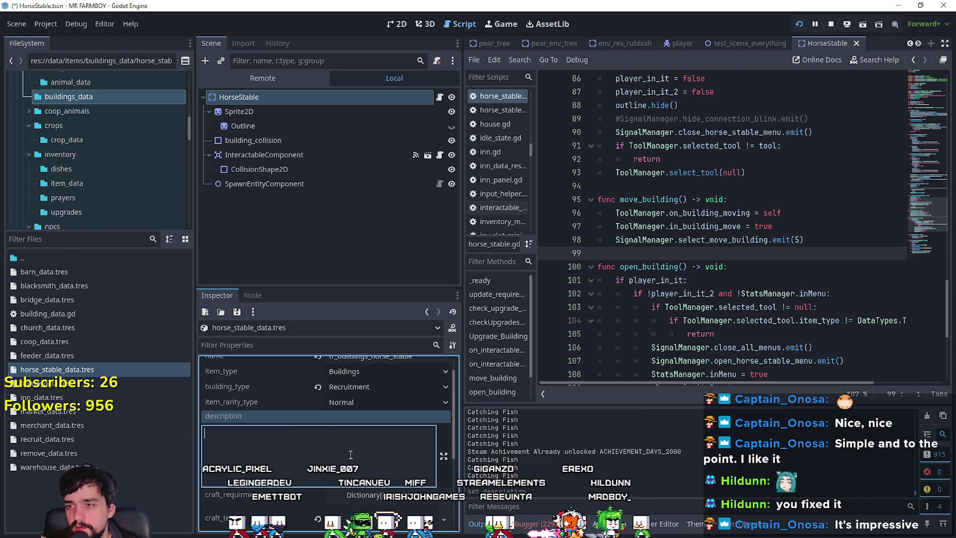
# Check the building_type options, leaving it set to Recruitment
pyautogui.click(387, 381)
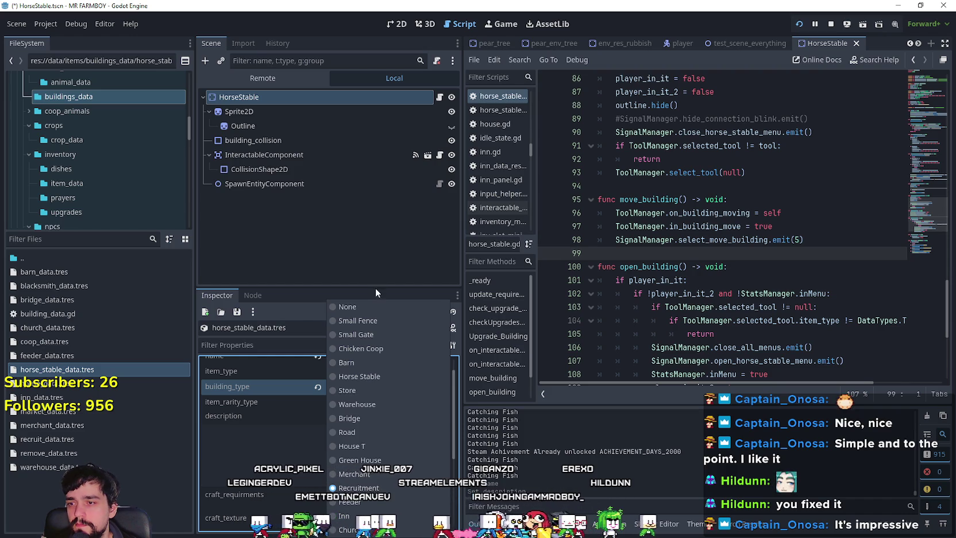
pyautogui.click(256, 428)
pyautogui.scroll(-5, 322, 425)
pyautogui.click(392, 412)
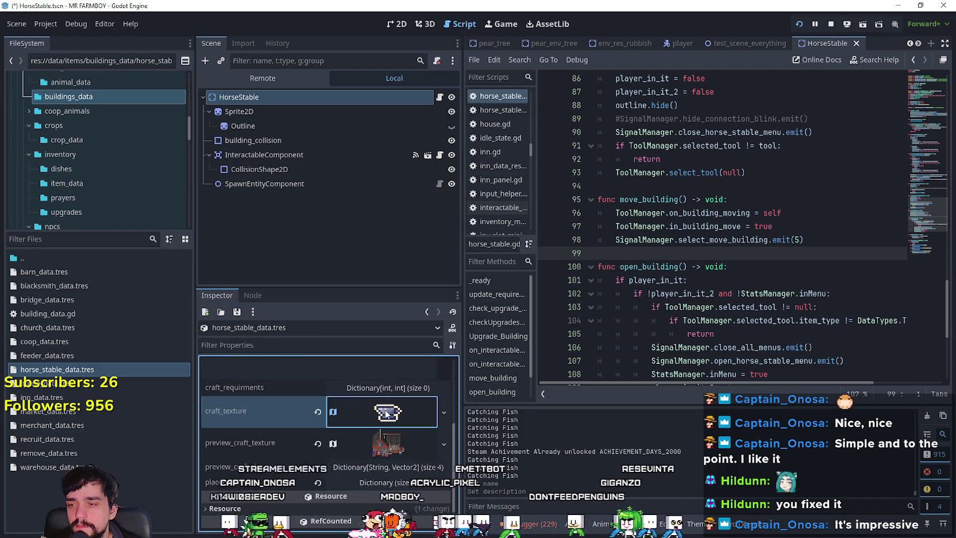
# Set the craft_texture atlas region to the horse head sprite
pyautogui.rightClick(383, 412)
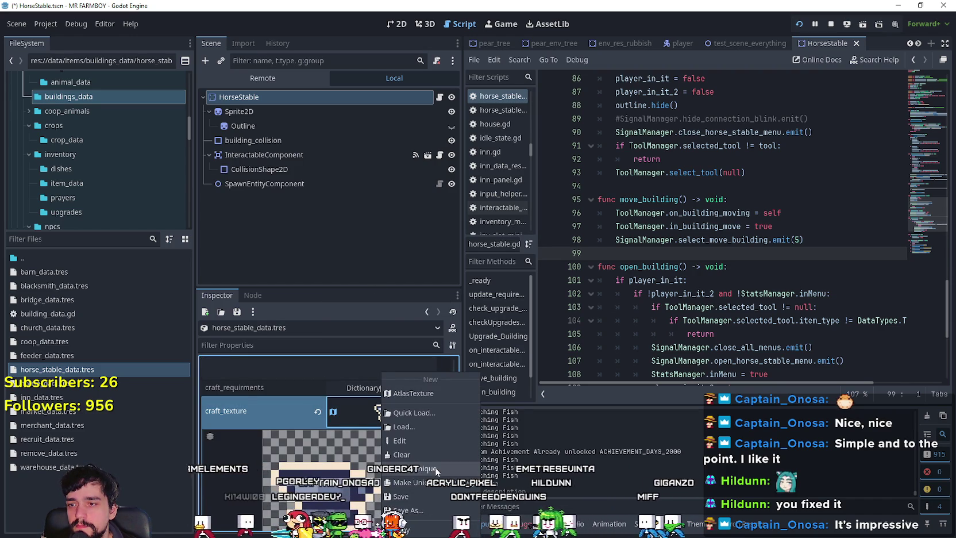
pyautogui.click(402, 440)
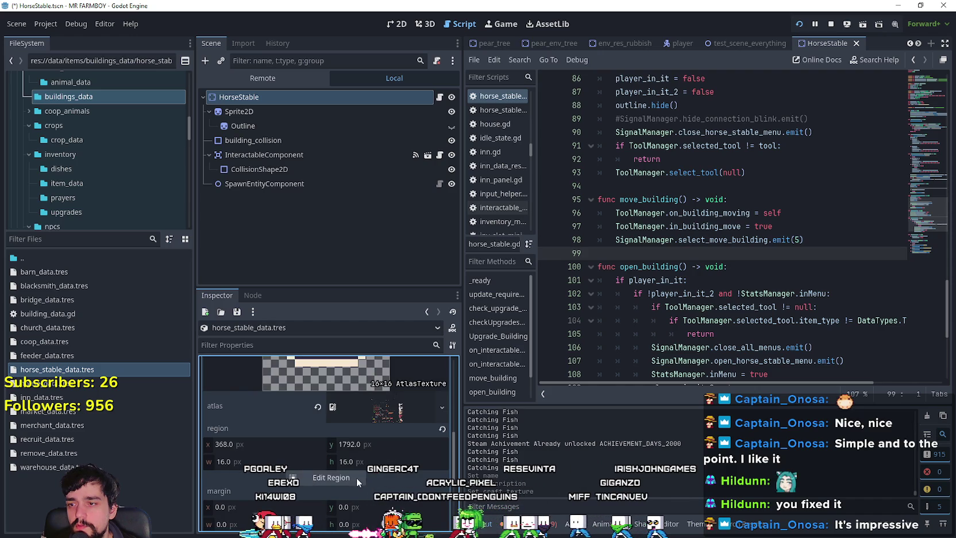
pyautogui.click(356, 477)
pyautogui.scroll(-4, 472, 327)
pyautogui.scroll(-2, 470, 333)
pyautogui.scroll(3, 506, 241)
pyautogui.scroll(5, 457, 284)
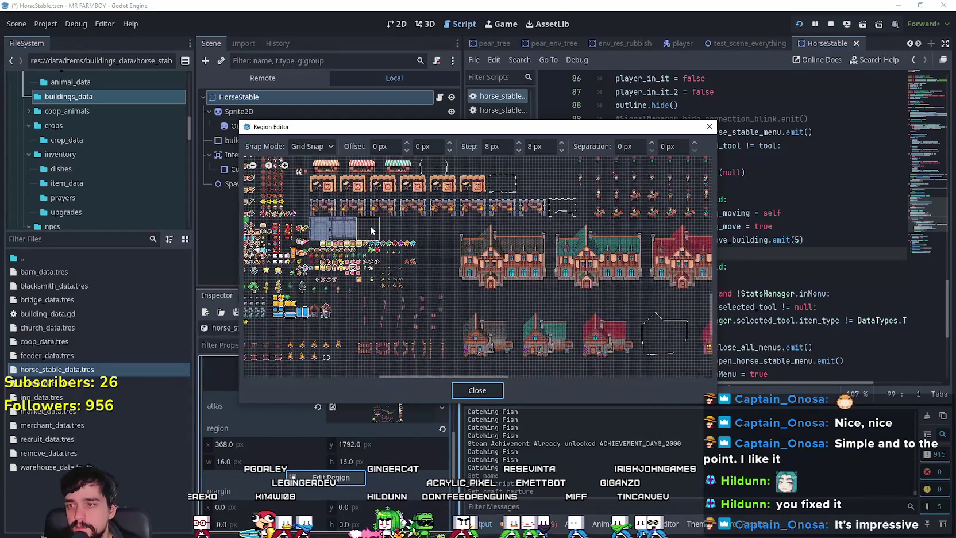
pyautogui.scroll(3, 503, 314)
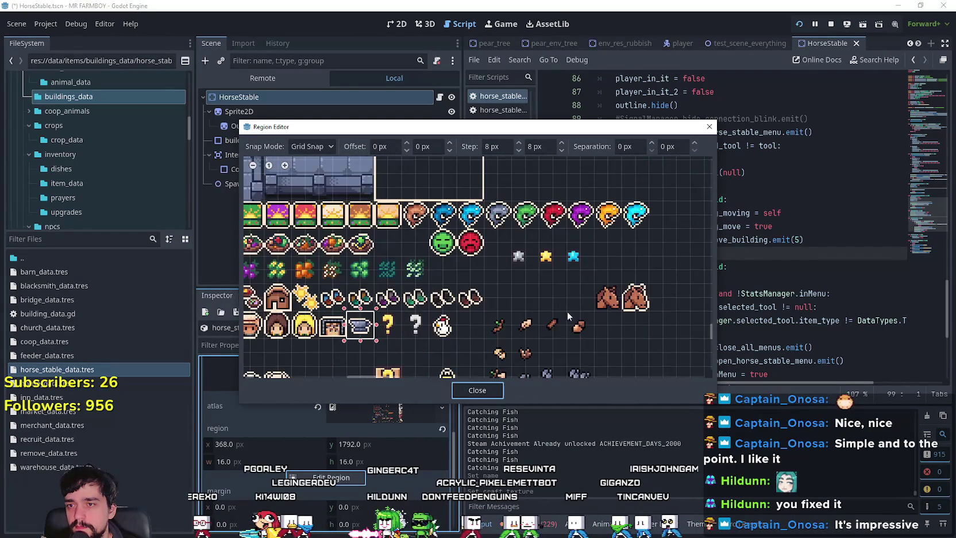
pyautogui.moveTo(503, 309); pyautogui.dragTo(550, 283)
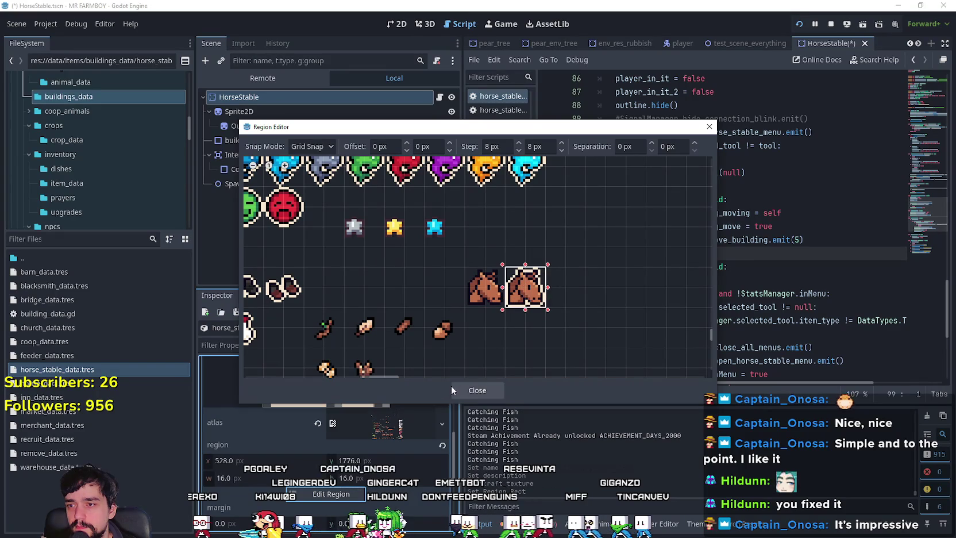
pyautogui.click(477, 390)
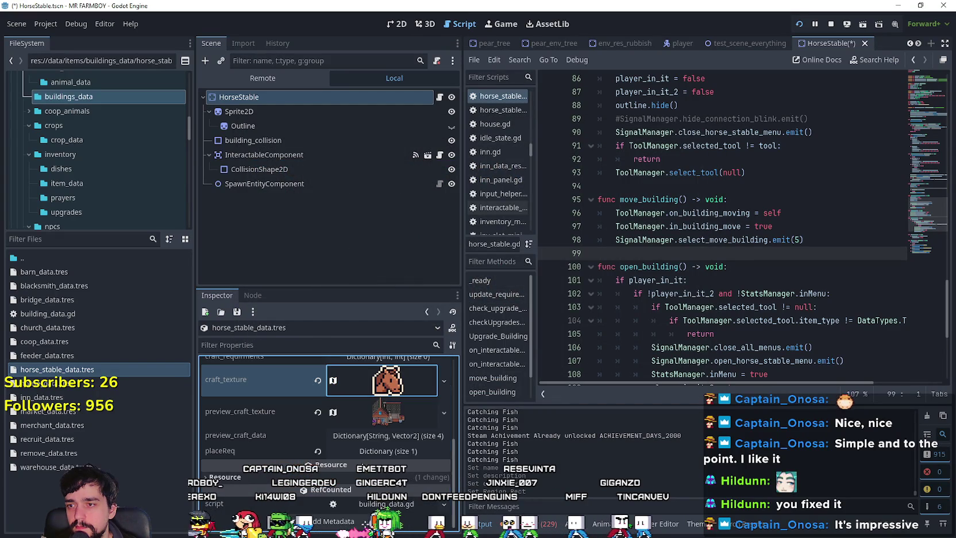
# Frame the stable house sprite, roof included, as the preview_craft_texture region
pyautogui.click(378, 412)
pyautogui.click(406, 507)
pyautogui.click(331, 499)
pyautogui.scroll(2, 449, 361)
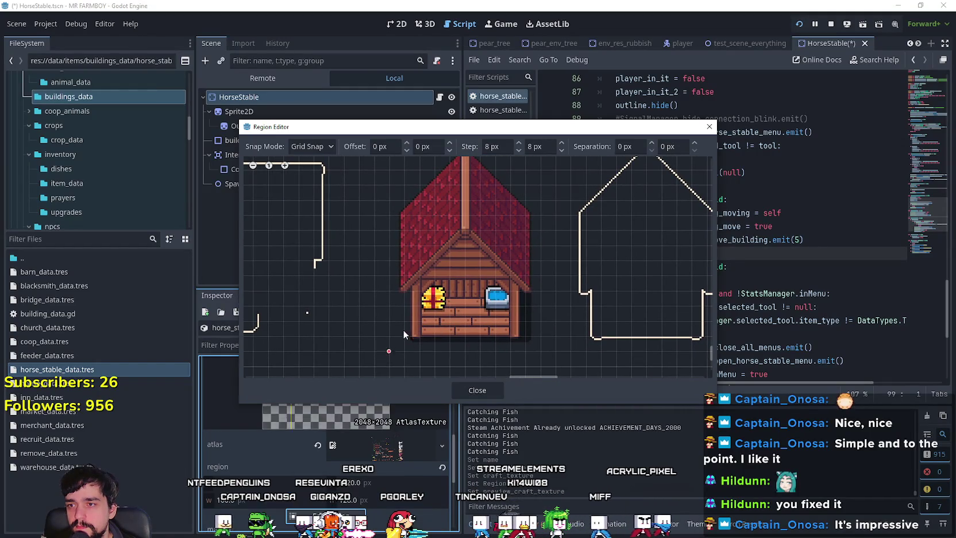
pyautogui.moveTo(389, 351); pyautogui.dragTo(542, 168)
pyautogui.scroll(3, 476, 247)
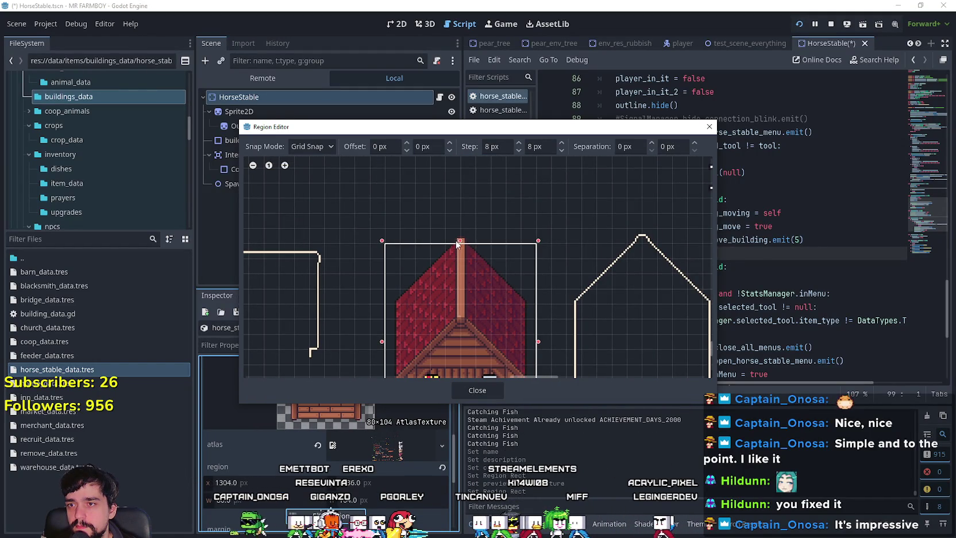
pyautogui.moveTo(457, 242); pyautogui.dragTo(459, 227)
pyautogui.click(470, 392)
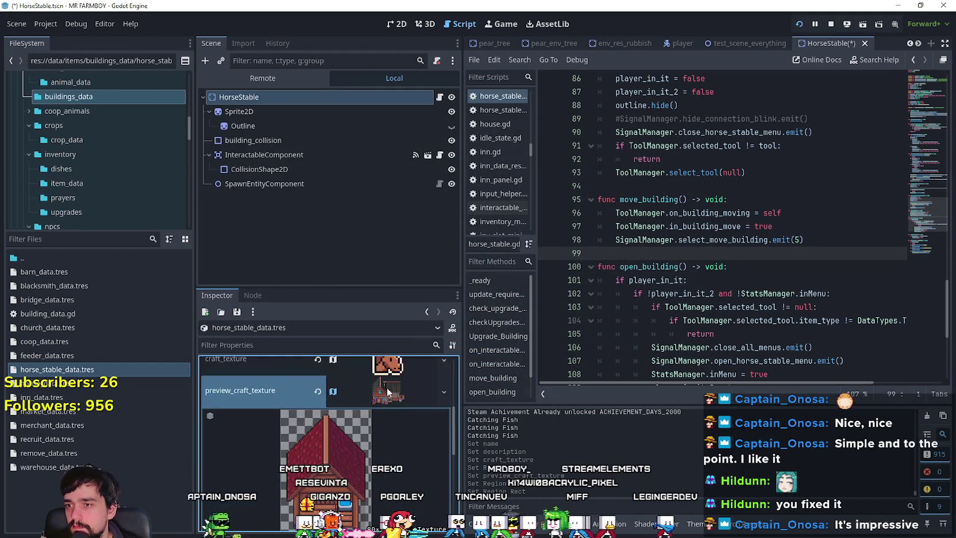
pyautogui.click(391, 395)
pyautogui.click(392, 451)
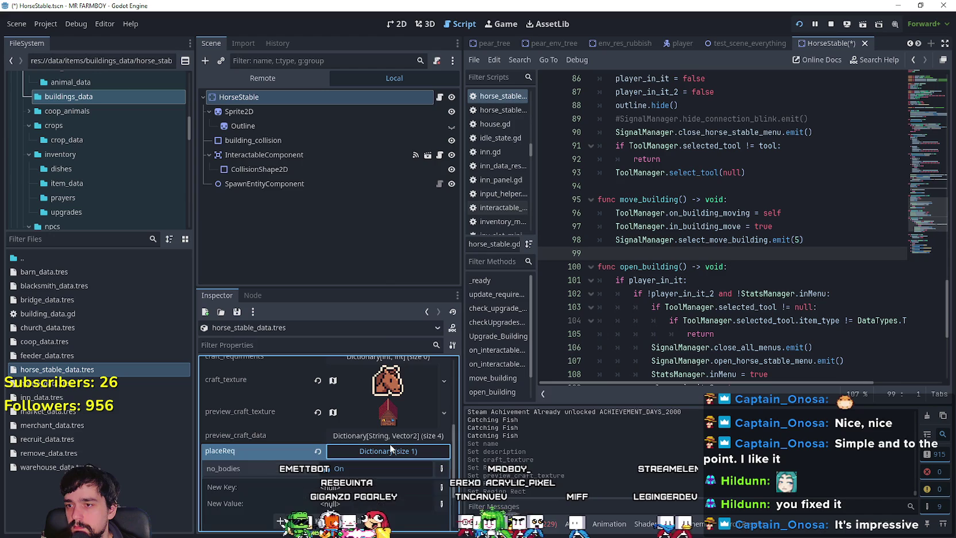
pyautogui.scroll(5, 390, 447)
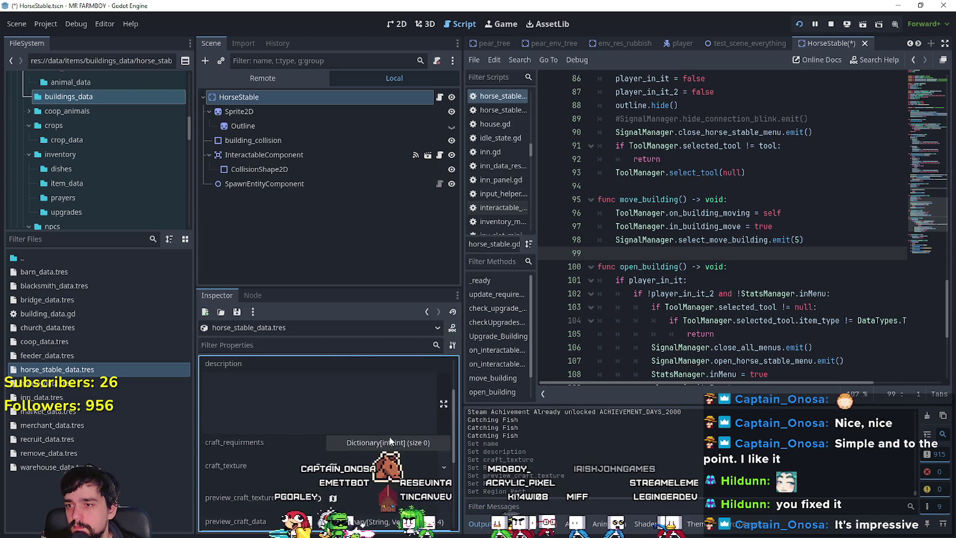
# Save the scene and open craft_horse_stable.tres from the shopItems buildings folder
pyautogui.click(344, 462)
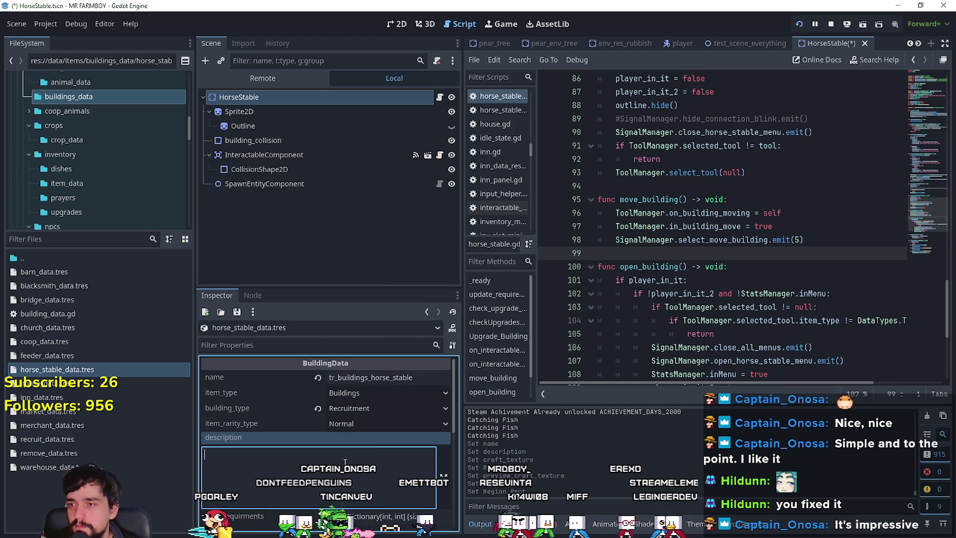
pyautogui.hotkey('ctrl', 's')
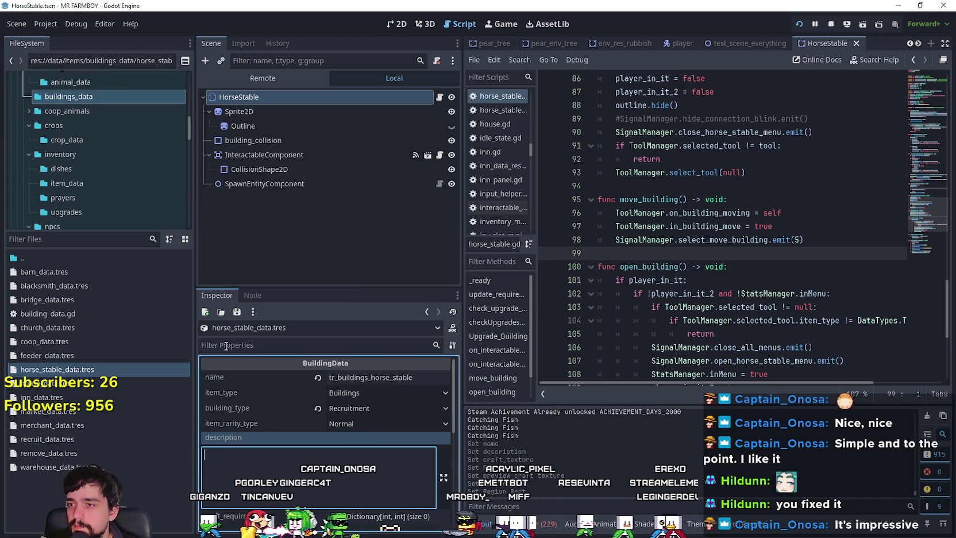
pyautogui.click(86, 370)
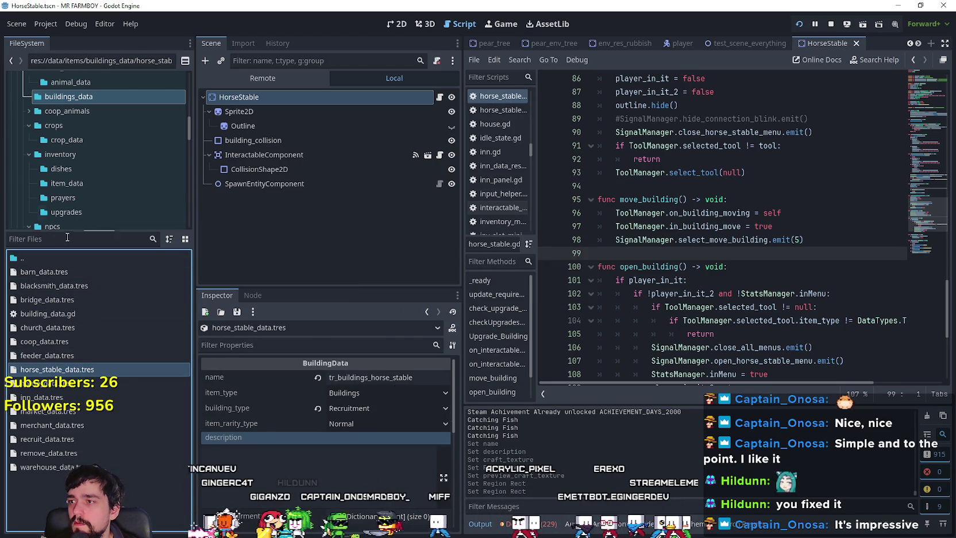
pyautogui.scroll(-3, 64, 226)
pyautogui.scroll(-5, 109, 182)
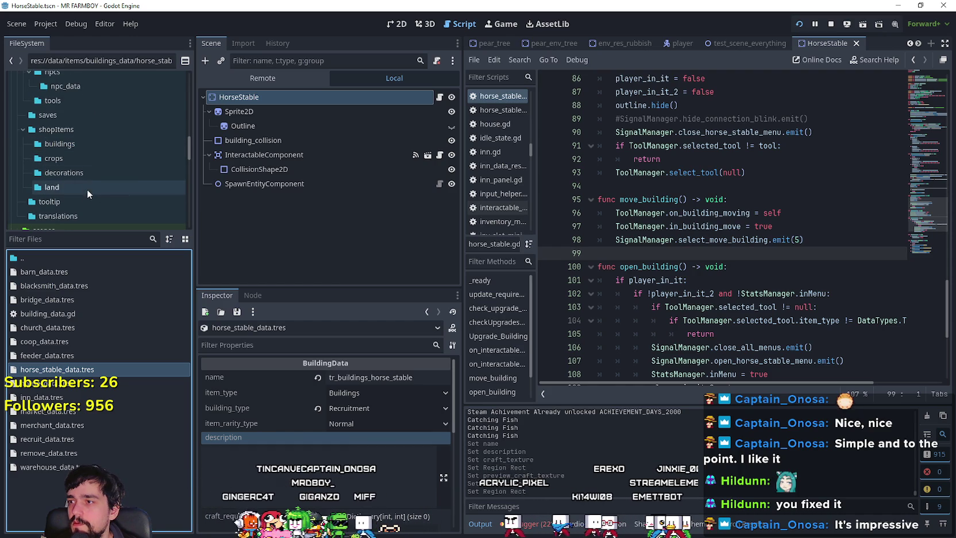
pyautogui.click(74, 144)
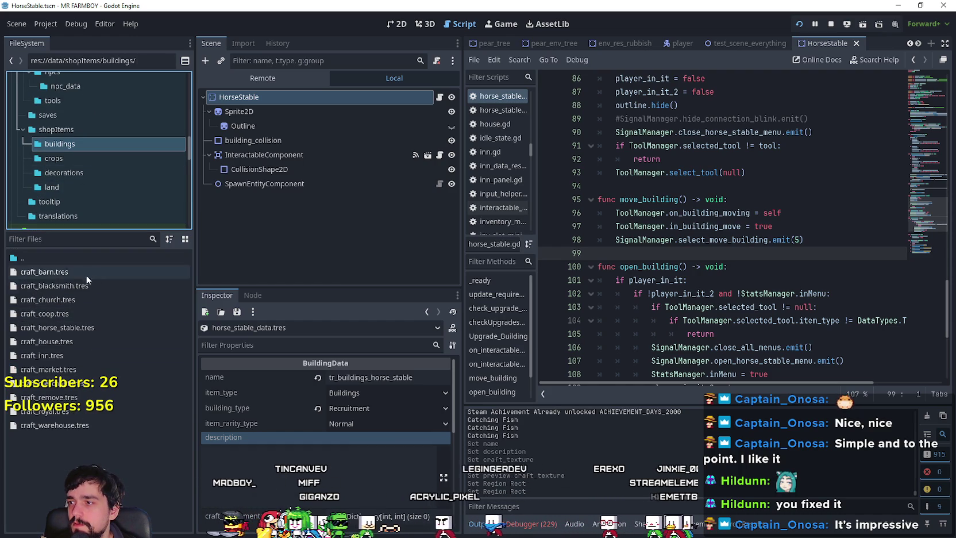
pyautogui.click(77, 330)
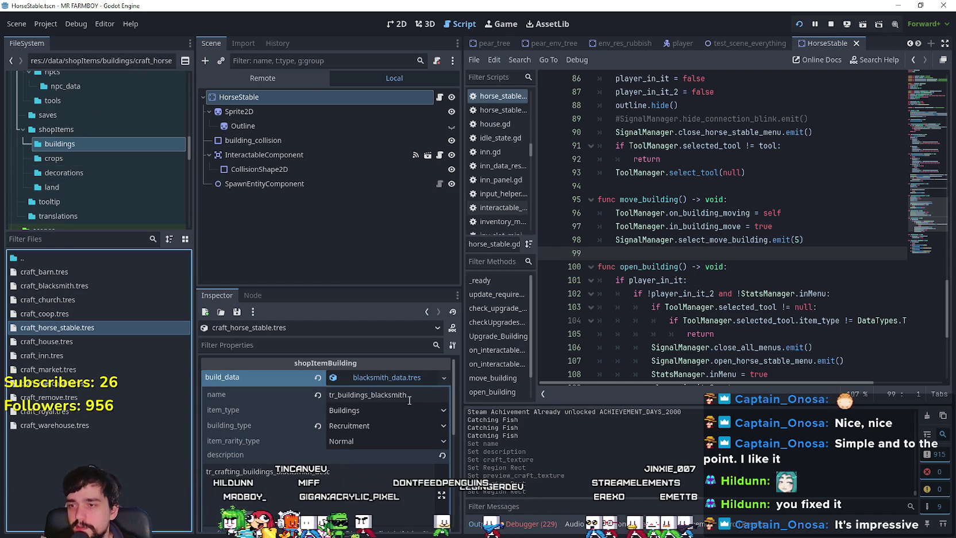
# Replace the blacksmith build_data with horse_stable_data.tres
pyautogui.click(318, 377)
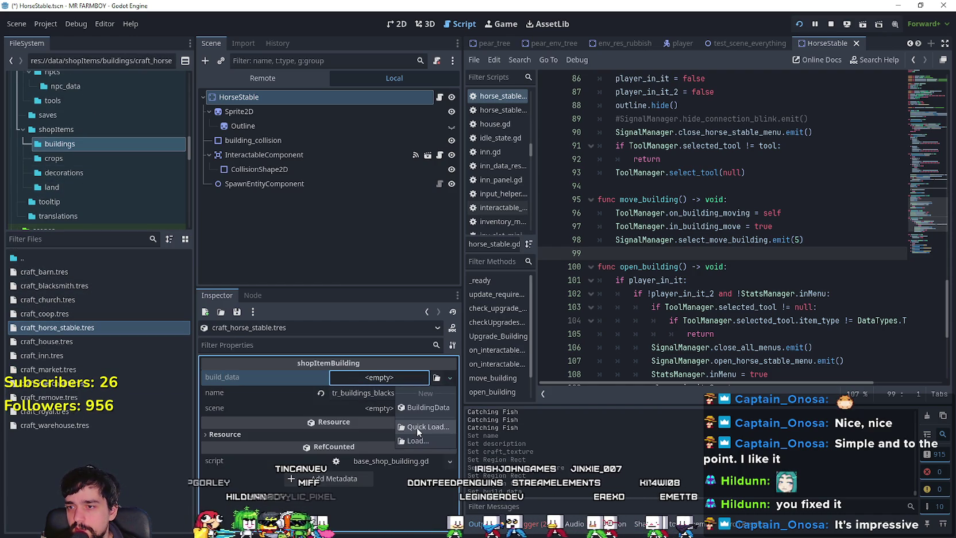
pyautogui.write('ho')
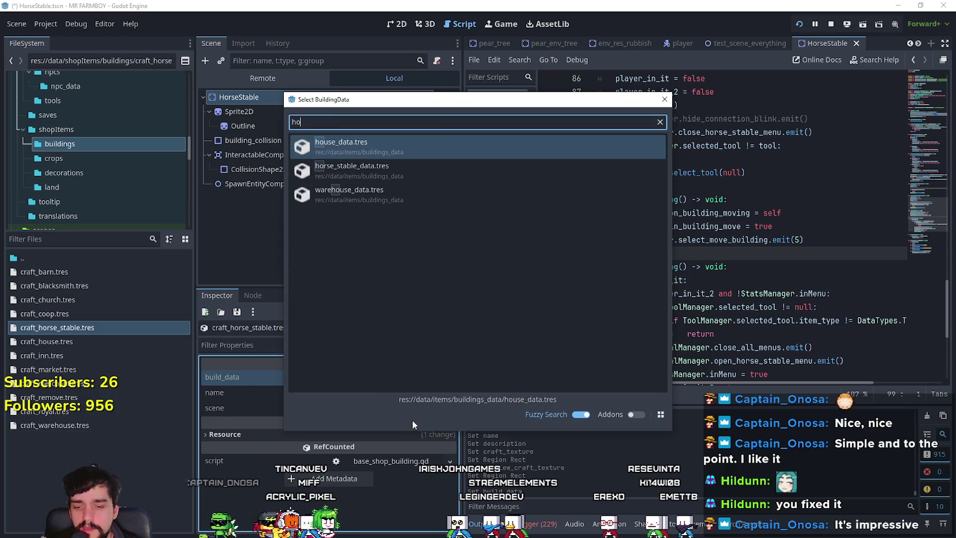
pyautogui.doubleClick(368, 169)
pyautogui.click(391, 170)
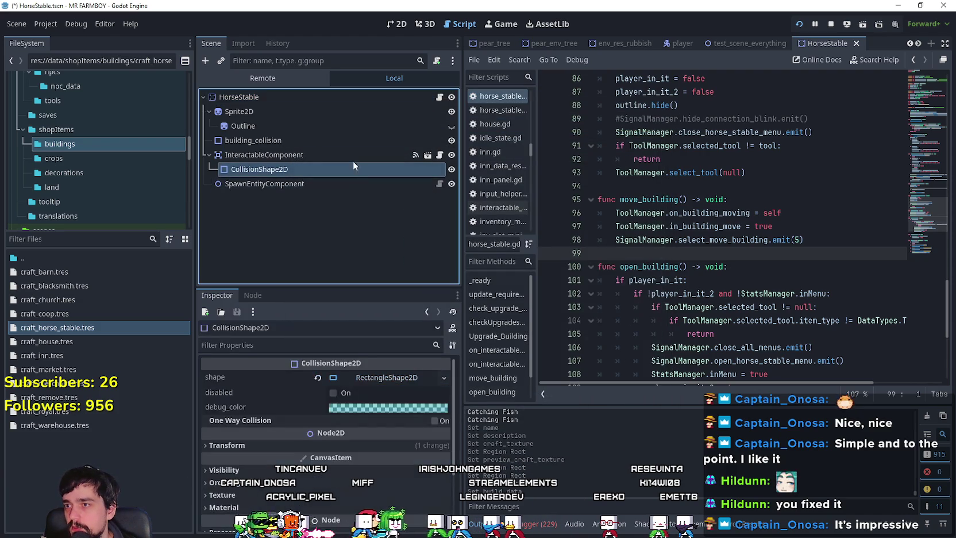
# Rename the building to tr_buildings_horse_stable and save the resource
pyautogui.click(61, 328)
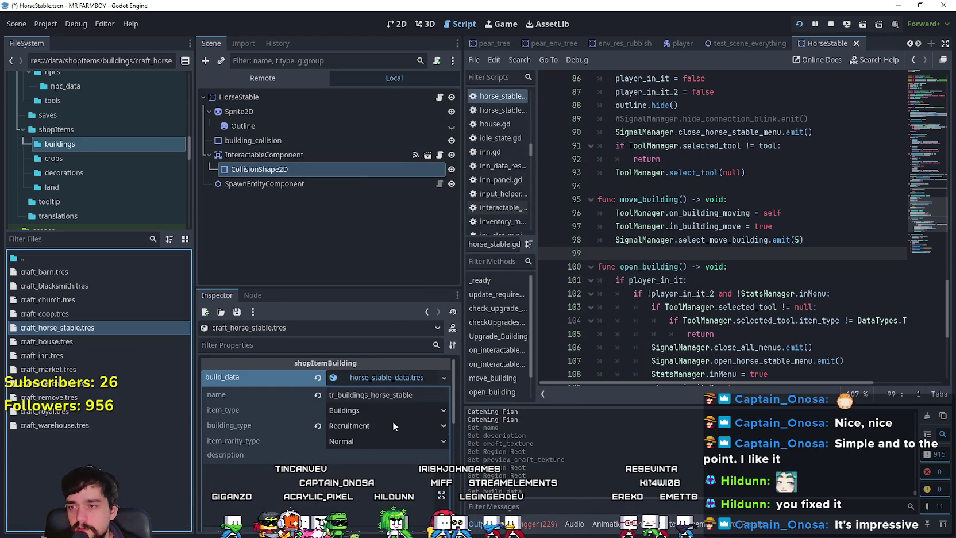
pyautogui.scroll(-3, 359, 445)
pyautogui.scroll(3, 377, 420)
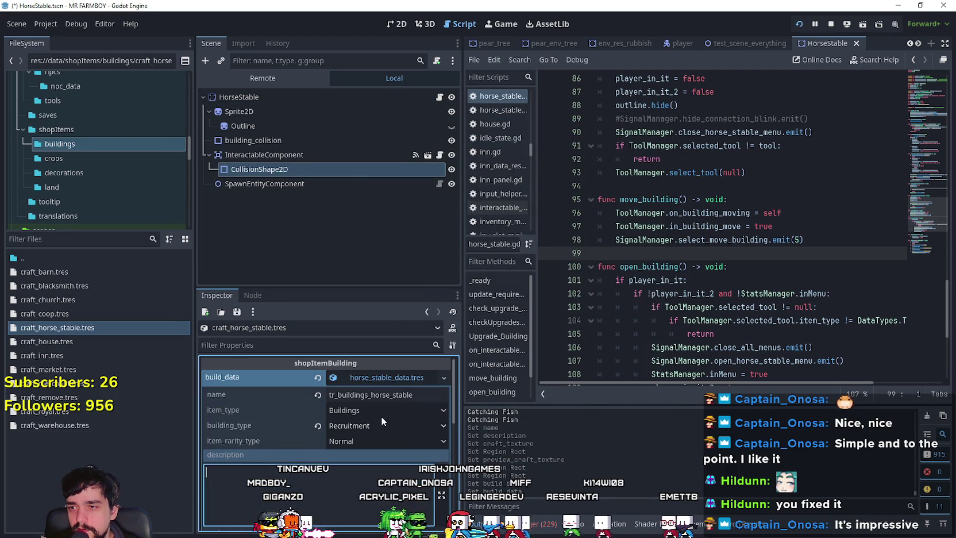
pyautogui.click(407, 378)
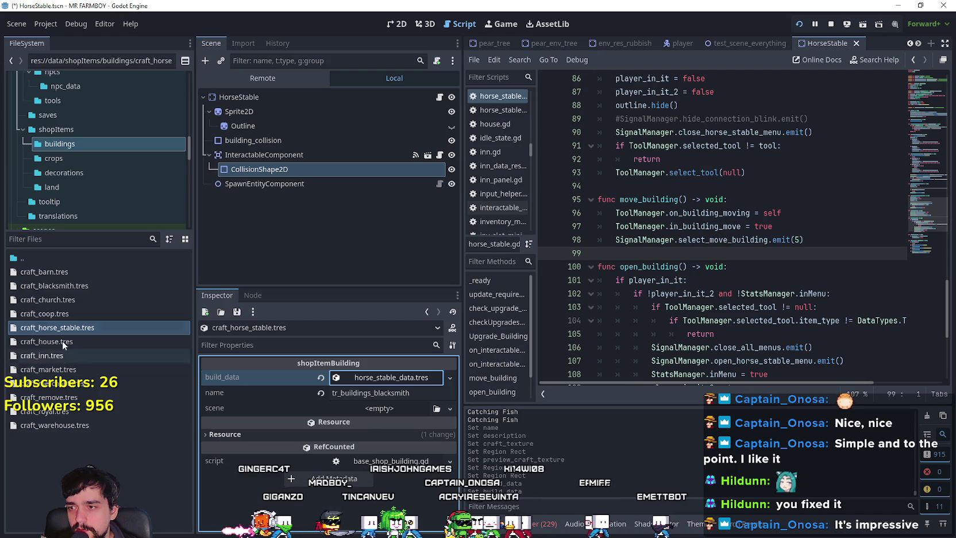
pyautogui.click(437, 395)
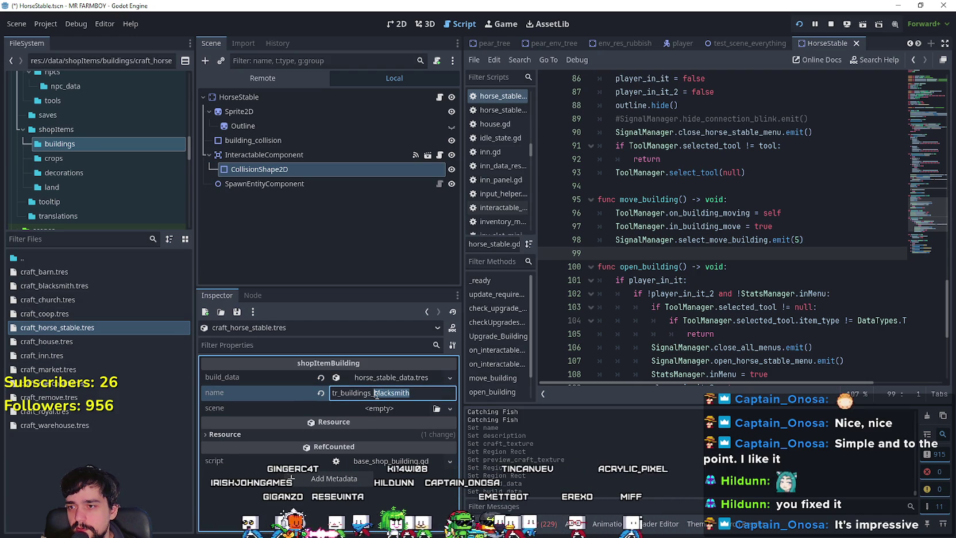
pyautogui.write('horse')
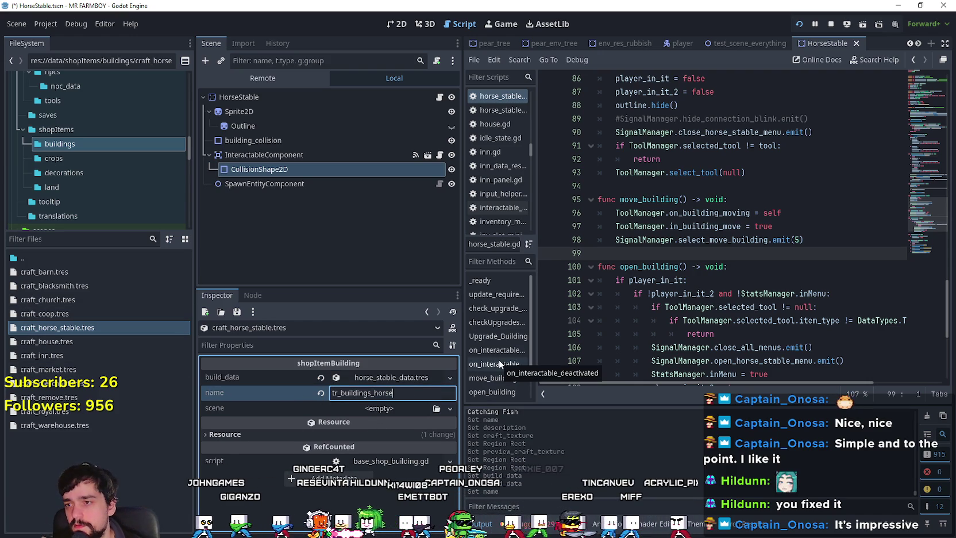
pyautogui.write('_stable')
pyautogui.hotkey('ctrl', 's')
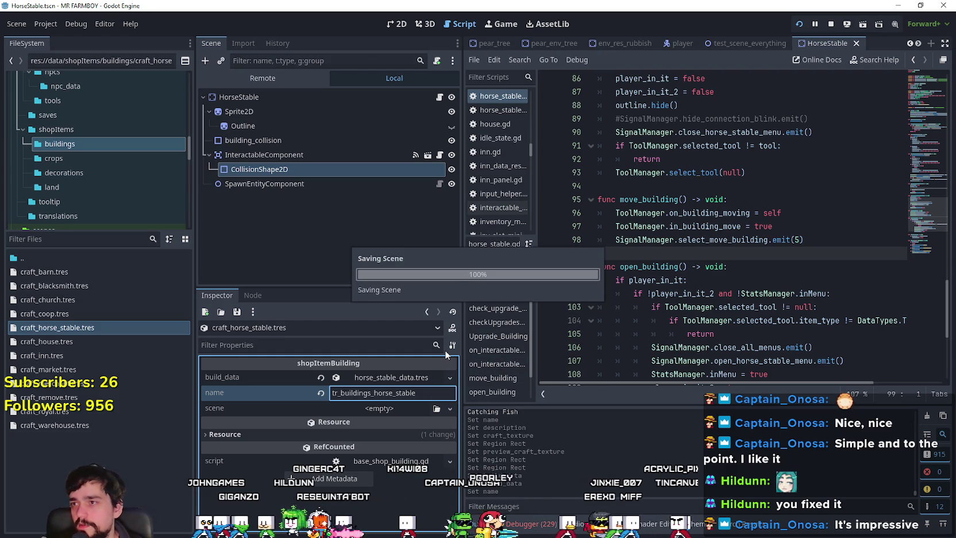
# Open crafting_panel.tscn and expand its movingBuildingData array
pyautogui.click(66, 239)
pyautogui.write('craft')
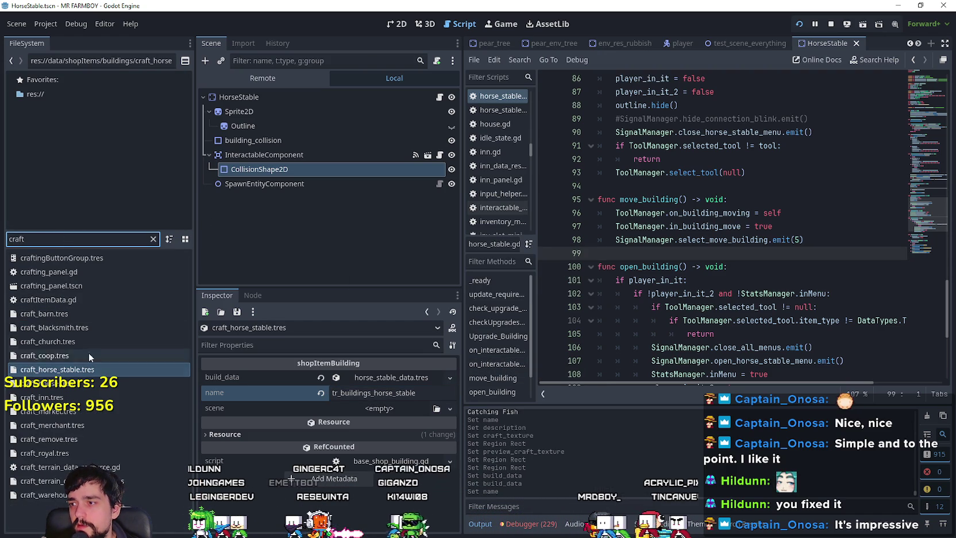
pyautogui.doubleClick(75, 288)
pyautogui.scroll(-3, 349, 196)
pyautogui.scroll(3, 350, 233)
pyautogui.scroll(-3, 298, 195)
pyautogui.scroll(-2, 294, 183)
pyautogui.click(371, 378)
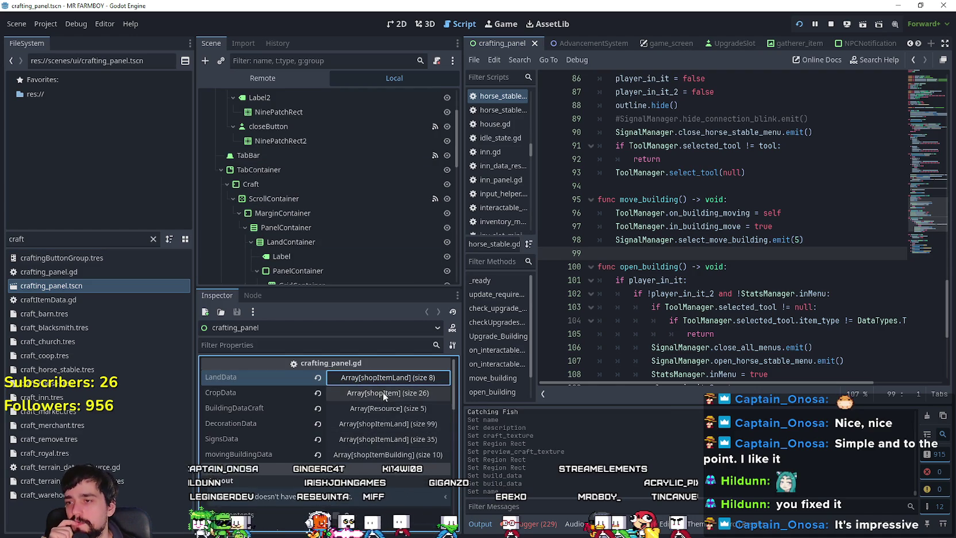
pyautogui.click(388, 408)
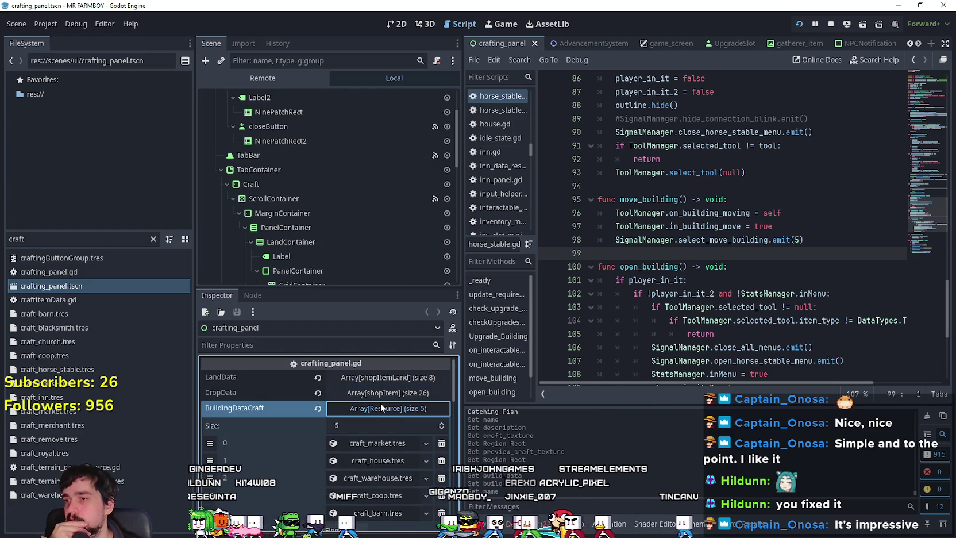
pyautogui.click(381, 406)
pyautogui.click(377, 452)
# Add an eleventh movingBuildingData element loaded with a craft building resource and save the scene
pyautogui.scroll(-3, 377, 451)
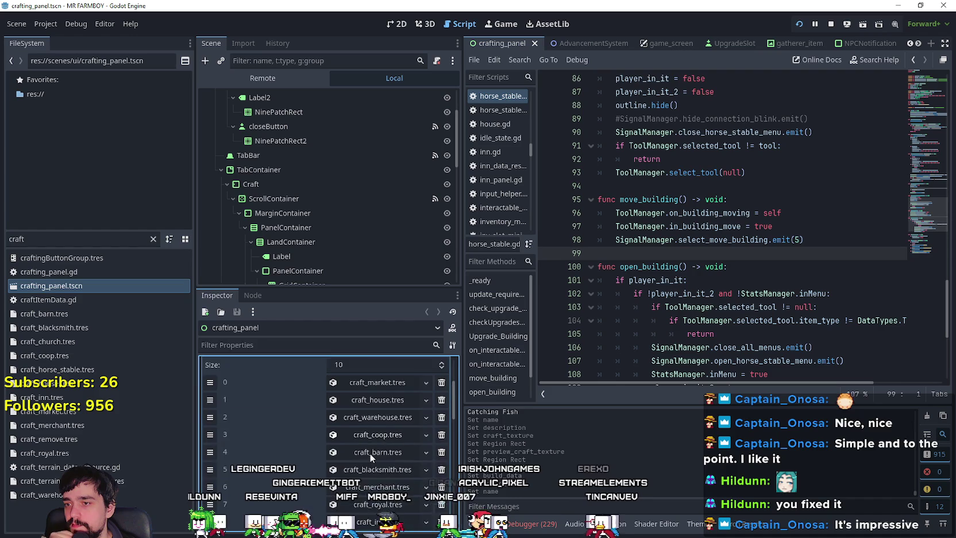
pyautogui.click(299, 469)
pyautogui.click(379, 470)
pyautogui.click(396, 495)
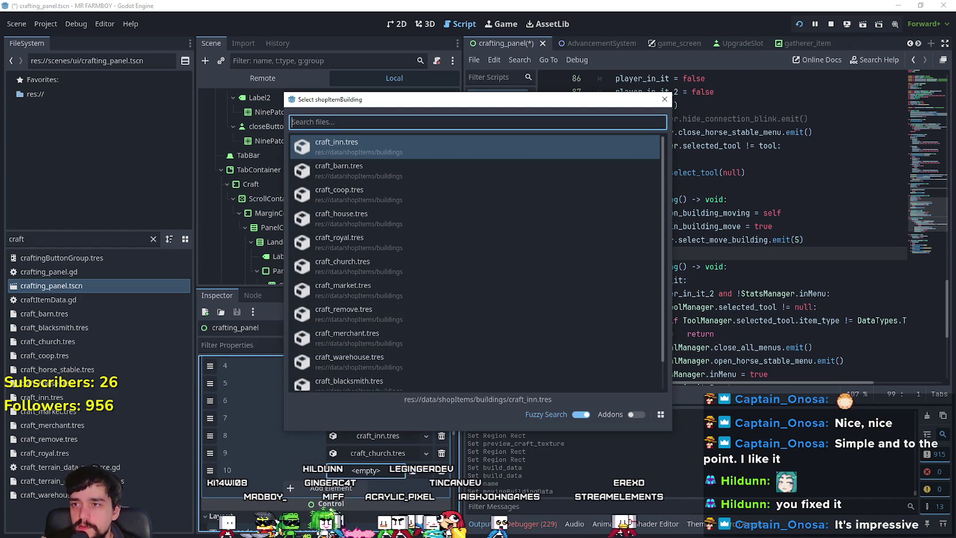
pyautogui.write('craf')
pyautogui.scroll(-1, 394, 349)
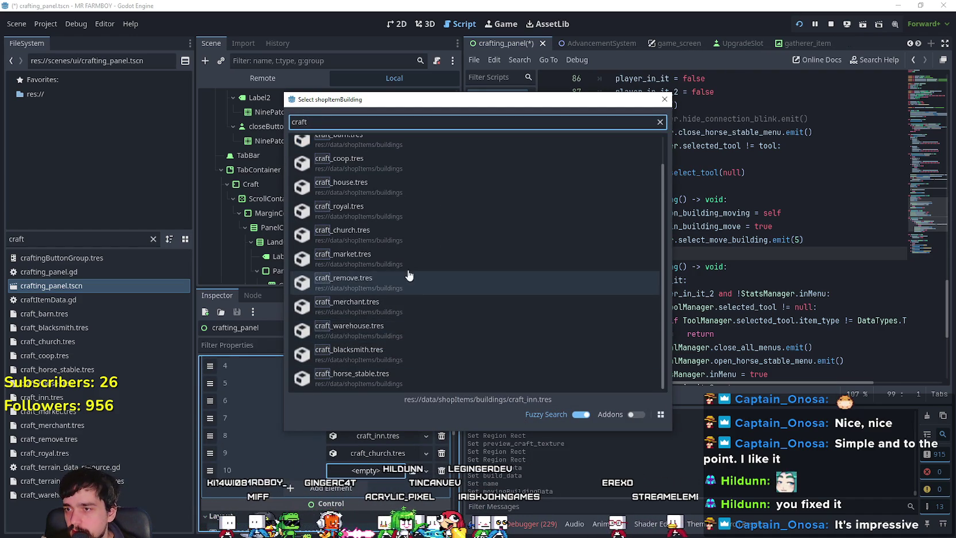
pyautogui.click(379, 378)
pyautogui.hotkey('ctrl', 's')
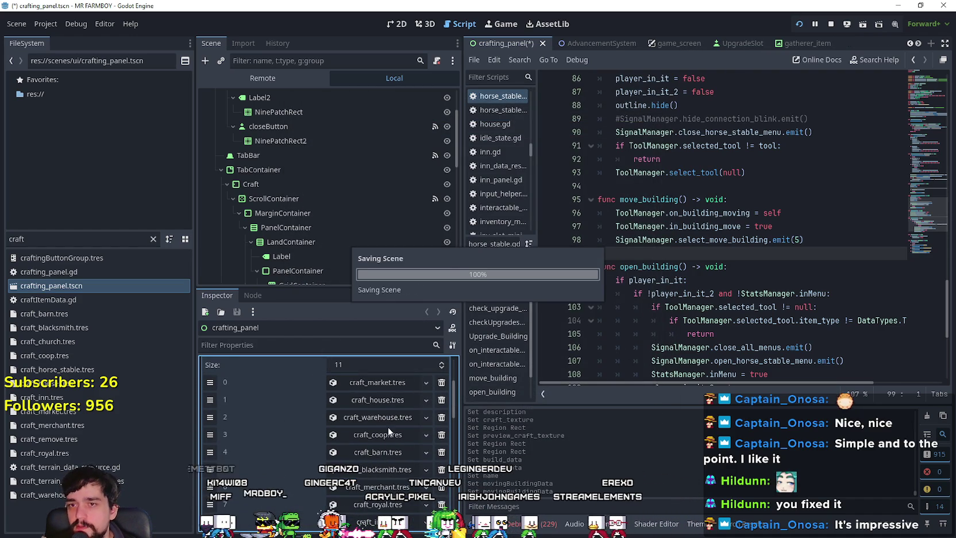
# Change move_building's emit on line 98 from 5 to 10, save, and stop the game
pyautogui.click(797, 240)
pyautogui.write('1')
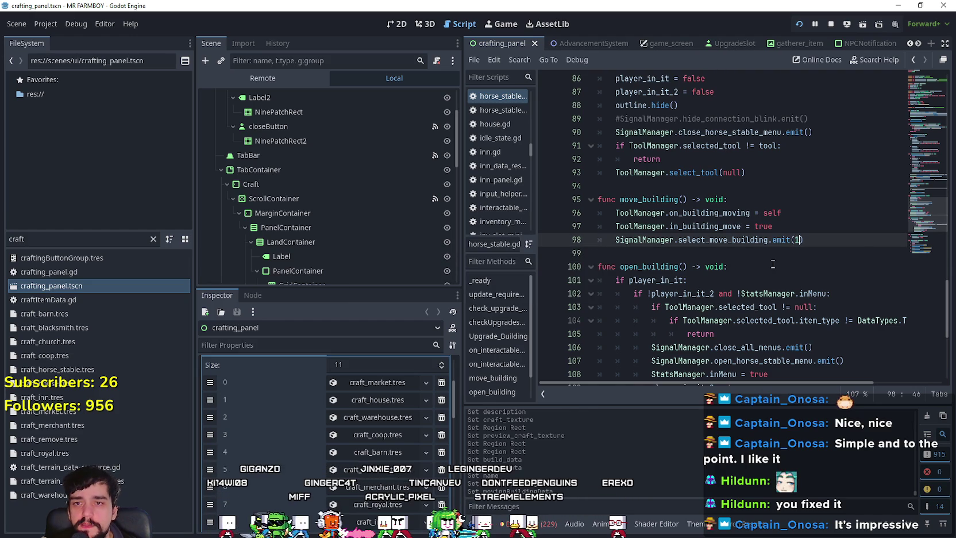
pyautogui.write('0')
pyautogui.click(779, 213)
pyautogui.hotkey('ctrl', 's')
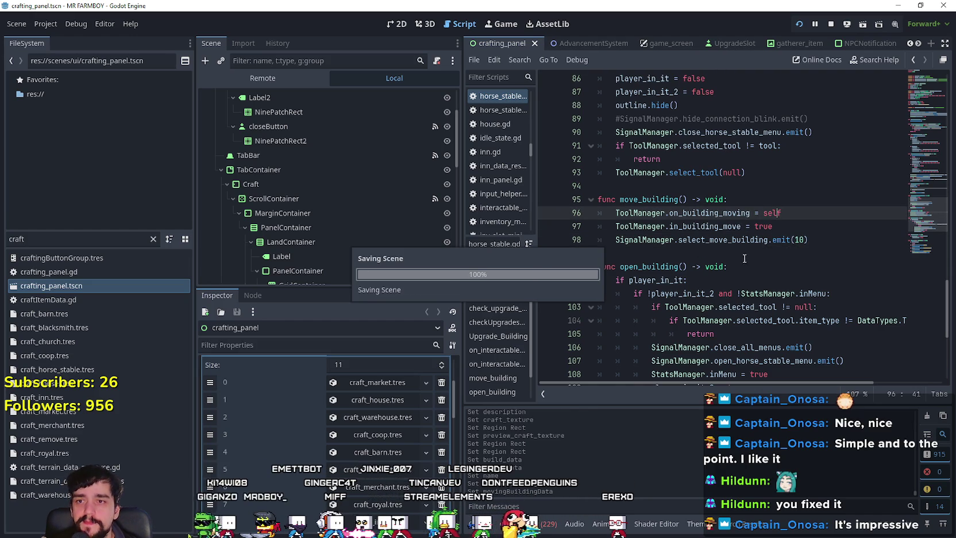
pyautogui.click(741, 254)
pyautogui.click(831, 24)
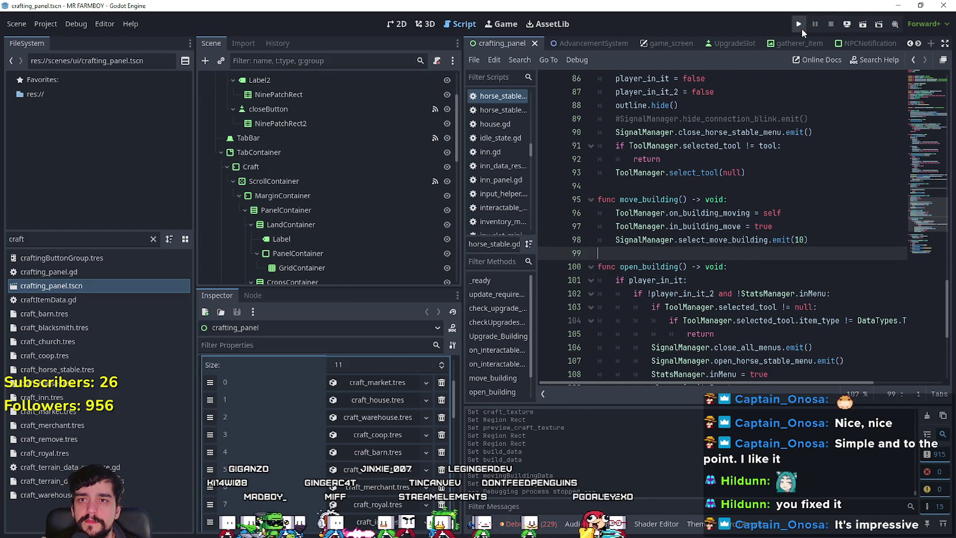
# Run the game with F5, maximize its window and continue to the save list
pyautogui.press('F5')
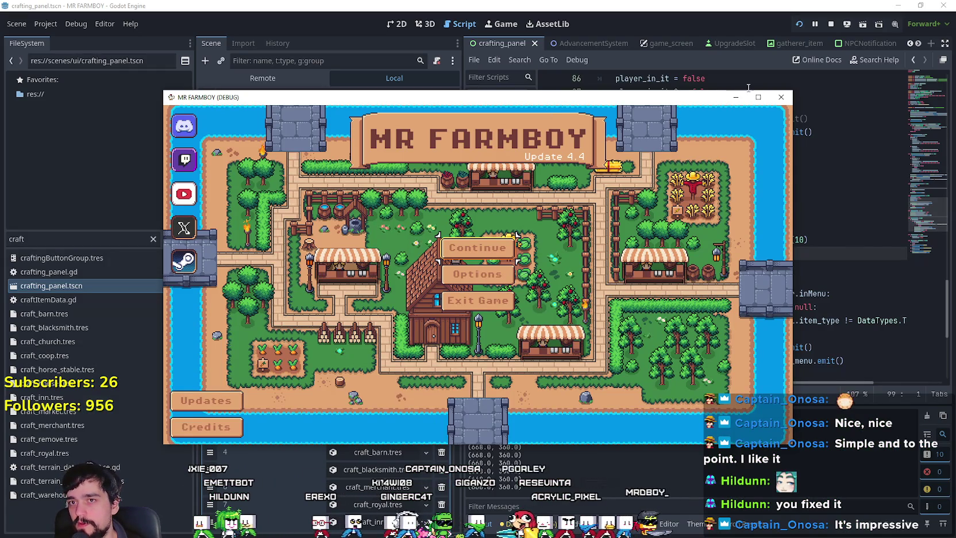
pyautogui.click(758, 98)
pyautogui.click(477, 232)
pyautogui.scroll(-2, 516, 311)
pyautogui.scroll(-3, 515, 313)
pyautogui.scroll(5, 555, 361)
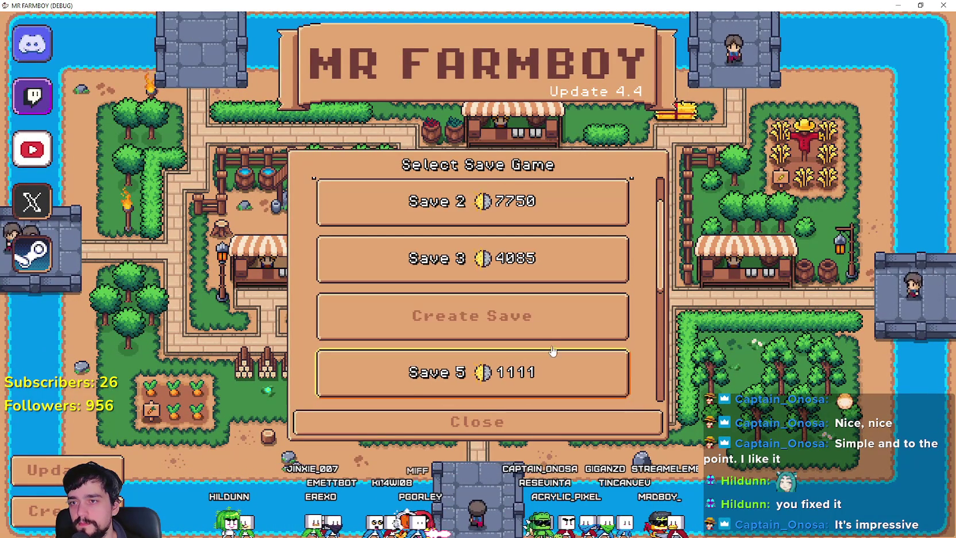
pyautogui.scroll(2, 517, 276)
# Expand Save 1 and load it
pyautogui.click(487, 209)
pyautogui.scroll(-5, 534, 316)
pyautogui.scroll(5, 517, 357)
pyautogui.scroll(-1, 528, 349)
pyautogui.scroll(2, 527, 345)
pyautogui.scroll(-5, 523, 341)
pyautogui.scroll(3, 526, 337)
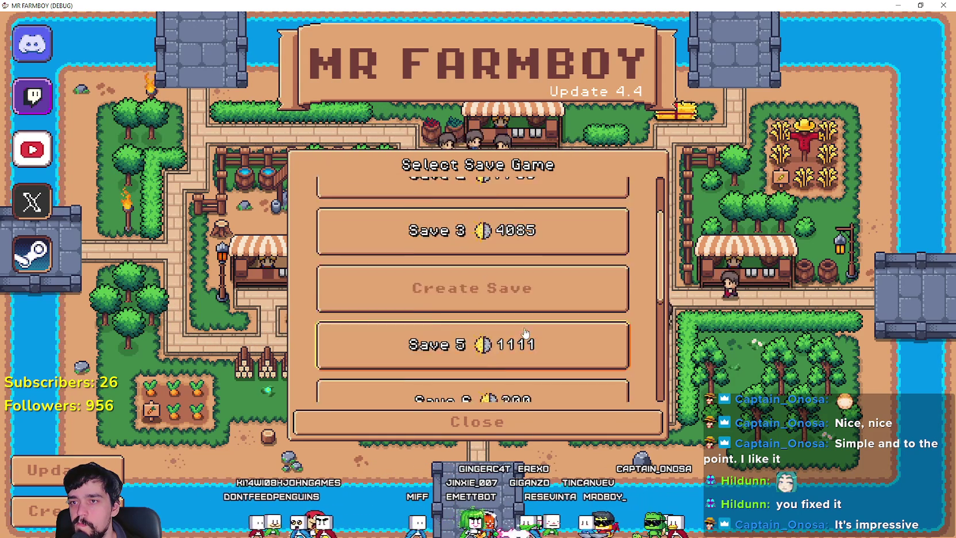
pyautogui.scroll(3, 525, 336)
pyautogui.click(454, 212)
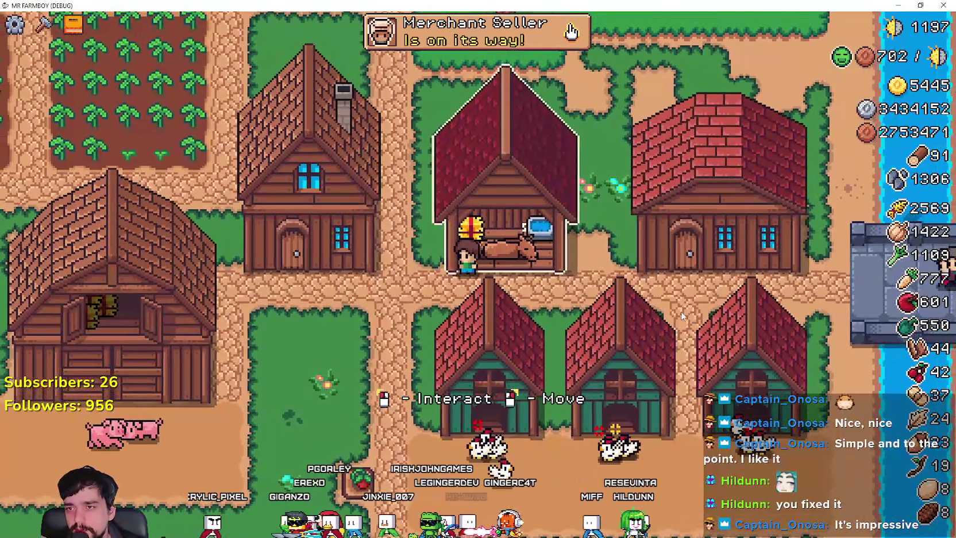
# Open and close the Horse Stable feeding menu, then leave the game for the editor
pyautogui.click(619, 250)
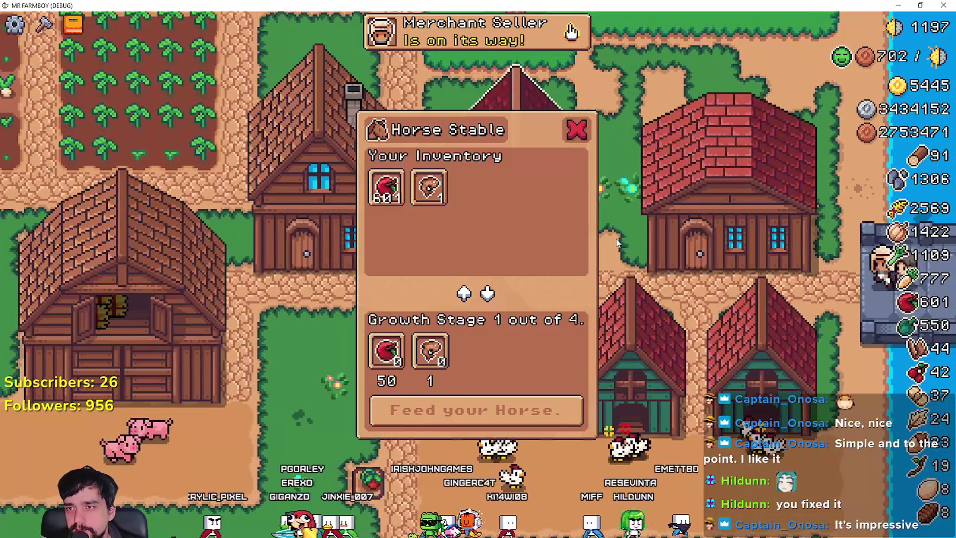
pyautogui.click(581, 141)
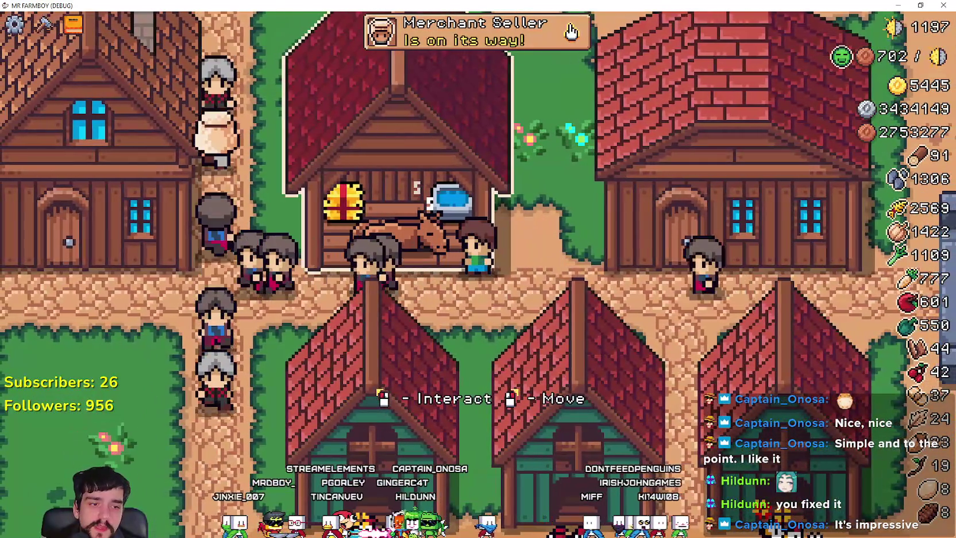
pyautogui.hotkey('alt', 'Tab')
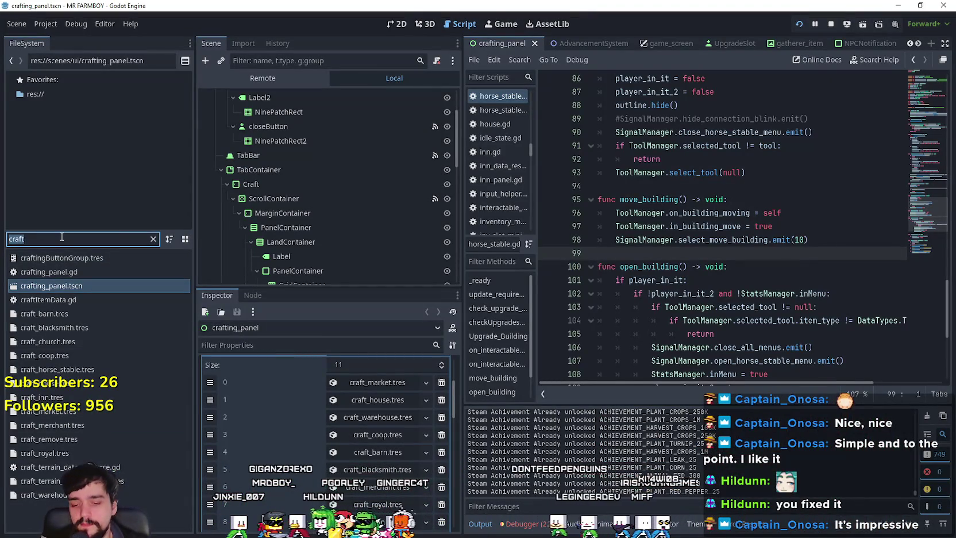
# Open test_scene_everything.tscn, set the Horse node's scale to 0.5, and run it with F6
pyautogui.write('test')
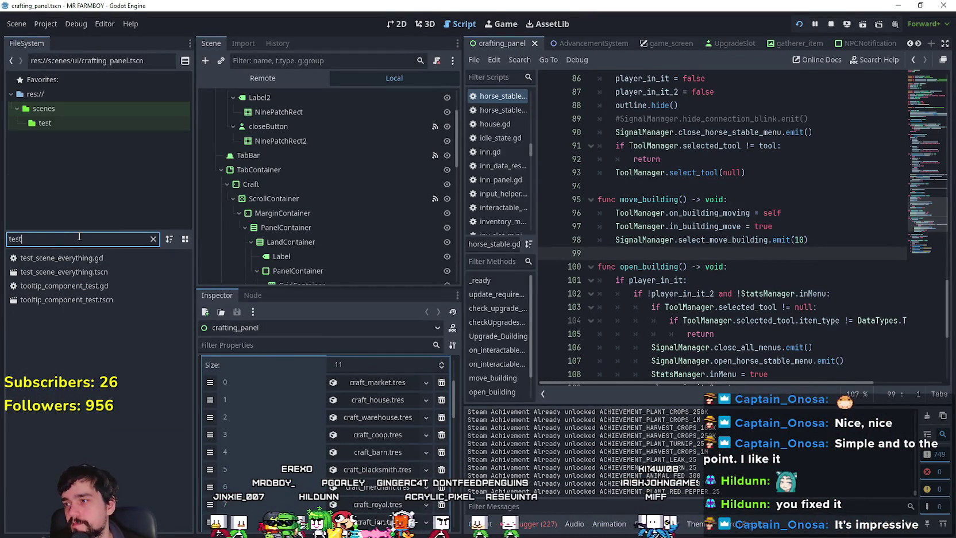
pyautogui.doubleClick(95, 274)
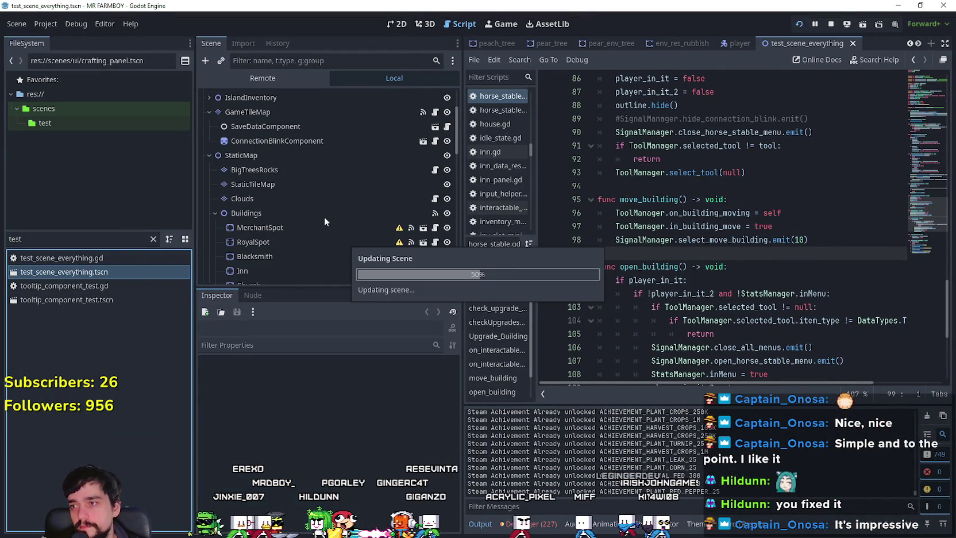
pyautogui.click(297, 240)
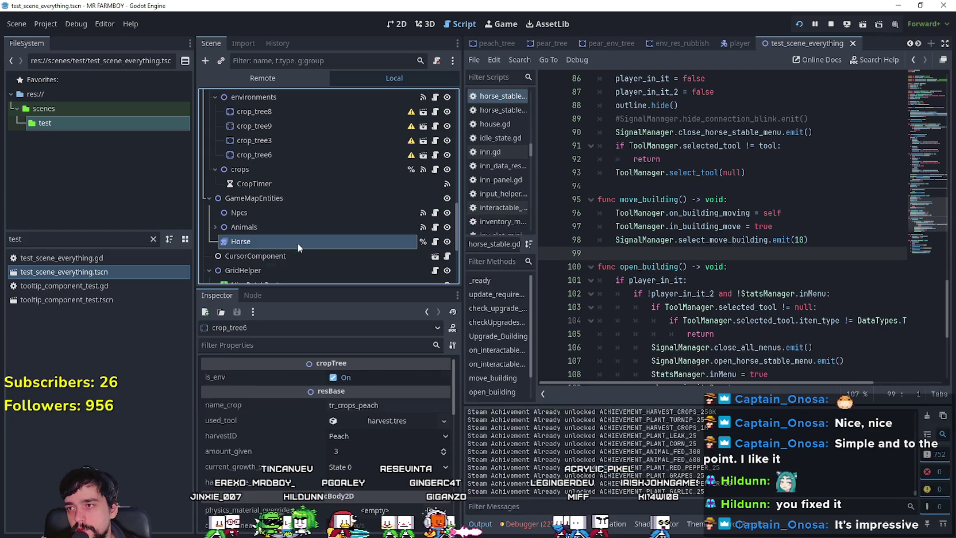
pyautogui.scroll(-4, 370, 475)
pyautogui.click(357, 378)
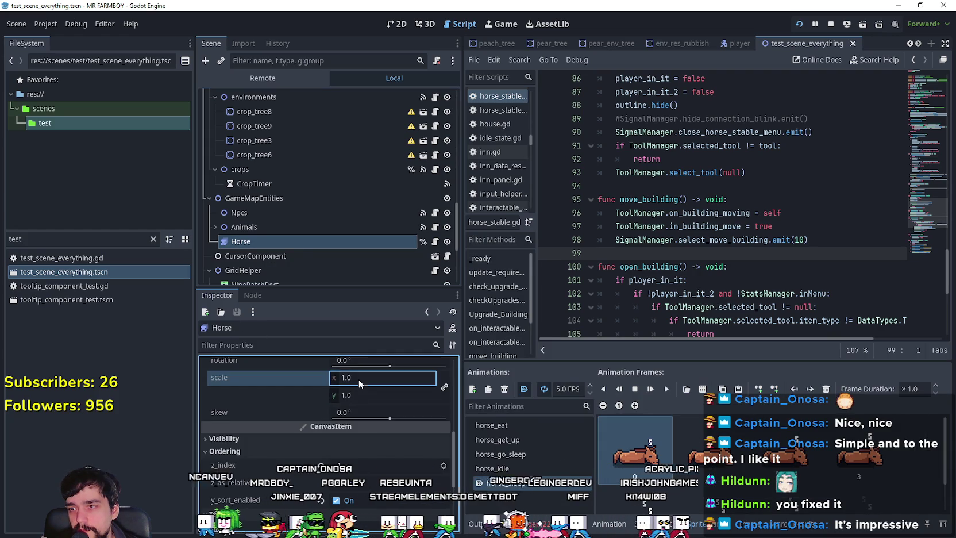
pyautogui.write('0.5')
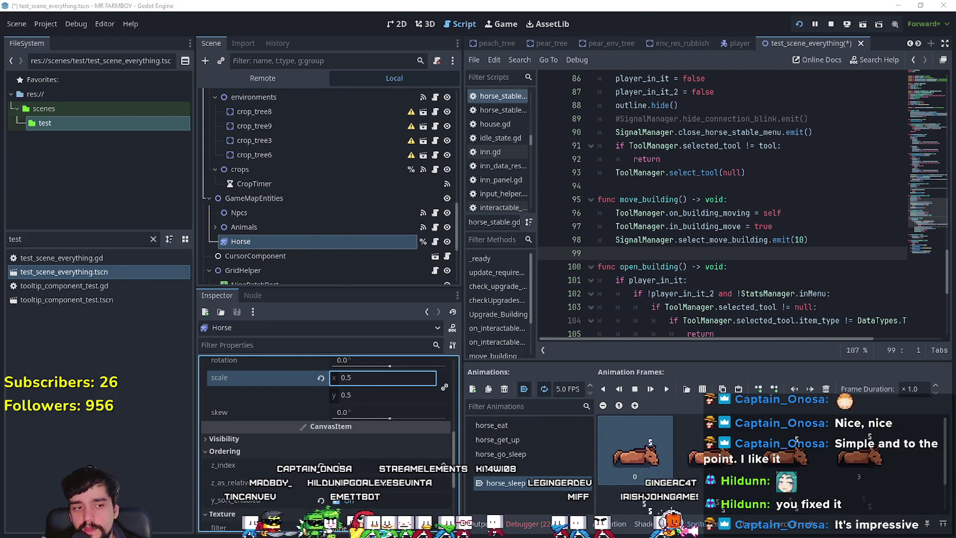
pyautogui.press('F6')
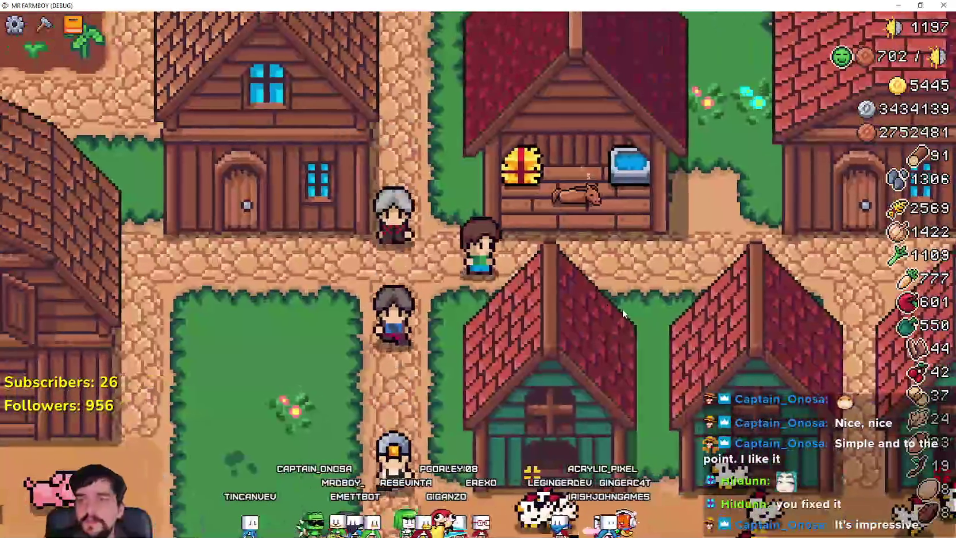
# Open the horse stable's feeding menu and close it again
pyautogui.scroll(-1, 623, 310)
pyautogui.scroll(-1, 622, 304)
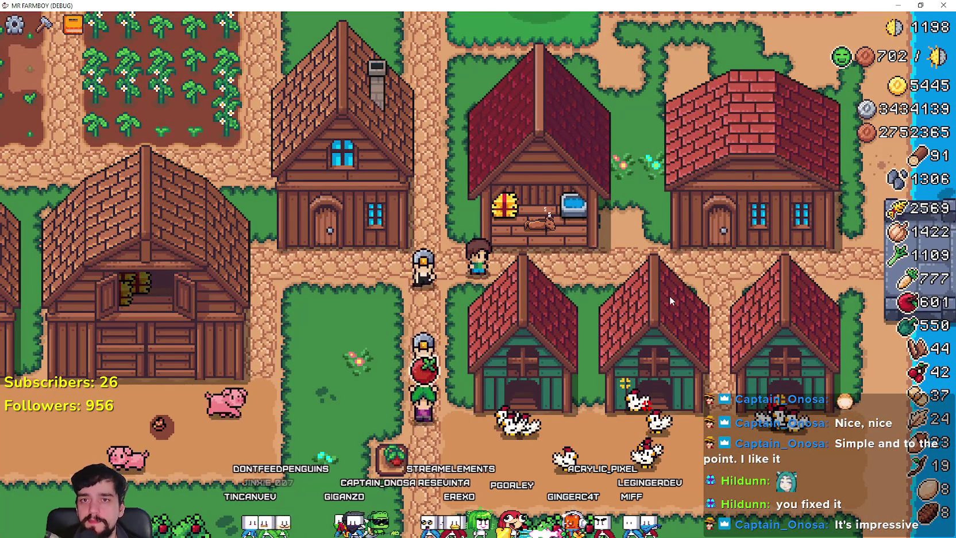
pyautogui.scroll(2, 667, 264)
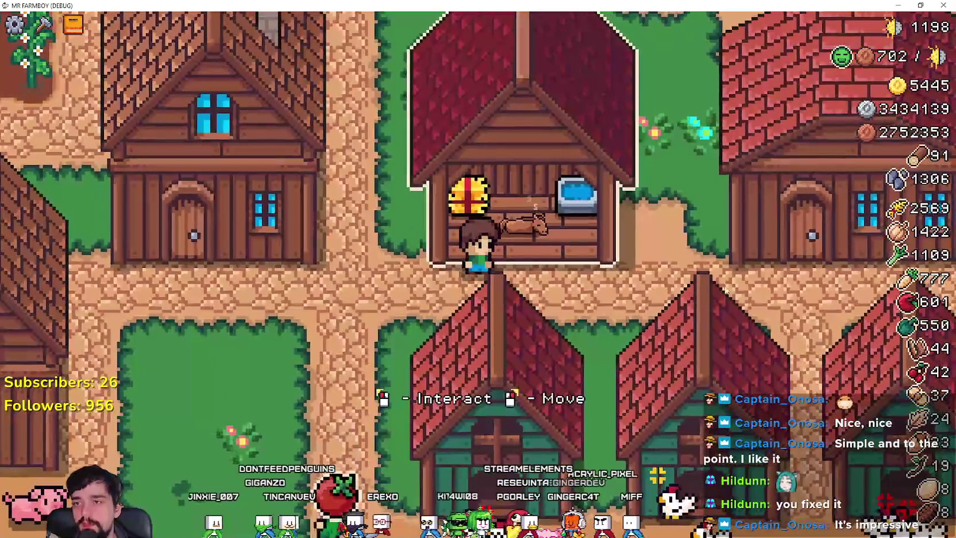
pyautogui.scroll(-3, 570, 342)
pyautogui.scroll(3, 570, 342)
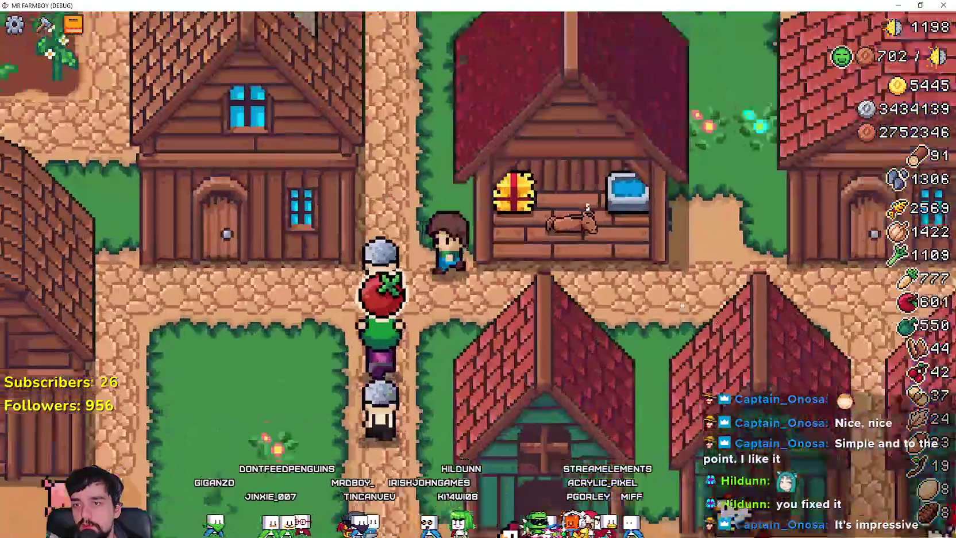
pyautogui.click(743, 317)
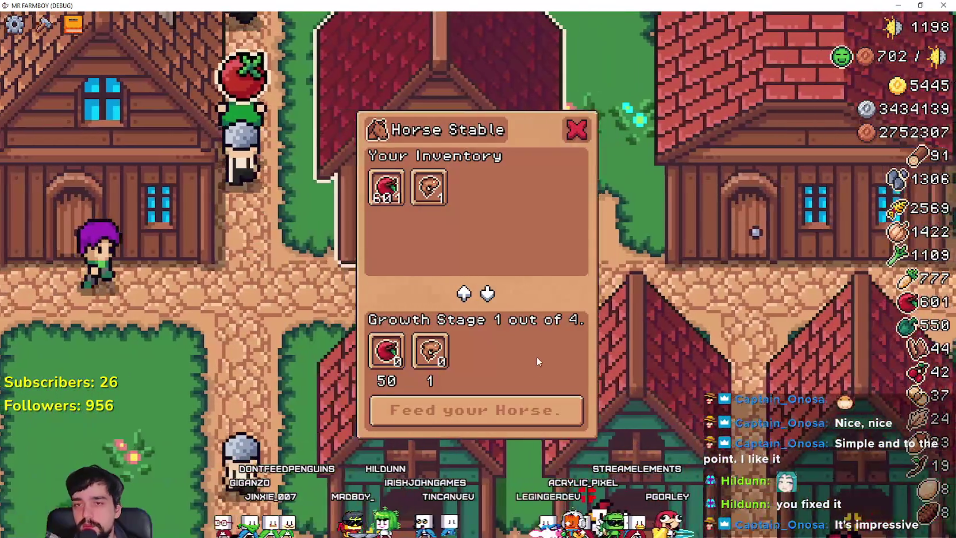
pyautogui.press('Escape')
pyautogui.scroll(2, 536, 354)
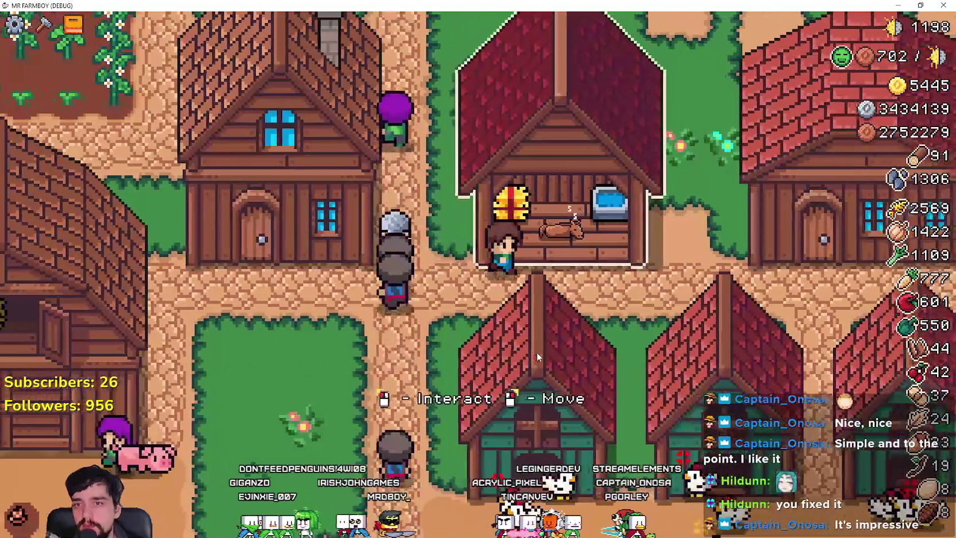
pyautogui.scroll(-2, 536, 352)
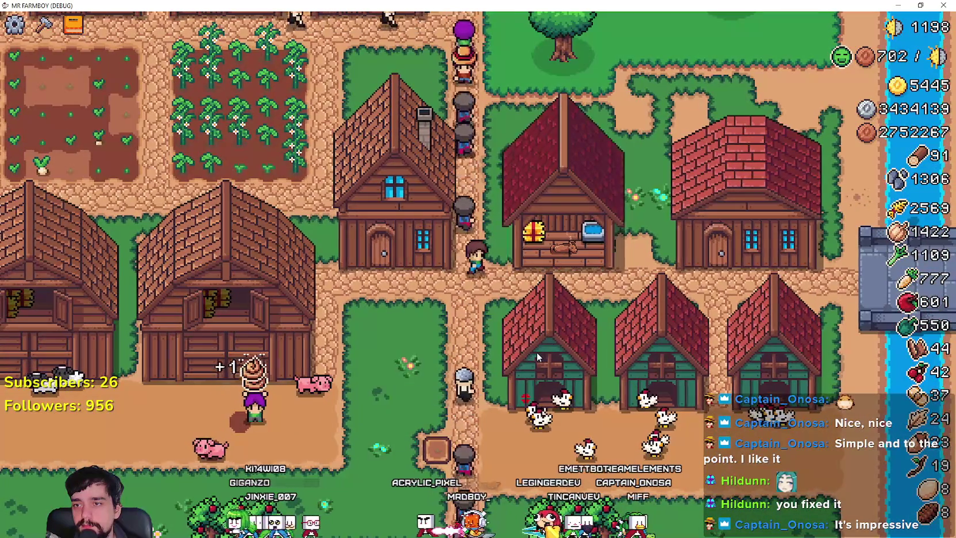
# Walk the farmer up to the stable and reopen its menu with E
pyautogui.press('s')
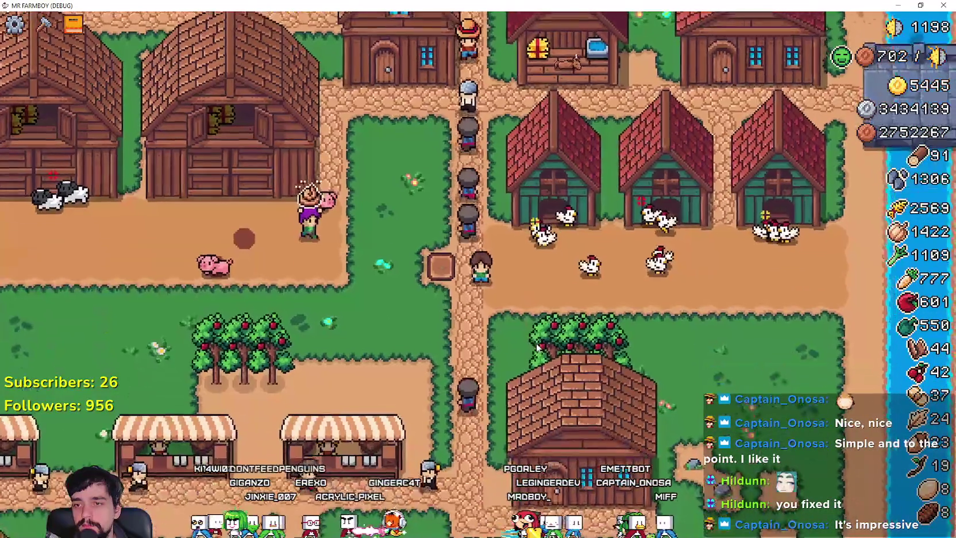
pyautogui.press('w')
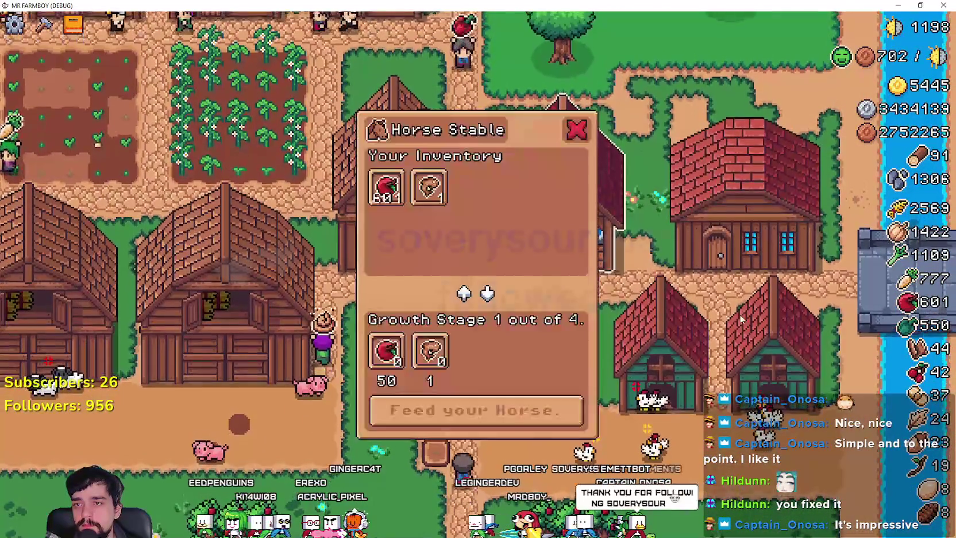
pyautogui.press('w')
pyautogui.press('Escape')
pyautogui.press('e')
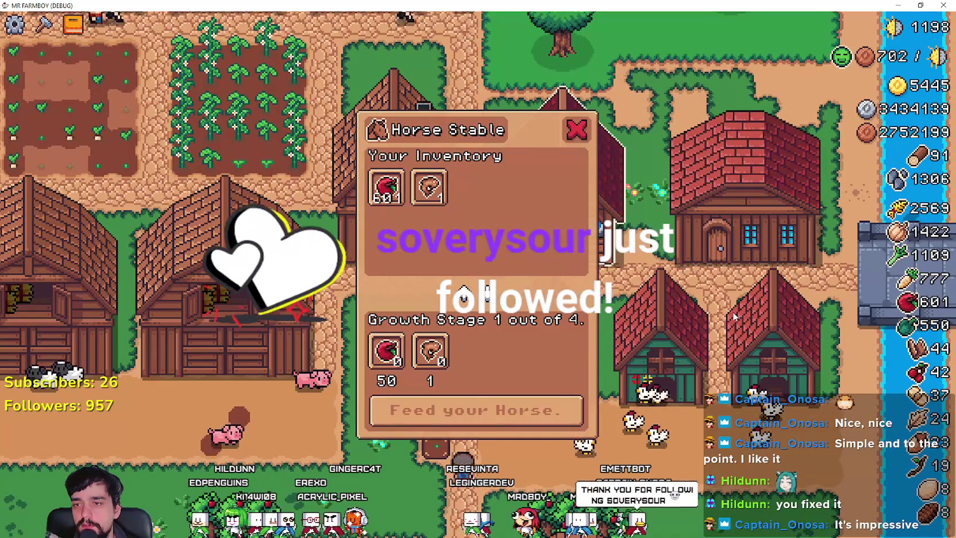
pyautogui.press('w')
pyautogui.press('w')
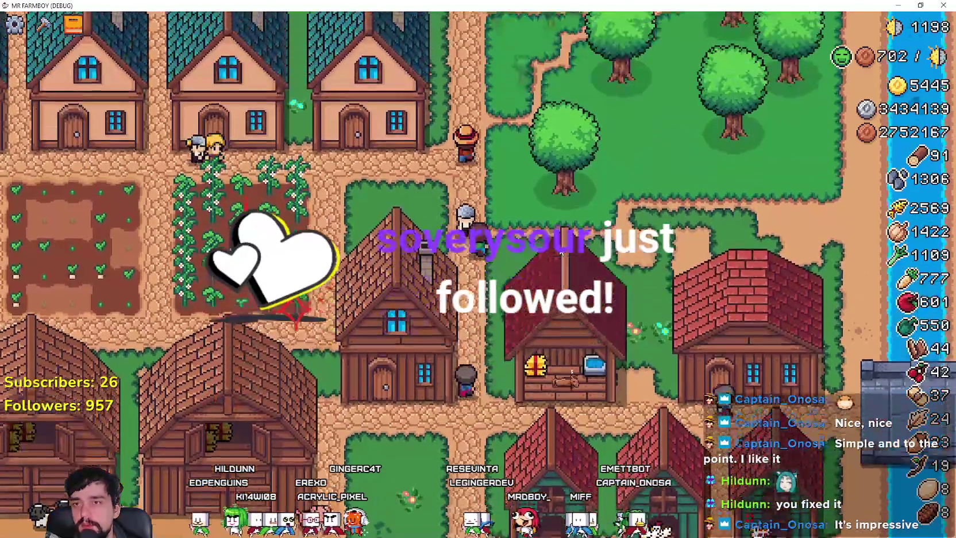
pyautogui.scroll(-5, 561, 253)
pyautogui.scroll(6, 561, 253)
# Walk to the front of the stable, pick the Apple in its feeding menu, and close it
pyautogui.press('s')
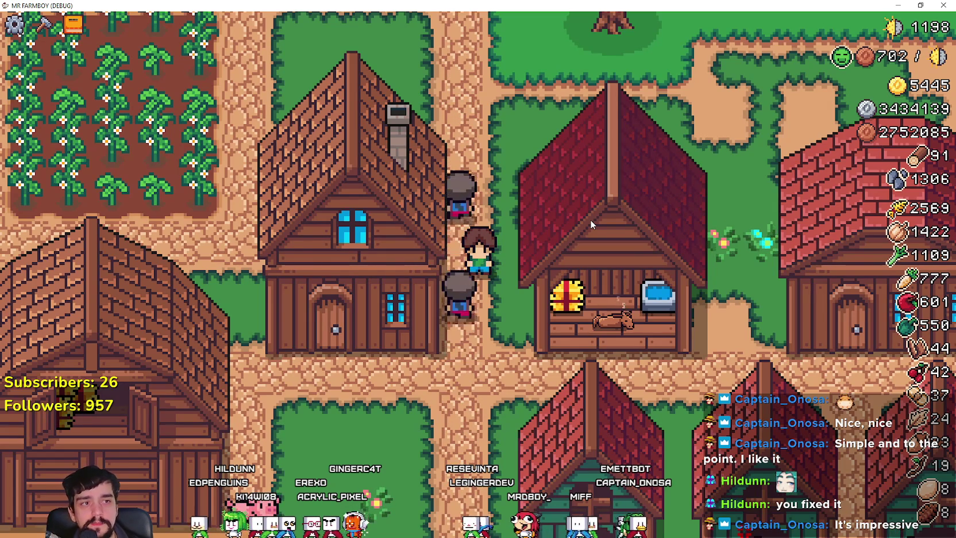
pyautogui.press('d')
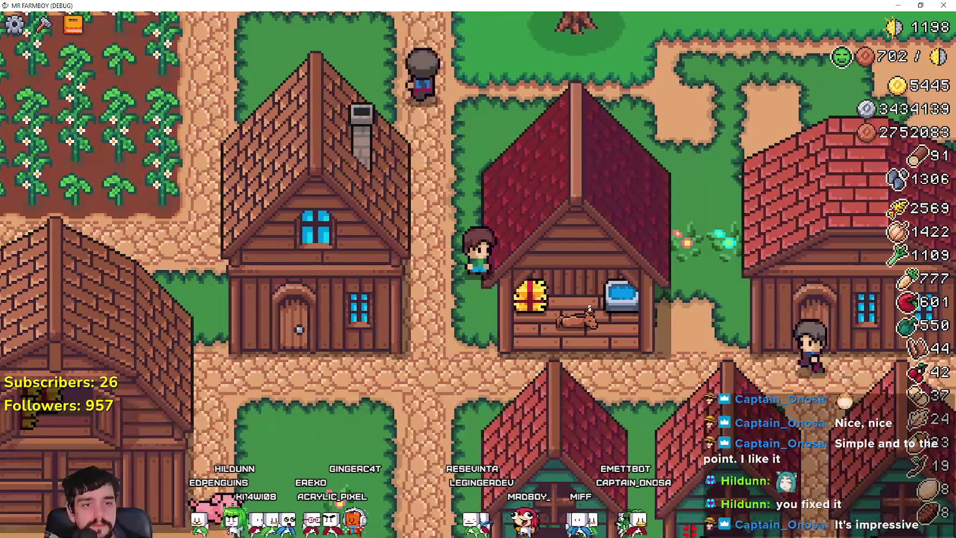
pyautogui.press('s')
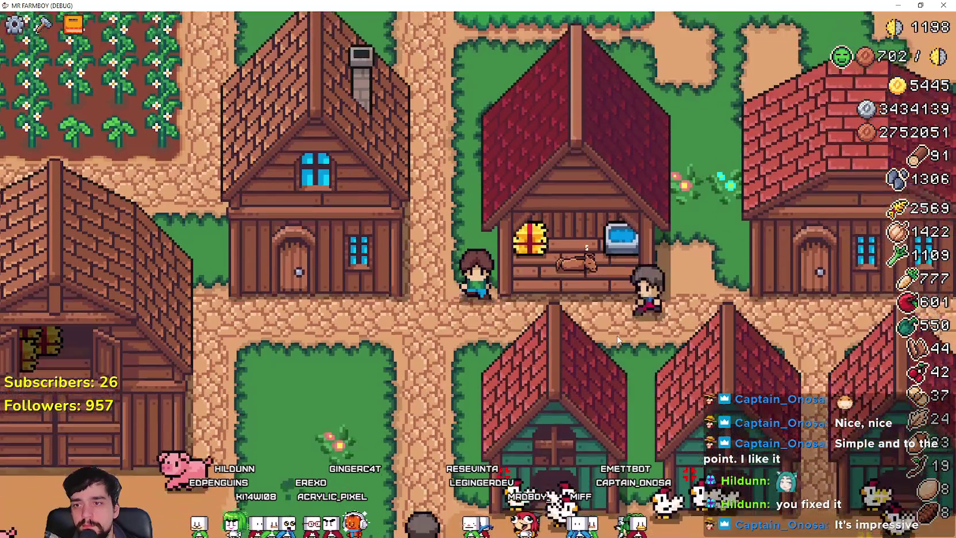
pyautogui.press('e')
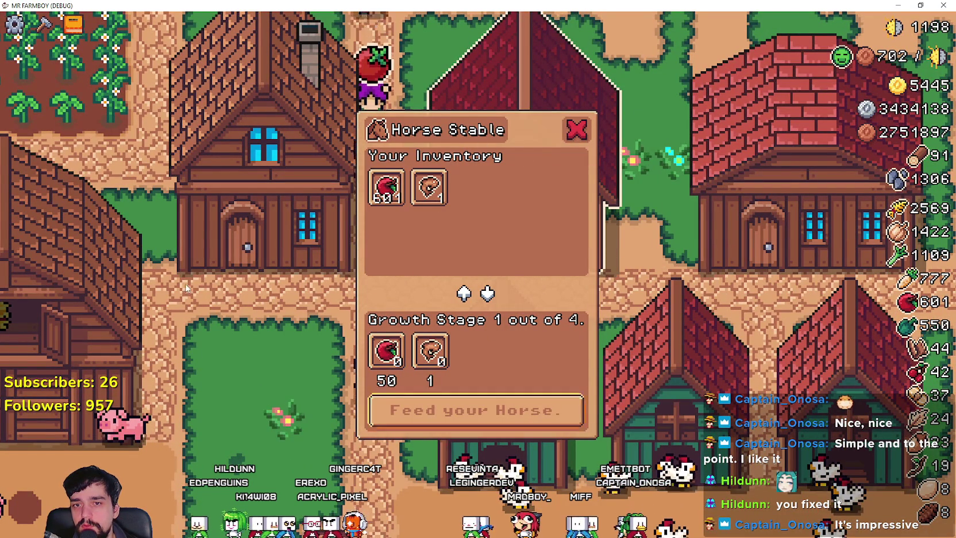
pyautogui.click(386, 187)
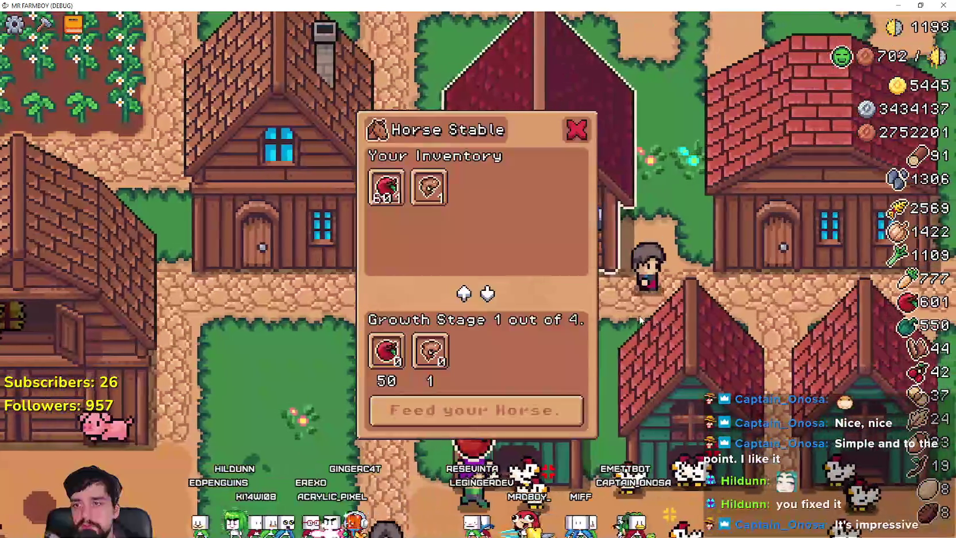
pyautogui.press('Escape')
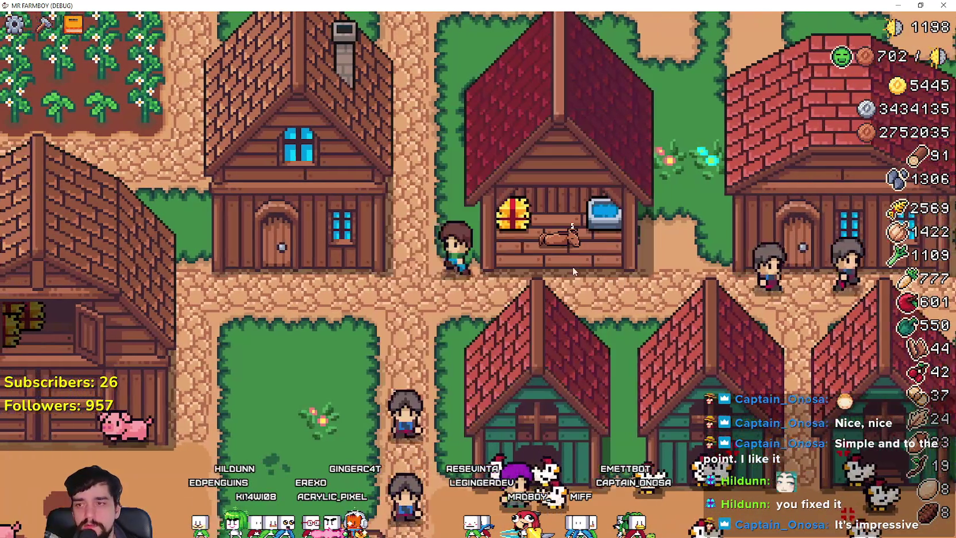
pyautogui.press('e')
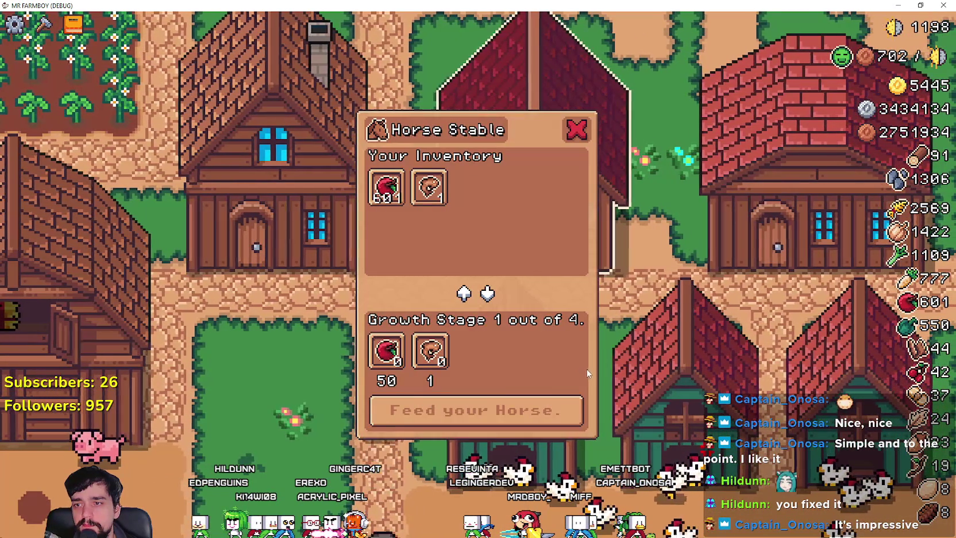
pyautogui.press('Escape')
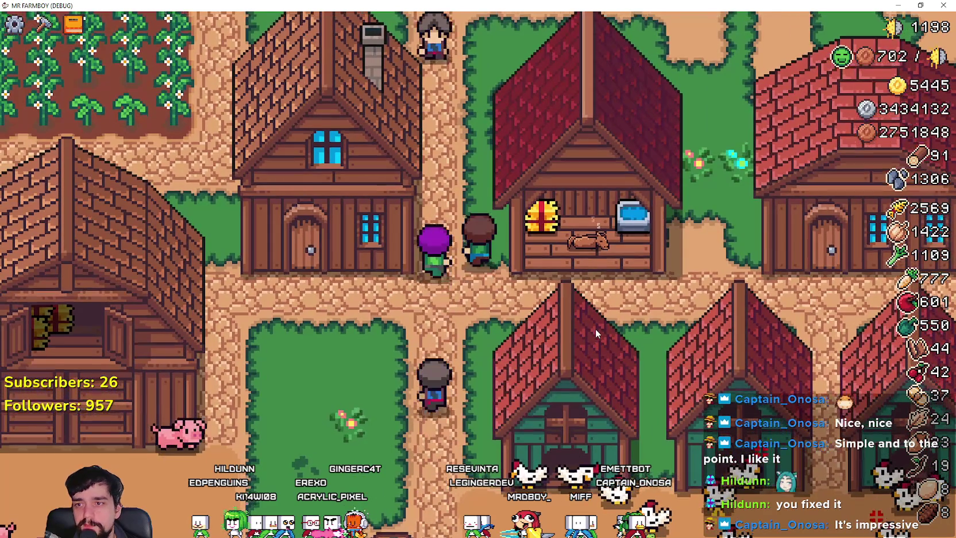
# Pick up the stable with M and place it on the open grass field
pyautogui.press('m')
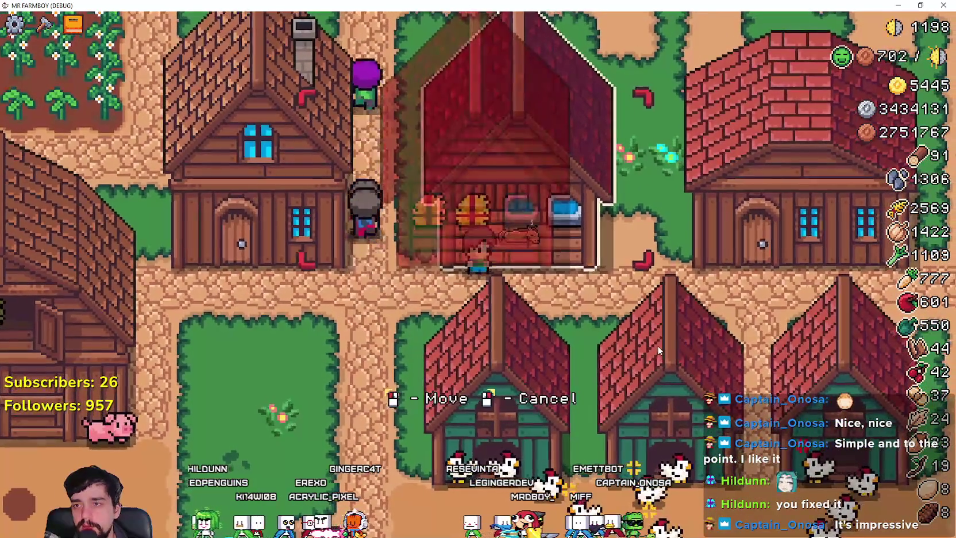
pyautogui.press('s')
pyautogui.press('a')
pyautogui.press('s')
pyautogui.press('a')
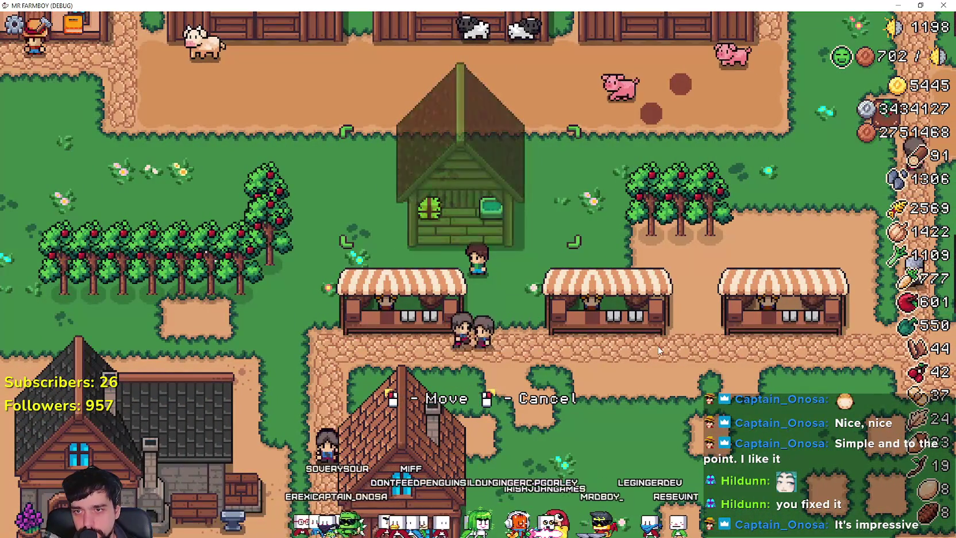
pyautogui.press('s')
pyautogui.press('d')
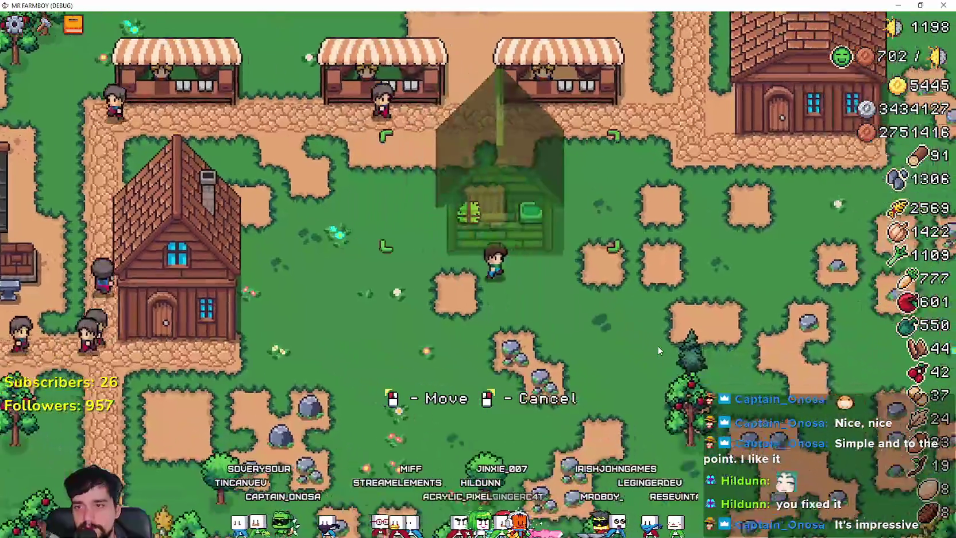
pyautogui.press('d')
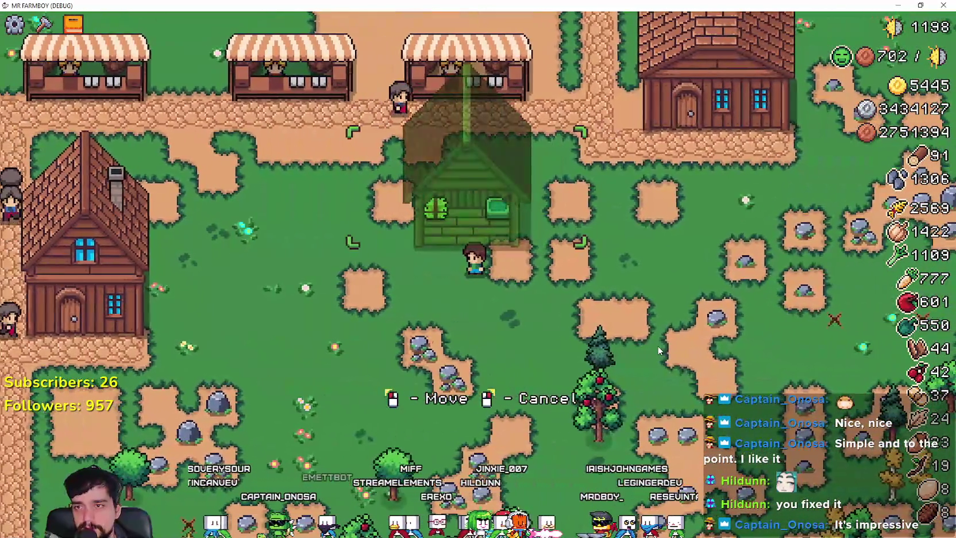
pyautogui.click(657, 345)
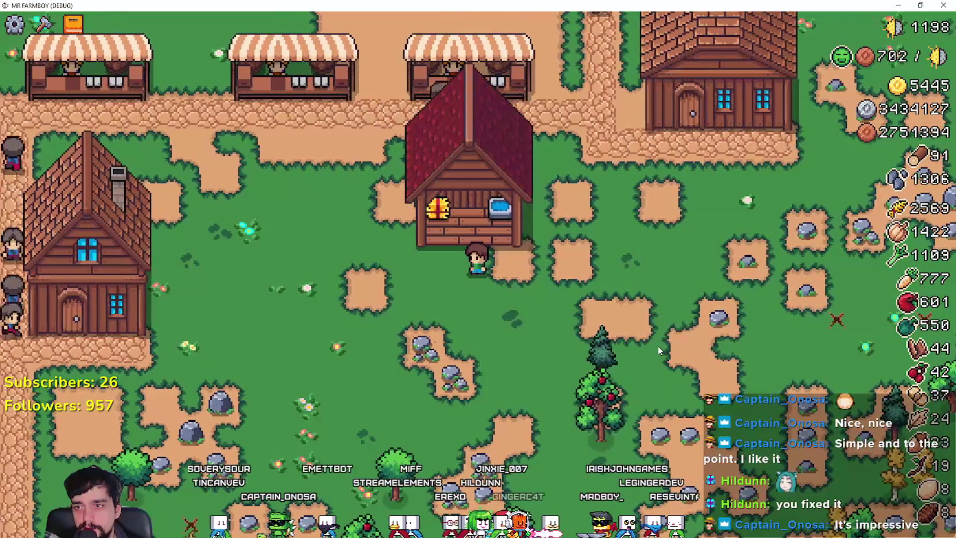
pyautogui.press('d')
pyautogui.press('w')
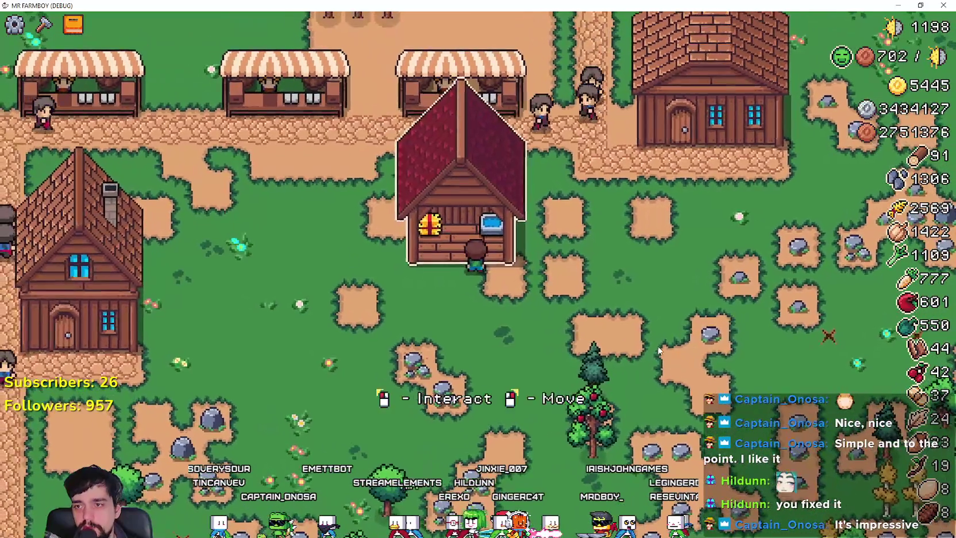
# Pick the stable up again, set it down at a nearby free spot, and walk to its door
pyautogui.rightClick(658, 346)
pyautogui.press('d')
pyautogui.press('s')
pyautogui.press('a')
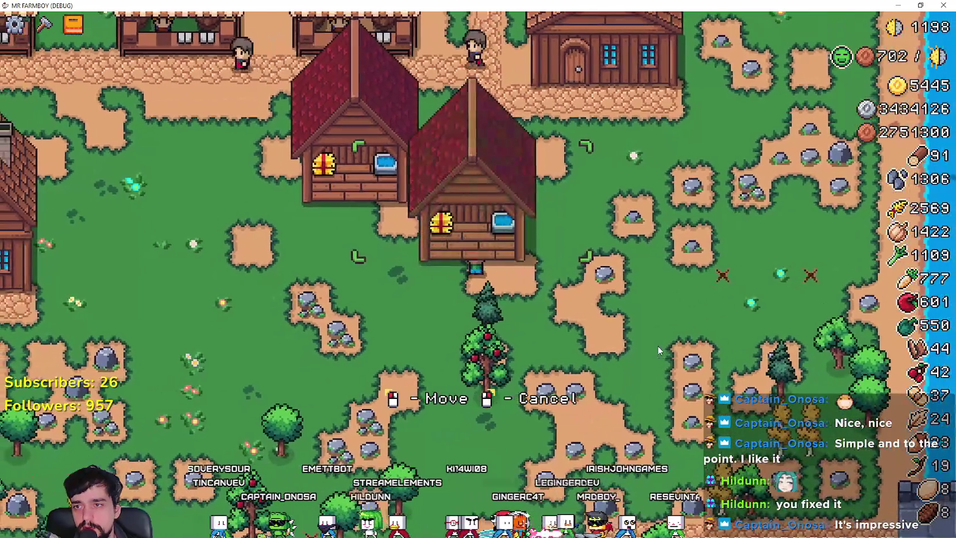
pyautogui.click(658, 346)
pyautogui.press('a')
pyautogui.press('w')
pyautogui.press('s')
pyautogui.press('d')
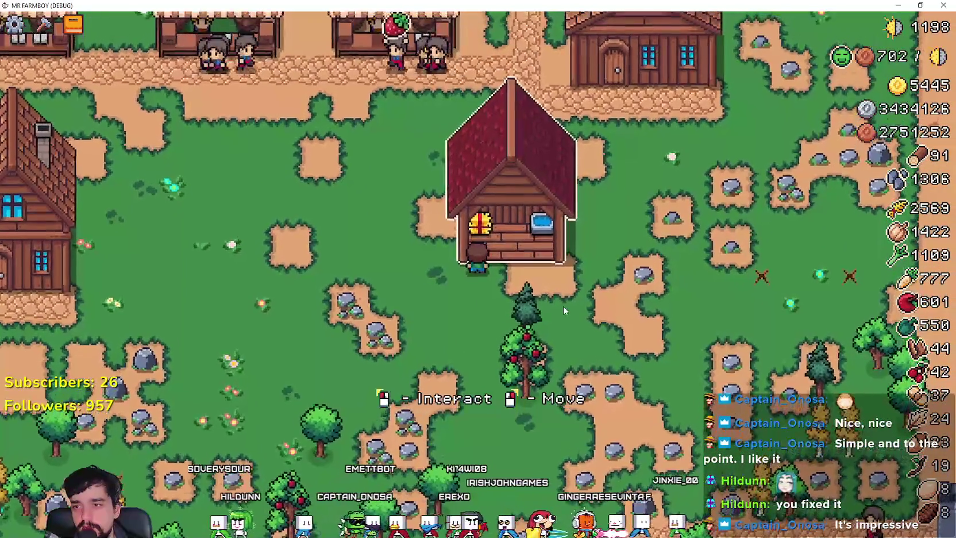
# Start moving the stable once more, then cancel so it stays in place
pyautogui.scroll(-5, 563, 305)
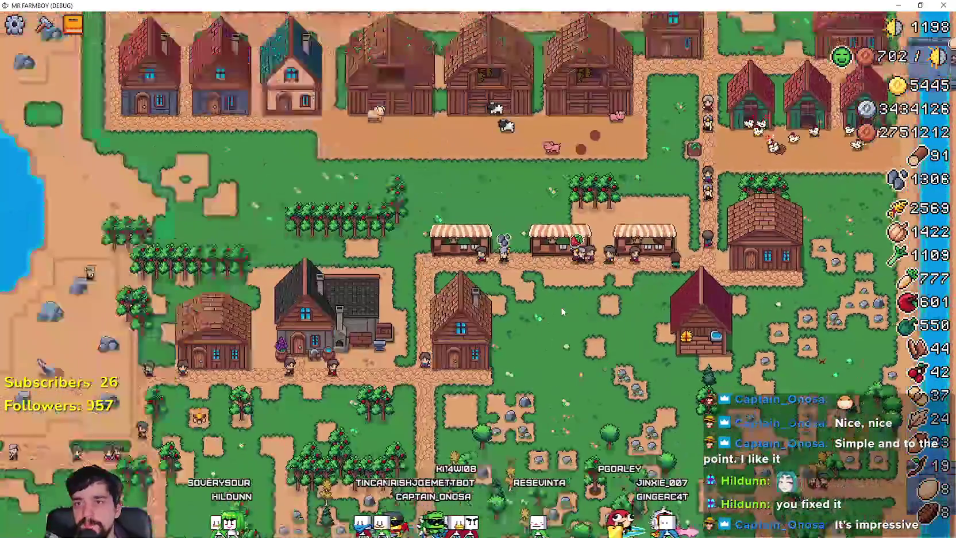
pyautogui.scroll(-2, 560, 306)
pyautogui.scroll(6, 478, 195)
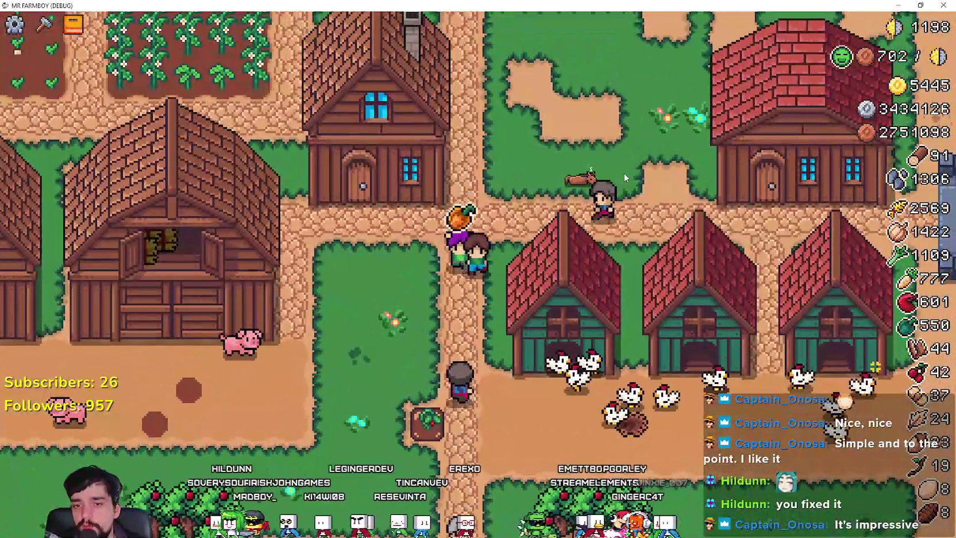
pyautogui.scroll(2, 624, 174)
pyautogui.press('s')
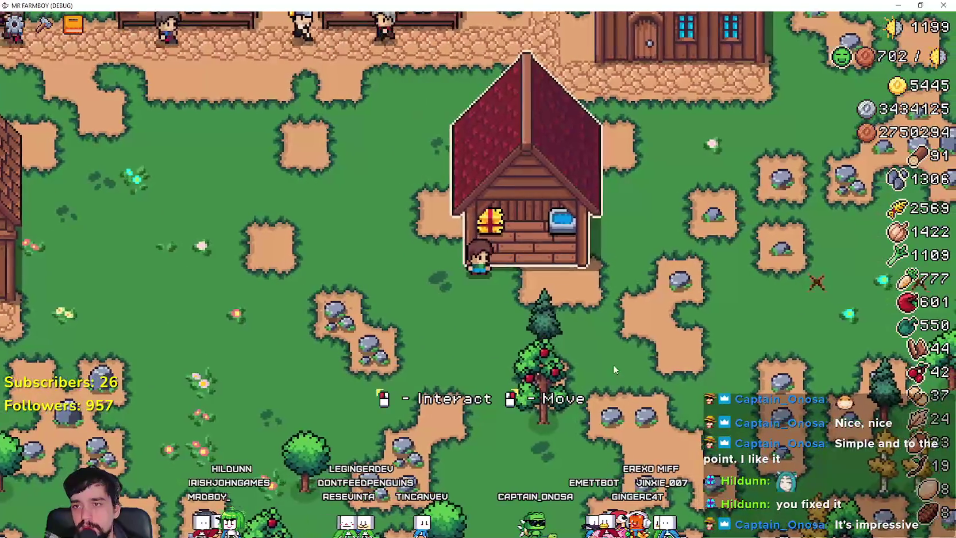
pyautogui.rightClick(613, 366)
pyautogui.press('d')
pyautogui.press('d')
pyautogui.press('d')
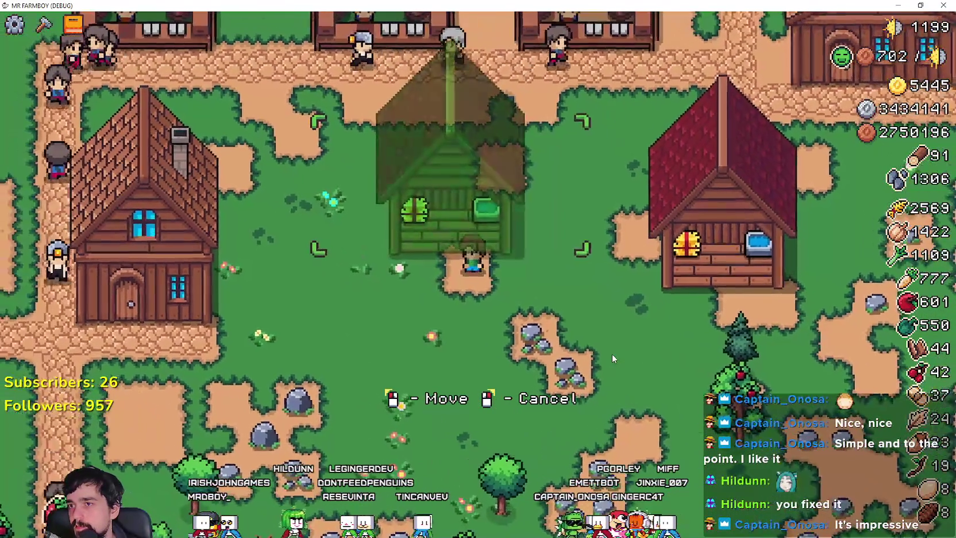
pyautogui.rightClick(612, 359)
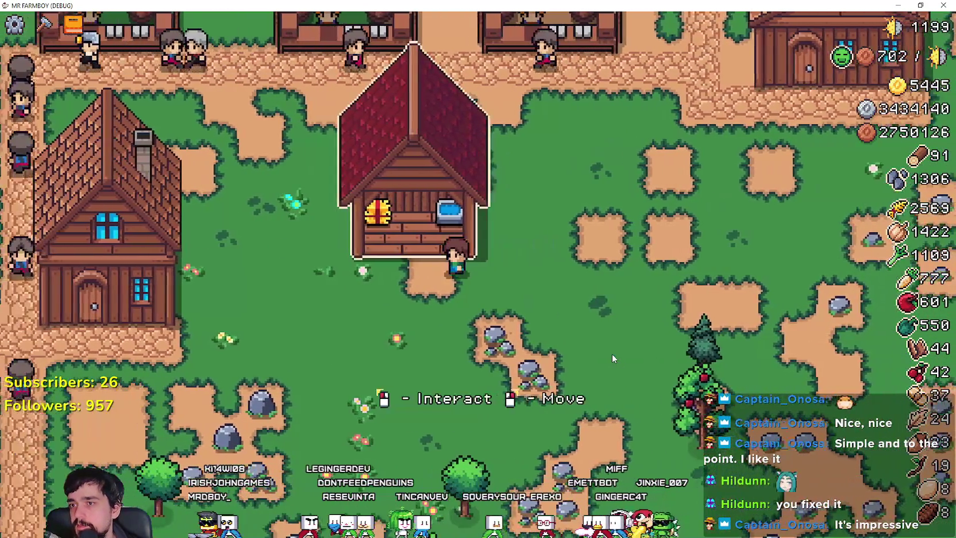
# Reopen the stable's feeding menu to inspect the Apple, then return to the editor
pyautogui.click(578, 351)
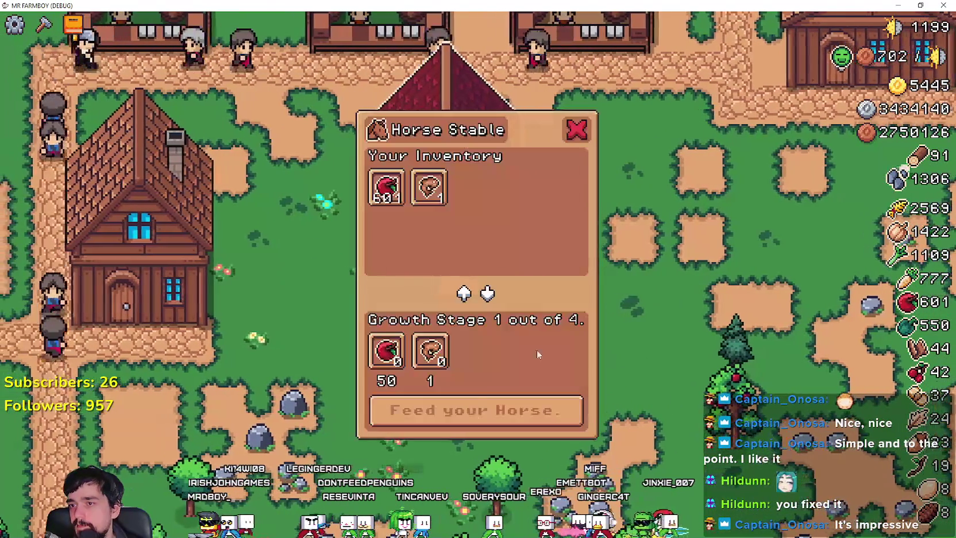
pyautogui.press('Escape')
pyautogui.click(384, 185)
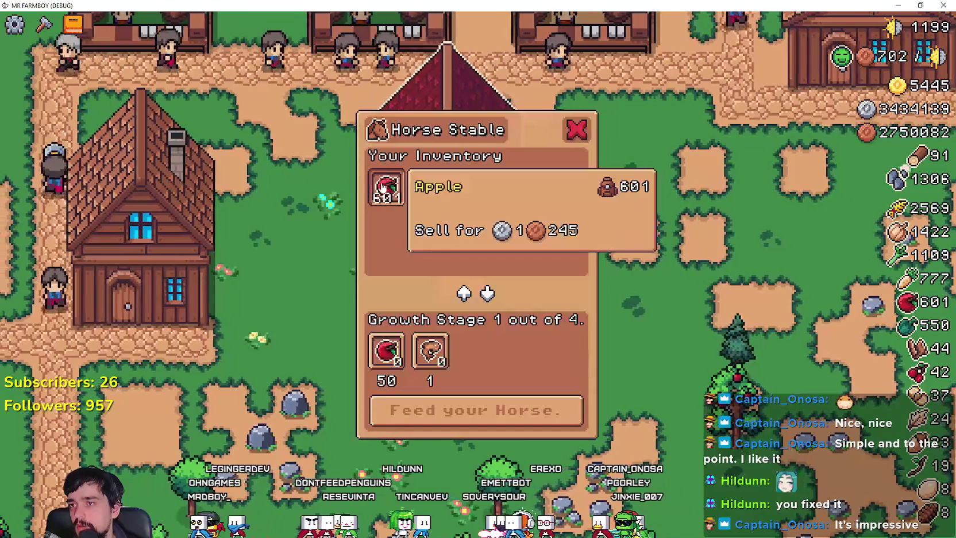
pyautogui.hotkey('alt', 'Tab')
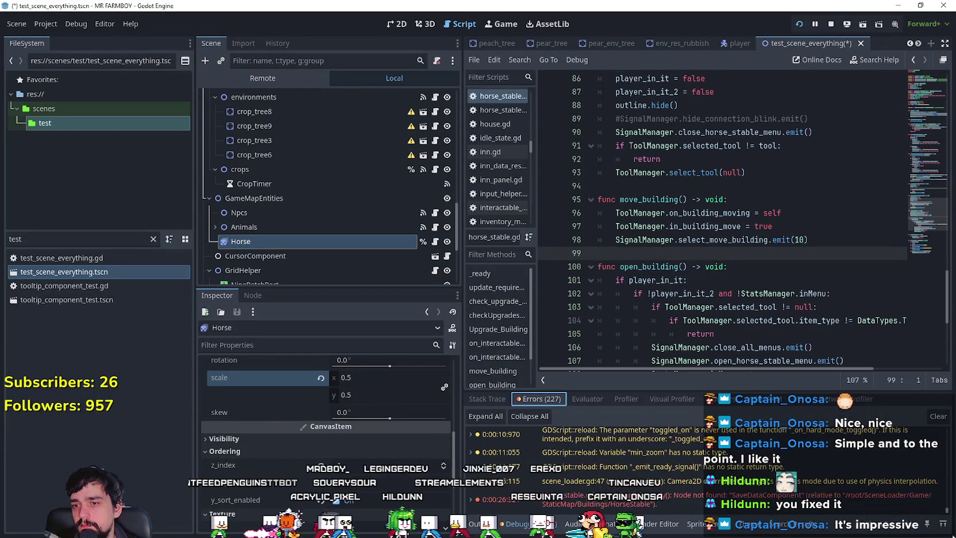
# Inspect the save_data_component line behind the error in the script
pyautogui.doubleClick(716, 500)
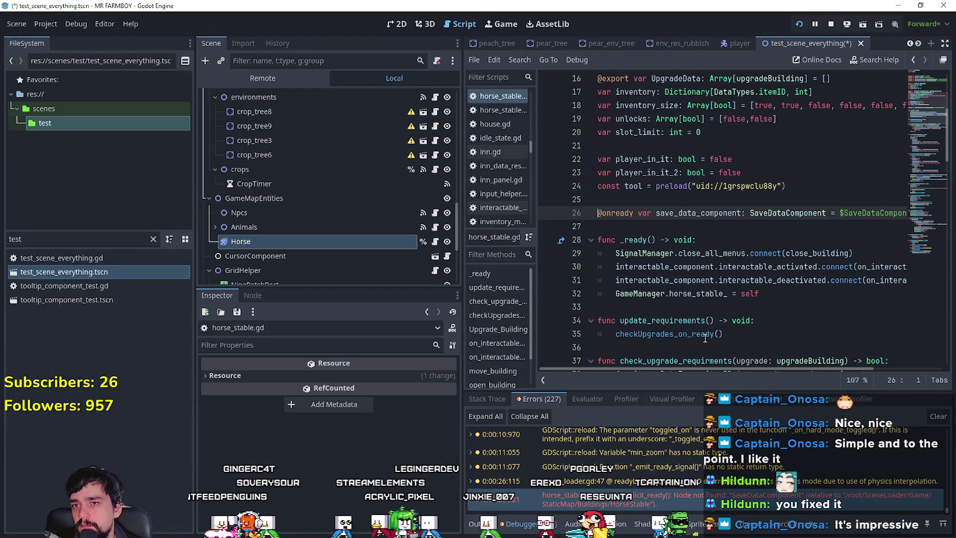
pyautogui.click(673, 221)
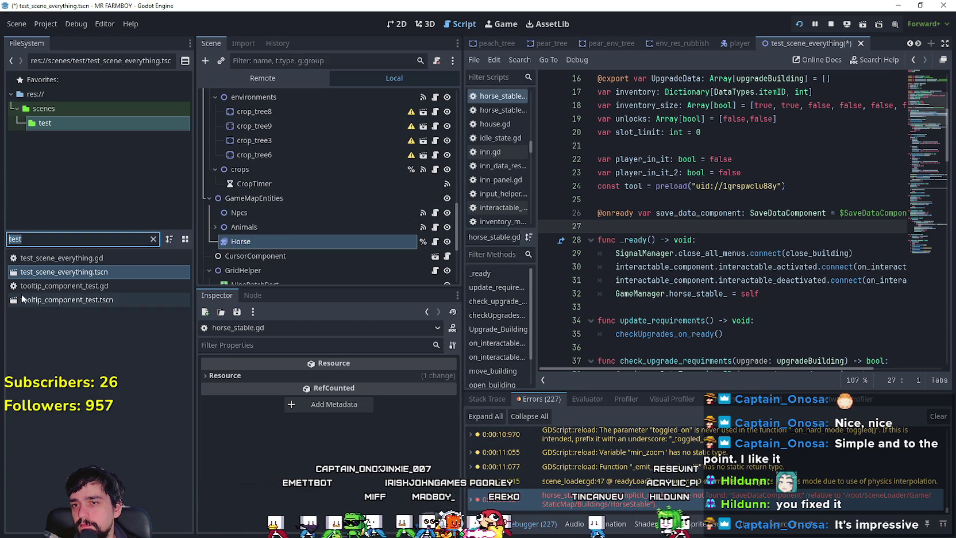
pyautogui.click(659, 190)
pyautogui.click(654, 197)
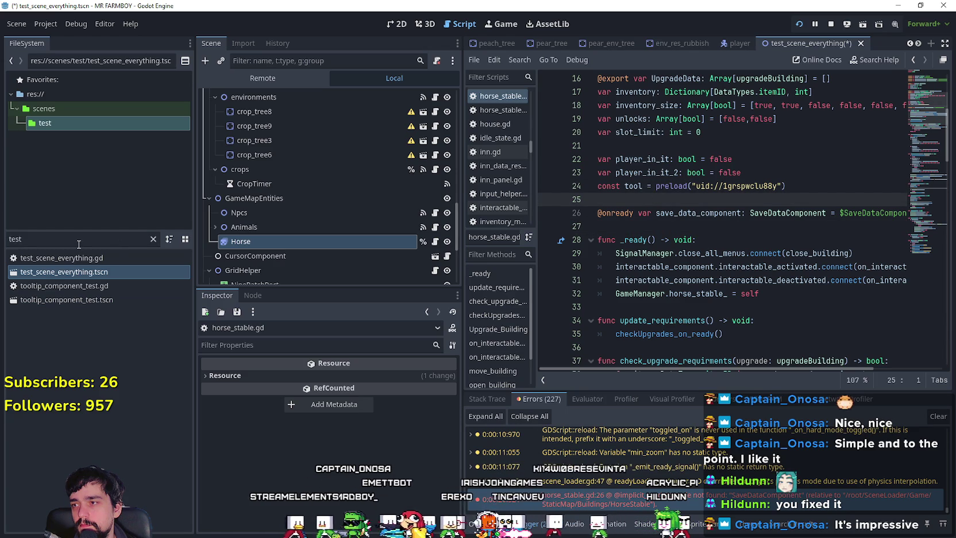
# Open game_manager.gd and set a breakpoint on the early return at line 235
pyautogui.write('game')
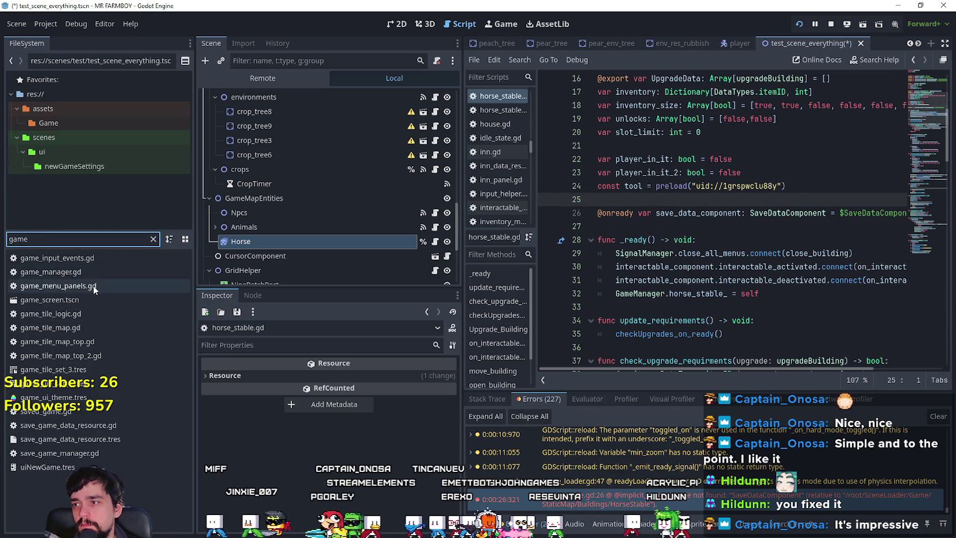
pyautogui.doubleClick(100, 275)
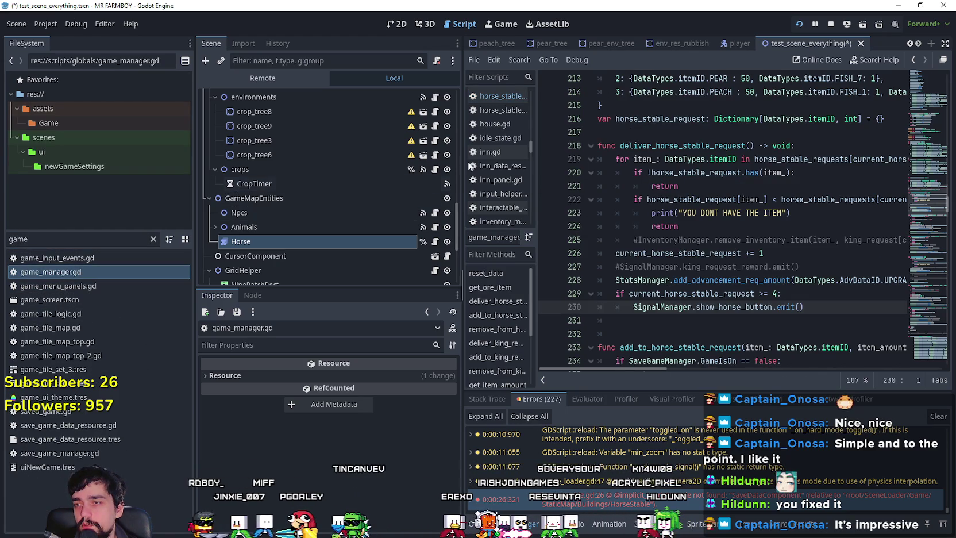
pyautogui.scroll(5, 836, 293)
pyautogui.scroll(-5, 833, 294)
pyautogui.scroll(-4, 830, 294)
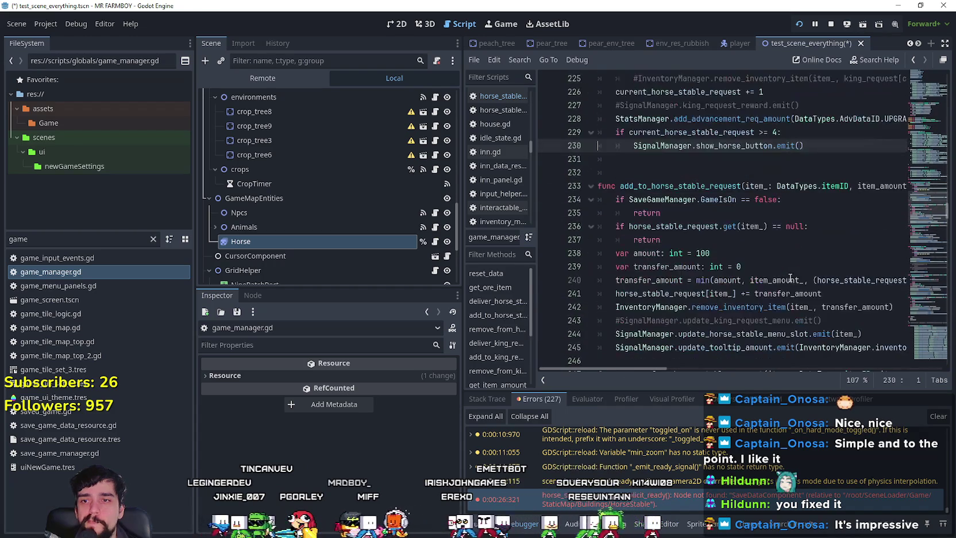
pyautogui.click(697, 189)
pyautogui.click(666, 212)
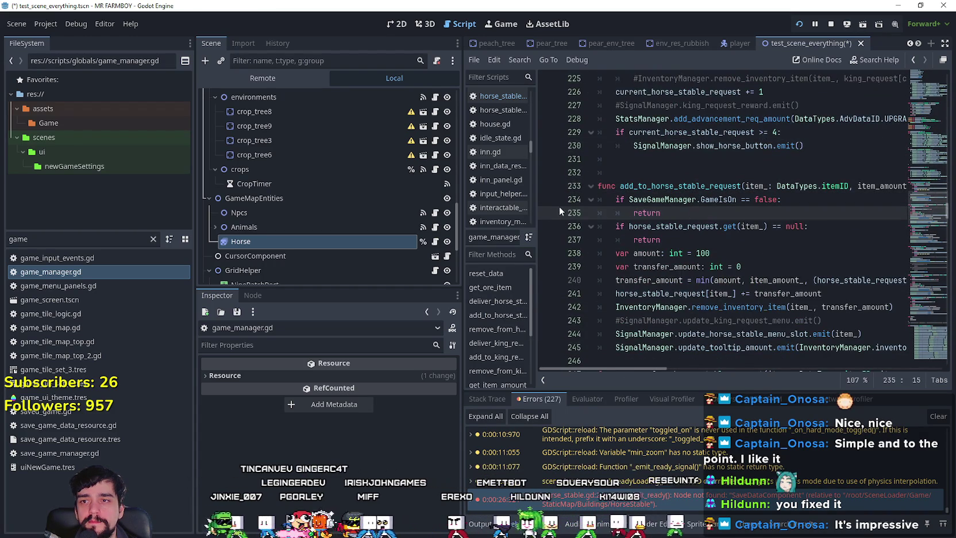
pyautogui.click(547, 213)
pyautogui.click(717, 226)
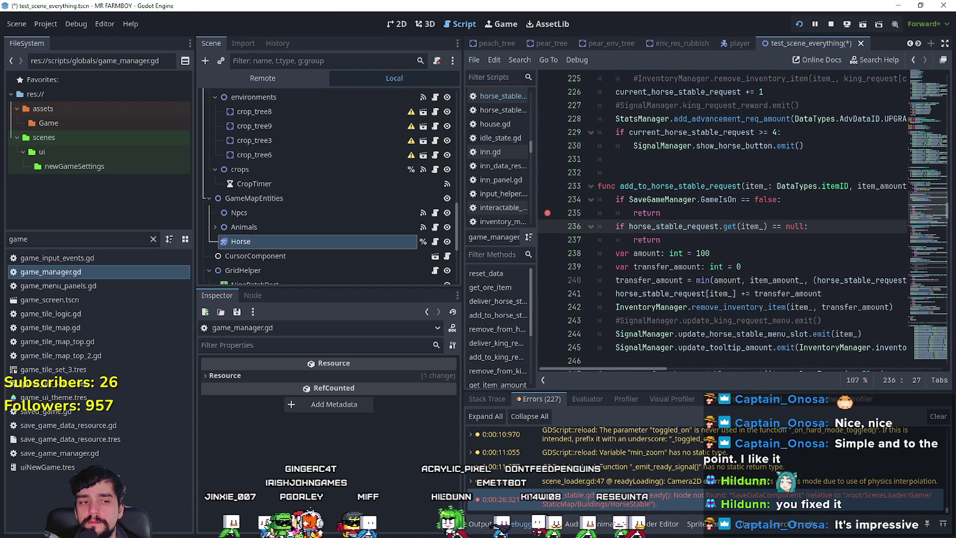
# Add a breakpoint on line 237's return, then add an item in the running game to hit it
pyautogui.moveTo(462, 221); pyautogui.dragTo(303, 220)
pyautogui.click(524, 214)
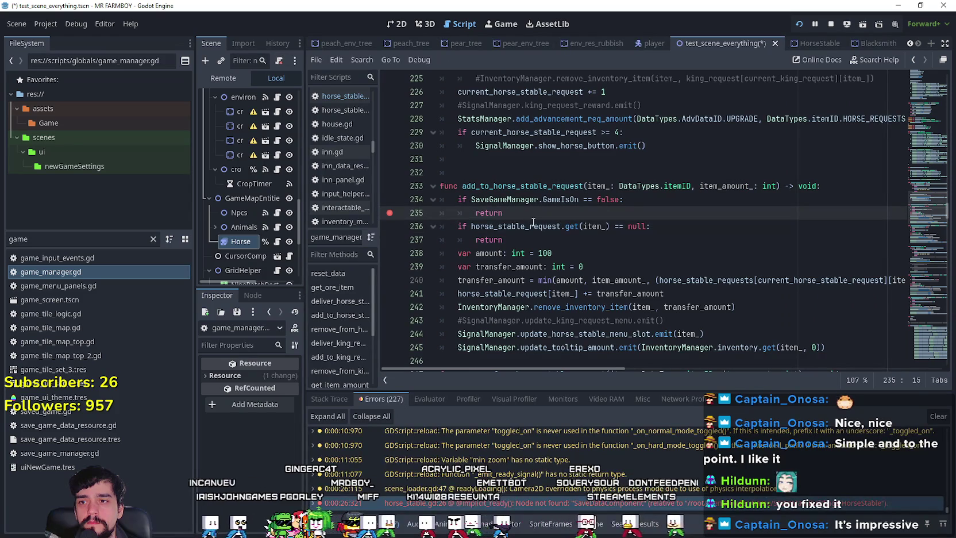
pyautogui.doubleClick(545, 185)
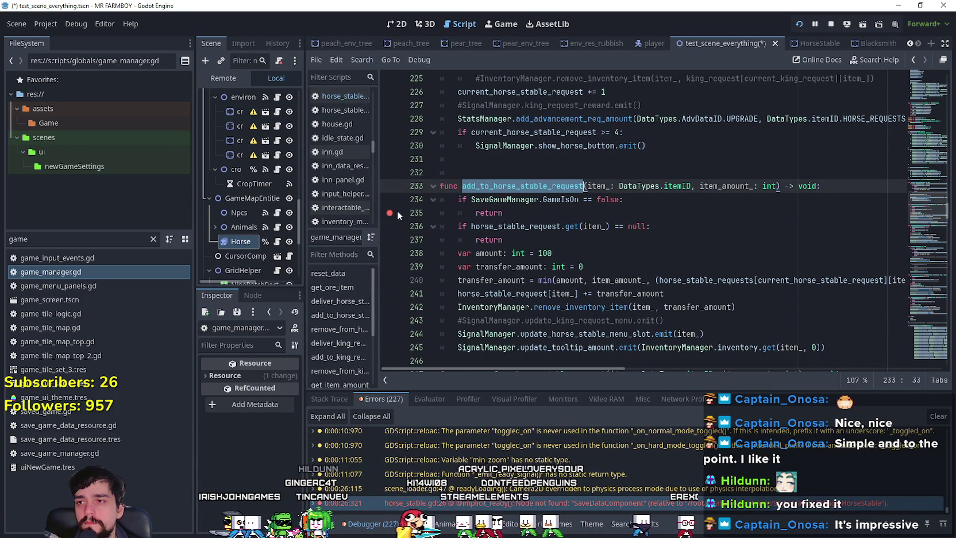
pyautogui.click(390, 240)
pyautogui.click(579, 247)
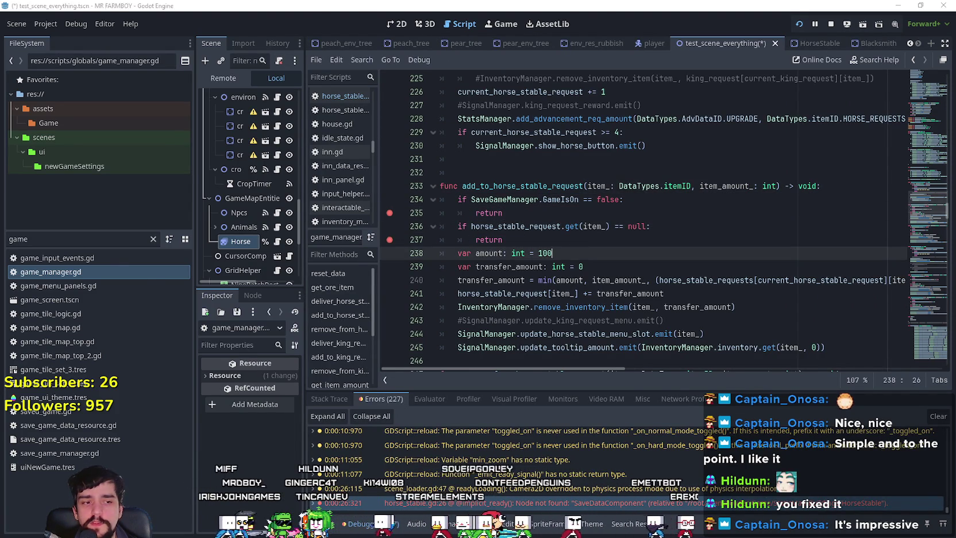
pyautogui.hotkey('alt', 'Tab')
pyautogui.click(385, 188)
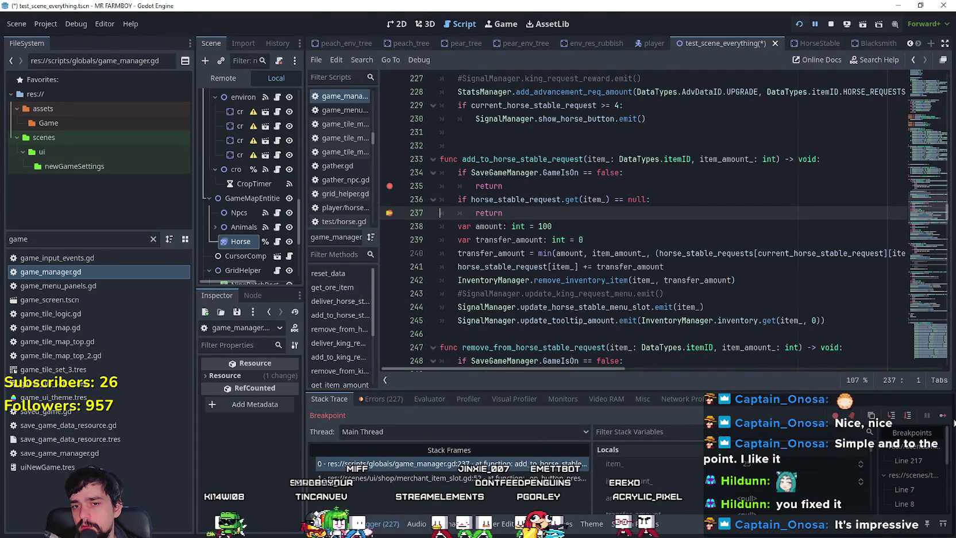
# Resume from the breakpoint and add the Fish in the game to trigger it again
pyautogui.click(944, 415)
pyautogui.click(431, 354)
pyautogui.click(565, 213)
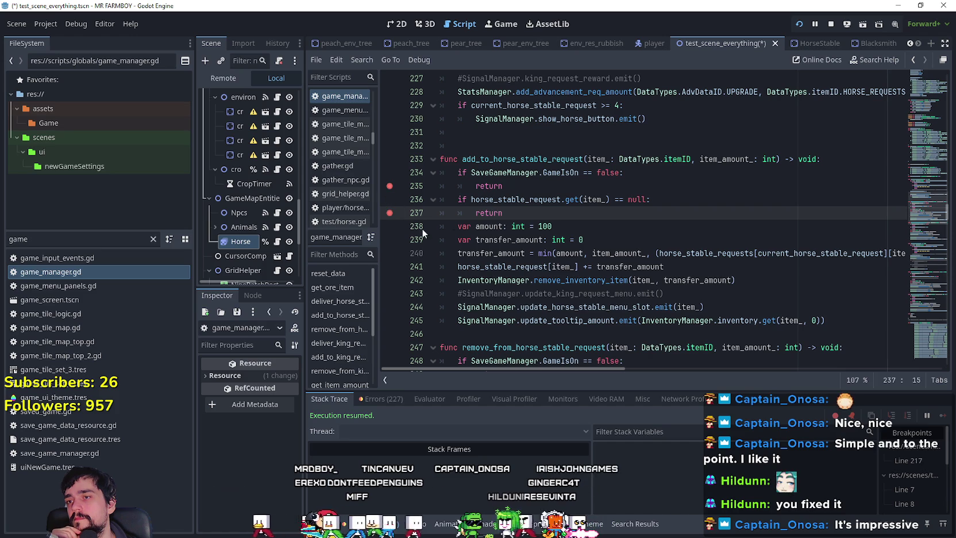
# Bring the horse_stable_requests dictionary into view and widen the Scene/Inspector docks
pyautogui.scroll(2, 590, 224)
pyautogui.click(576, 216)
pyautogui.scroll(6, 576, 221)
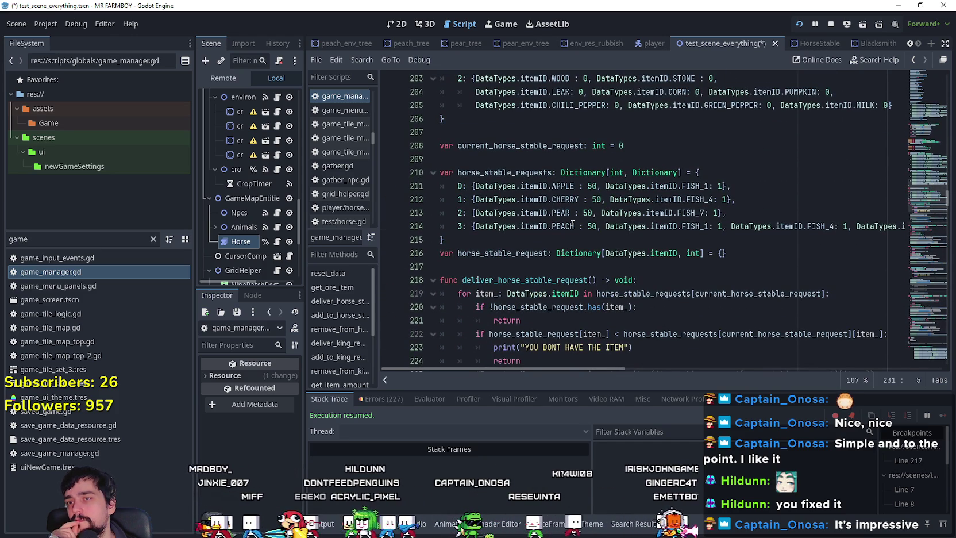
pyautogui.scroll(-5, 571, 223)
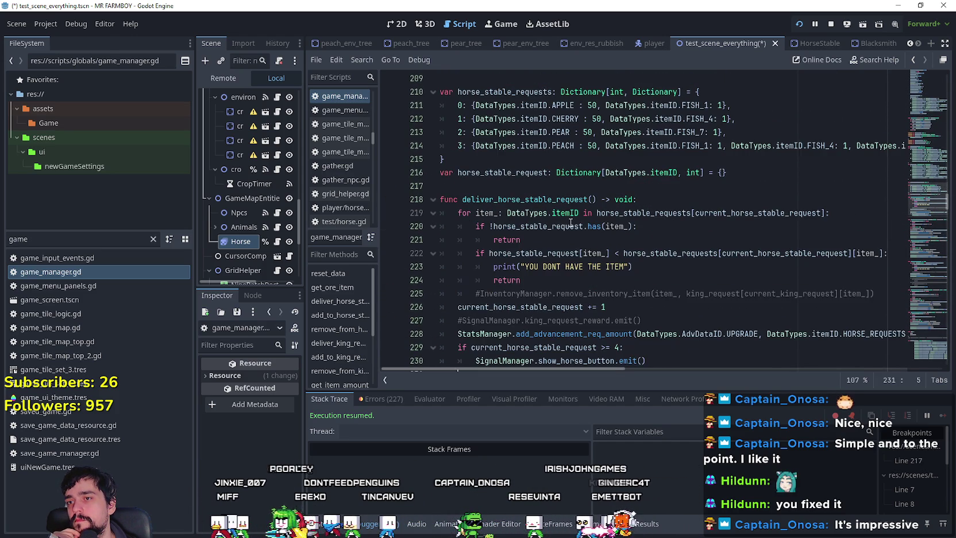
pyautogui.scroll(6, 570, 222)
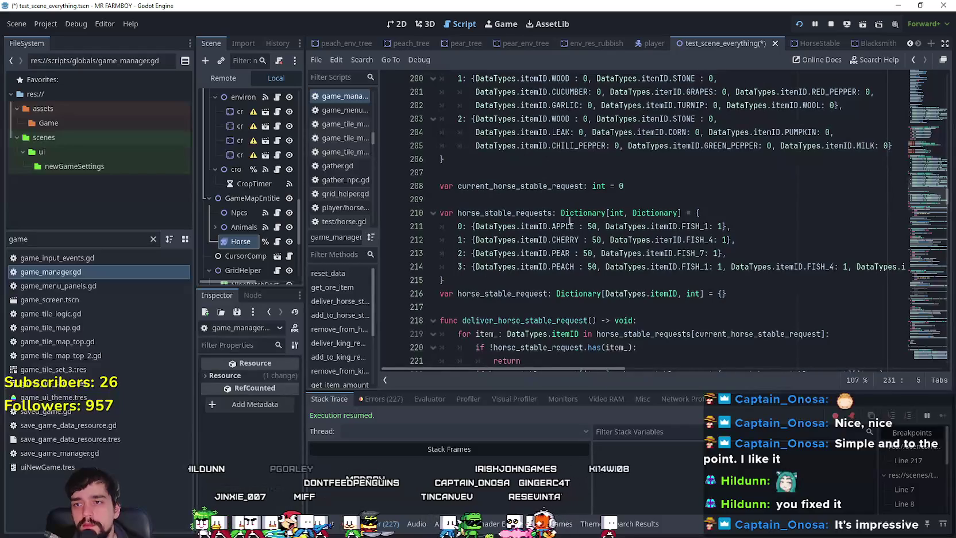
pyautogui.click(516, 279)
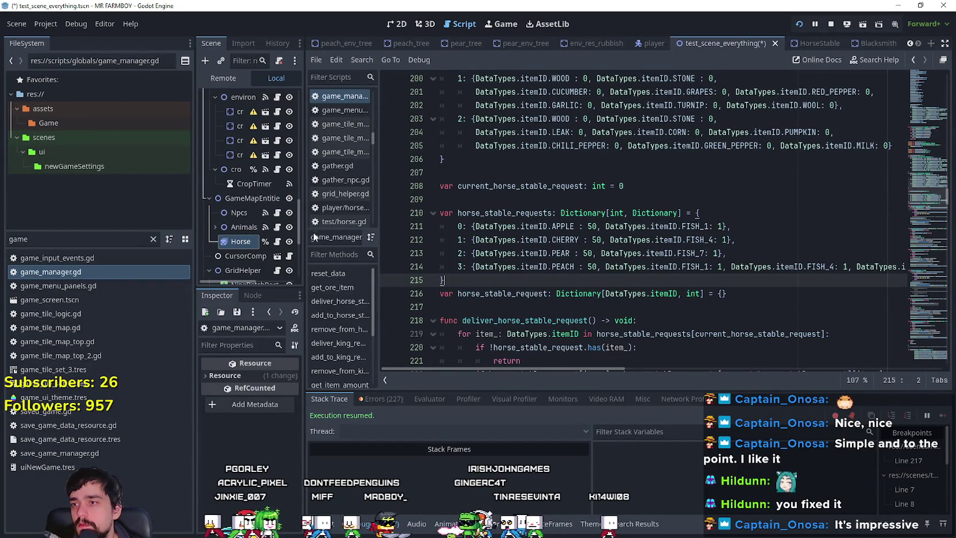
pyautogui.moveTo(304, 237); pyautogui.dragTo(429, 237)
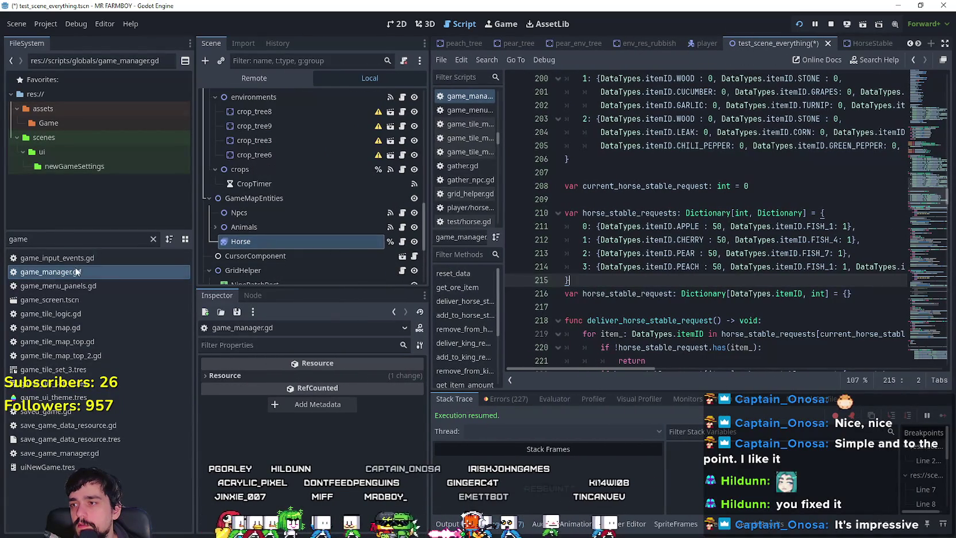
# Open the game_screen scene and the horse stable panel's script, widening the code view
pyautogui.moveTo(78, 297); pyautogui.dragTo(300, 230)
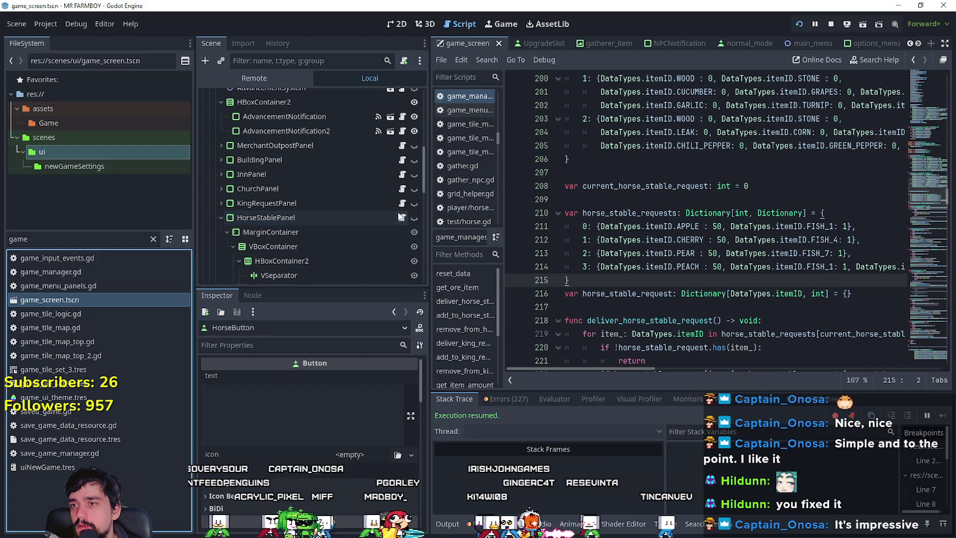
pyautogui.click(401, 218)
pyautogui.scroll(3, 598, 251)
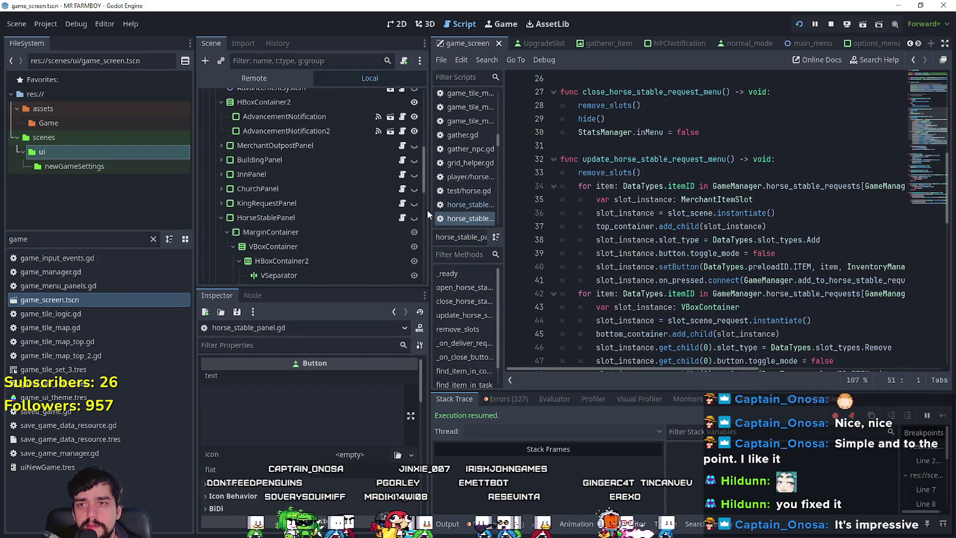
pyautogui.moveTo(429, 221); pyautogui.dragTo(307, 206)
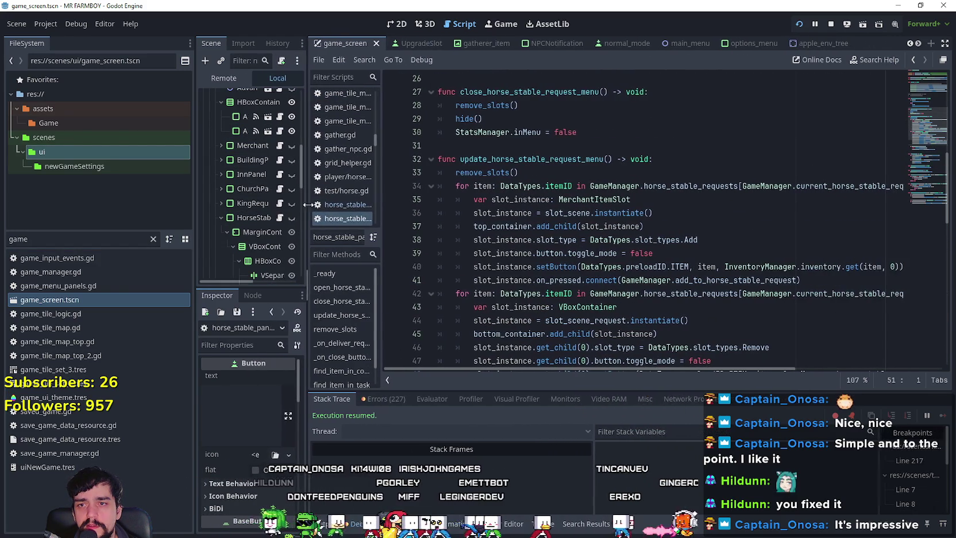
pyautogui.moveTo(670, 368); pyautogui.dragTo(722, 369)
pyautogui.scroll(-3, 723, 350)
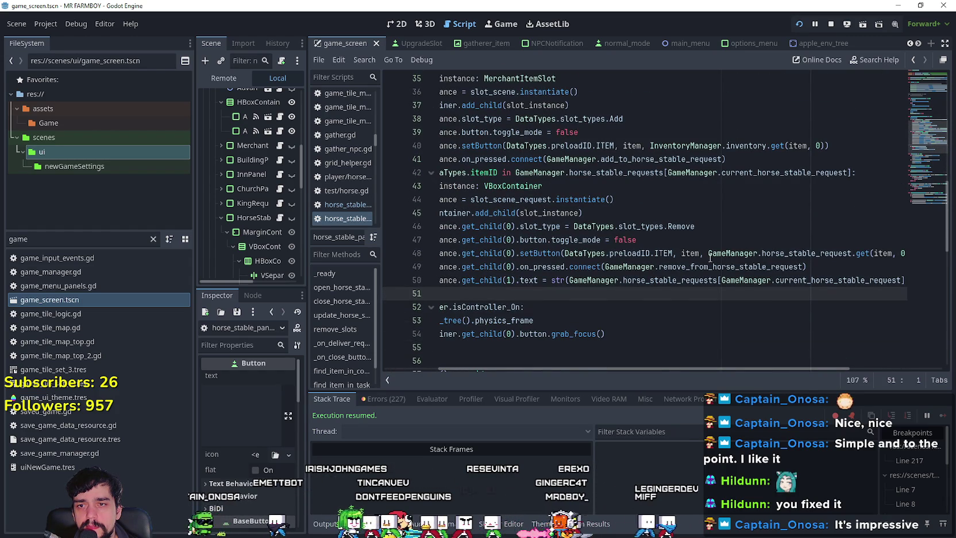
# Change line 48's .get(item, 0) to .get_or_add(item, 0), save, and relaunch the game
pyautogui.moveTo(850, 252); pyautogui.dragTo(919, 260)
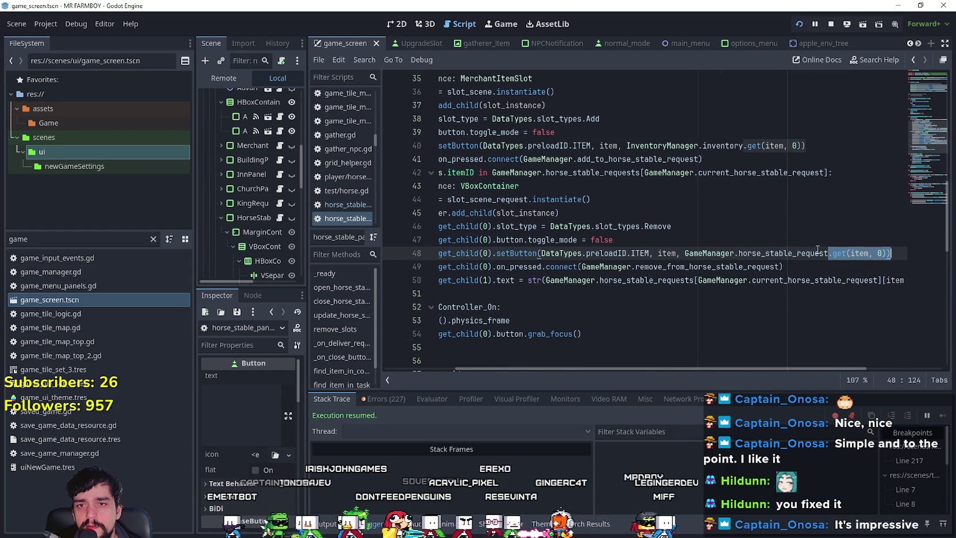
pyautogui.click(846, 253)
pyautogui.write('_')
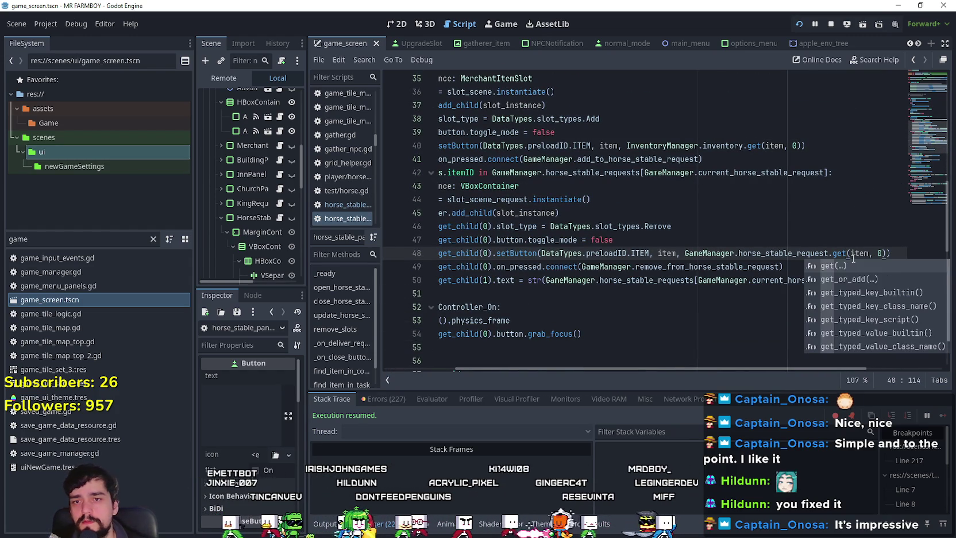
pyautogui.write('or')
pyautogui.press('Return')
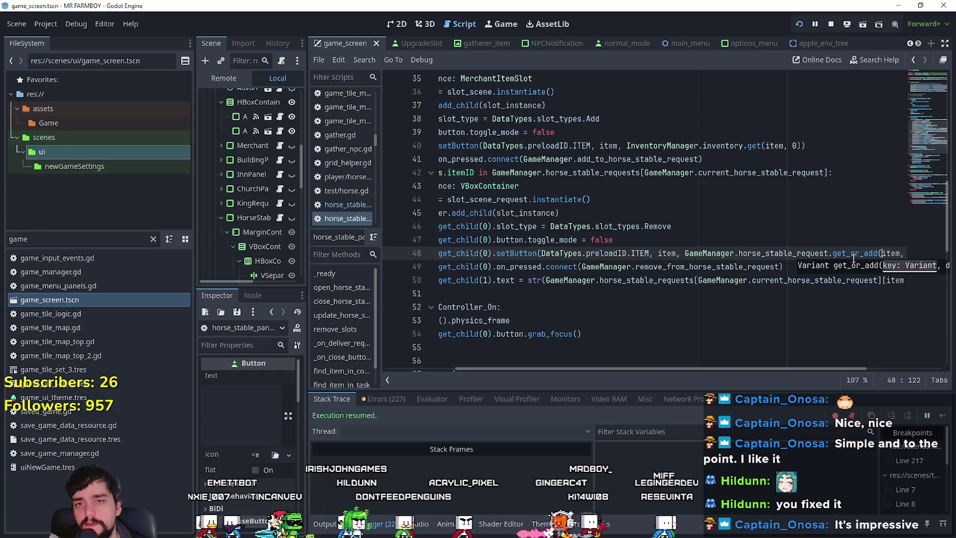
pyautogui.click(850, 267)
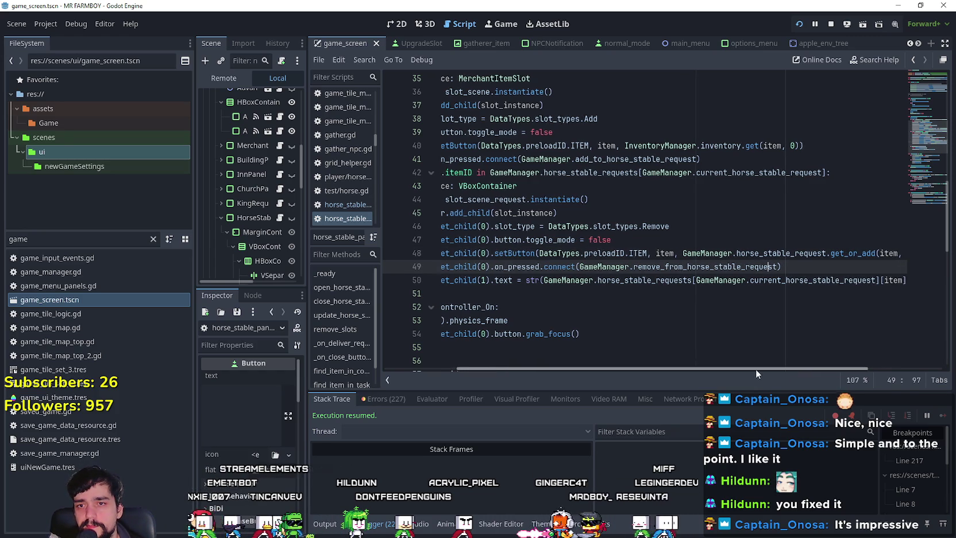
pyautogui.moveTo(750, 370); pyautogui.dragTo(678, 370)
pyautogui.click(590, 293)
pyautogui.hotkey('ctrl', 's')
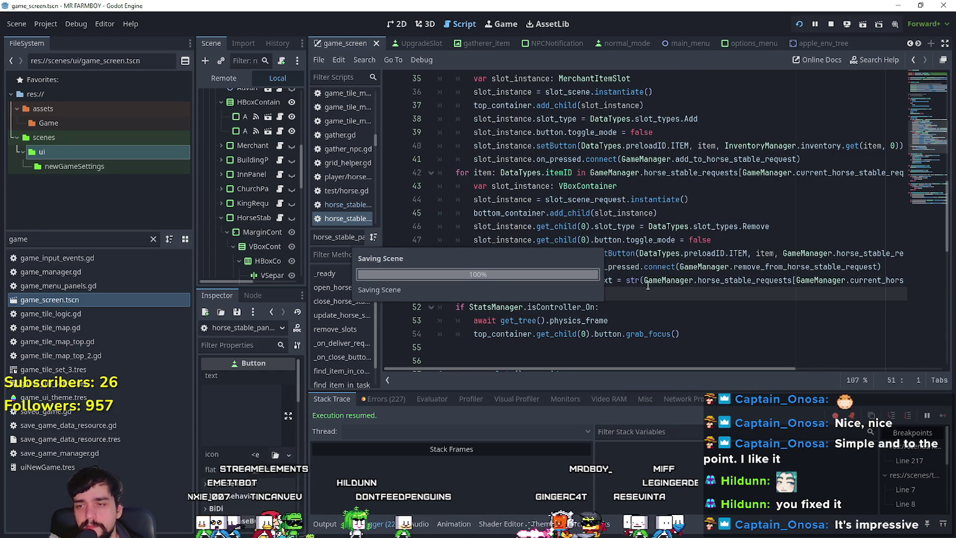
pyautogui.press('Escape')
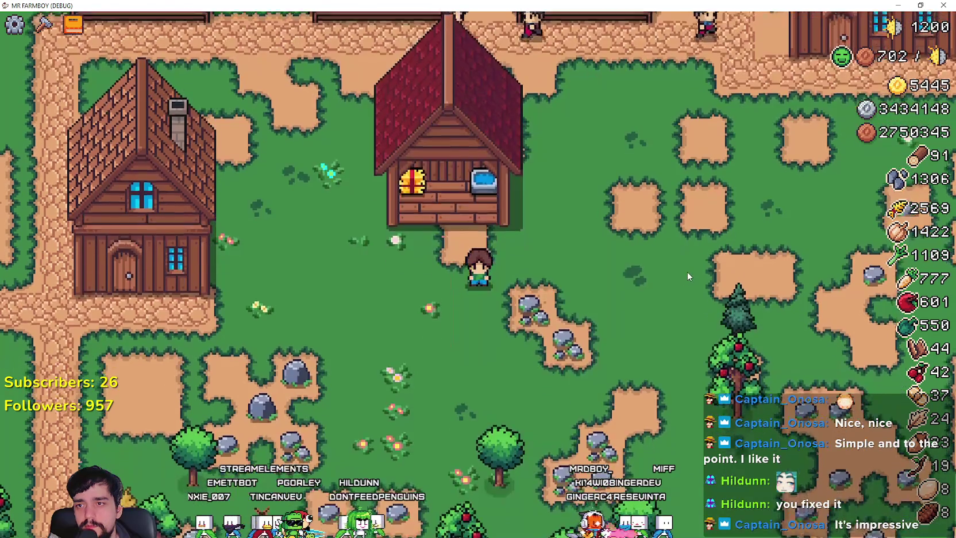
pyautogui.click(687, 272)
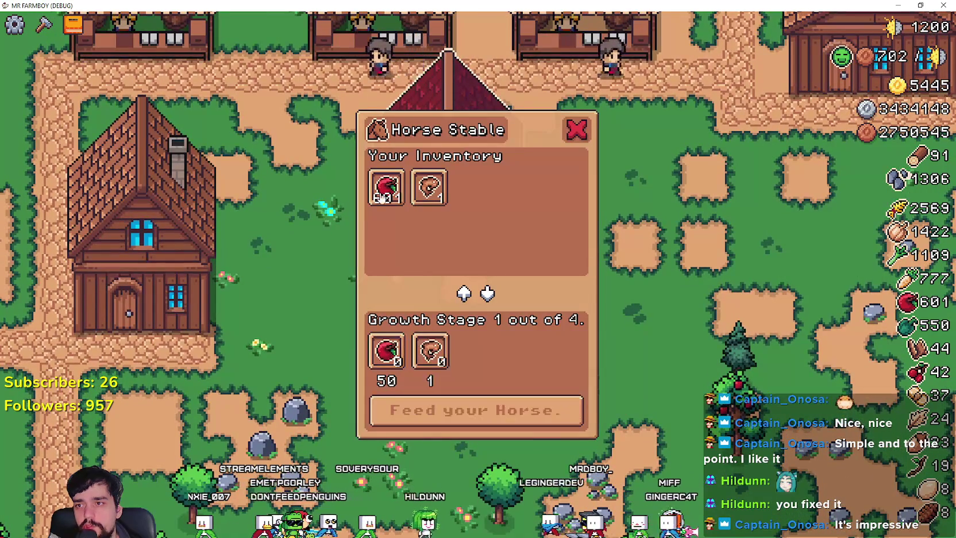
pyautogui.click(577, 130)
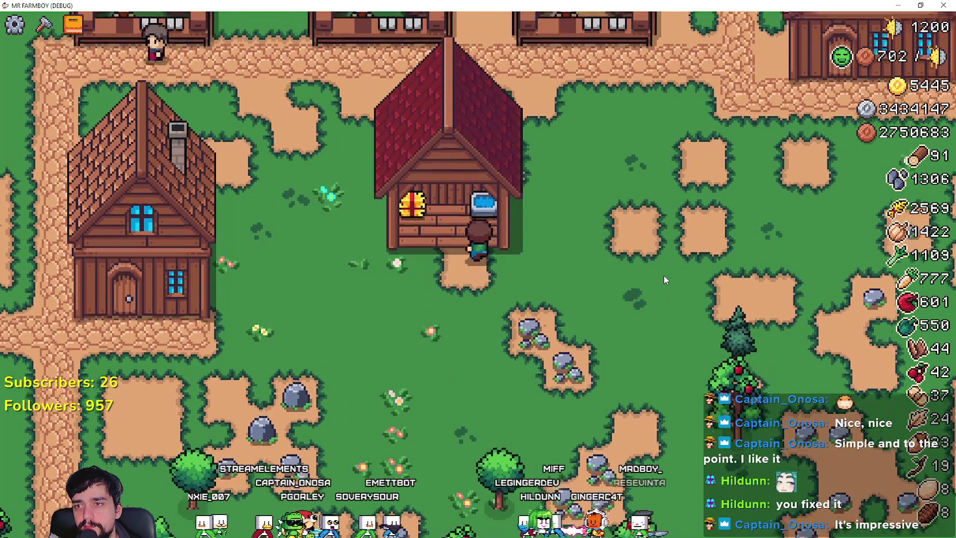
pyautogui.click(663, 276)
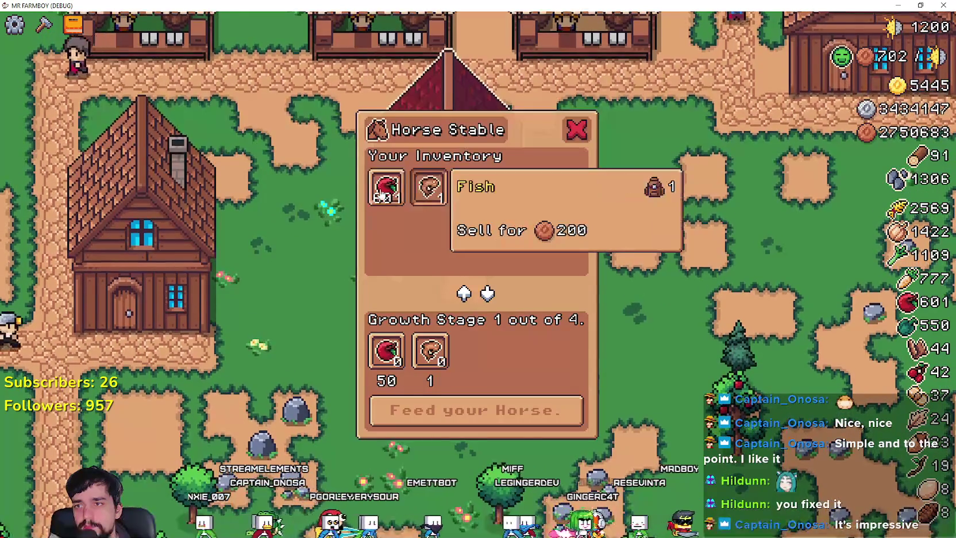
pyautogui.click(384, 190)
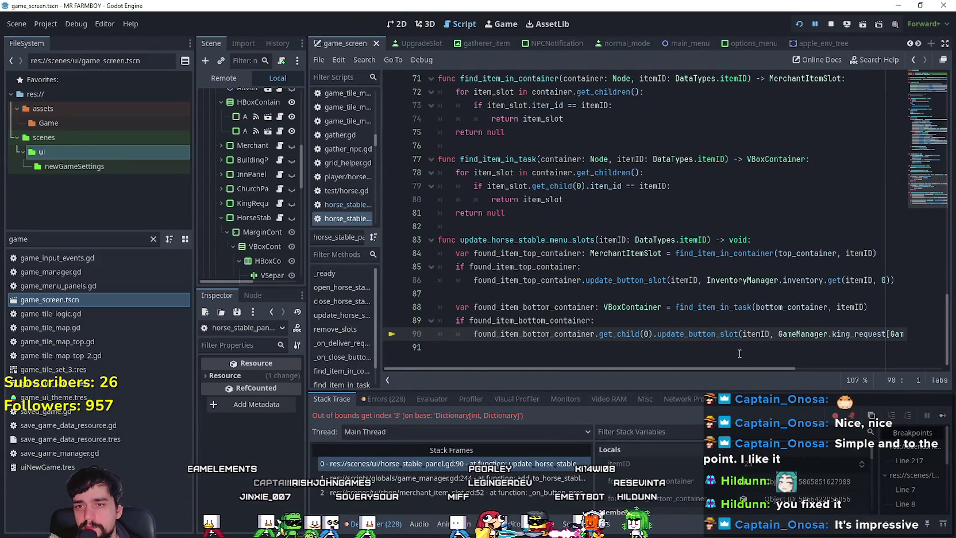
pyautogui.hscroll(2, 724, 370)
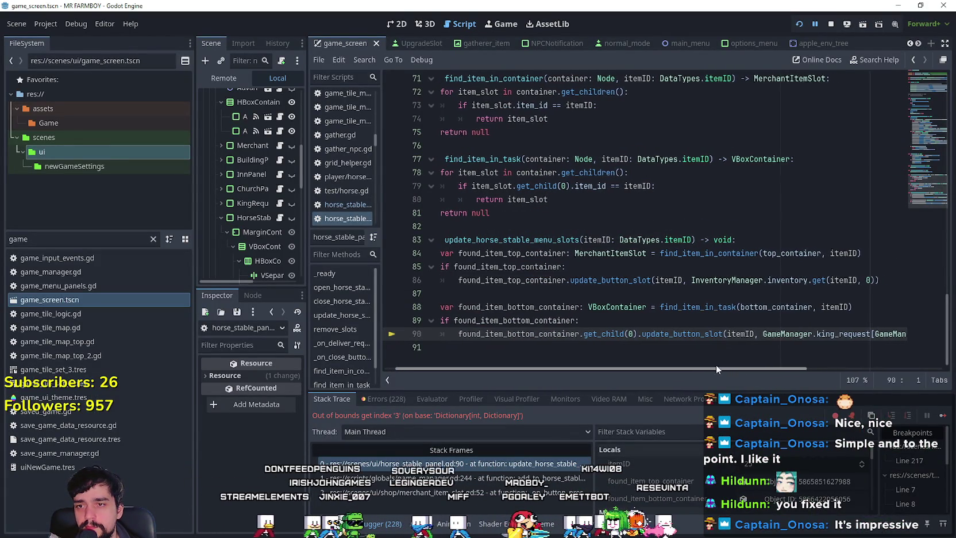
pyautogui.moveTo(720, 369); pyautogui.dragTo(706, 363)
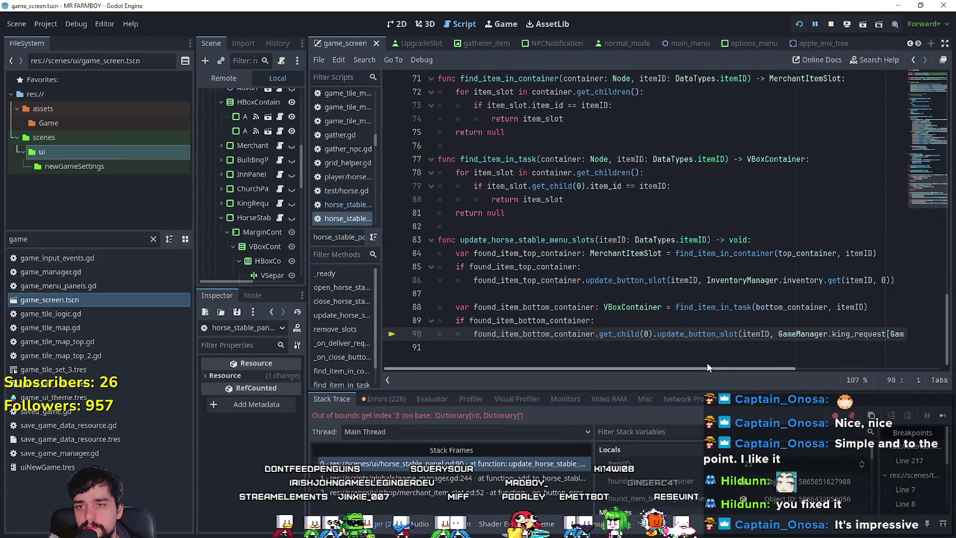
pyautogui.rightClick(711, 307)
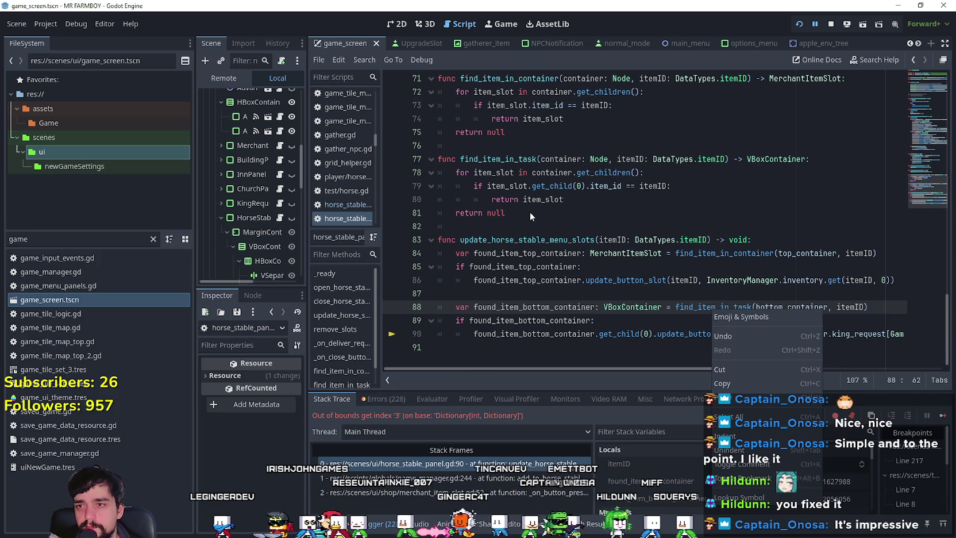
pyautogui.click(540, 241)
pyautogui.click(540, 240)
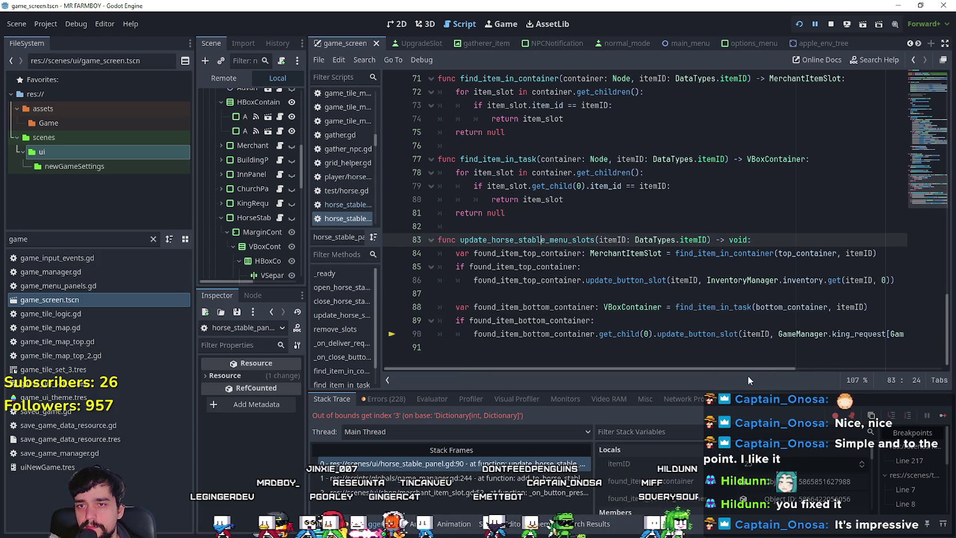
pyautogui.doubleClick(723, 253)
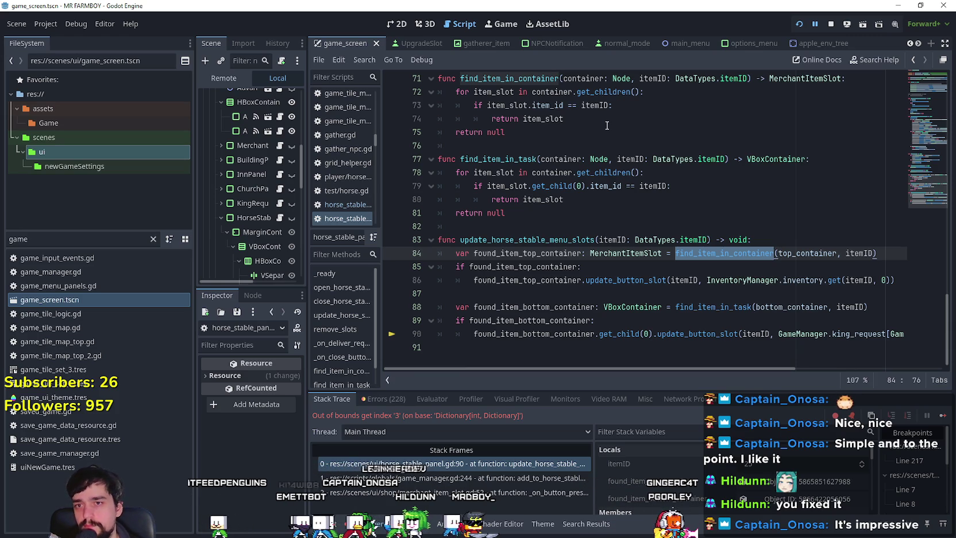
pyautogui.click(590, 264)
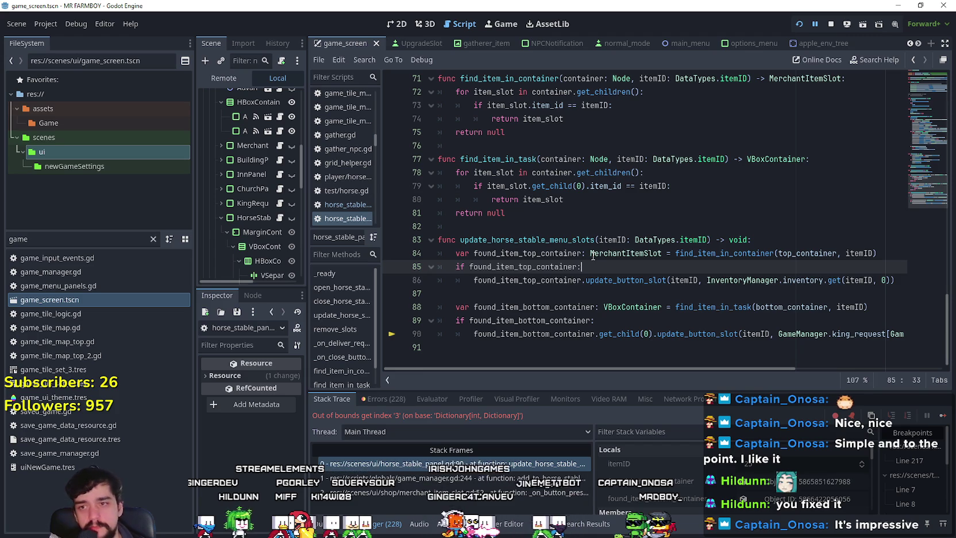
pyautogui.click(626, 294)
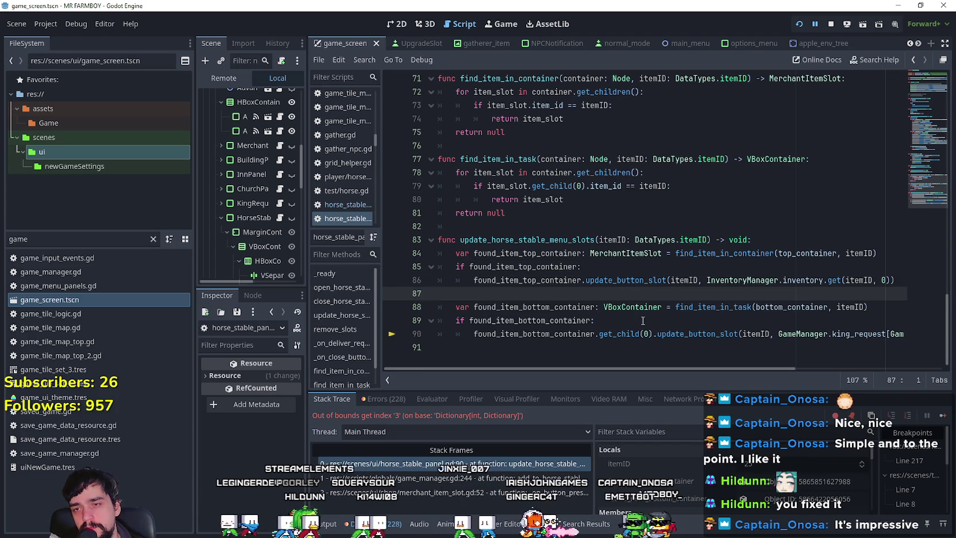
pyautogui.click(643, 320)
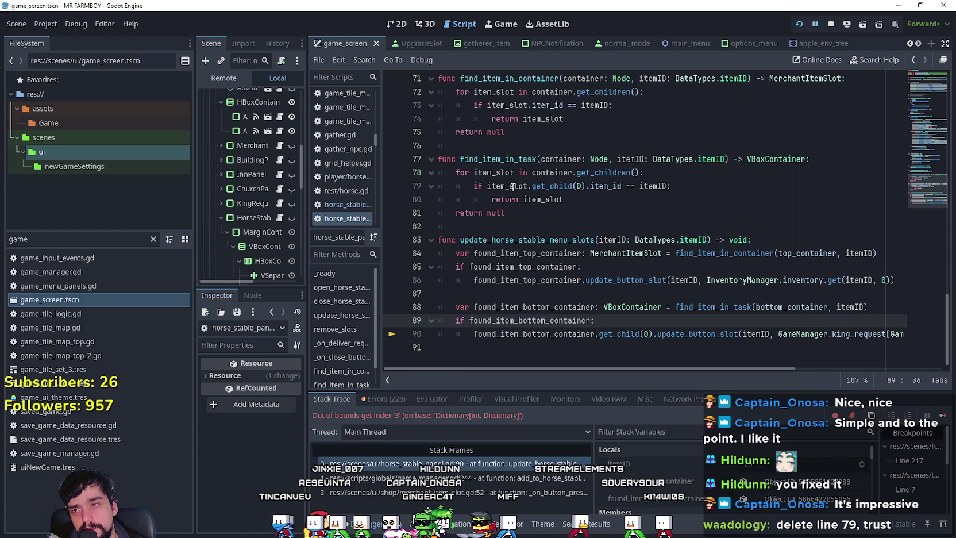
pyautogui.moveTo(586, 187); pyautogui.dragTo(459, 183)
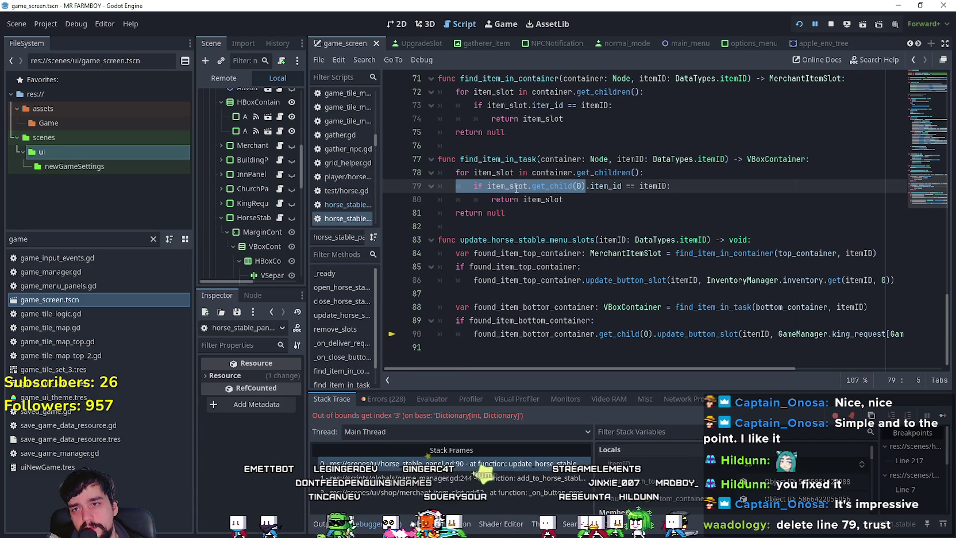
pyautogui.click(618, 320)
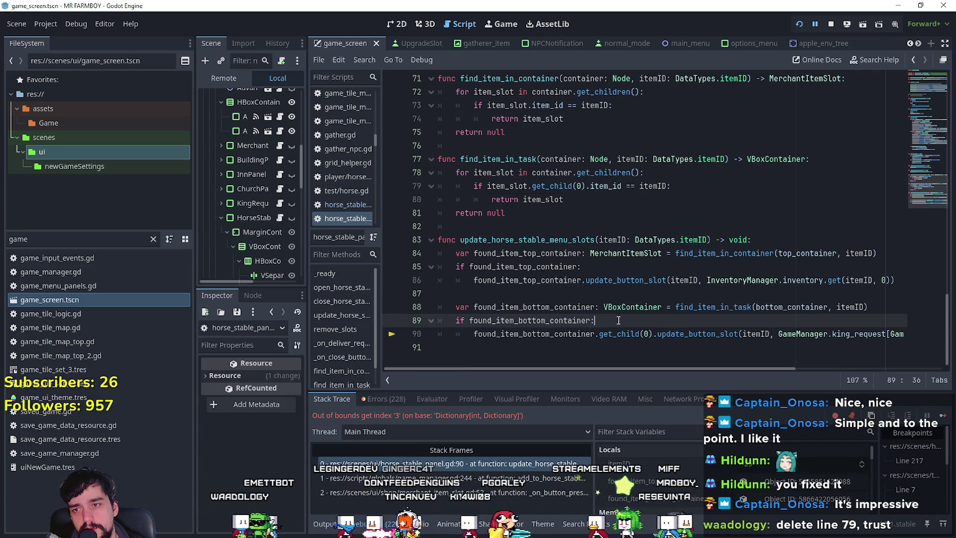
pyautogui.moveTo(633, 369)
pyautogui.mouseDown()
pyautogui.moveTo(659, 372)
pyautogui.moveTo(602, 370)
pyautogui.moveTo(706, 371)
pyautogui.mouseUp()
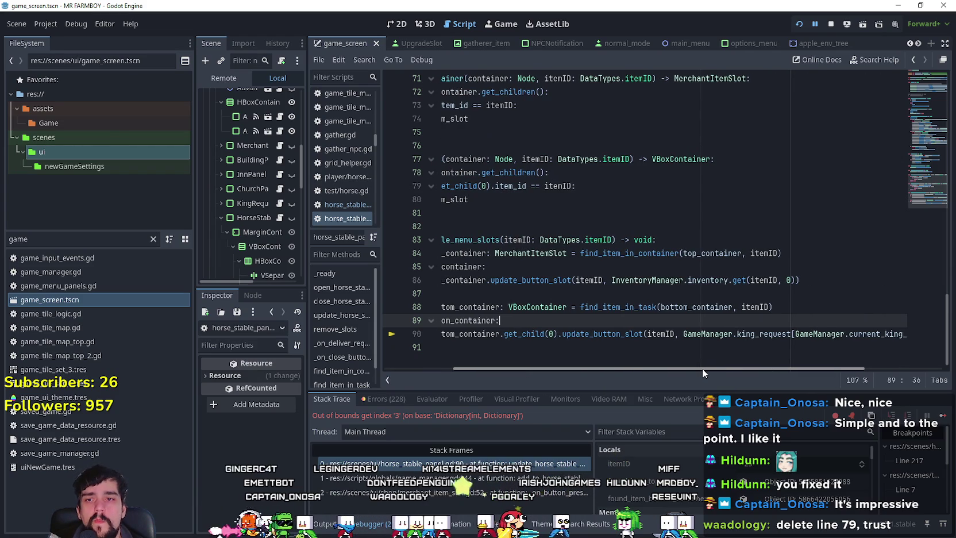
# Highlight bottom_container's uses, widen the Scene dock, and view the top of horse_stable_panel.gd
pyautogui.doubleClick(696, 307)
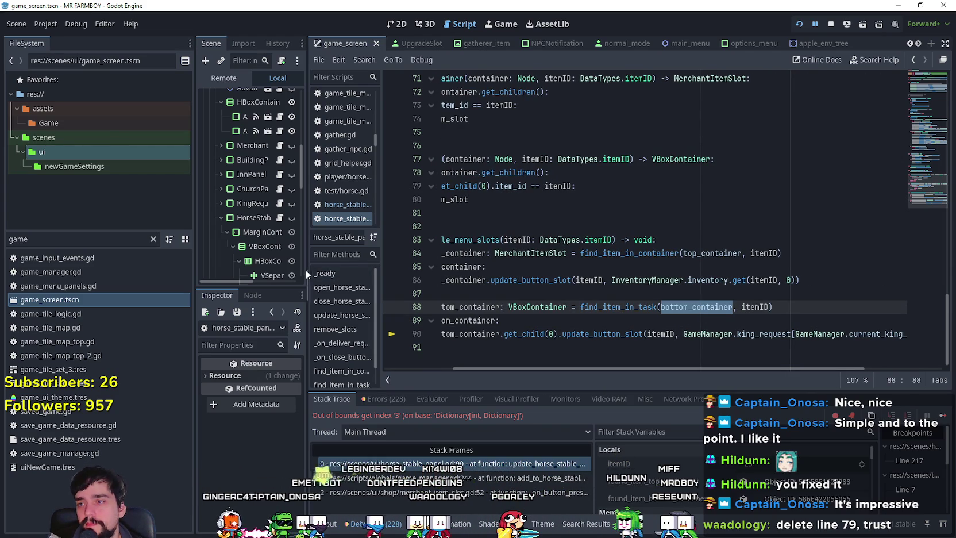
pyautogui.moveTo(306, 270); pyautogui.dragTo(431, 270)
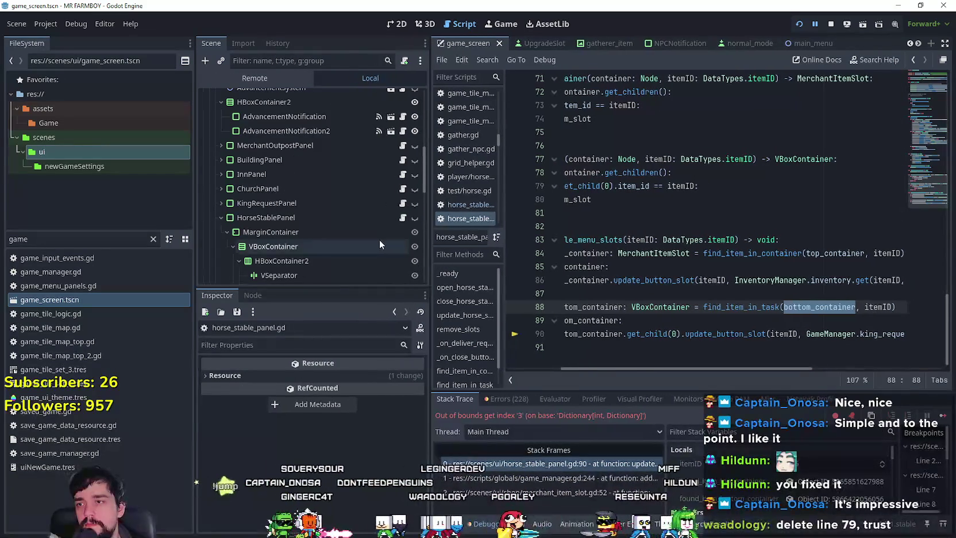
pyautogui.scroll(5, 683, 260)
pyautogui.scroll(15, 683, 260)
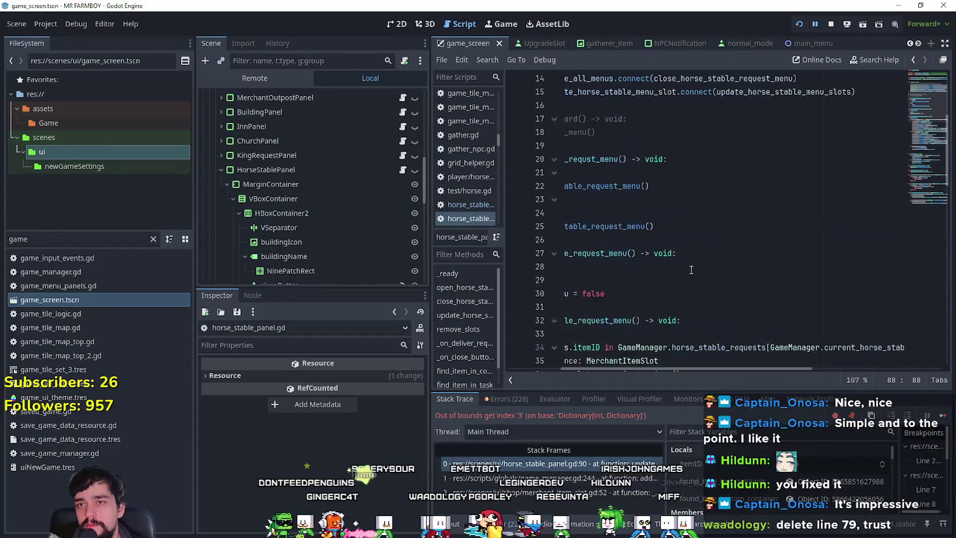
pyautogui.moveTo(754, 367)
pyautogui.mouseDown()
pyautogui.moveTo(816, 366)
pyautogui.moveTo(703, 364)
pyautogui.moveTo(879, 361)
pyautogui.moveTo(681, 364)
pyautogui.mouseUp()
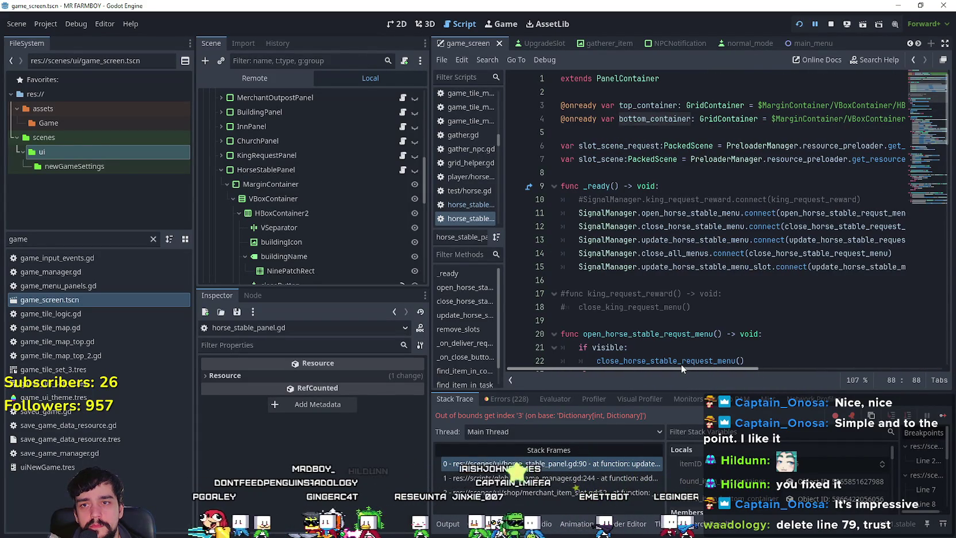
pyautogui.click(637, 174)
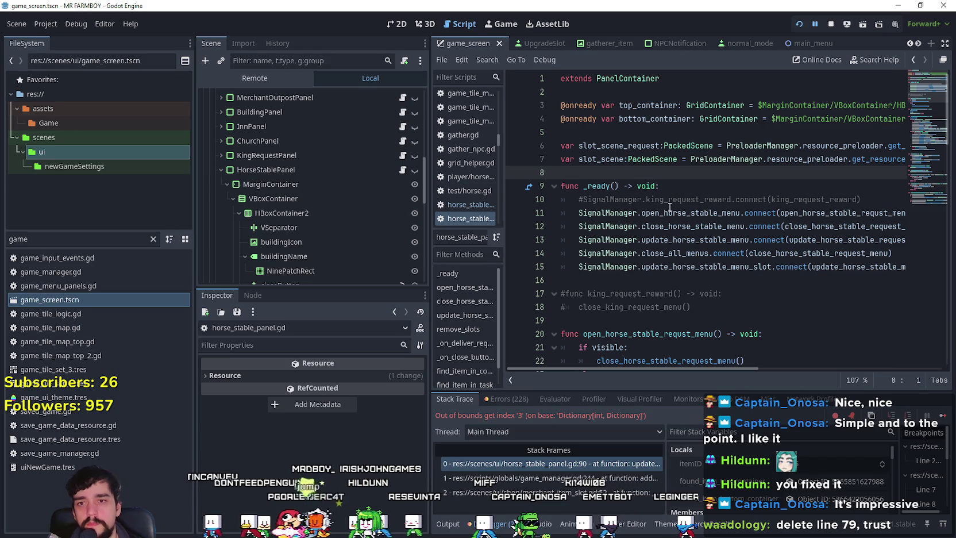
pyautogui.scroll(-4, 664, 205)
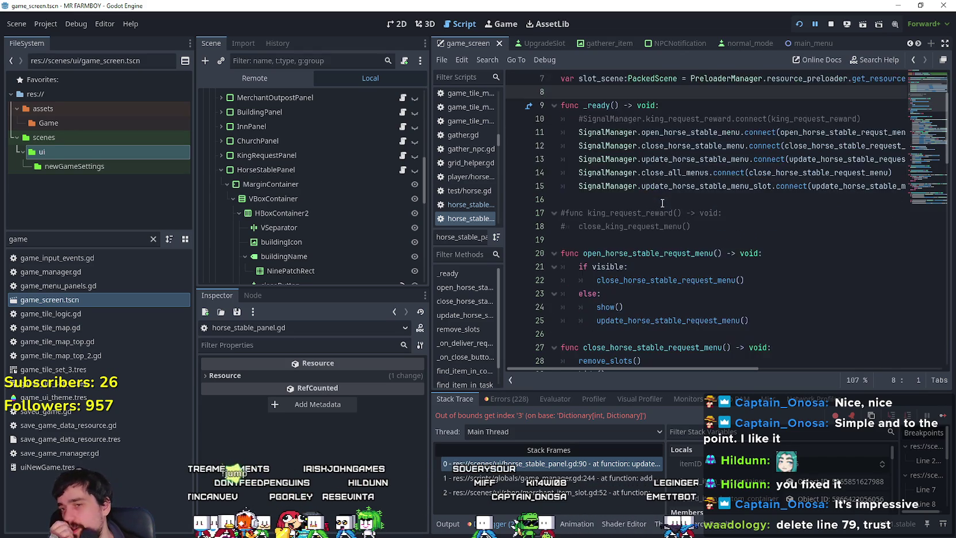
pyautogui.scroll(-1, 644, 197)
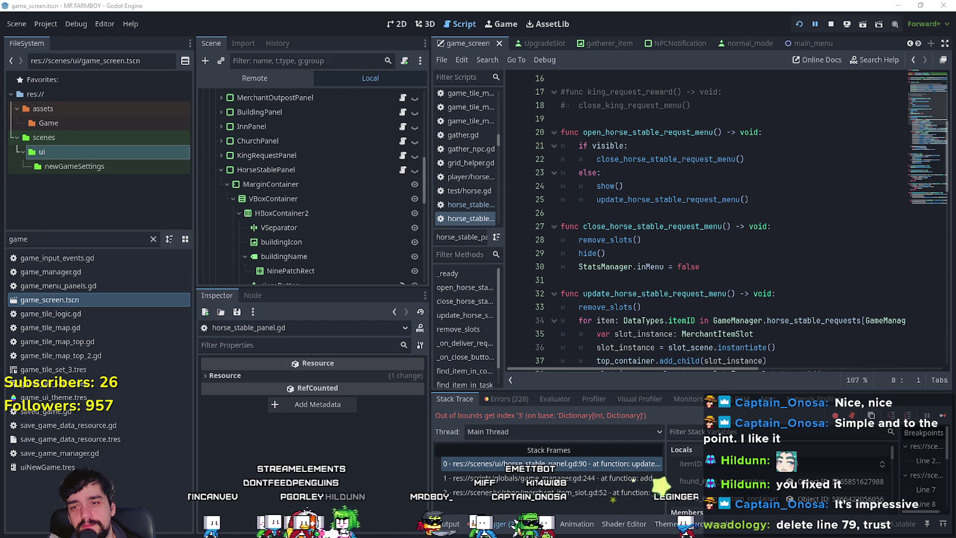
# Scroll to the slot-creation code near line 50, then jump to game_manager.gd line 244
pyautogui.click(660, 239)
pyautogui.scroll(-4, 664, 173)
pyautogui.click(660, 119)
pyautogui.scroll(-4, 661, 172)
pyautogui.click(653, 213)
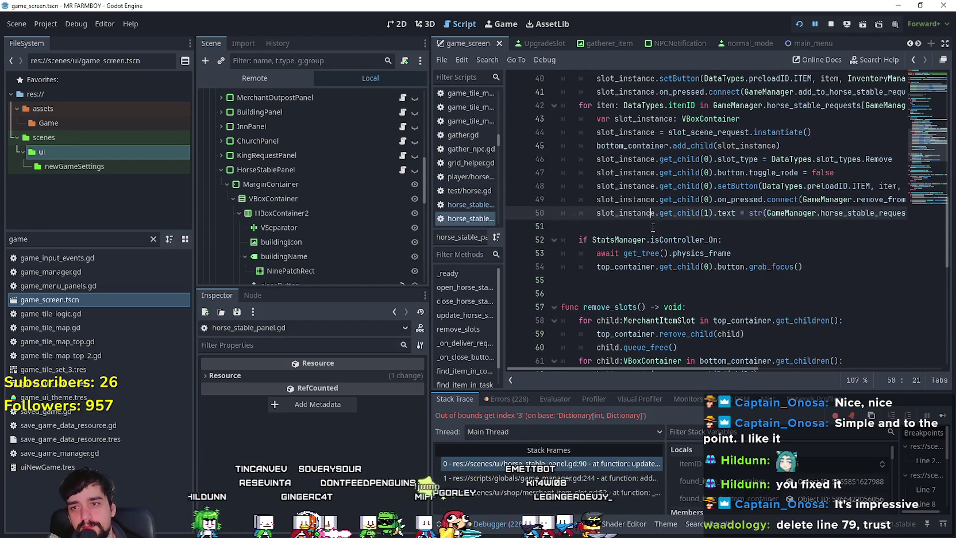
pyautogui.click(653, 226)
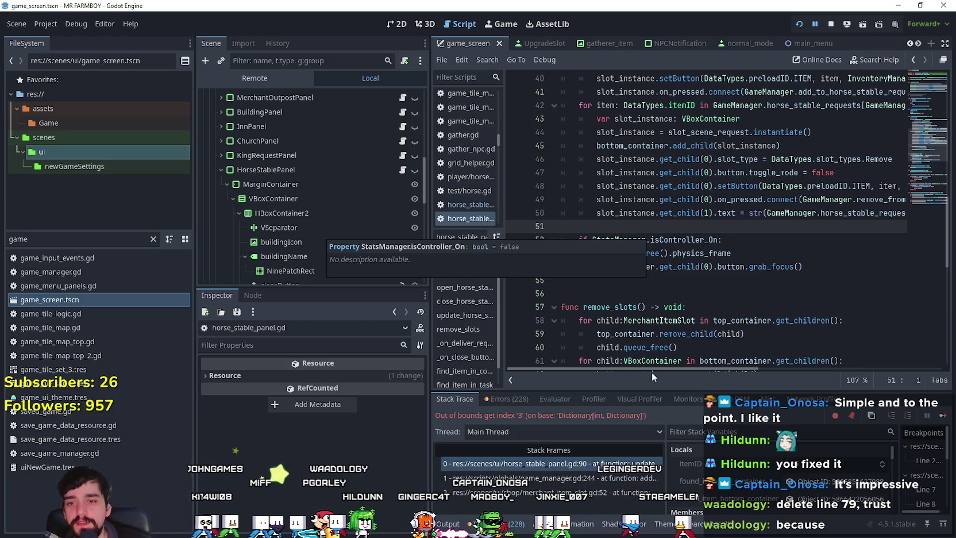
pyautogui.click(583, 480)
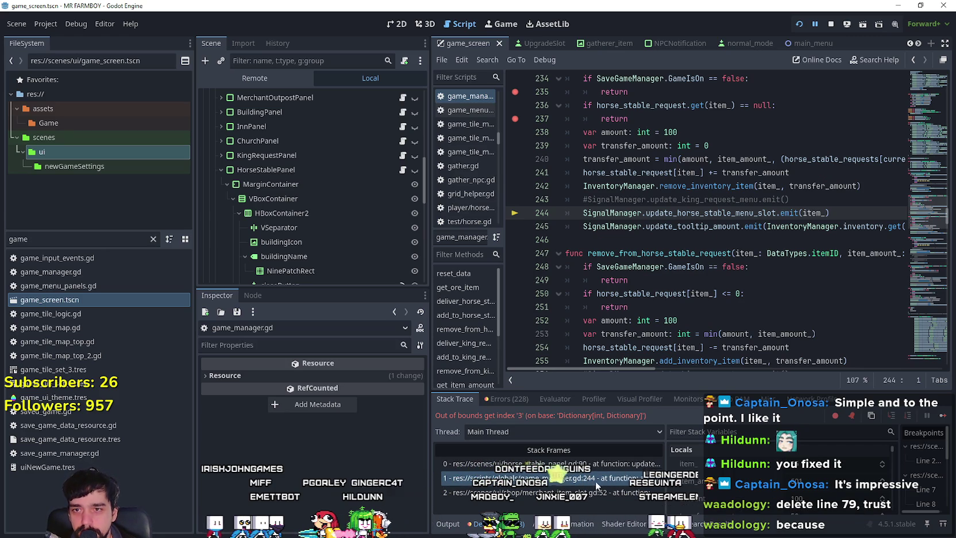
# Follow the stack frames to merchant_item_slot.gd:52, then back to horse_stable_panel.gd:90
pyautogui.click(596, 489)
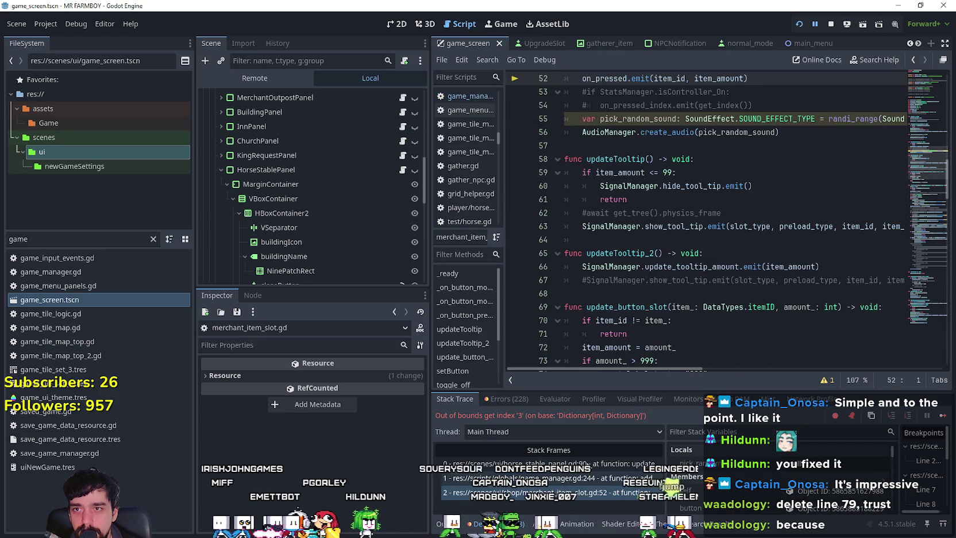
pyautogui.click(548, 463)
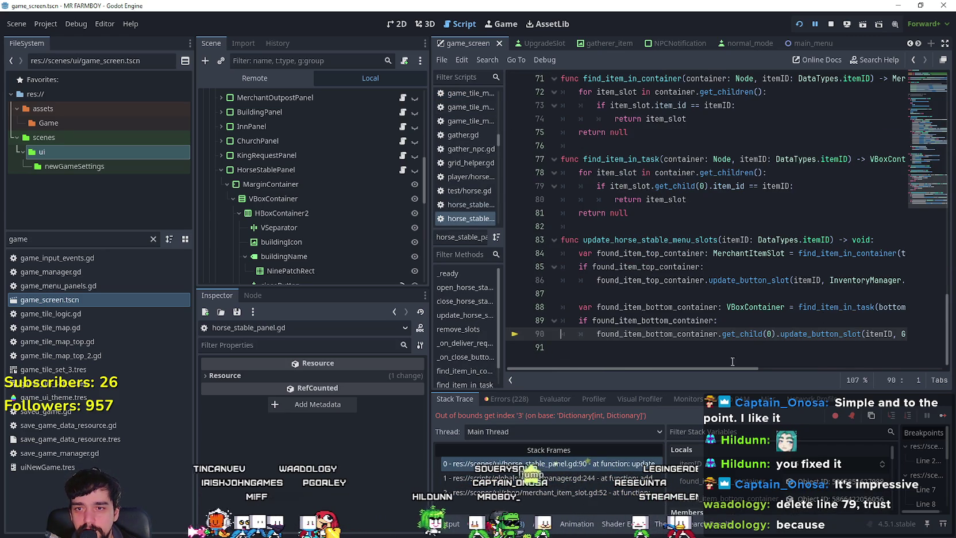
pyautogui.moveTo(720, 370); pyautogui.dragTo(895, 369)
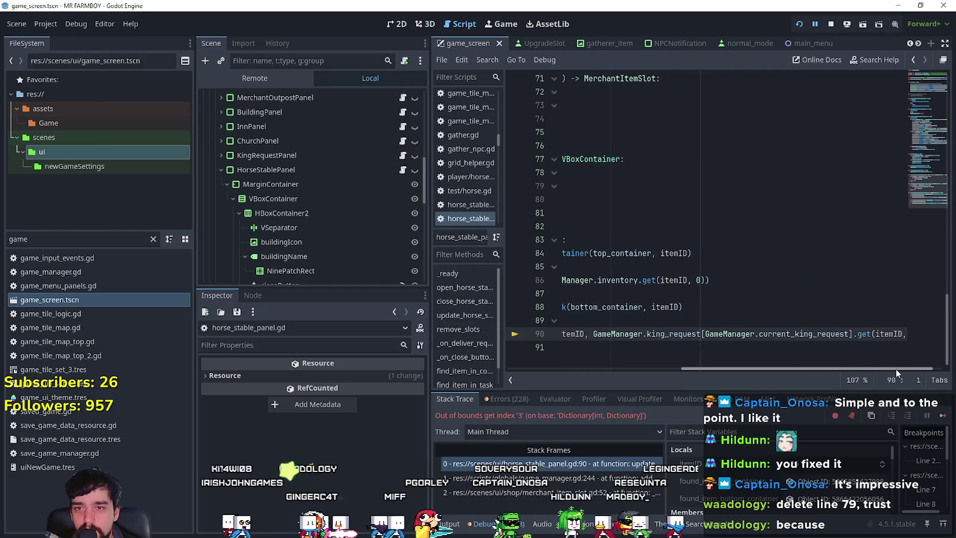
# On line 90, swap king_request for horse_stable_request, drop the current_king_request index, and save
pyautogui.doubleClick(673, 334)
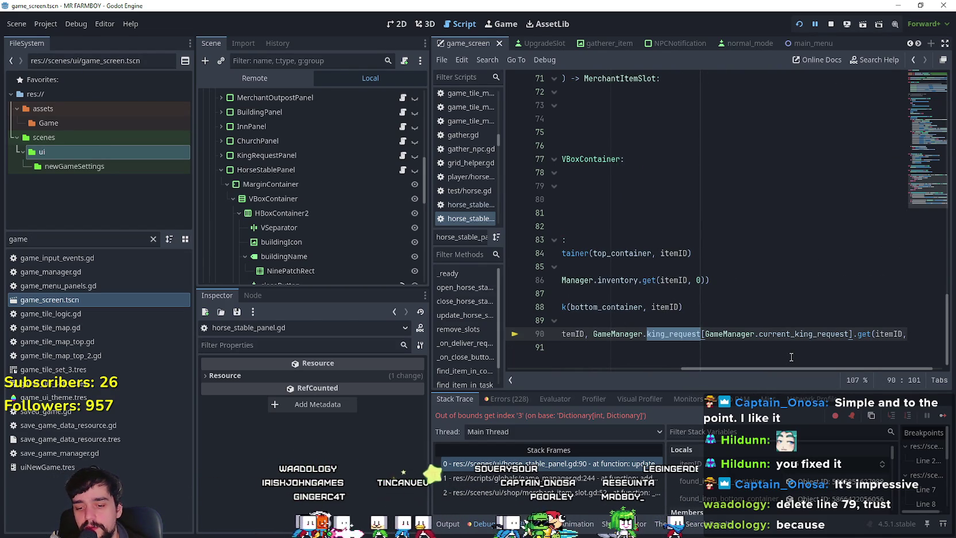
pyautogui.write('hors')
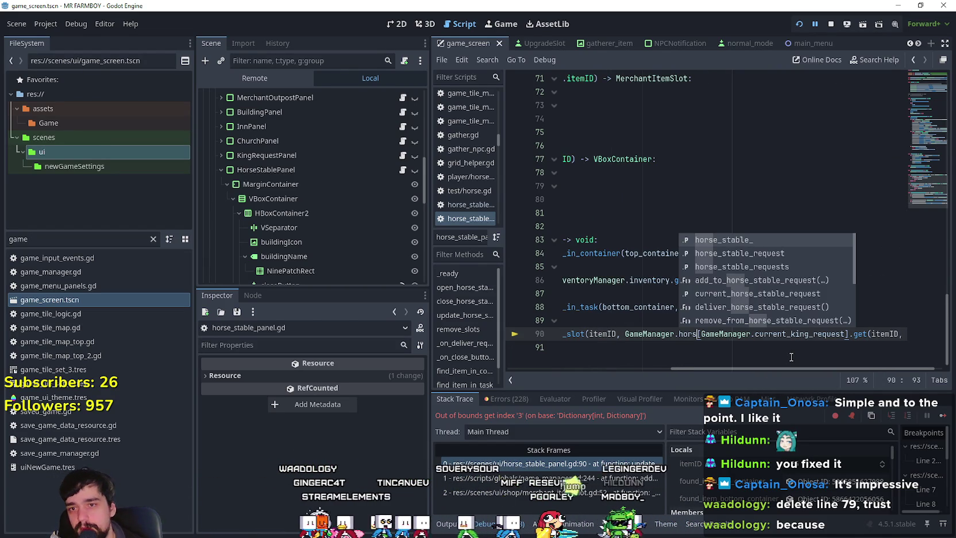
pyautogui.press('Down')
pyautogui.press('Return')
pyautogui.press('Right')
pyautogui.press('Right')
pyautogui.press('Right')
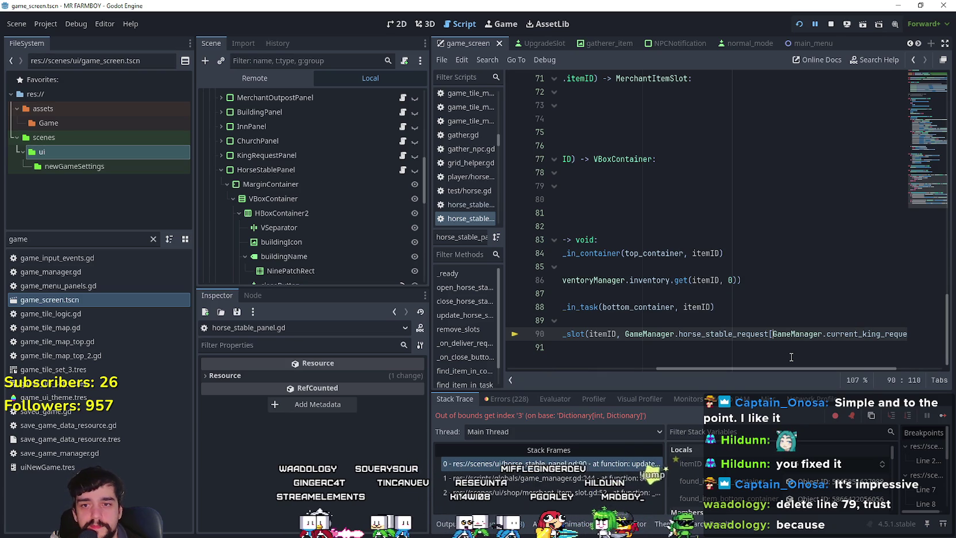
pyautogui.press('Right')
pyautogui.press('Right')
pyautogui.press('Right')
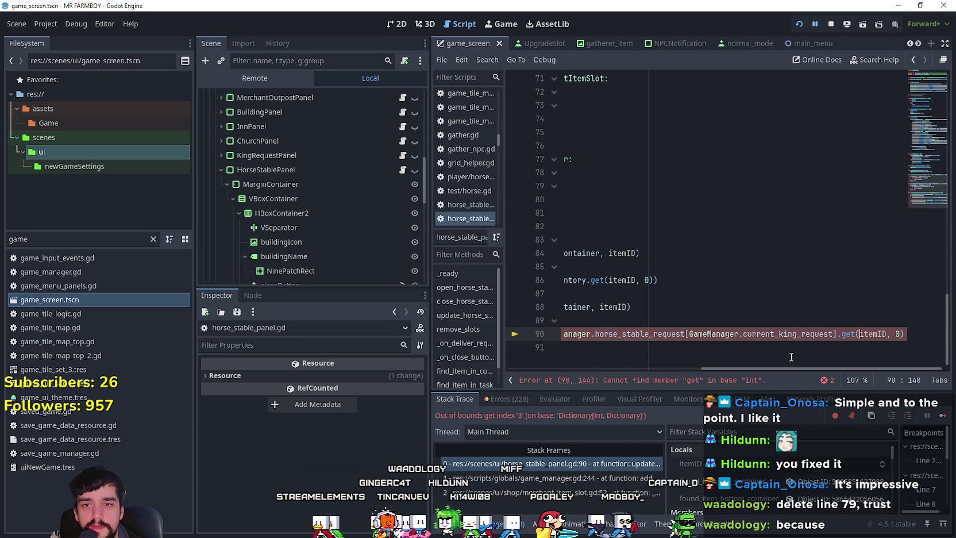
pyautogui.press('Left')
pyautogui.press('Left')
pyautogui.press('Left')
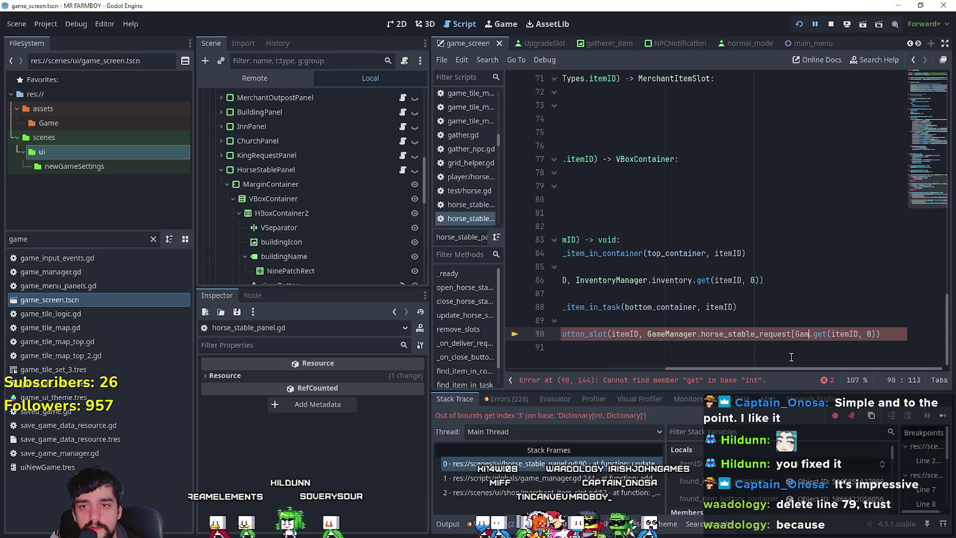
pyautogui.press('BackSpace')
pyautogui.press('BackSpace')
pyautogui.press('BackSpace')
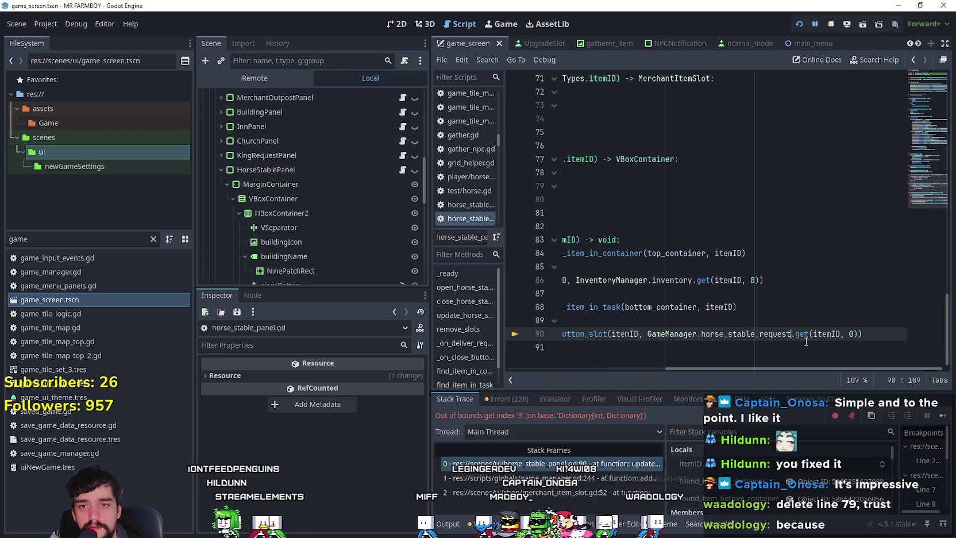
pyautogui.moveTo(762, 368); pyautogui.dragTo(550, 368)
pyautogui.click(679, 341)
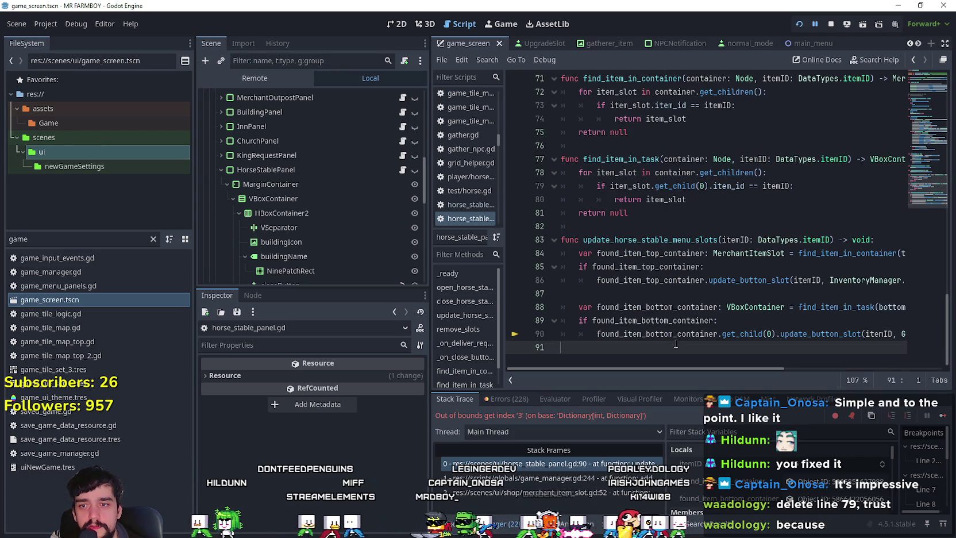
pyautogui.hotkey('ctrl', 's')
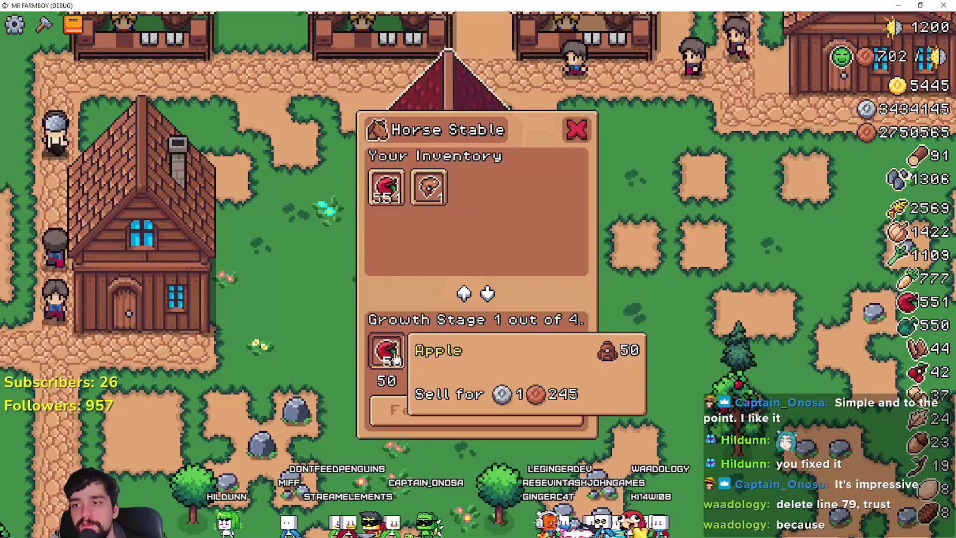
# In the Horse Stable panel, remove the apples and put the fish into the feed slot
pyautogui.click(394, 357)
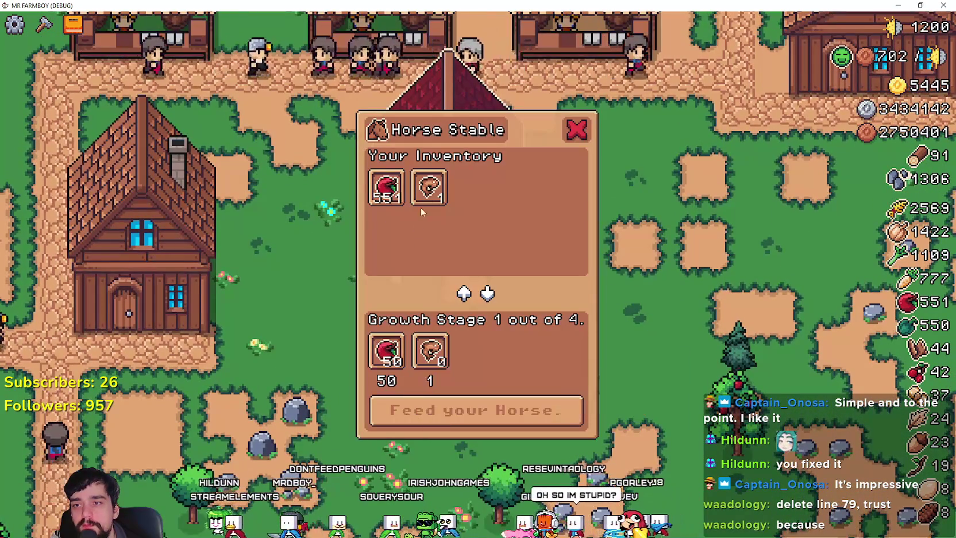
pyautogui.click(429, 192)
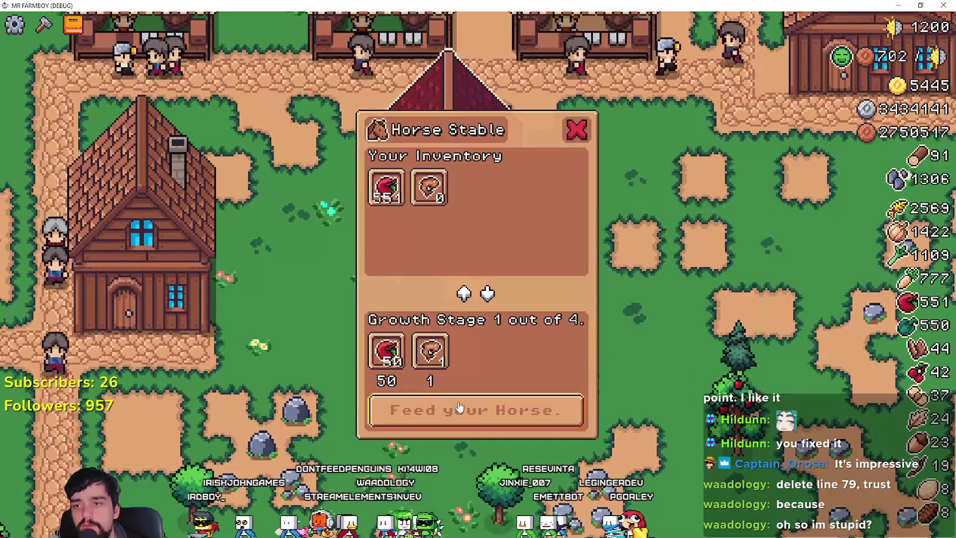
pyautogui.hotkey('alt', 'Tab')
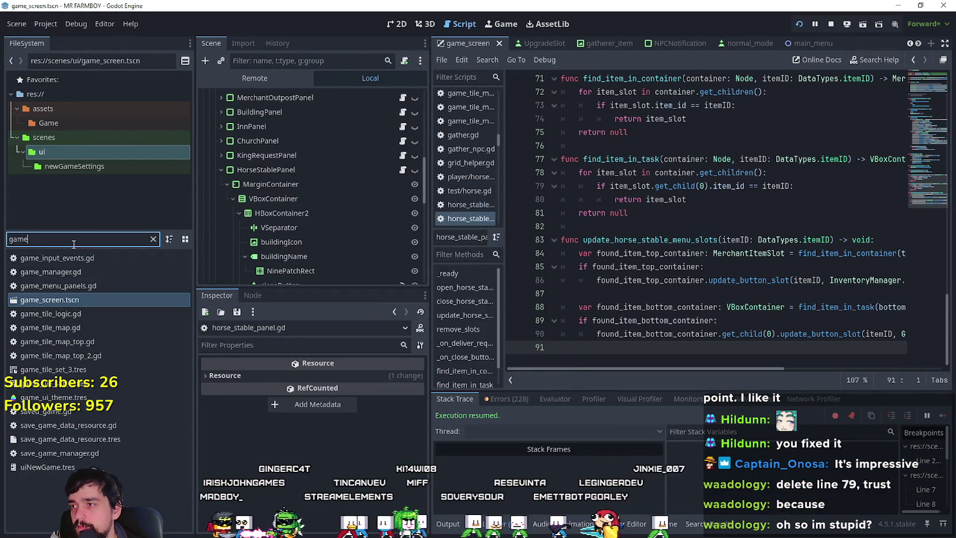
# Open game_manager.gd and review deliver_horse_stable_request and the uses of horse_stable_request
pyautogui.click(123, 271)
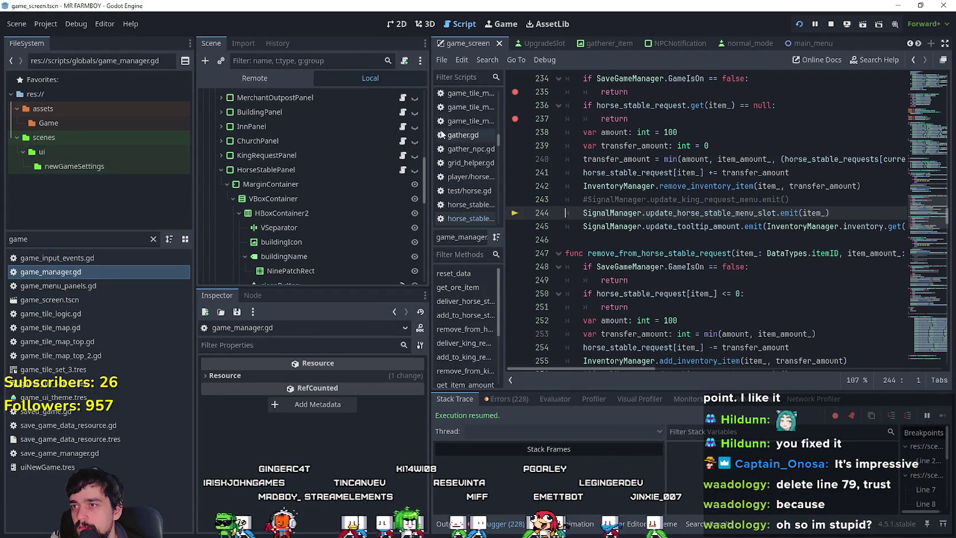
pyautogui.click(749, 227)
pyautogui.scroll(1, 538, 168)
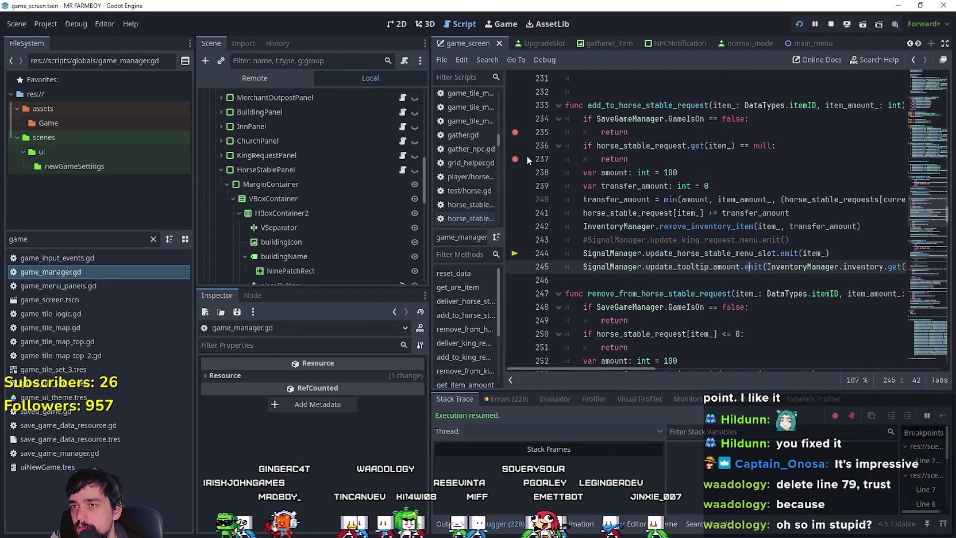
pyautogui.click(714, 178)
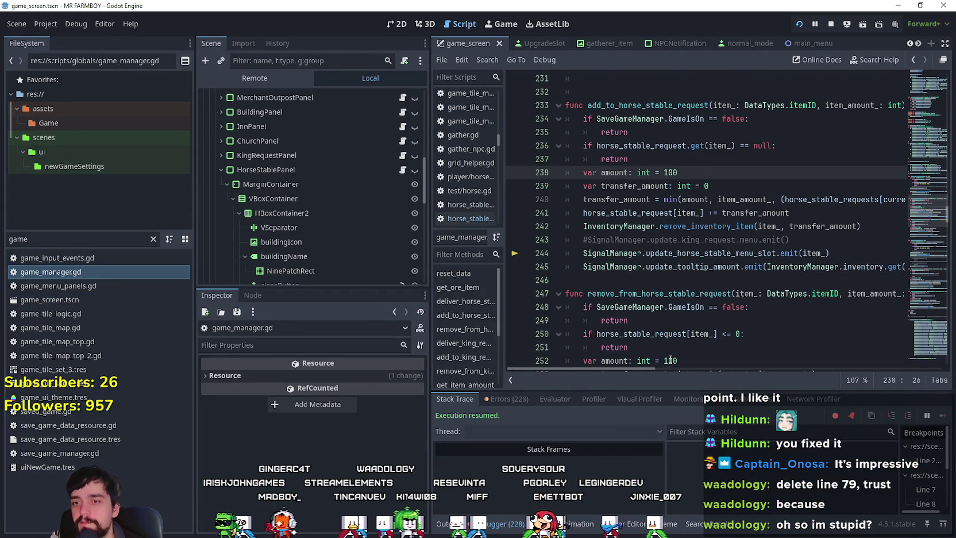
pyautogui.moveTo(648, 368)
pyautogui.mouseDown()
pyautogui.moveTo(704, 370)
pyautogui.moveTo(604, 367)
pyautogui.mouseUp()
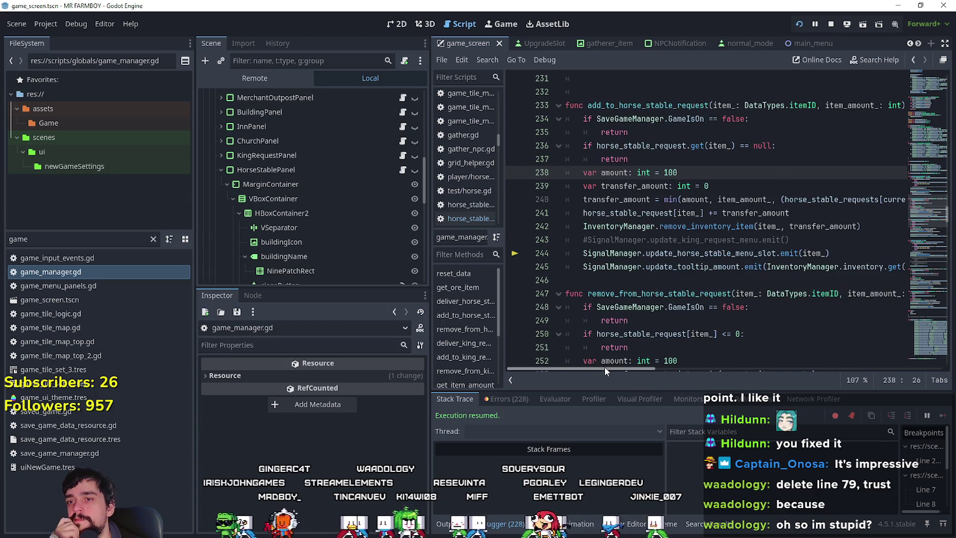
pyautogui.scroll(-5, 630, 278)
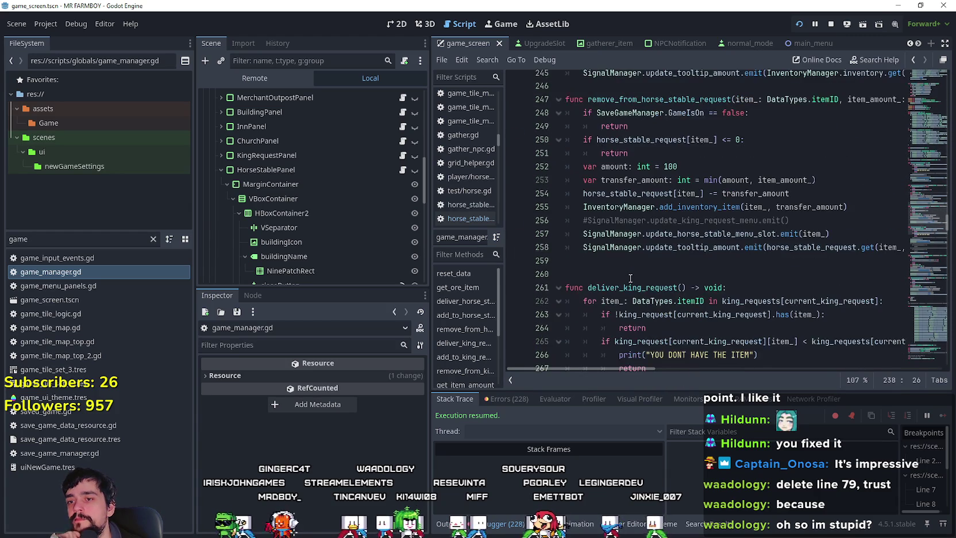
pyautogui.scroll(10, 632, 278)
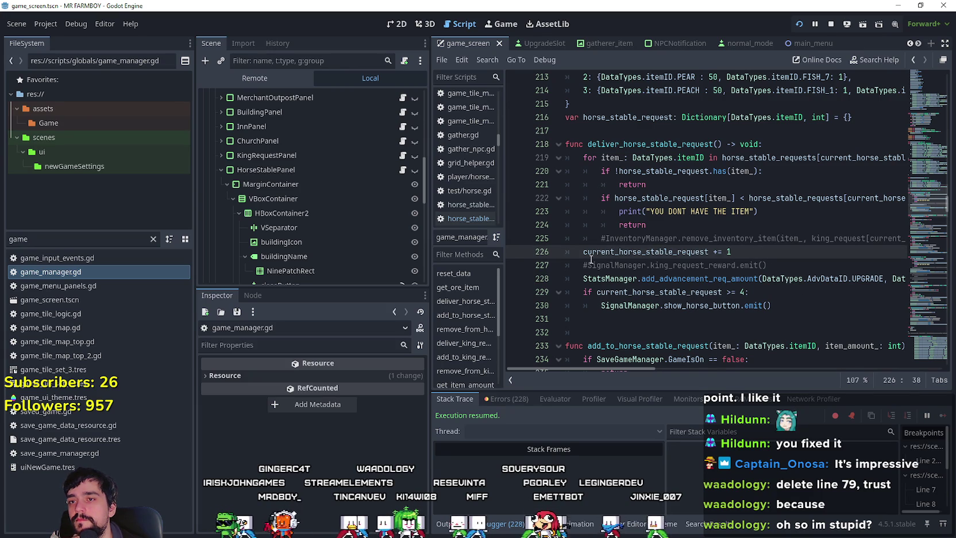
pyautogui.moveTo(586, 260)
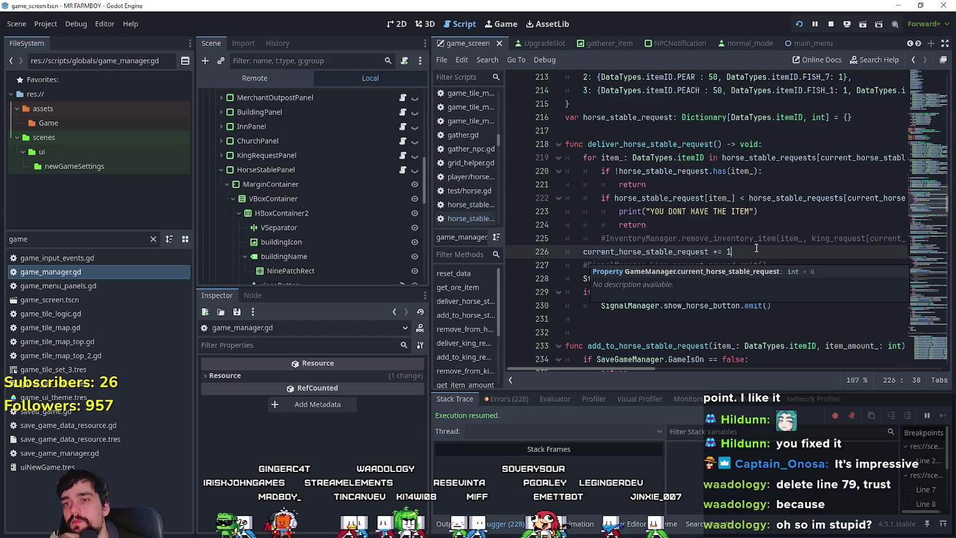
pyautogui.click(792, 271)
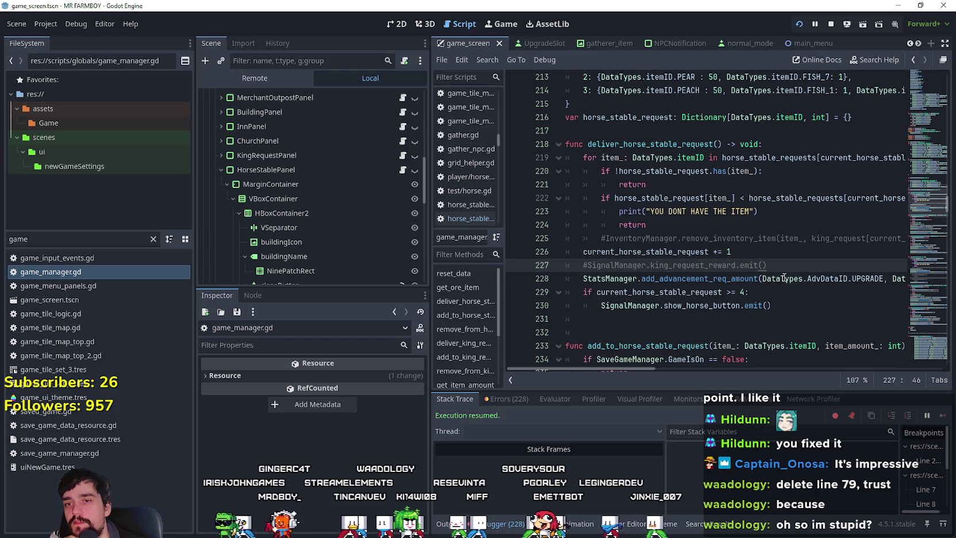
pyautogui.moveTo(736, 248); pyautogui.dragTo(557, 252)
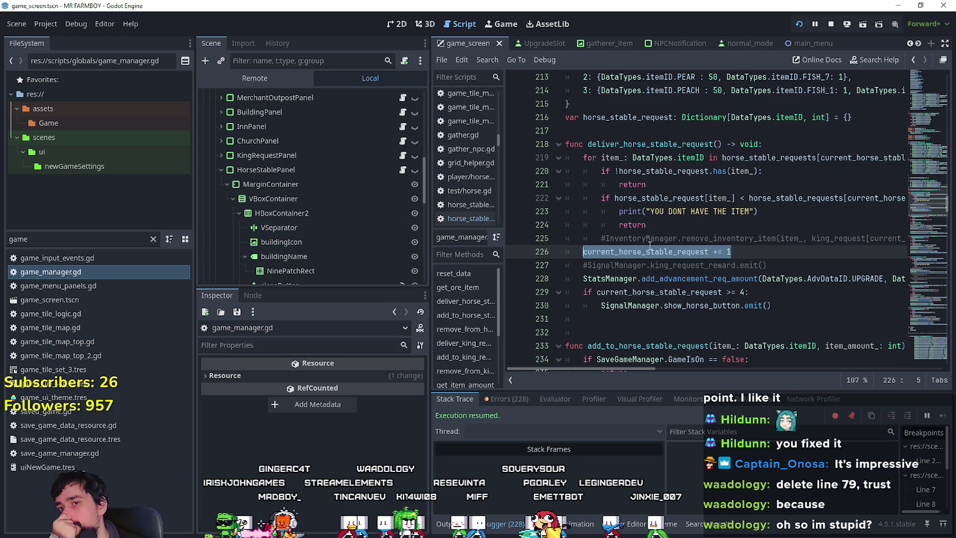
pyautogui.click(798, 300)
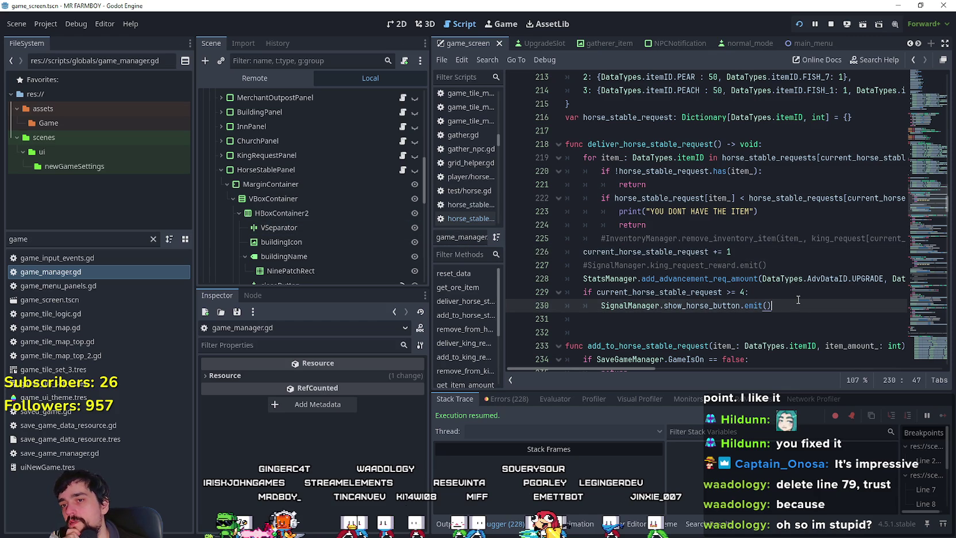
pyautogui.doubleClick(653, 117)
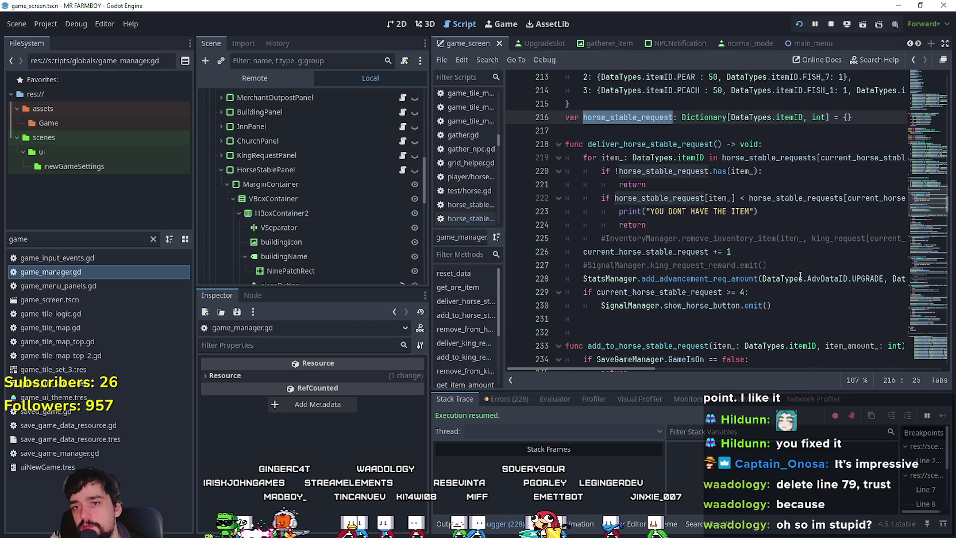
# Add horse_stable_request.clear() after line 227 in deliver_horse_stable_request and run the game
pyautogui.click(791, 266)
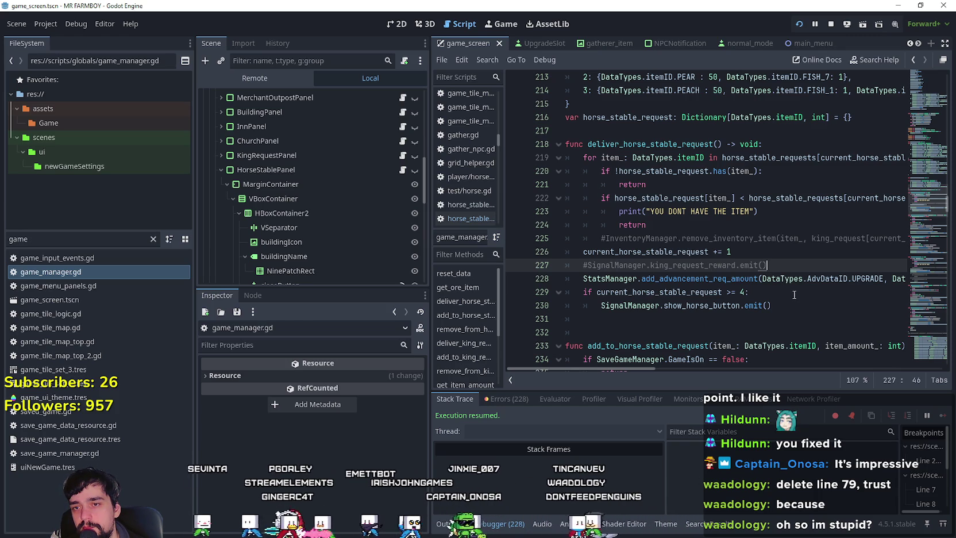
pyautogui.press('Return')
pyautogui.write('horse_stable_request.')
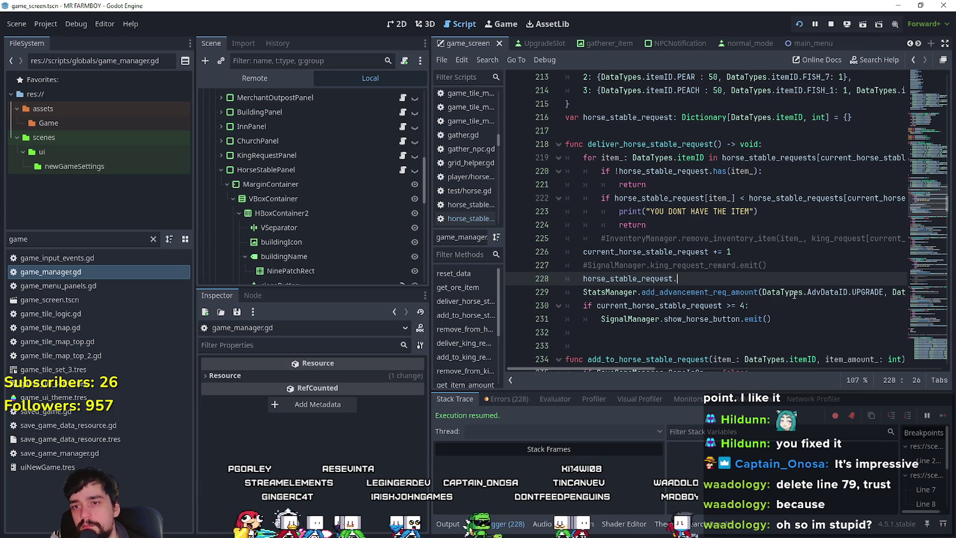
pyautogui.write('clear(')
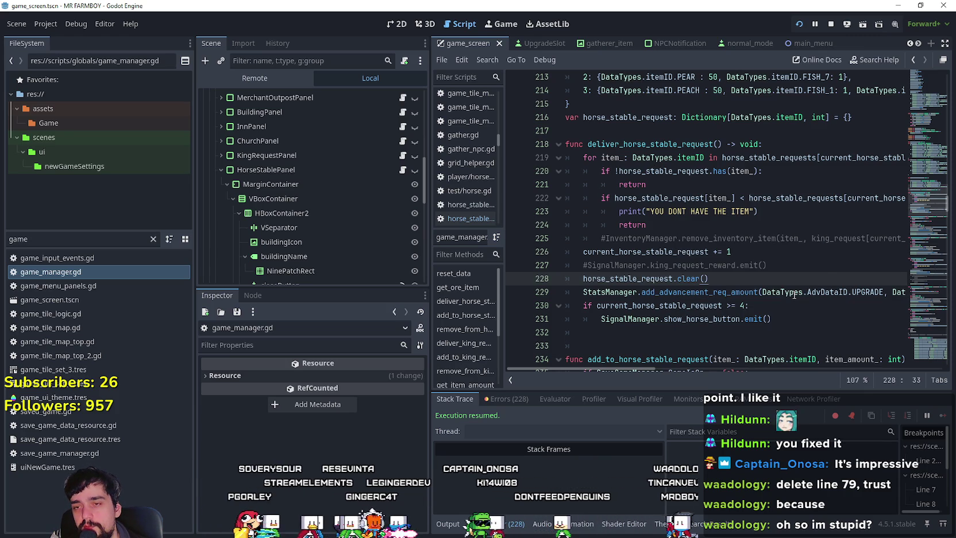
pyautogui.press('Return')
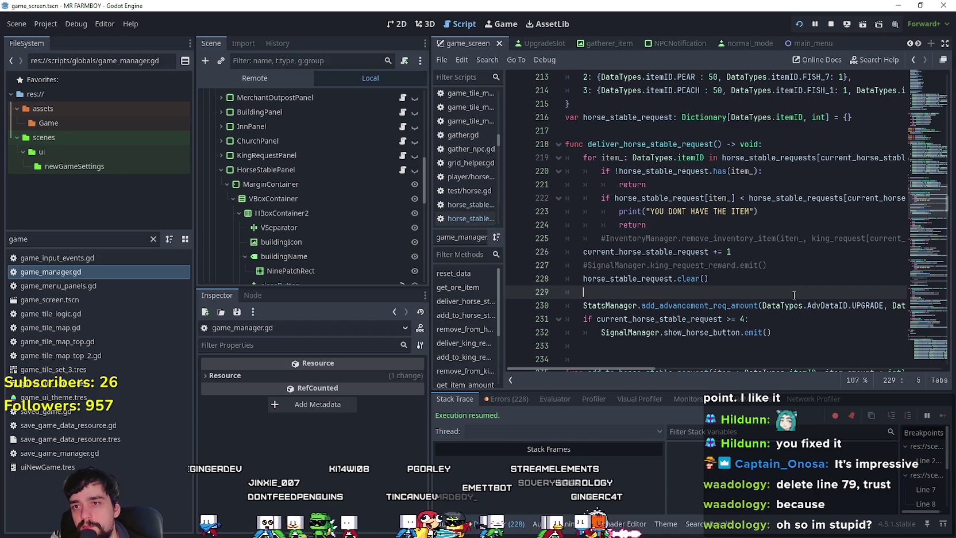
pyautogui.scroll(-3, 804, 277)
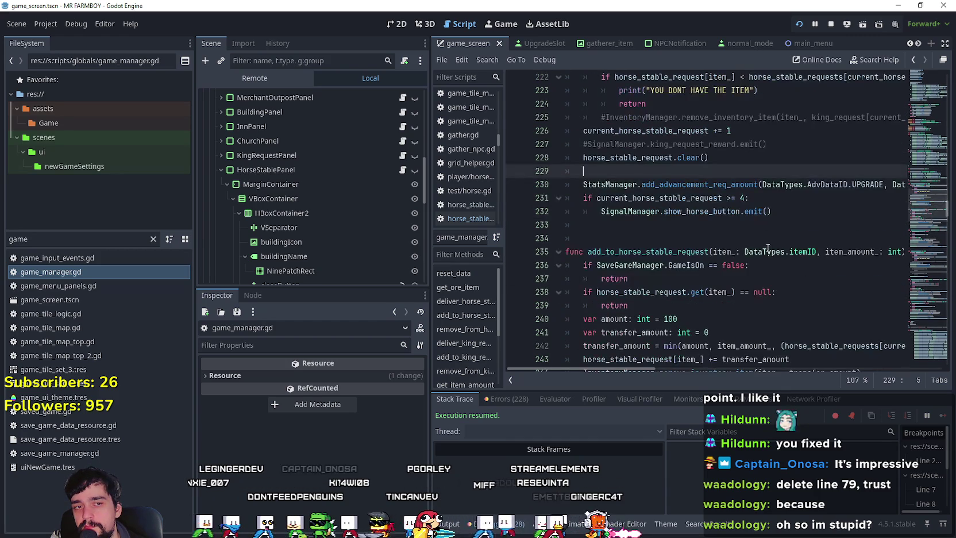
pyautogui.click(722, 212)
pyautogui.scroll(-4, 723, 212)
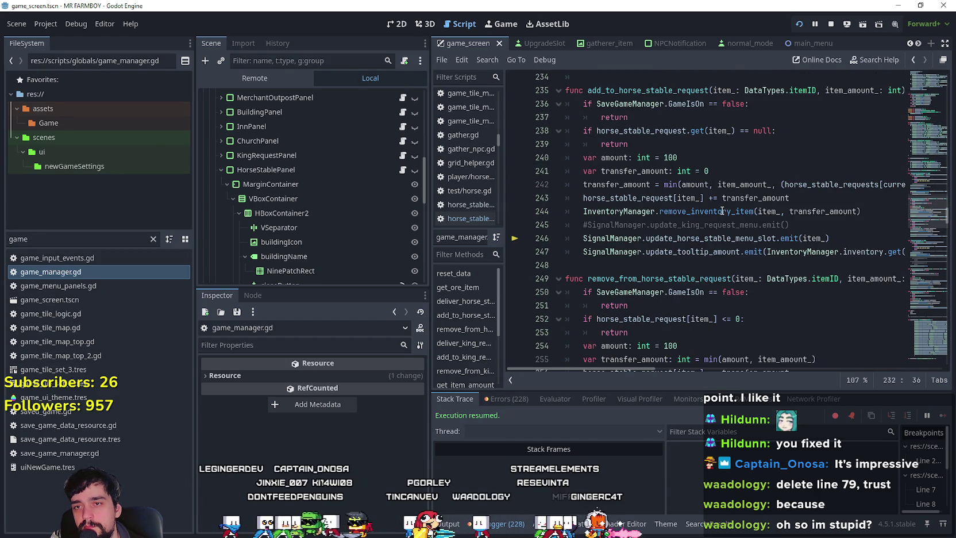
pyautogui.click(688, 261)
pyautogui.scroll(6, 689, 261)
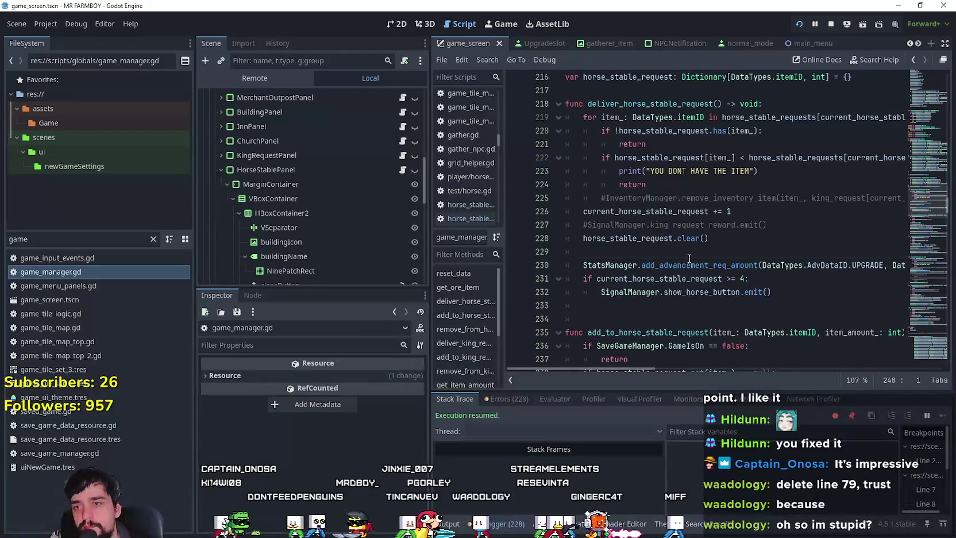
pyautogui.hotkey('alt', 'Tab')
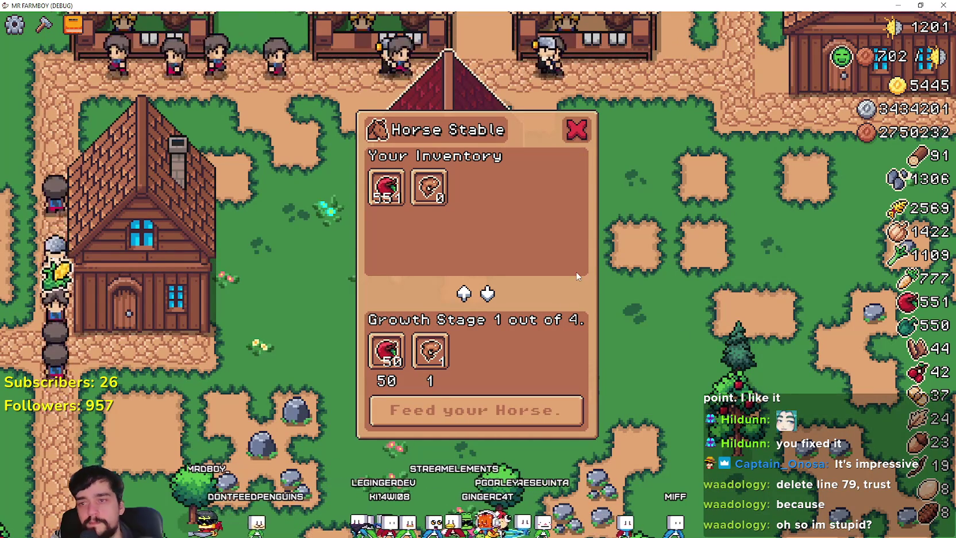
# Close and reopen the Horse Stable panel, then walk the farmer around the stable
pyautogui.press('Escape')
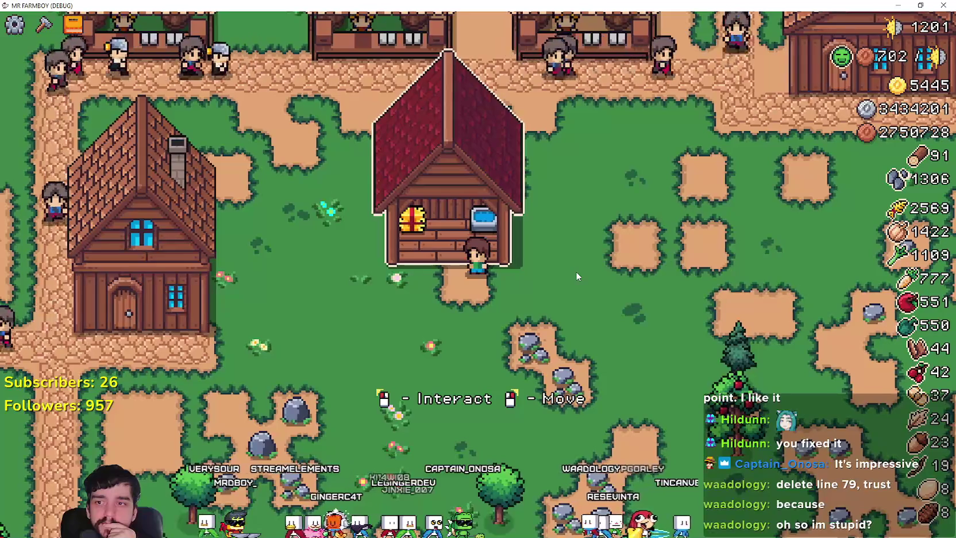
pyautogui.click(579, 267)
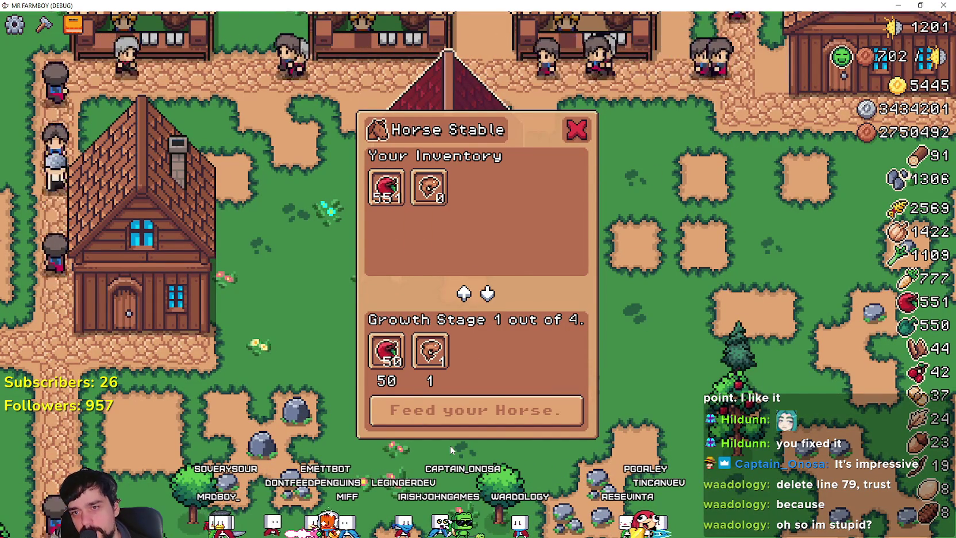
pyautogui.press('d')
pyautogui.press('s')
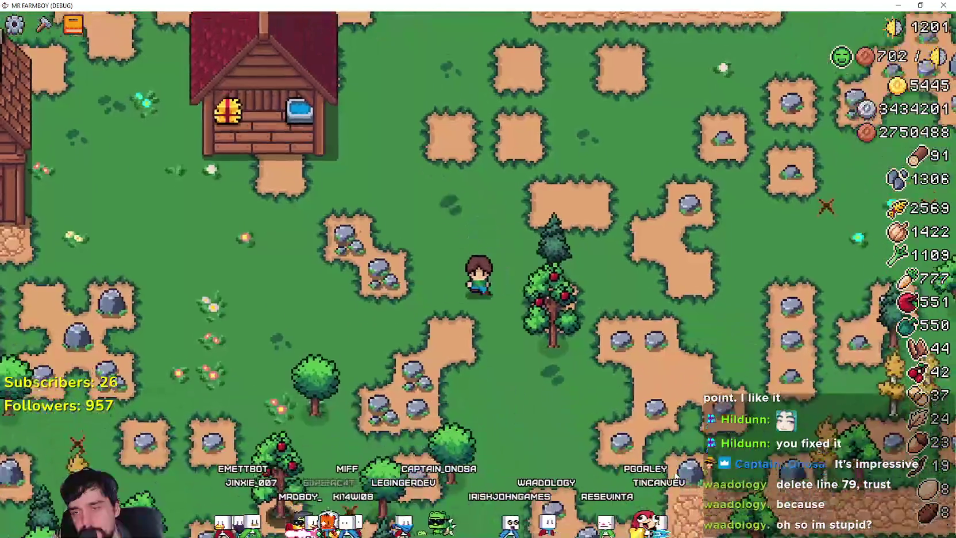
pyautogui.press('a')
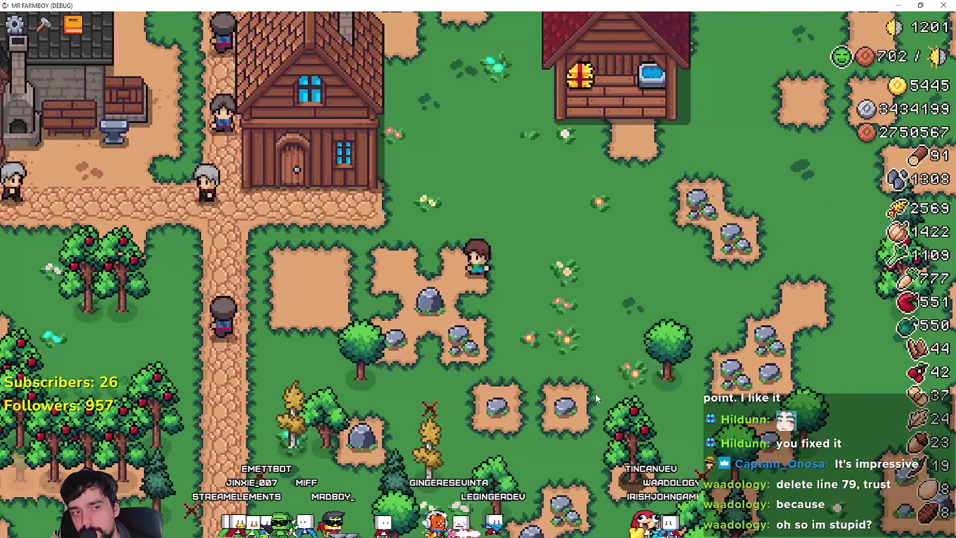
pyautogui.press('w')
pyautogui.press('d')
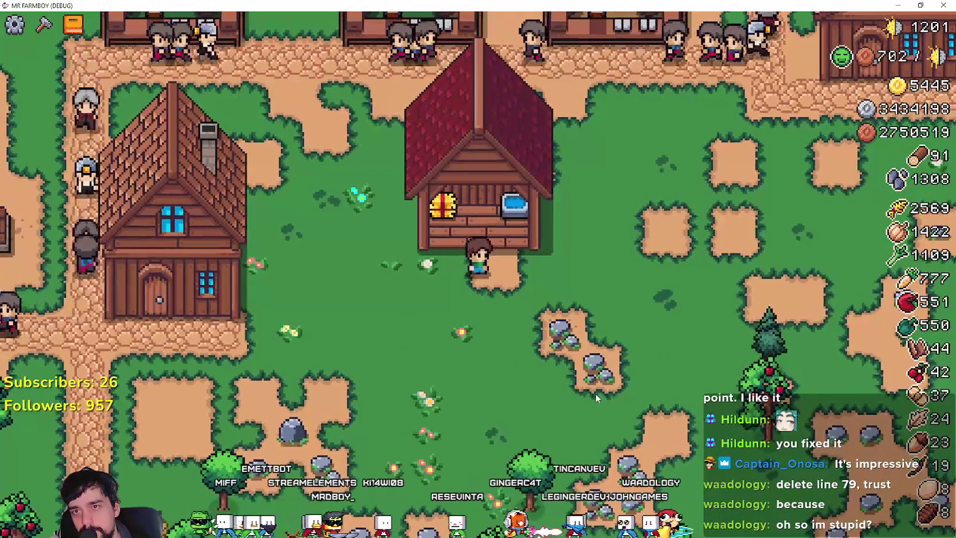
pyautogui.press('w')
pyautogui.press('s')
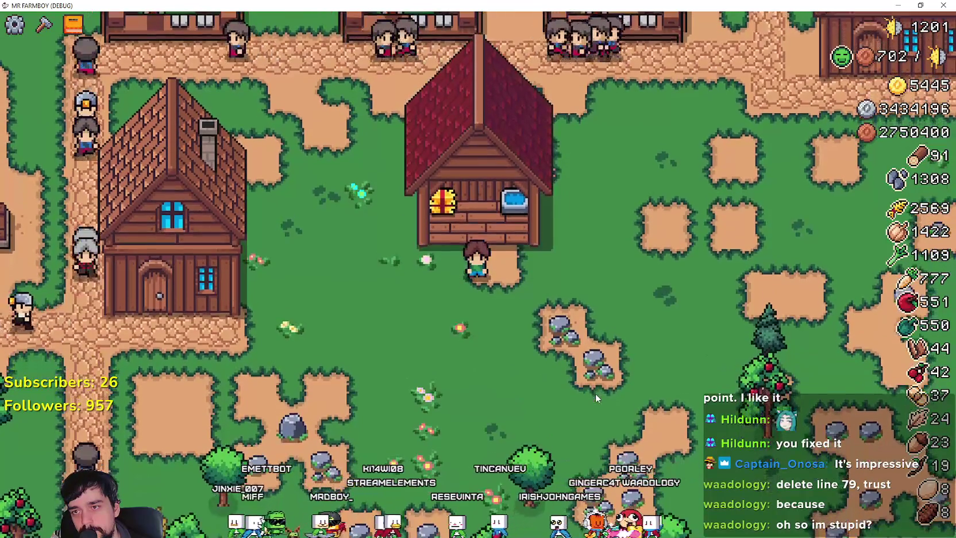
pyautogui.press('d')
# Mine three rocks for stone, walk back toward the red house, and stop the game with F8
pyautogui.click(596, 397)
pyautogui.press('s')
pyautogui.press('d')
pyautogui.click(596, 398)
pyautogui.click(596, 398)
pyautogui.press('w')
pyautogui.press('a')
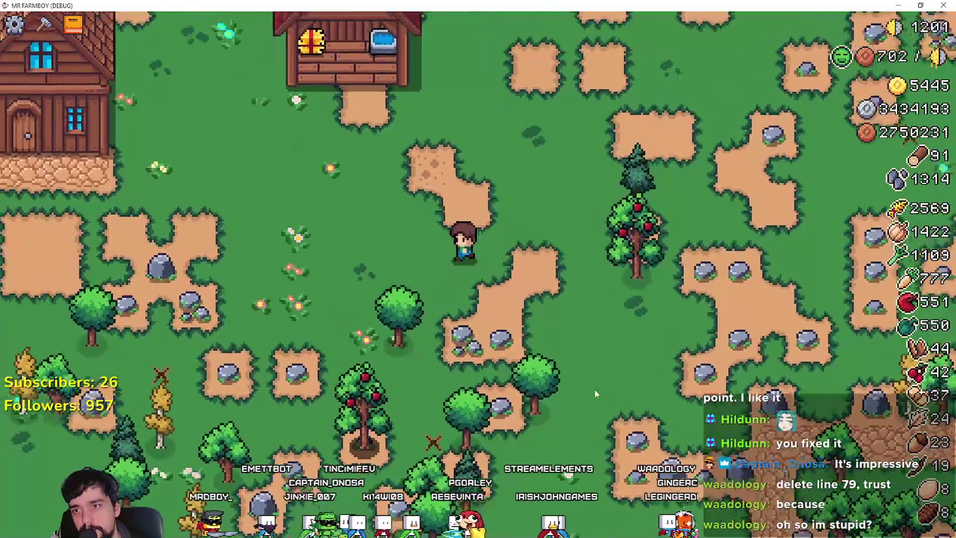
pyautogui.press('F8')
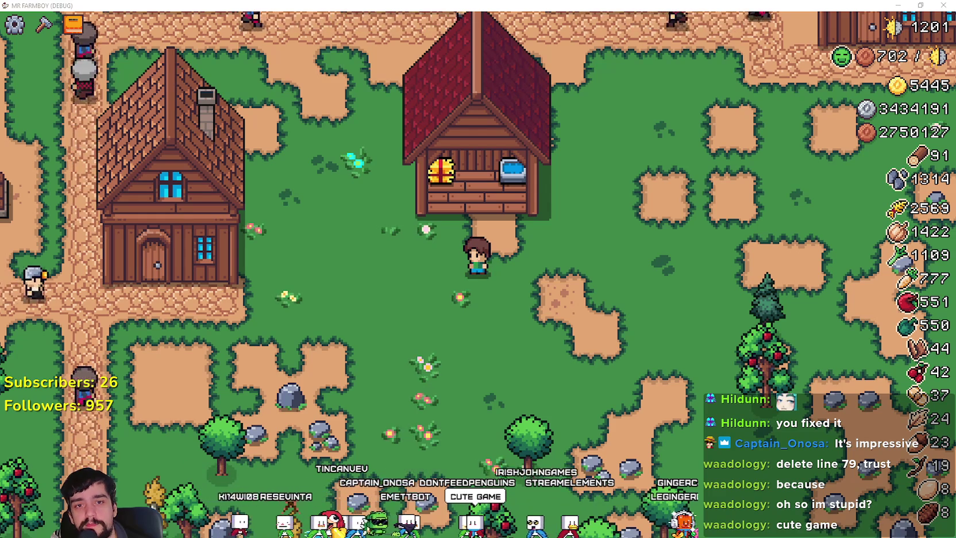
pyautogui.scroll(-3, 625, 352)
# Walk the farmer north past the stable, market stalls and barns to the parsnip field
pyautogui.press('d')
pyautogui.press('w')
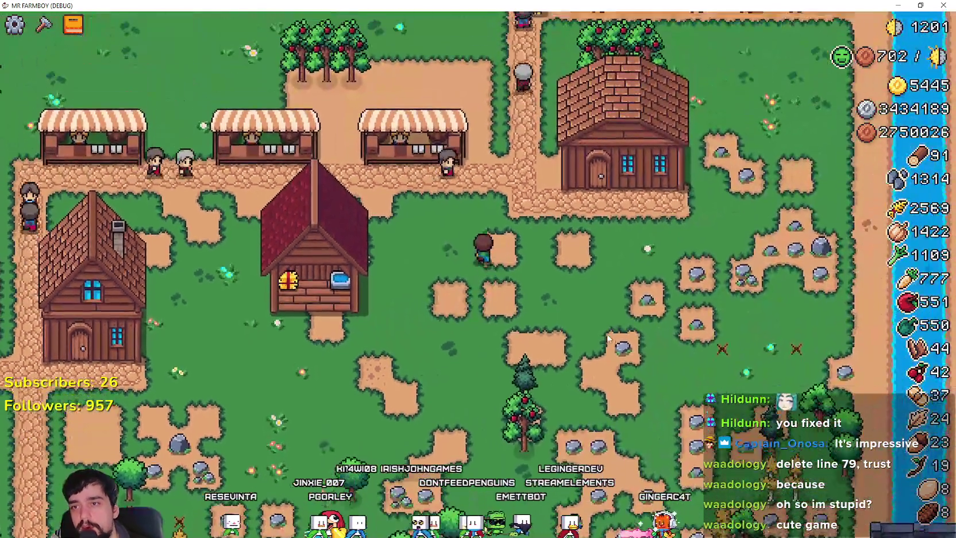
pyautogui.press('w')
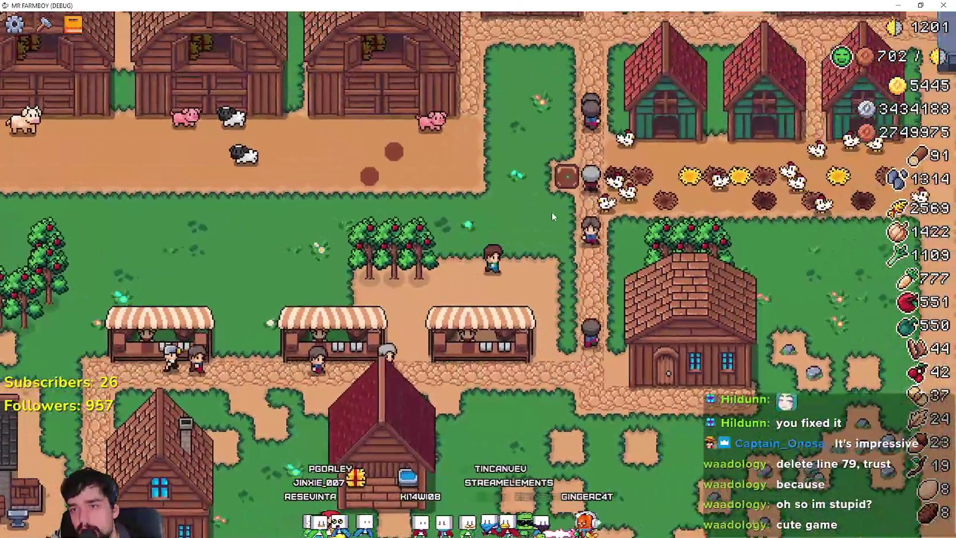
pyautogui.press('w')
pyautogui.scroll(2, 550, 209)
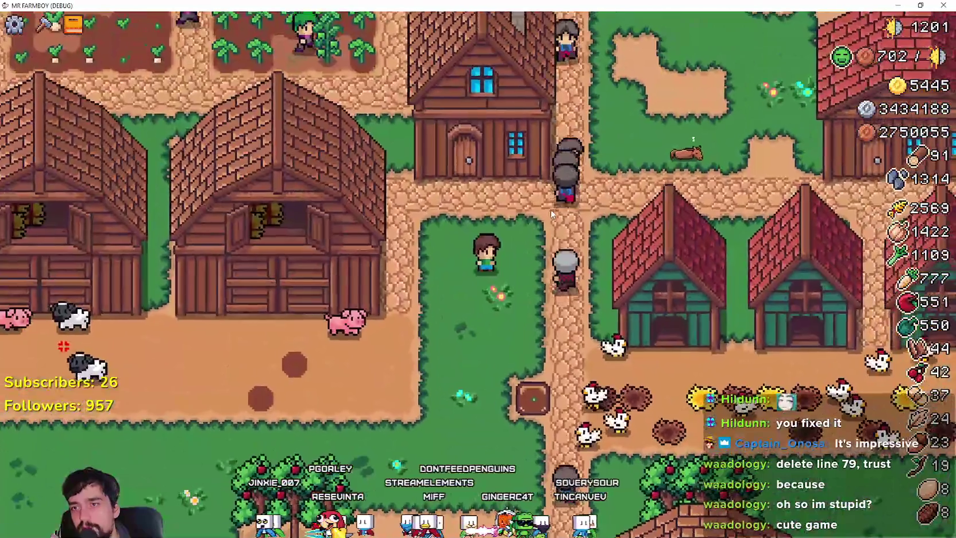
pyautogui.press('w')
pyautogui.press('a')
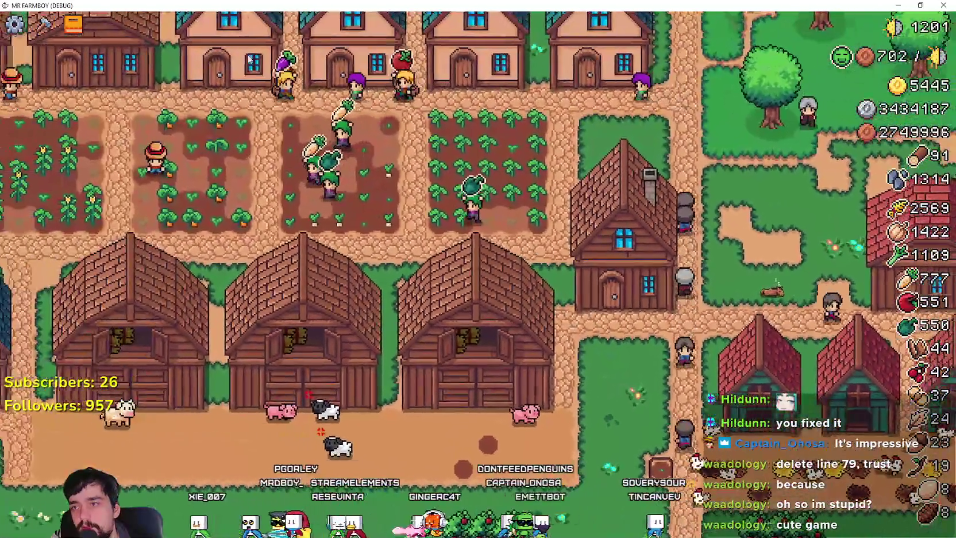
pyautogui.press('w')
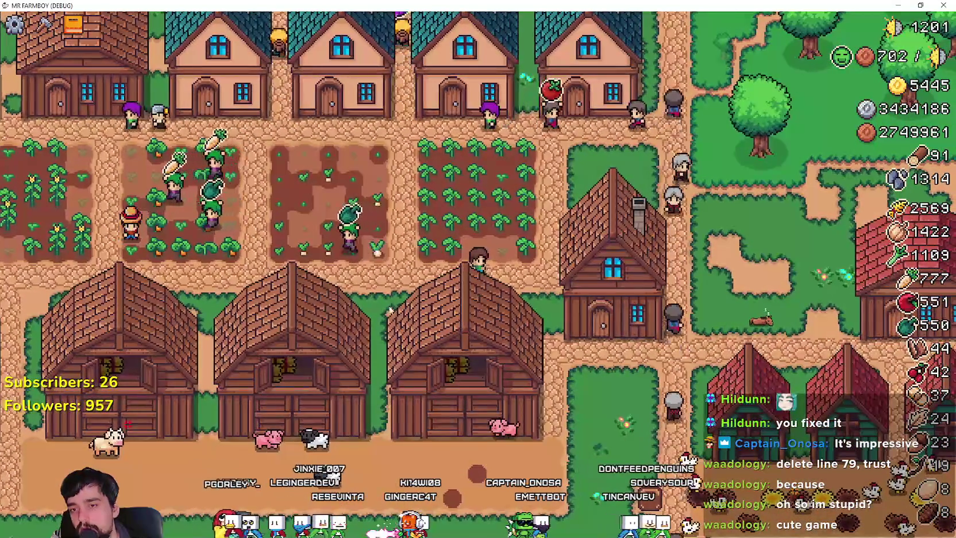
pyautogui.press('a')
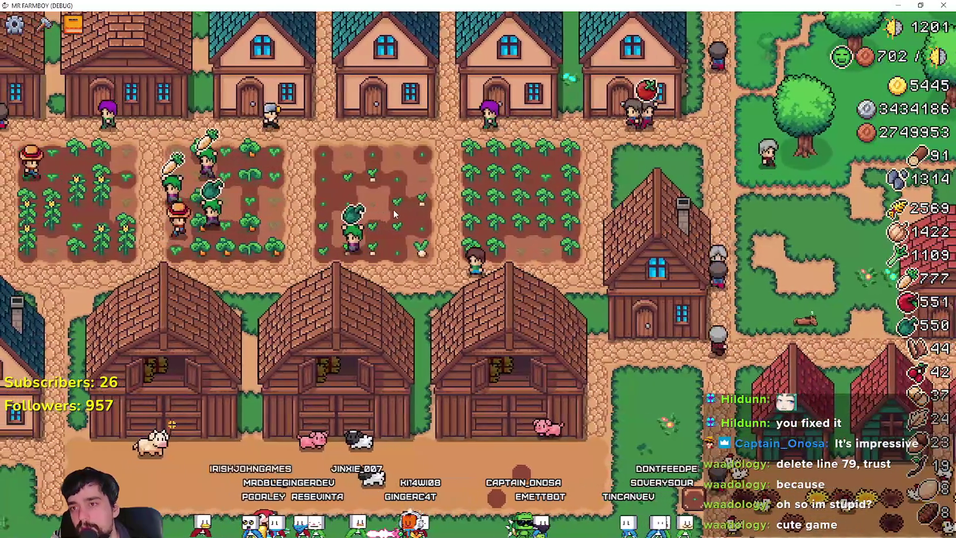
pyautogui.press('w')
pyautogui.scroll(3, 386, 208)
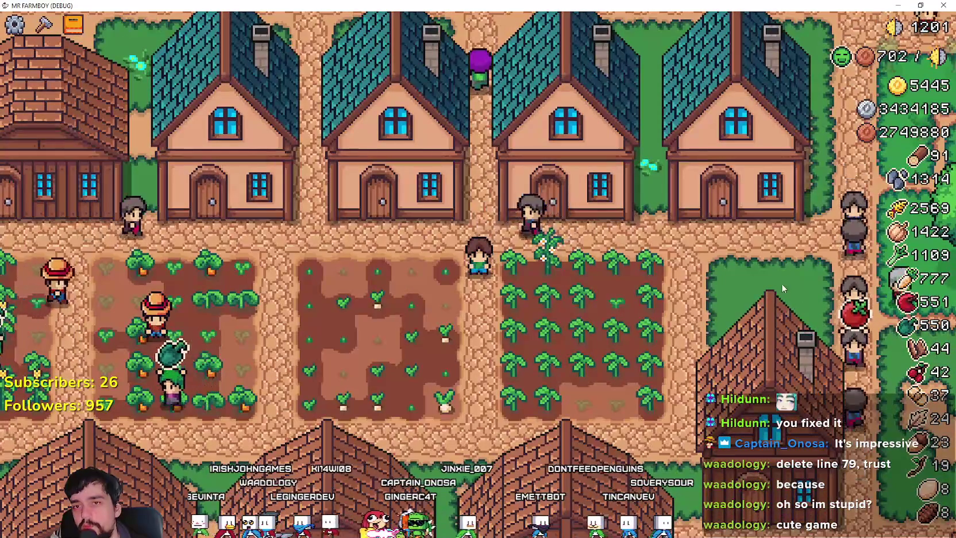
pyautogui.press('s')
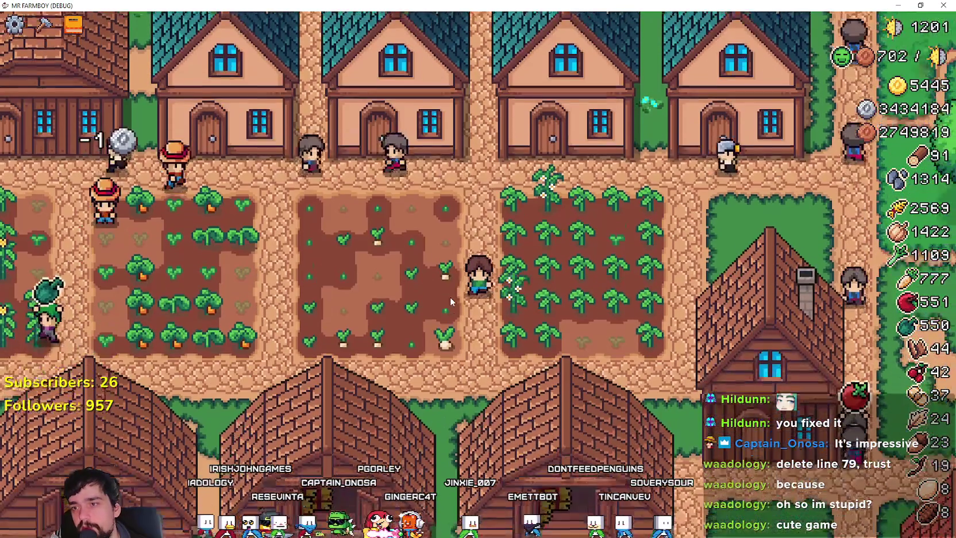
pyautogui.scroll(3, 604, 326)
# Harvest the ripe parsnip and water each of the parsnip plots
pyautogui.click(604, 327)
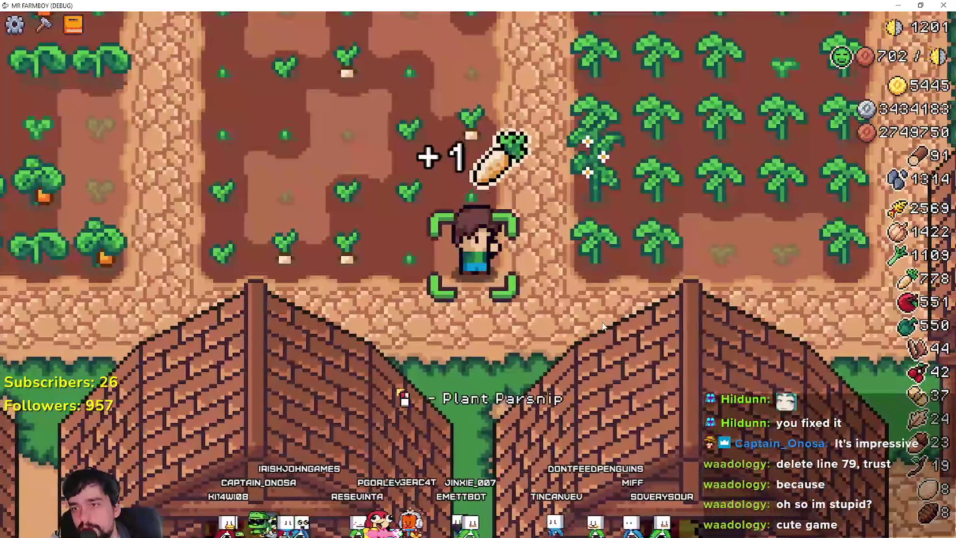
pyautogui.press('w')
pyautogui.click(602, 325)
pyautogui.press('w')
pyautogui.click(602, 322)
pyautogui.click(602, 322)
pyautogui.press('a')
pyautogui.click(599, 323)
pyautogui.click(599, 325)
pyautogui.press('s')
pyautogui.click(599, 325)
pyautogui.press('d')
pyautogui.click(598, 327)
# Water the green pepper plants, then walk west toward the corn field
pyautogui.click(598, 328)
pyautogui.press('d')
pyautogui.click(599, 327)
pyautogui.click(600, 327)
pyautogui.press('a')
pyautogui.scroll(-2, 405, 259)
pyautogui.press('a')
pyautogui.scroll(-2, 405, 262)
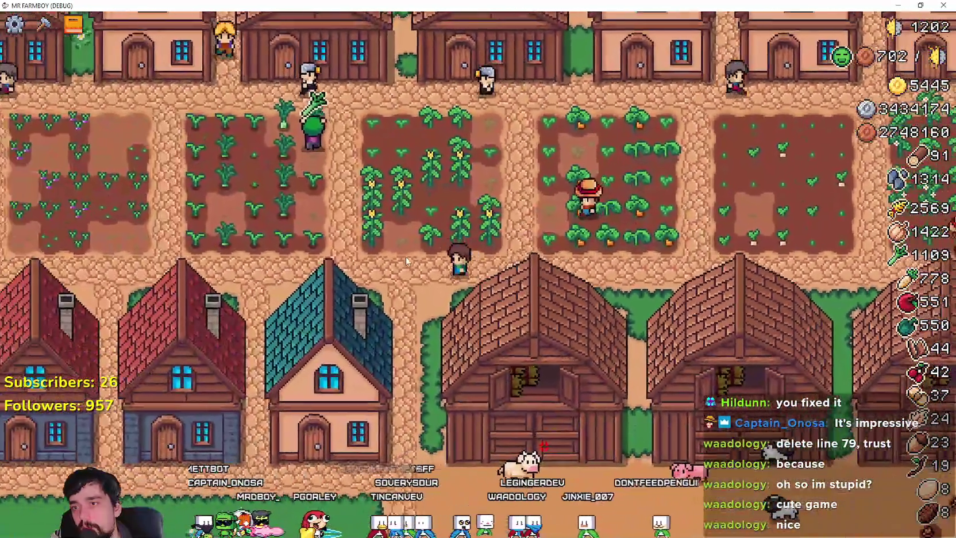
# Check the menus of each barn in turn, ending with the pig barn
pyautogui.press('s')
pyautogui.press('d')
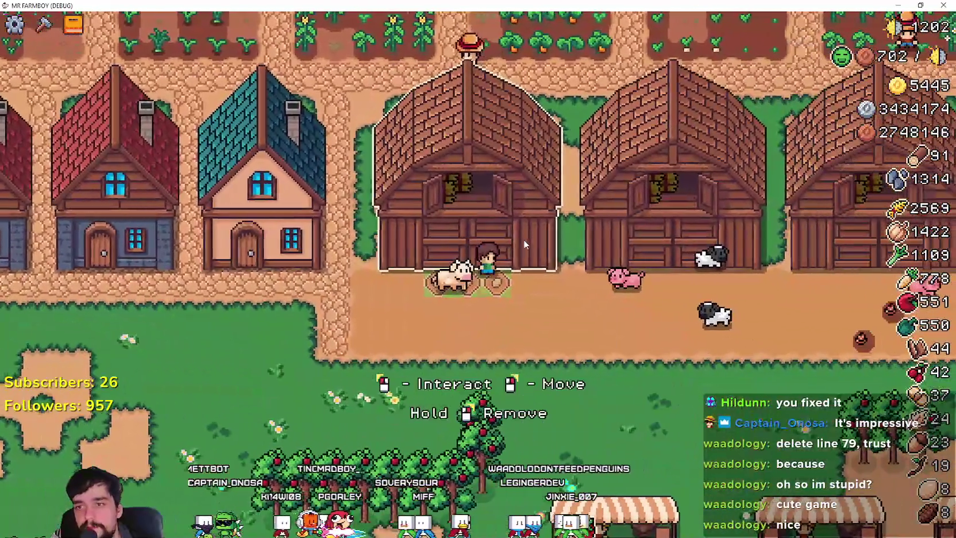
pyautogui.click(524, 240)
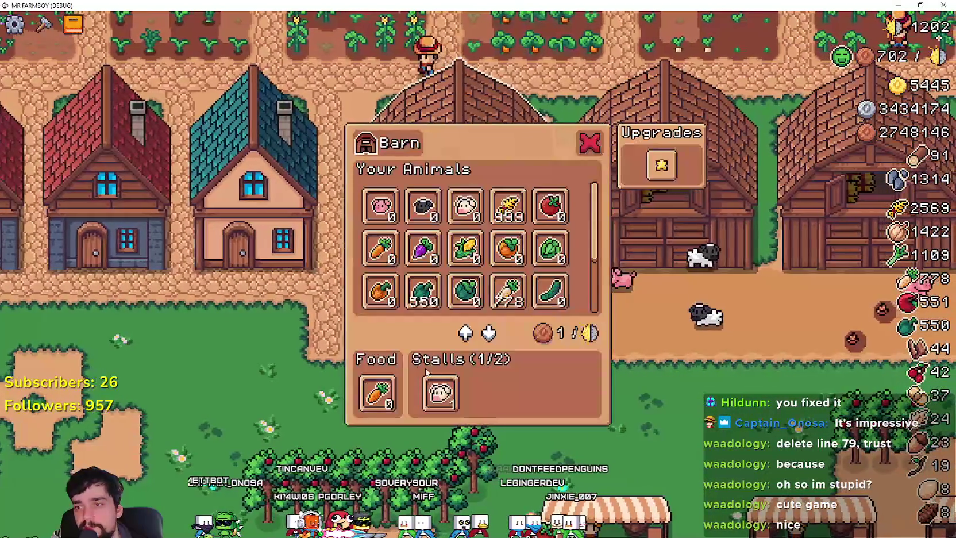
pyautogui.press('s')
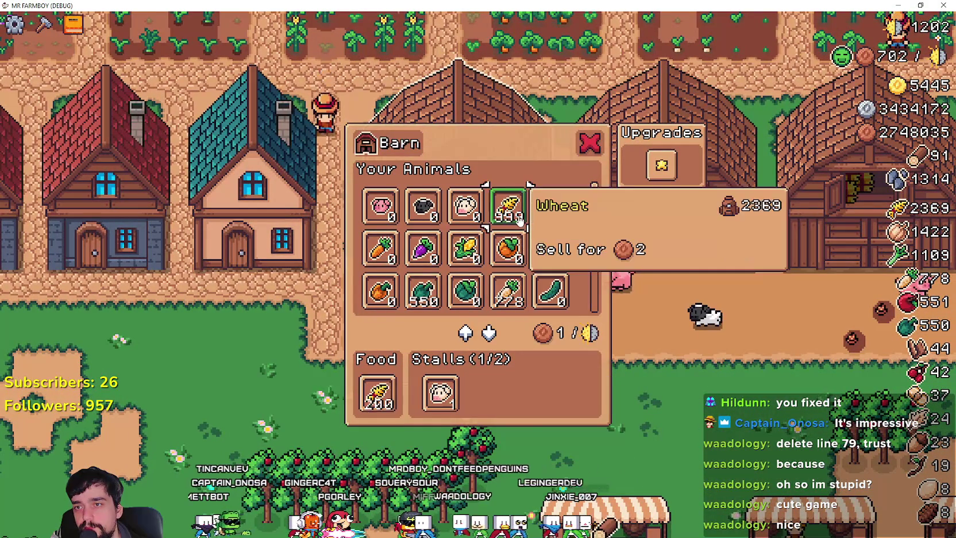
pyautogui.press('e')
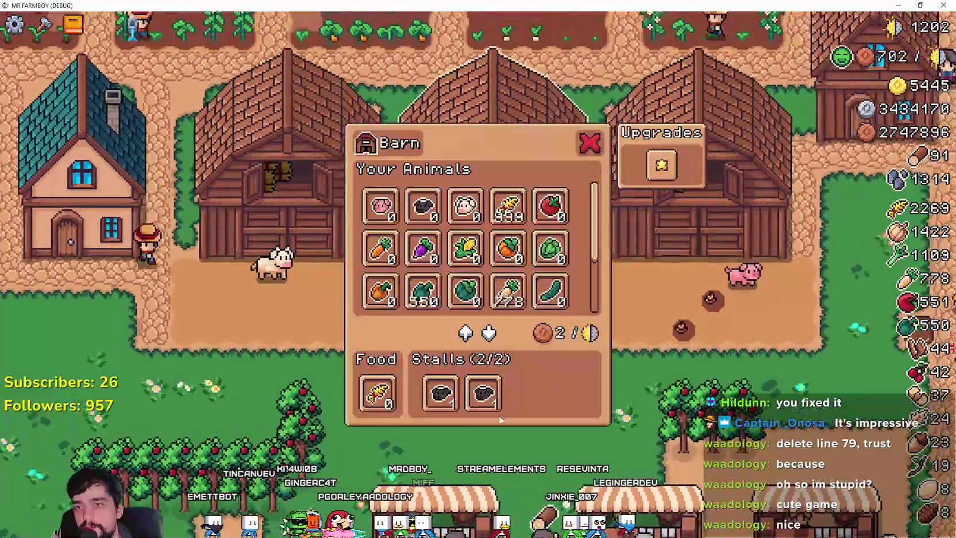
pyautogui.press('d')
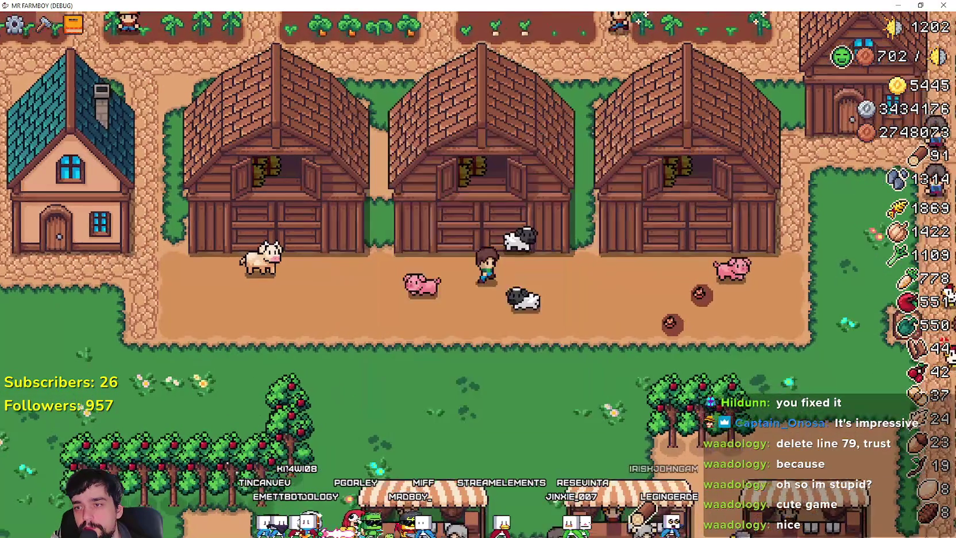
pyautogui.press('e')
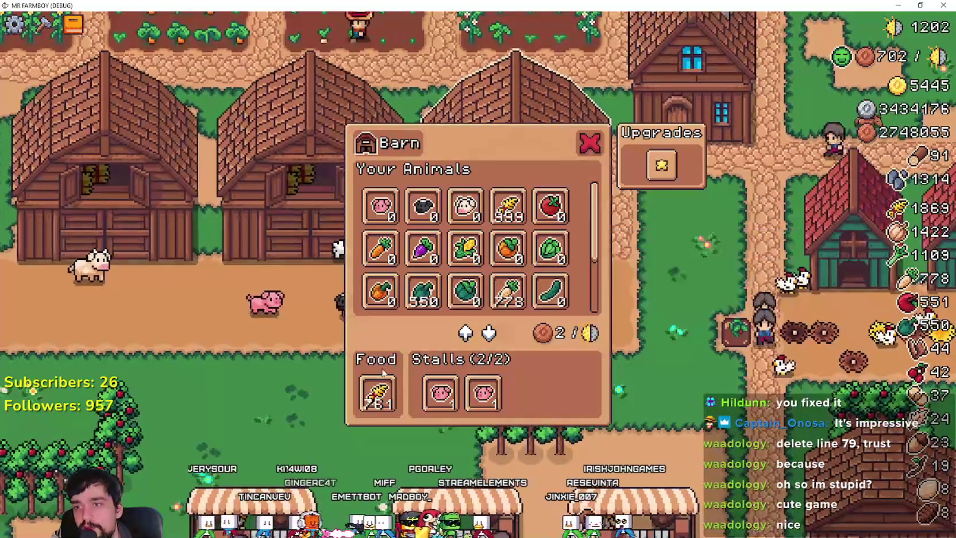
pyautogui.press('e')
# Walk to the chicken coops and collect eggs from the nests
pyautogui.press('d')
pyautogui.scroll(2, 574, 394)
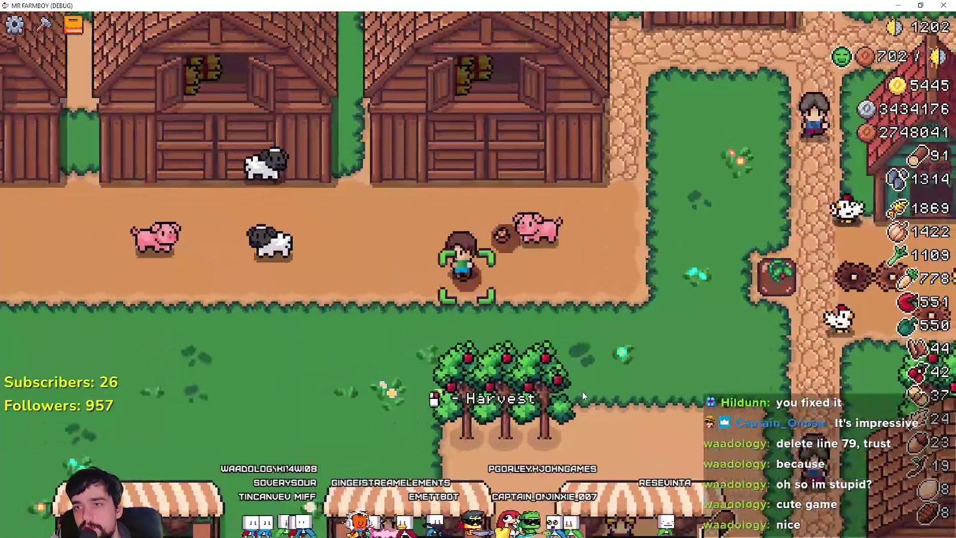
pyautogui.press('d')
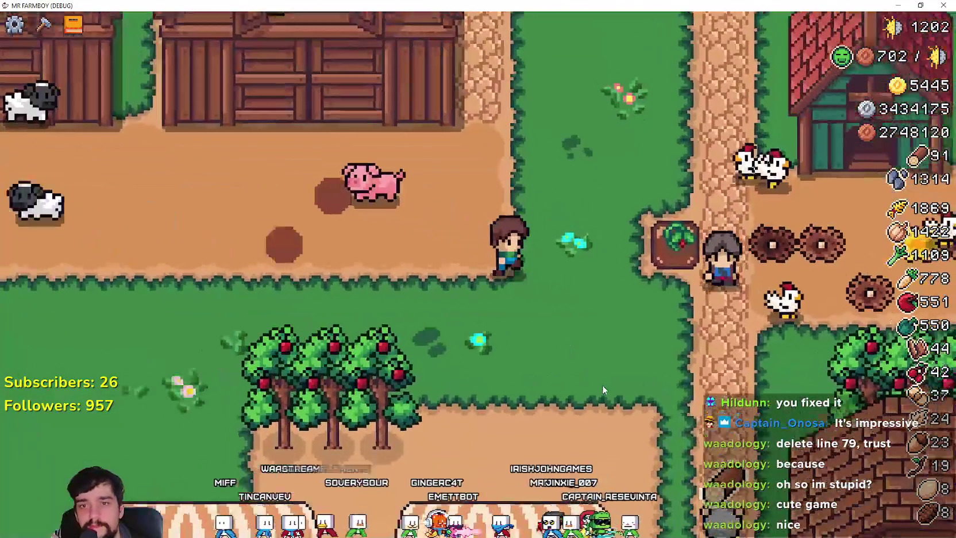
pyautogui.press('d')
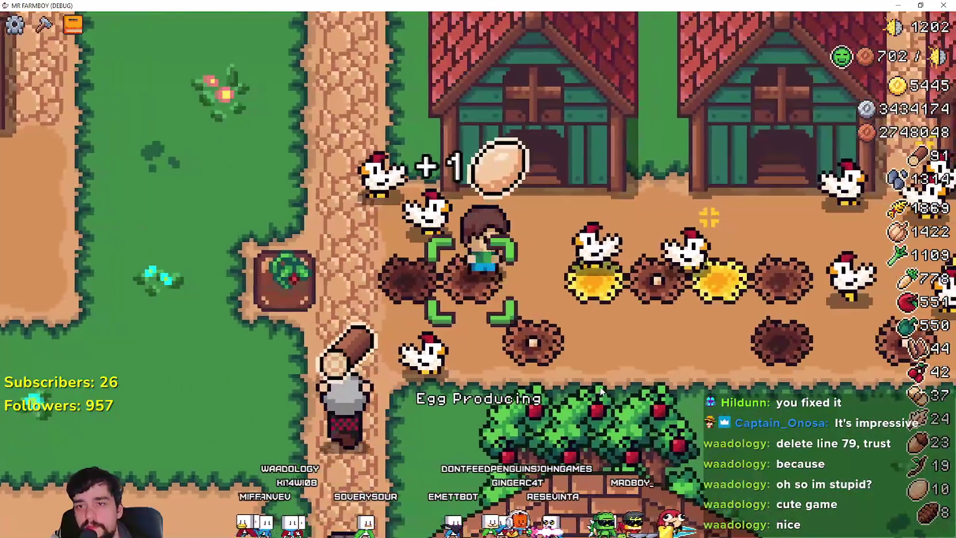
# Open each coop's menu up to the last coop, then close it and zoom out
pyautogui.press('e')
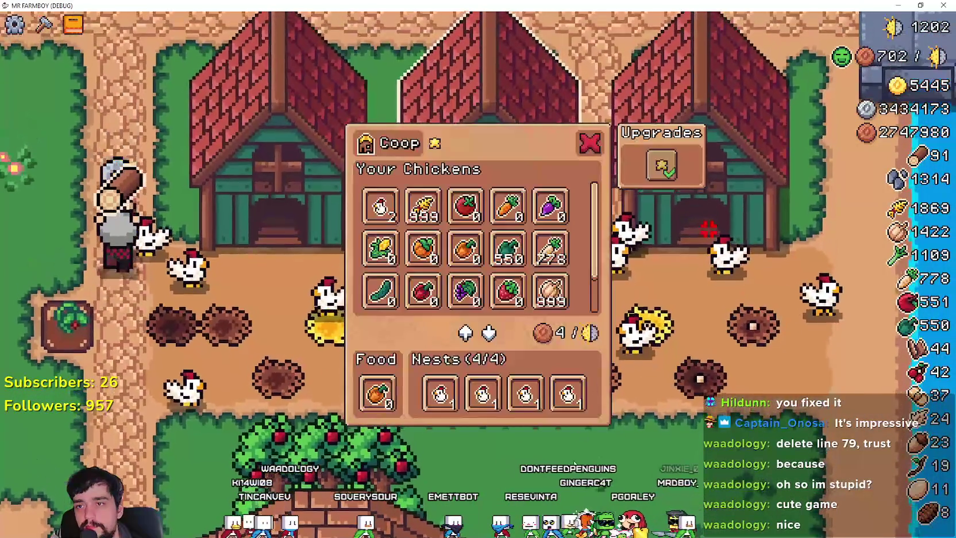
pyautogui.press('e')
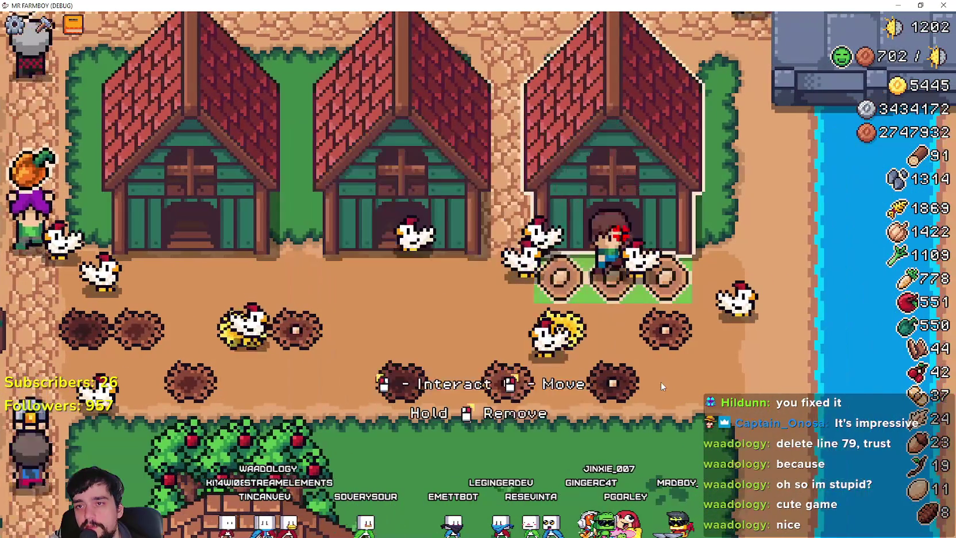
pyautogui.press('e')
pyautogui.press('d')
pyautogui.press('e')
pyautogui.press('d')
pyautogui.press('e')
pyautogui.scroll(-5, 635, 409)
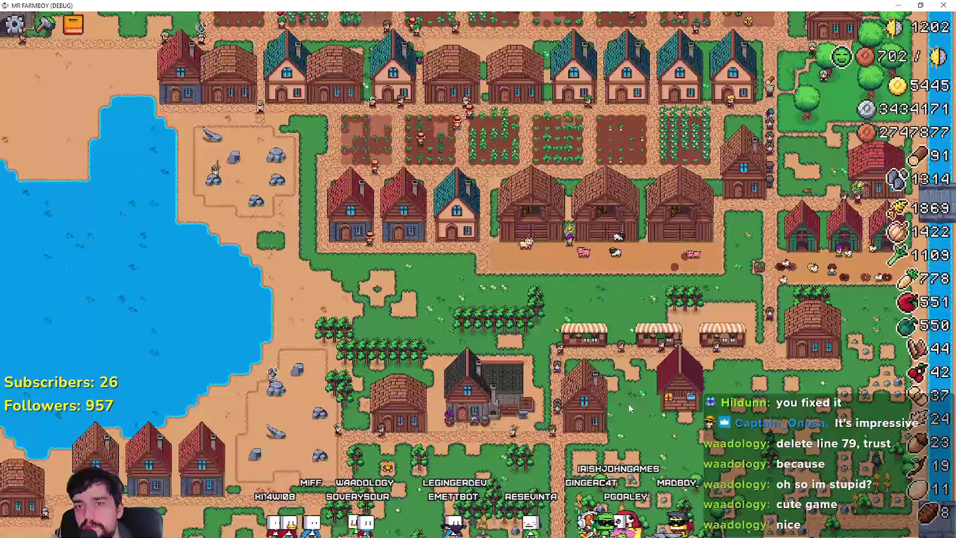
# Review the coop's upgrade info, then open and close the Advancements overview
pyautogui.scroll(5, 629, 403)
pyautogui.press('e')
pyautogui.moveTo(661, 178)
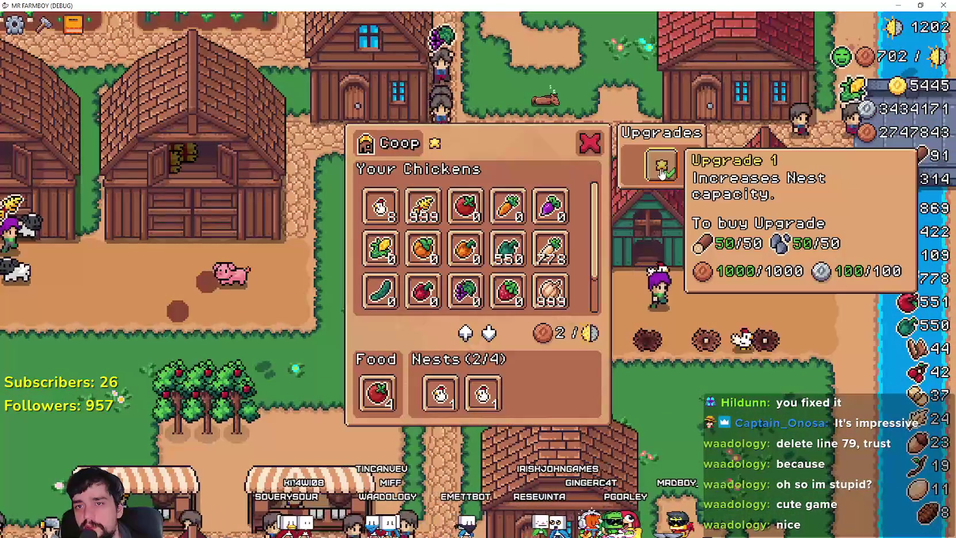
pyautogui.press('a')
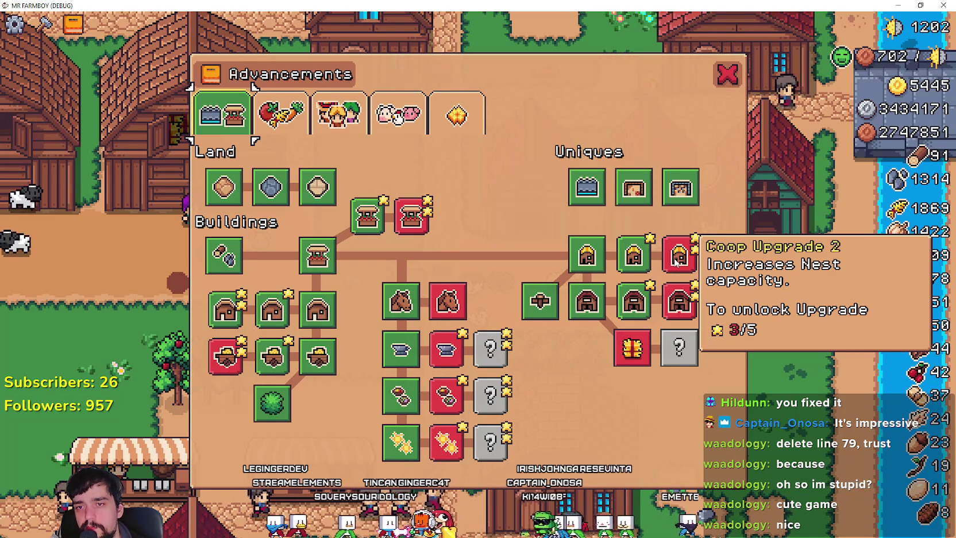
pyautogui.press('Escape')
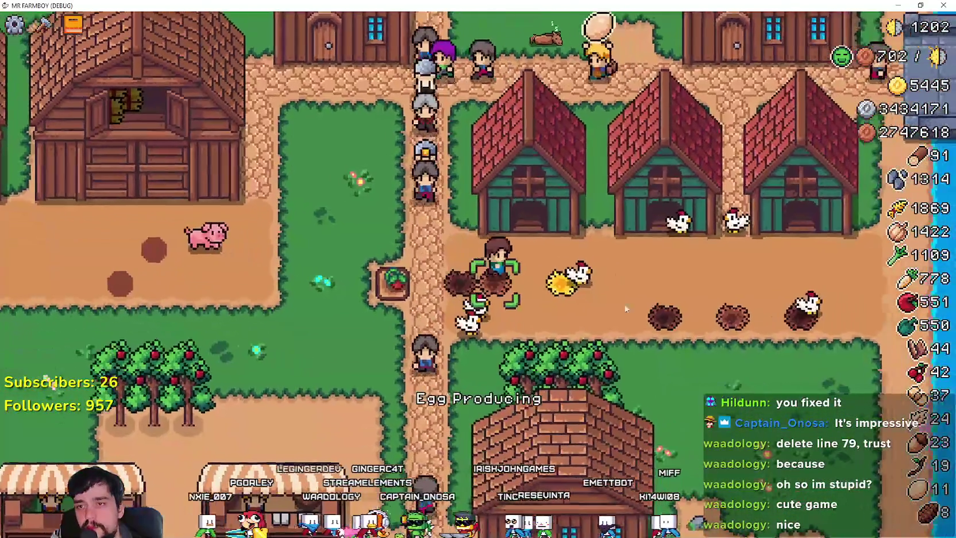
# Swap the coop's food slot from strawberry to wheat feed
pyautogui.click(571, 287)
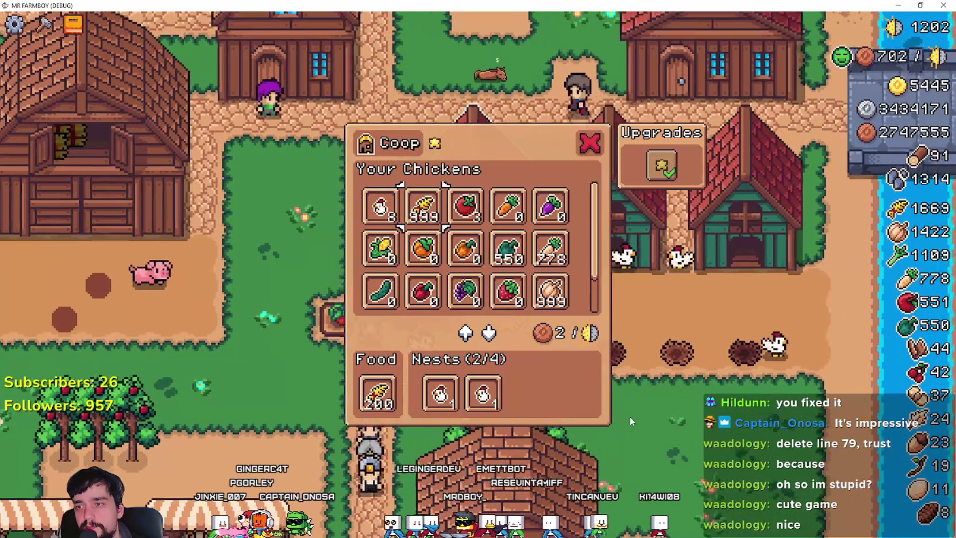
pyautogui.click(639, 392)
pyautogui.click(632, 270)
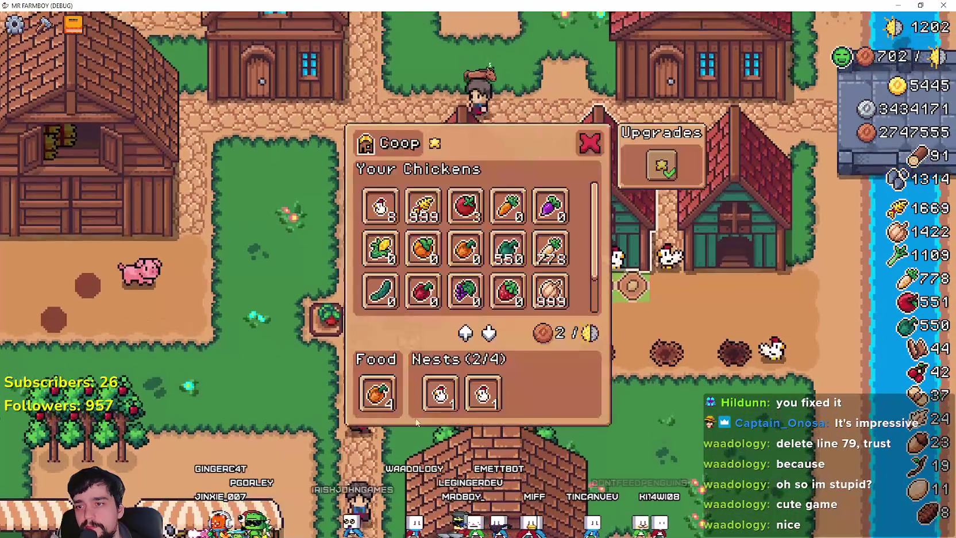
pyautogui.press('Escape')
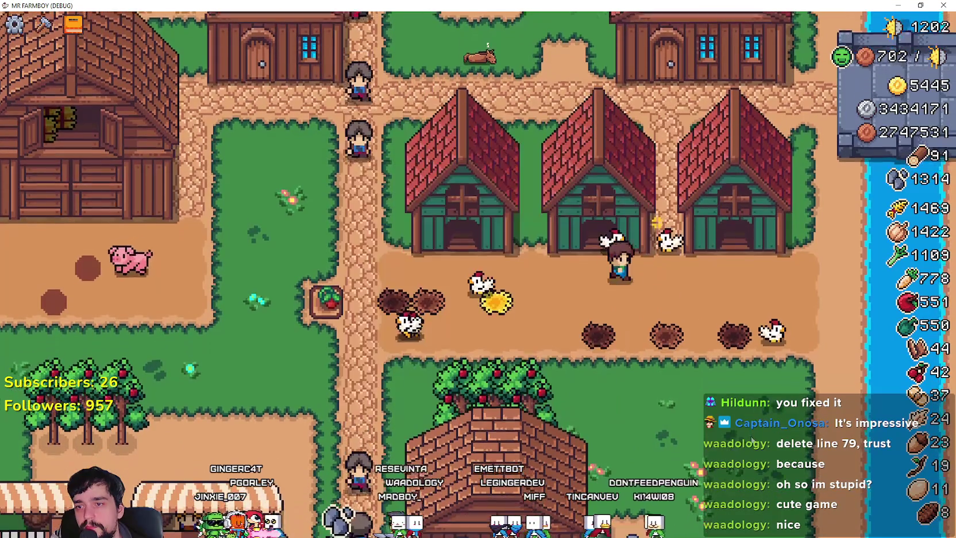
pyautogui.click(724, 207)
pyautogui.click(377, 393)
pyautogui.click(378, 393)
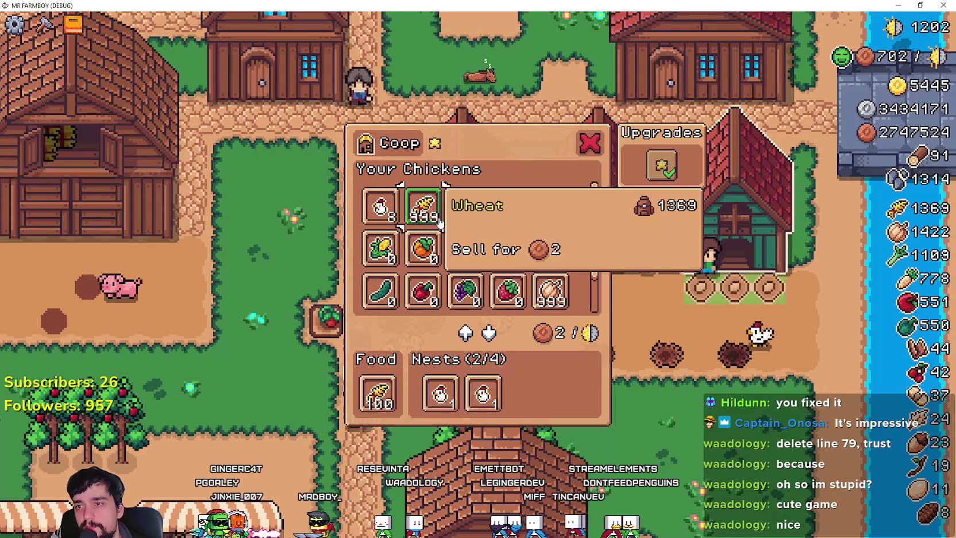
pyautogui.press('Escape')
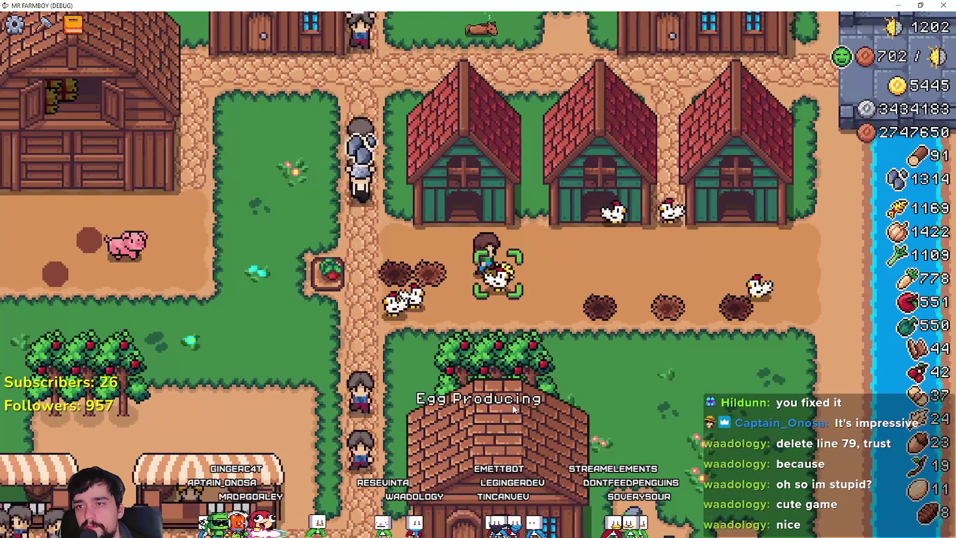
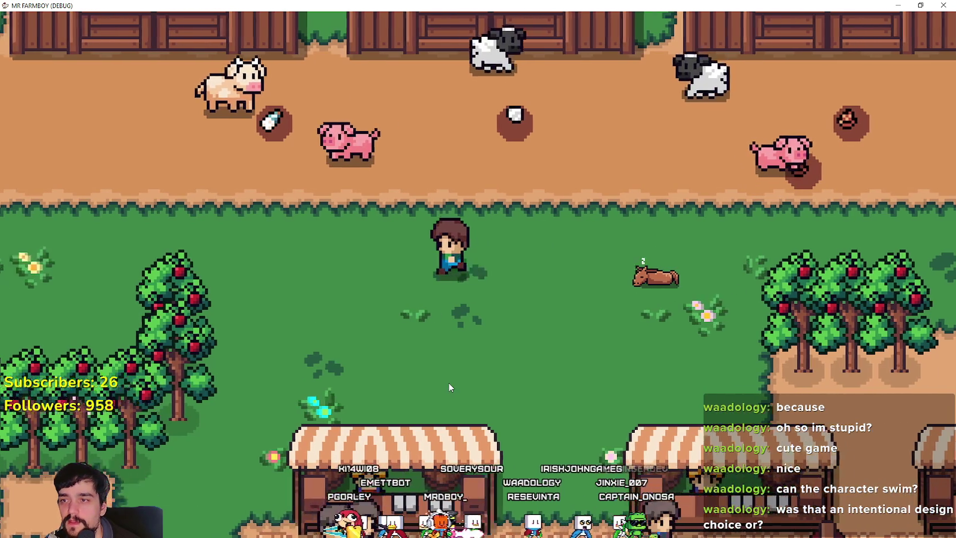
# Walk the farmer south to the red-roofed stable and open its panel showing Growth Stage 1/4
pyautogui.scroll(-5, 449, 377)
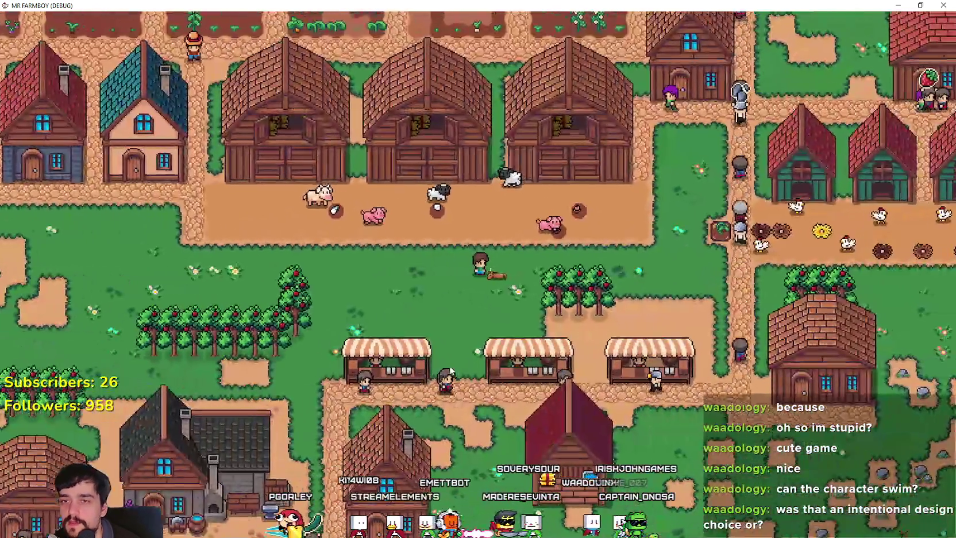
pyautogui.scroll(5, 450, 373)
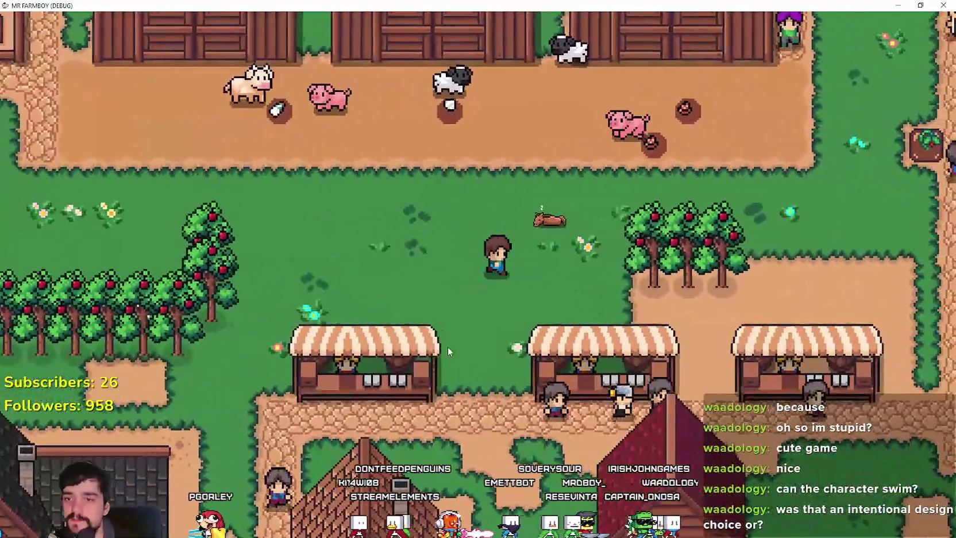
pyautogui.press('s')
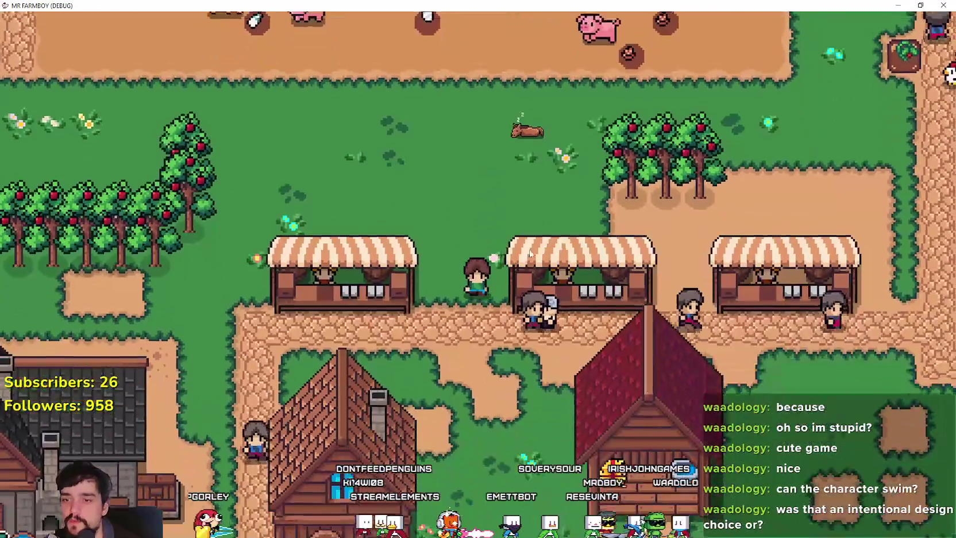
pyautogui.press('e')
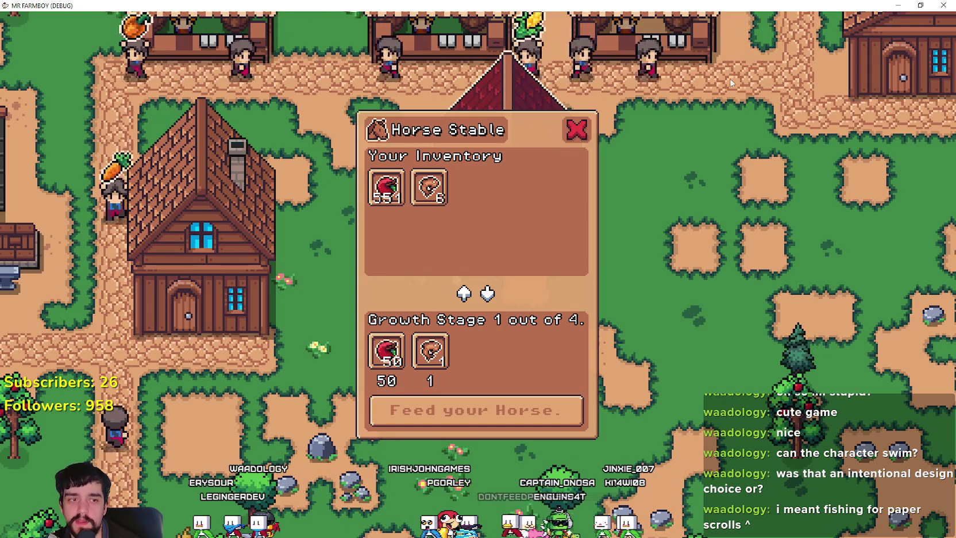
# Close the Horse Stable panel and walk the farmer north-west toward the market stalls
pyautogui.click(579, 131)
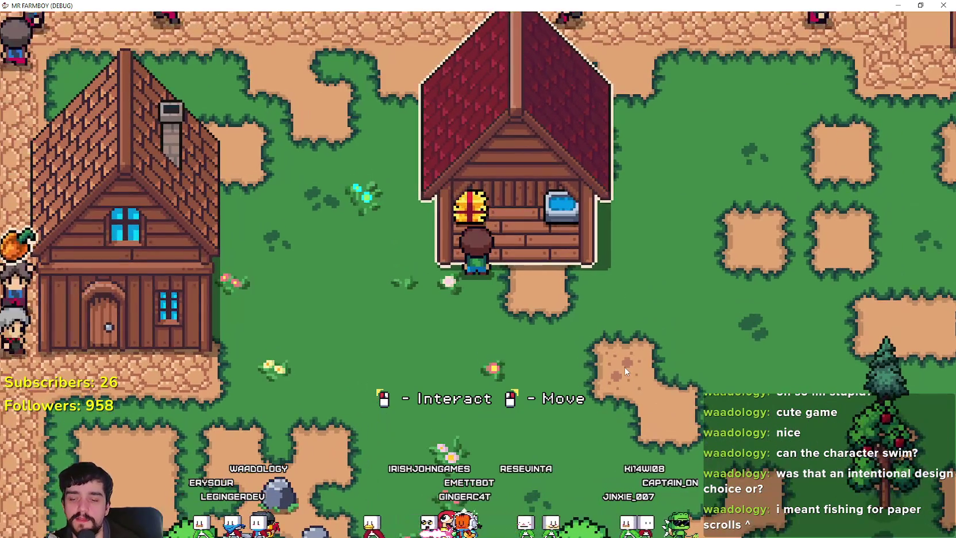
pyautogui.press('a')
pyautogui.press('w')
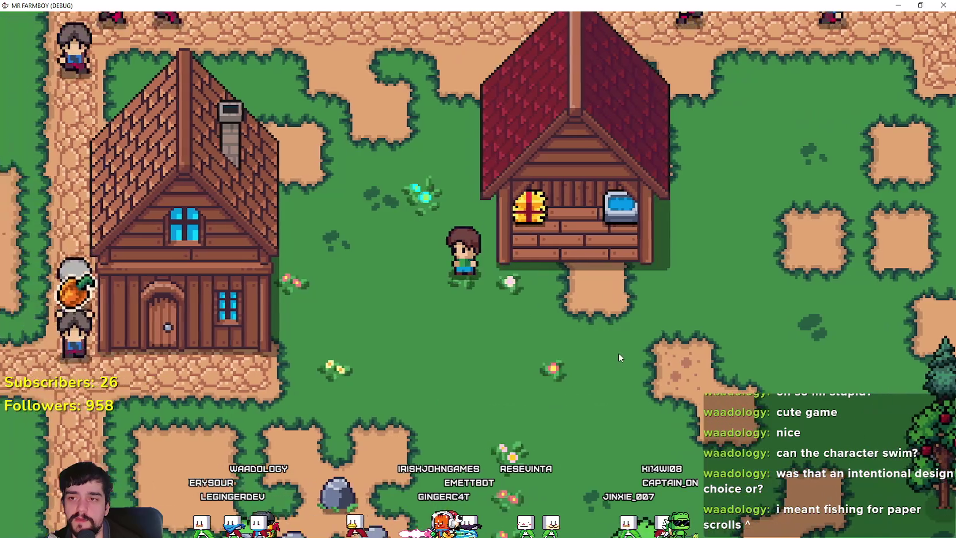
pyautogui.press('a')
pyautogui.press('w')
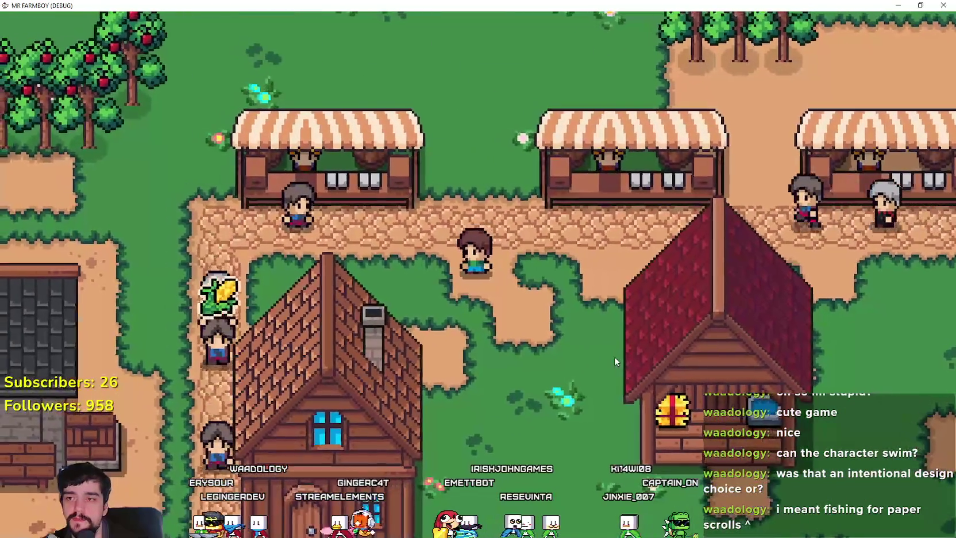
# Open the Market at the middle stall, scroll through its inventory, then close it
pyautogui.press('s')
pyautogui.press('e')
pyautogui.scroll(-5, 524, 235)
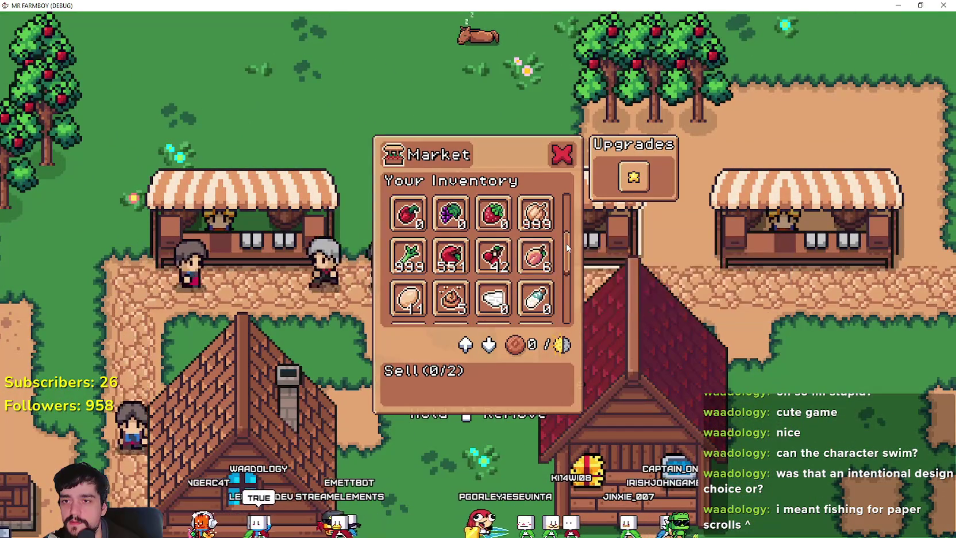
pyautogui.scroll(-3, 572, 273)
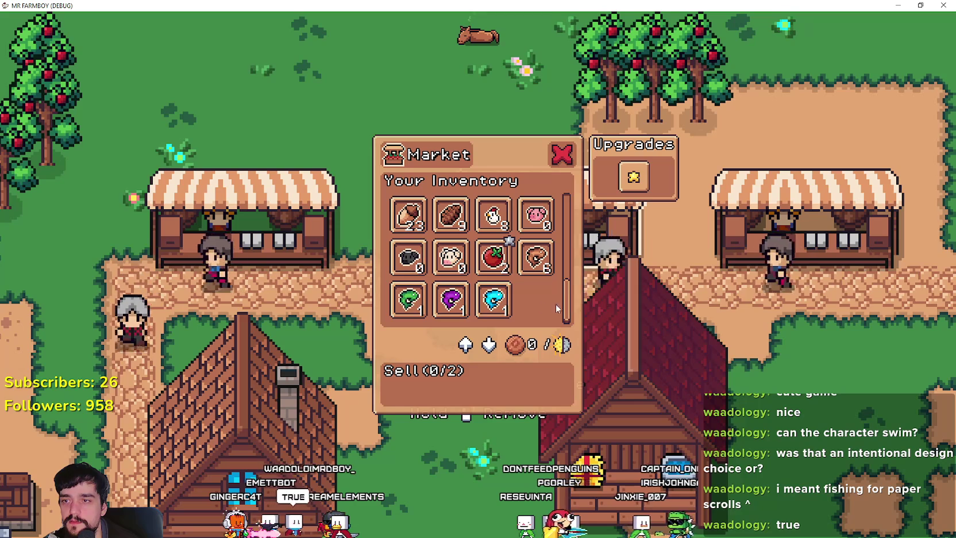
pyautogui.scroll(3, 441, 282)
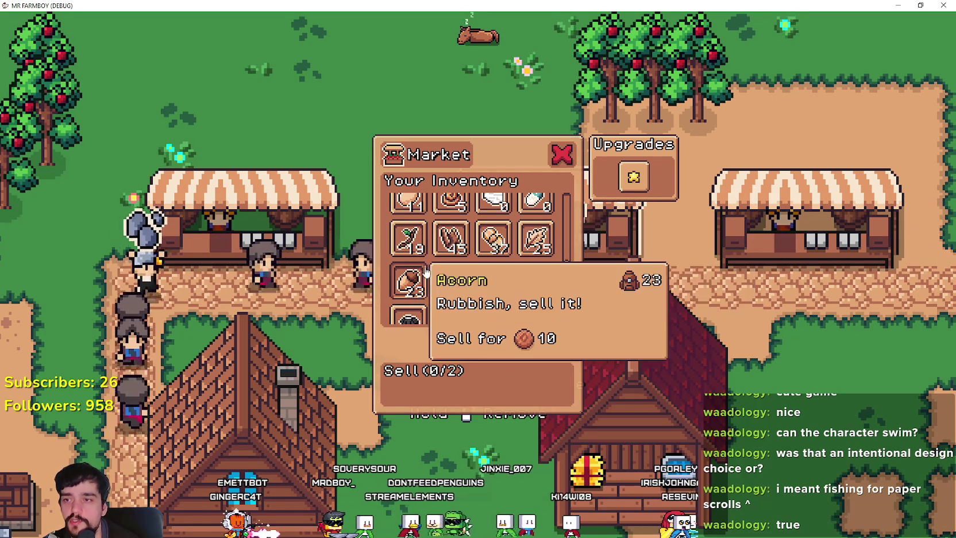
pyautogui.click(559, 150)
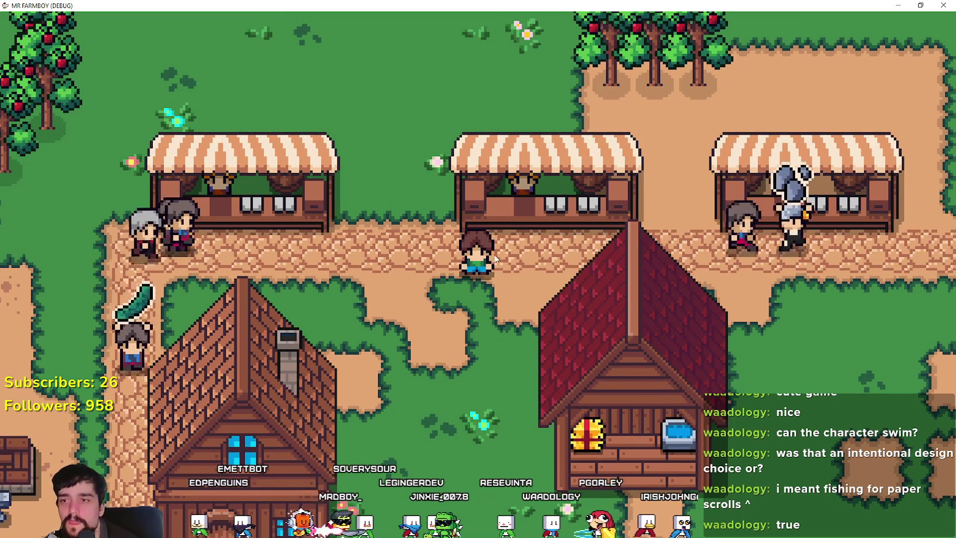
# Reopen the Market at the stall a few times to check fish prices, then close it
pyautogui.press('s')
pyautogui.press('w')
pyautogui.press('e')
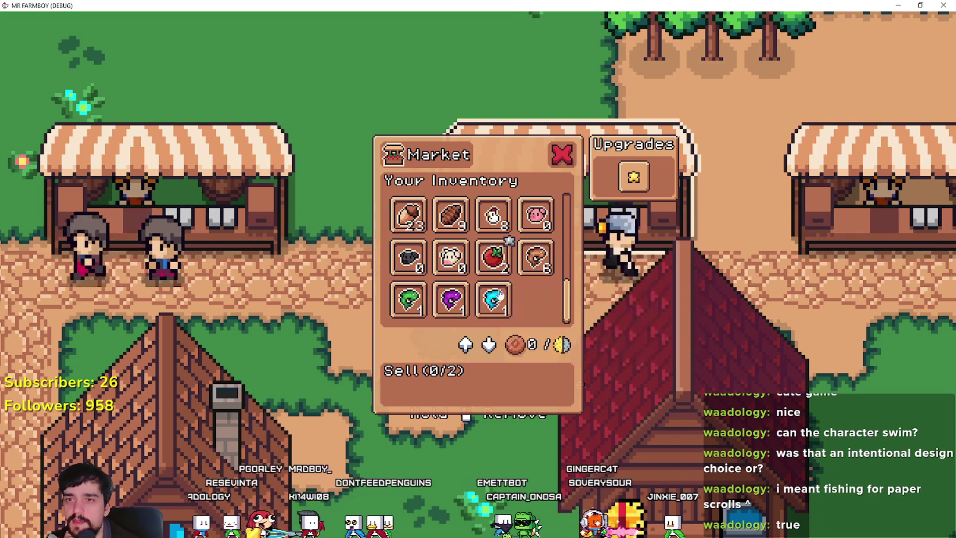
pyautogui.click(569, 160)
pyautogui.click(578, 255)
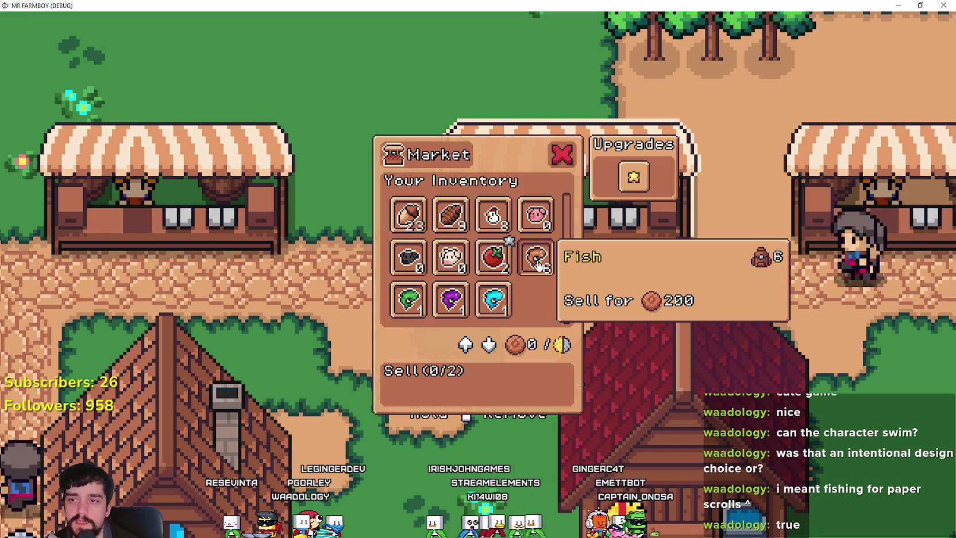
pyautogui.press('s')
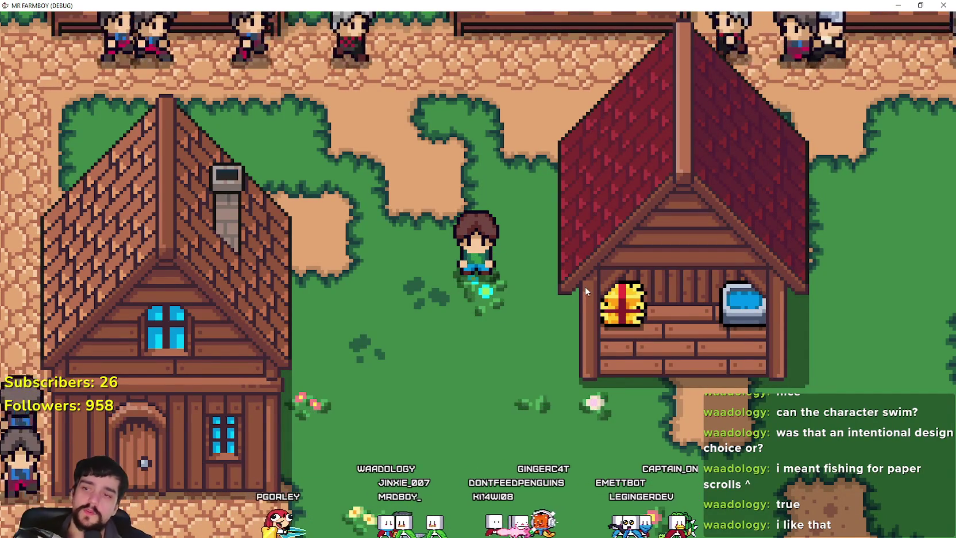
pyautogui.scroll(-2, 582, 274)
pyautogui.press('w')
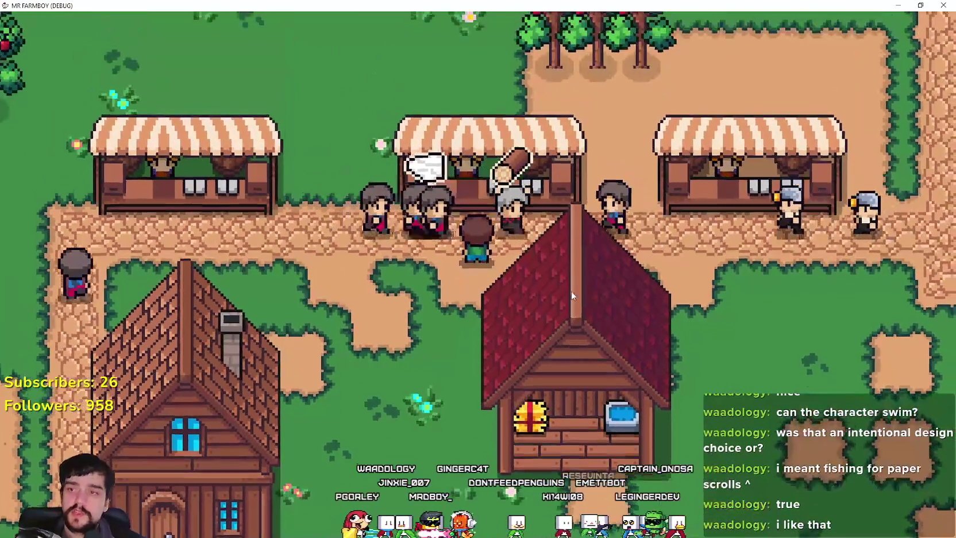
pyautogui.press('e')
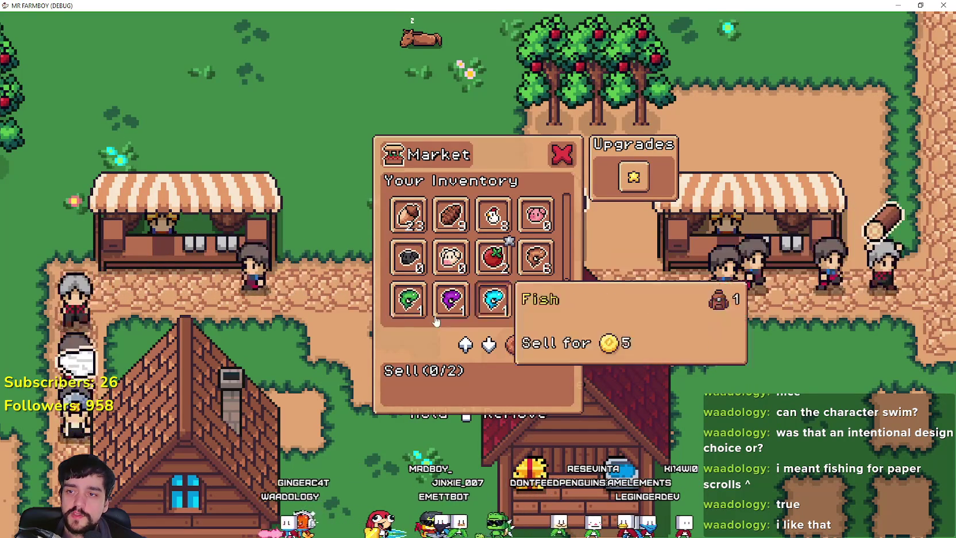
pyautogui.click(562, 154)
# Walk down to chop a tree for a log, then return to the stable and reopen its panel
pyautogui.press('d')
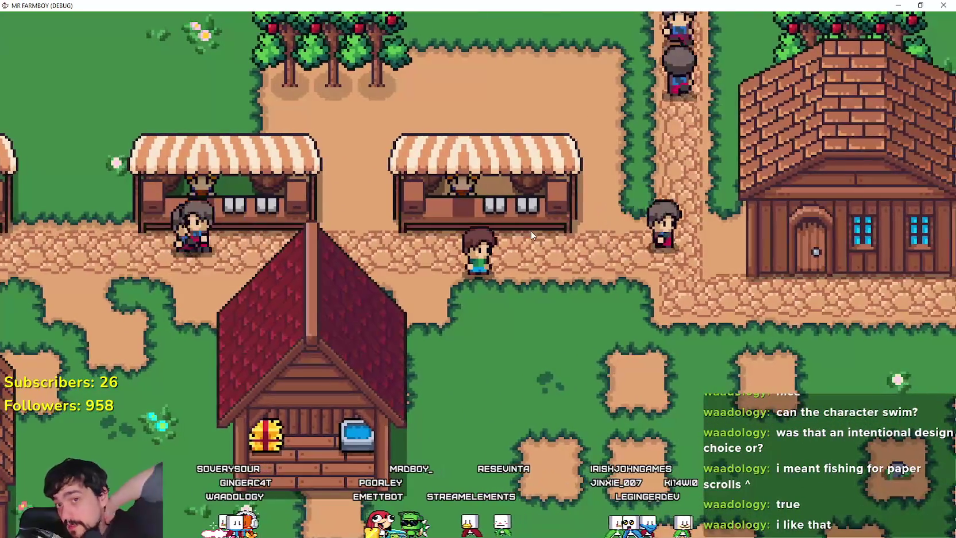
pyautogui.press('s')
pyautogui.press('s')
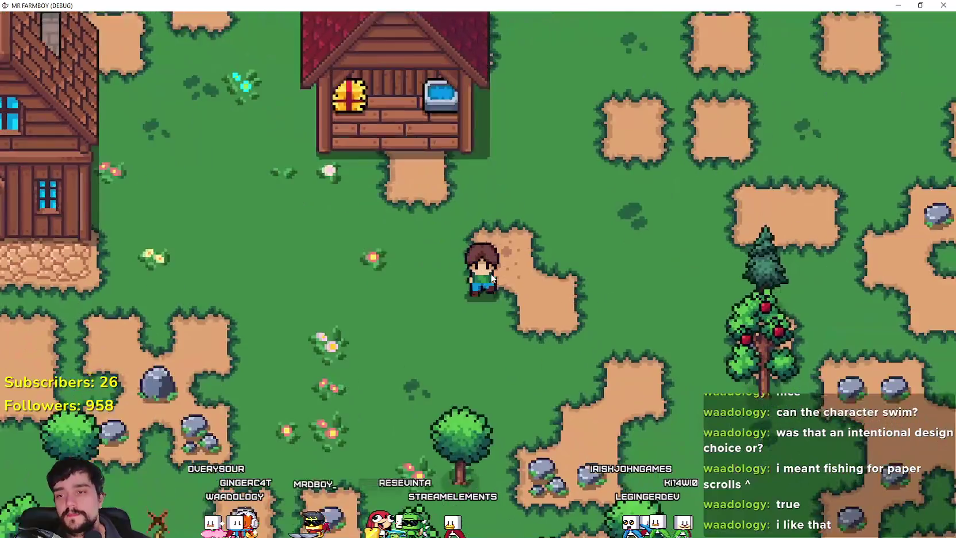
pyautogui.press('s')
pyautogui.click(491, 271)
pyautogui.press('w')
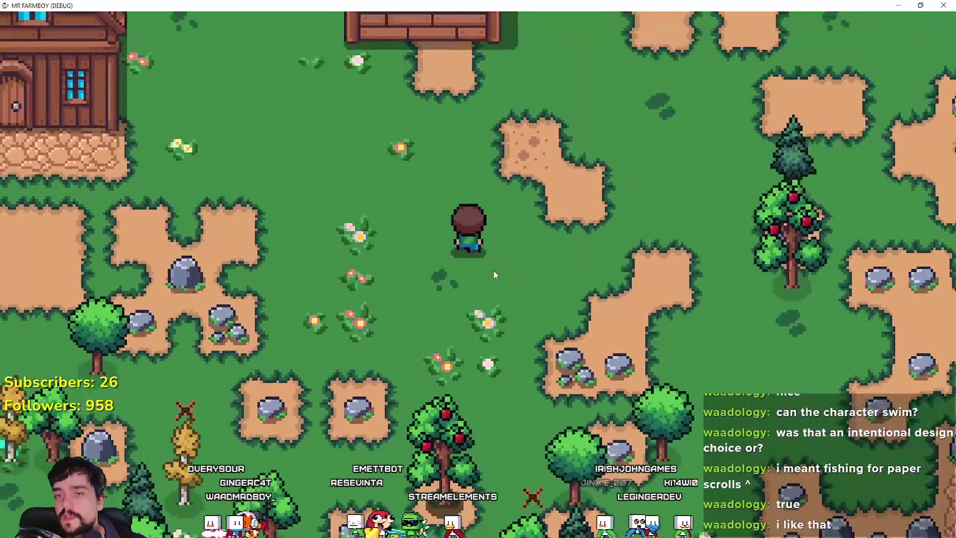
pyautogui.press('w')
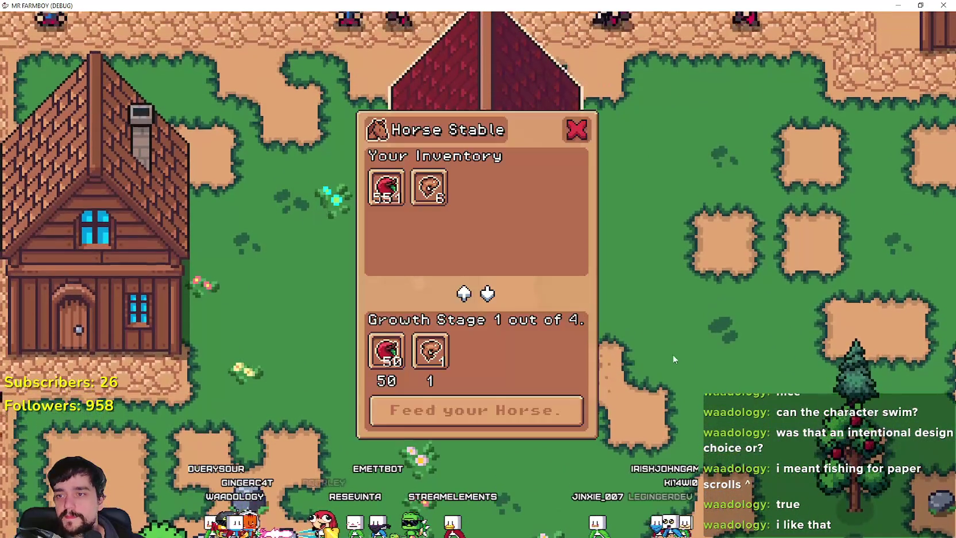
# In game_manager.gd, add an empty line after the horse_stable_request clear() call on line 228
pyautogui.hotkey('alt', 'Tab')
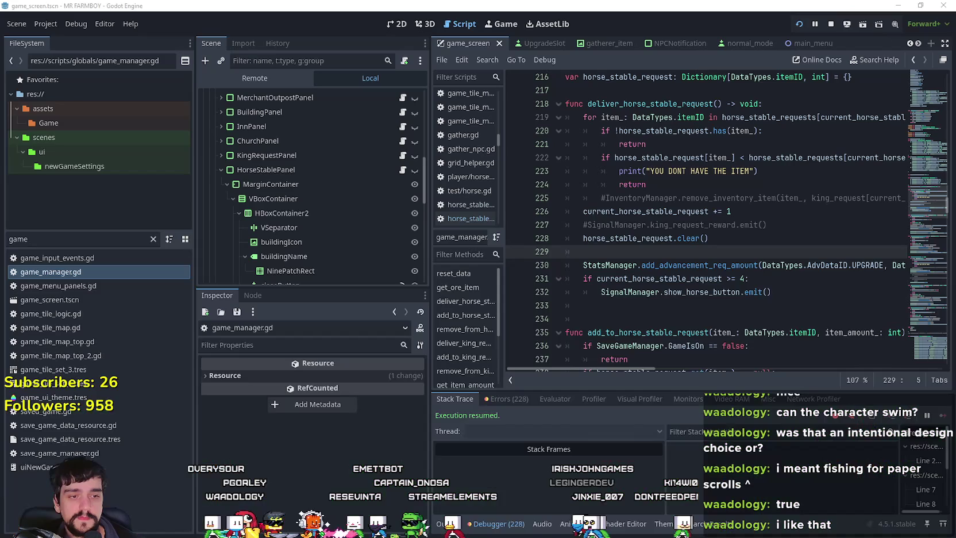
pyautogui.click(761, 239)
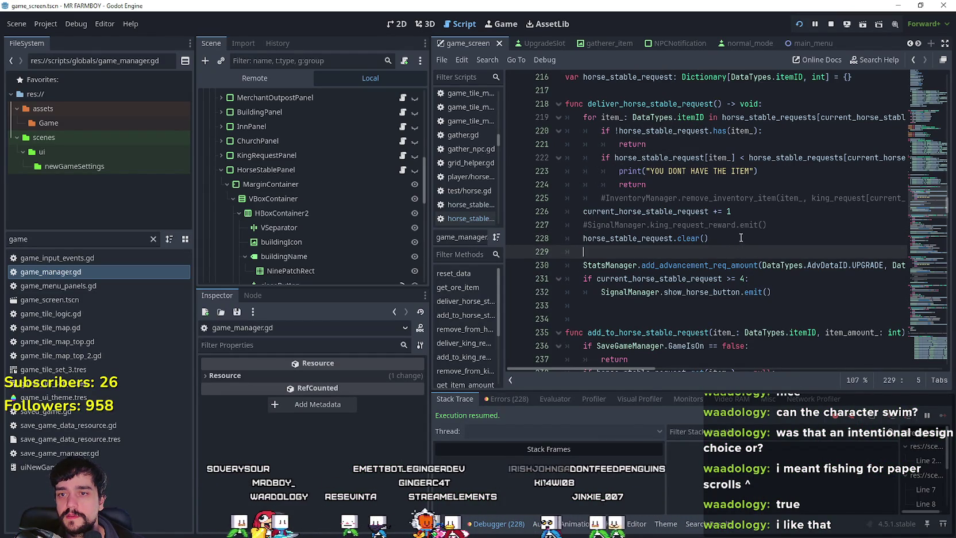
pyautogui.press('Right')
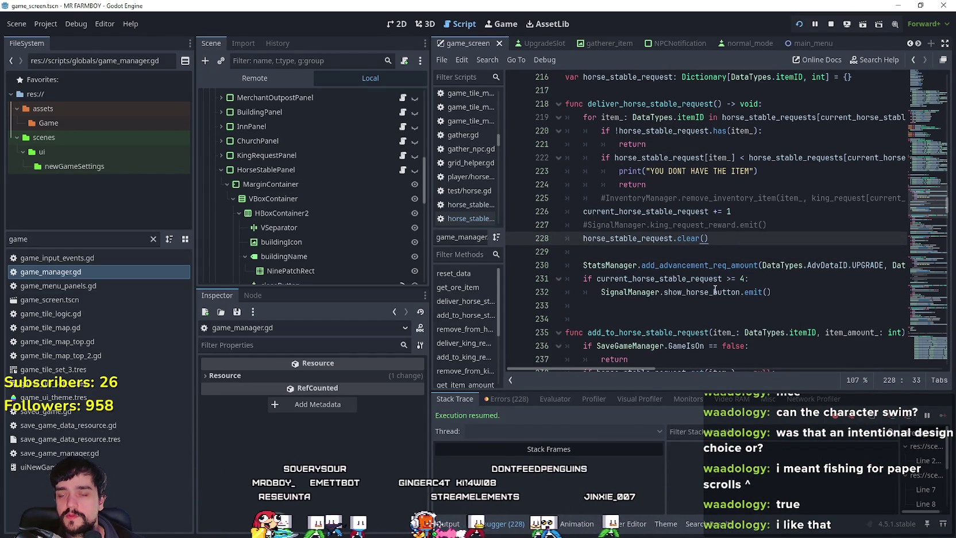
pyautogui.scroll(-2, 714, 278)
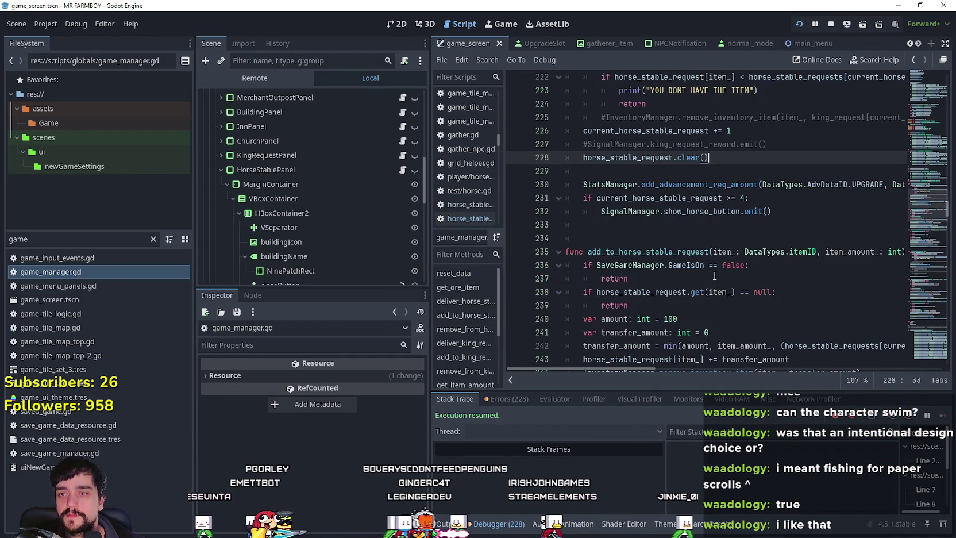
pyautogui.scroll(3, 714, 277)
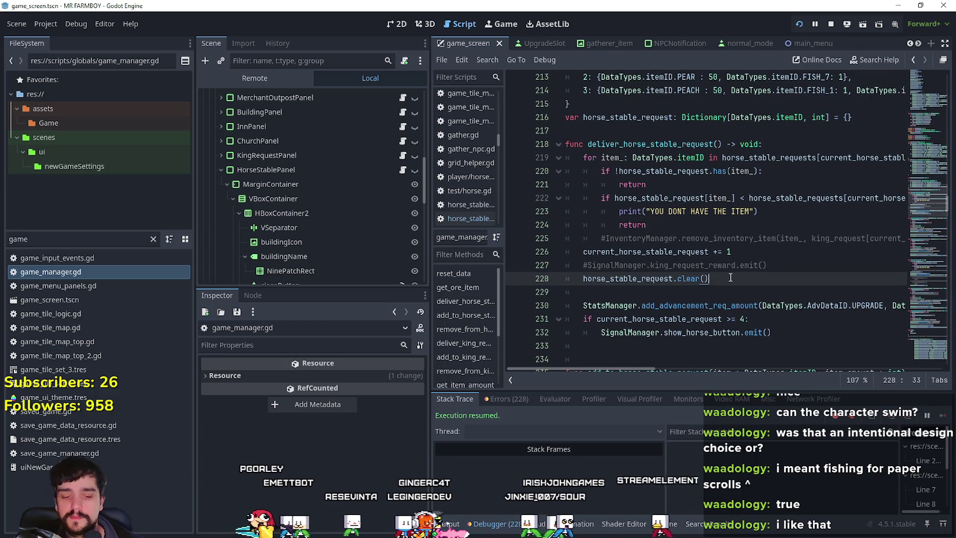
pyautogui.press('Return')
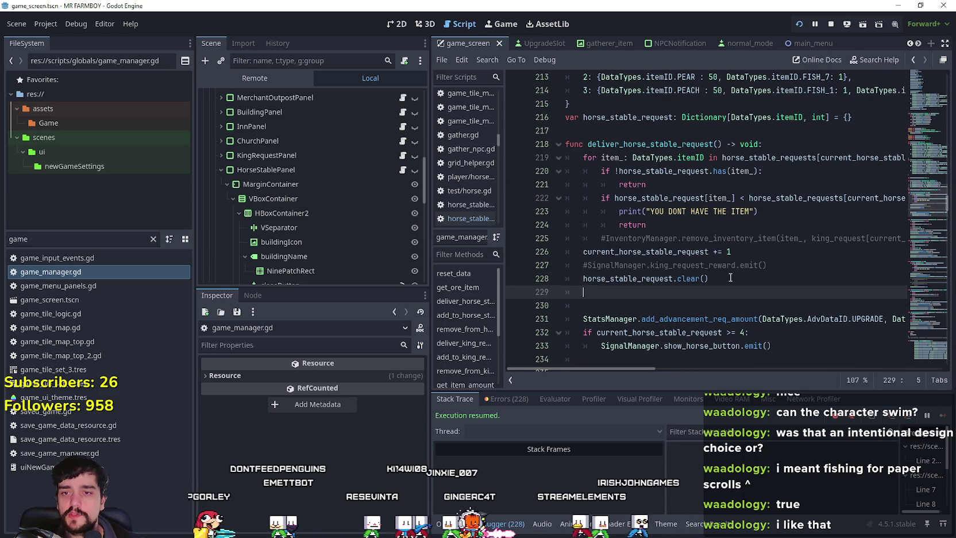
pyautogui.scroll(-4, 738, 278)
pyautogui.scroll(4, 740, 278)
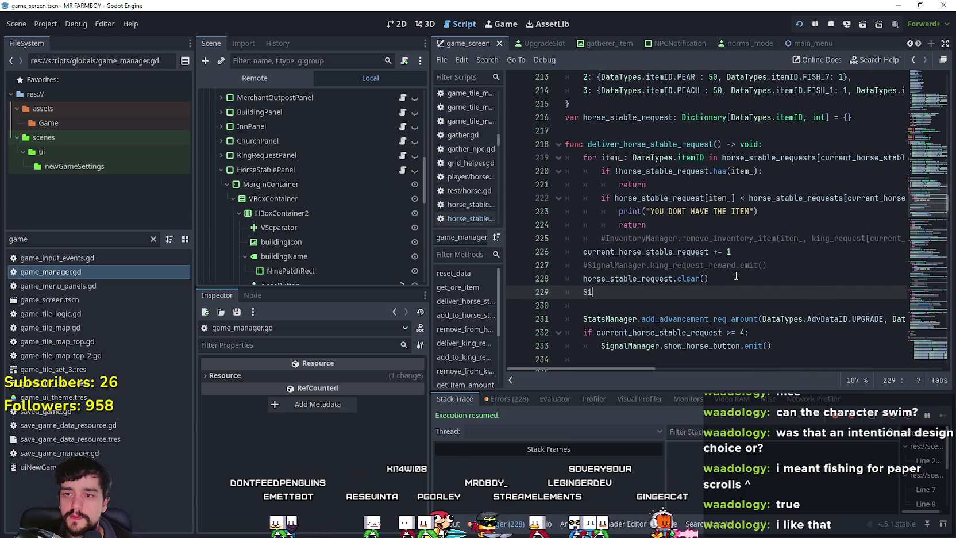
# Write SignalManager.update_horse_stable_menu on the new line via autocompletion and select the signal name
pyautogui.write('gnal')
pyautogui.press('Return')
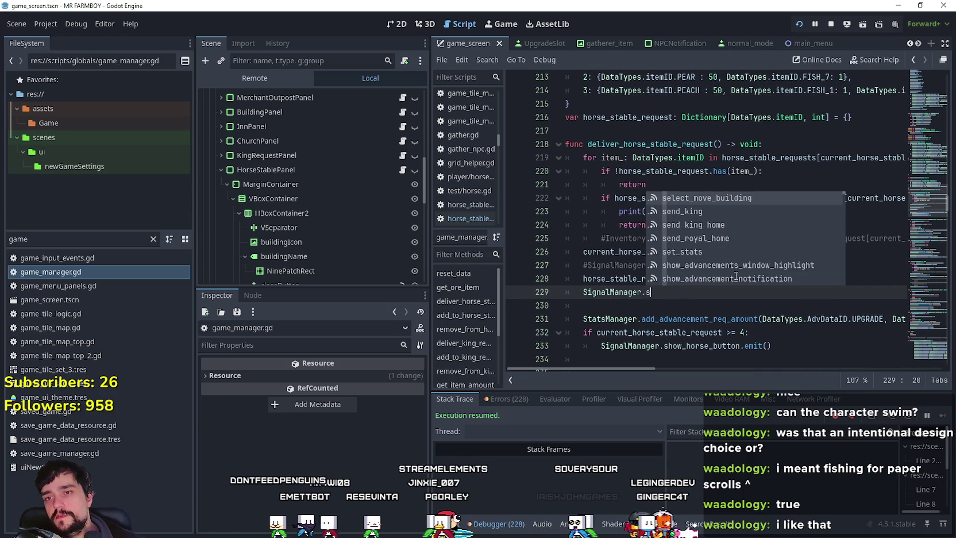
pyautogui.write('horse')
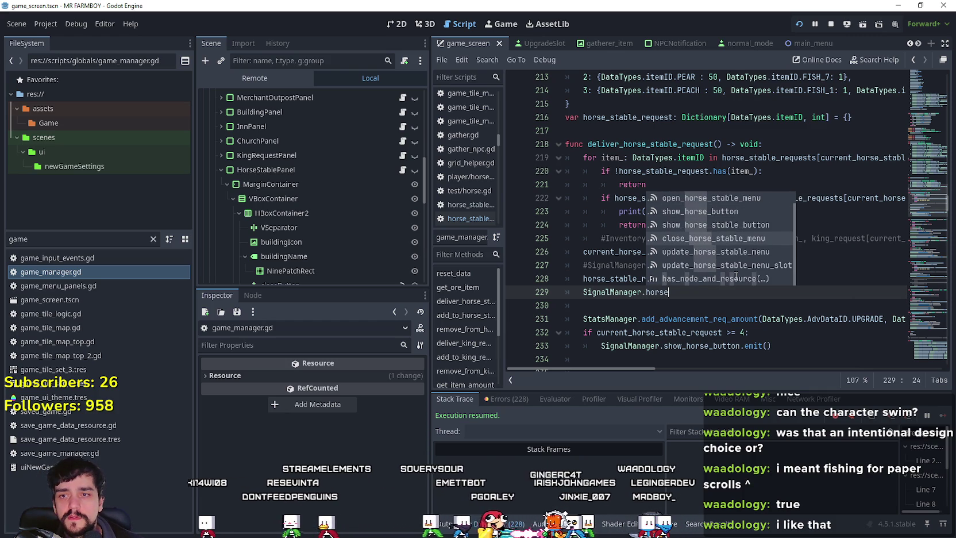
pyautogui.press('Down')
pyautogui.press('Return')
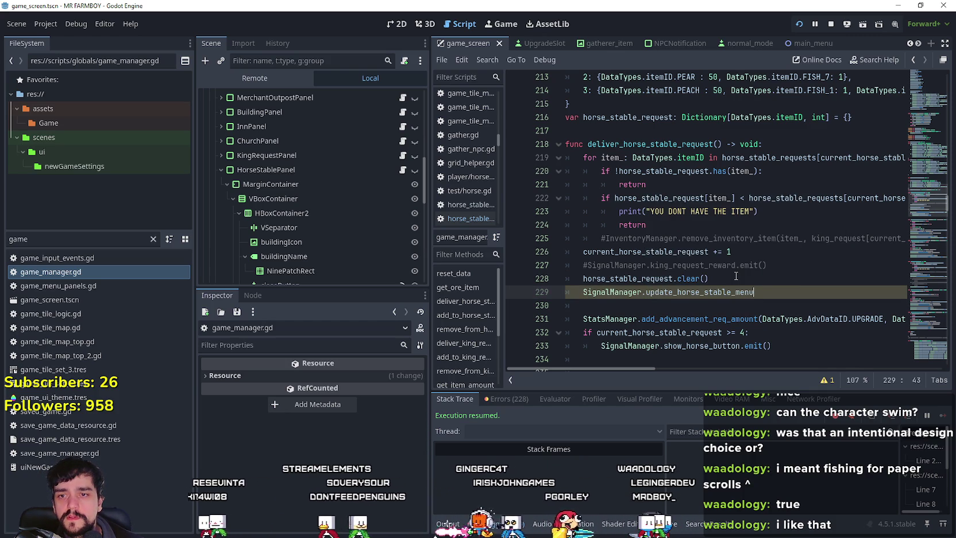
pyautogui.write('.emit(')
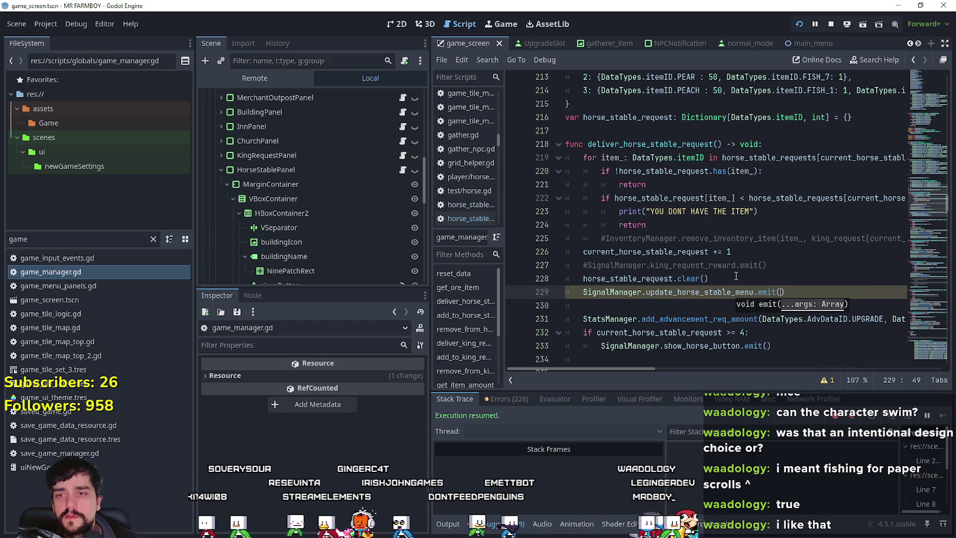
pyautogui.write('()')
pyautogui.click(726, 277)
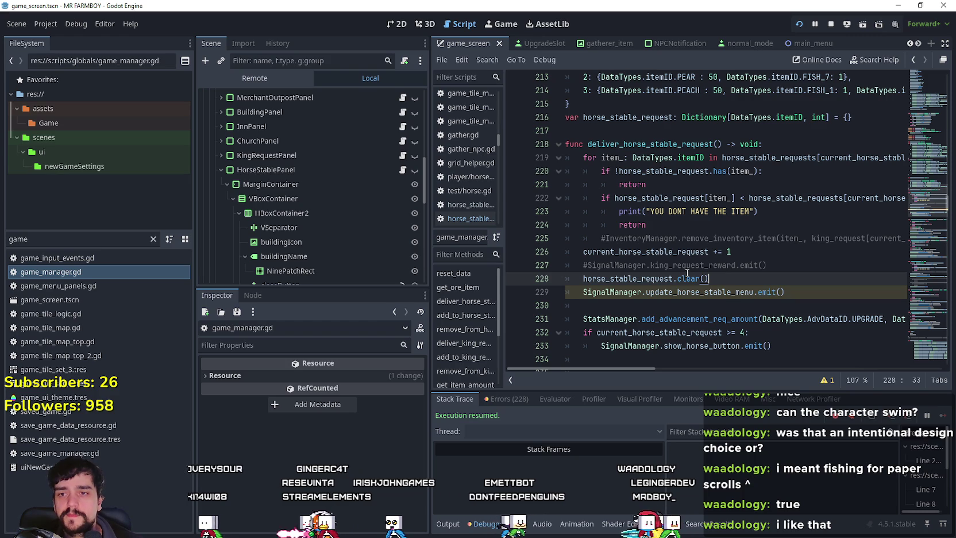
pyautogui.doubleClick(665, 293)
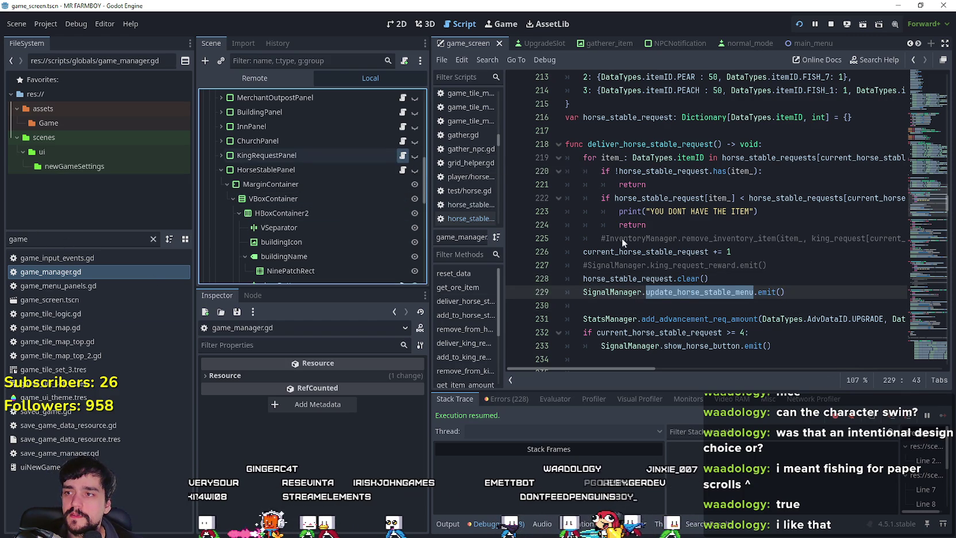
# Open horse_stable_panel.gd and find empty line 51 after the request-slot loops
pyautogui.hotkey('alt', 'Left')
pyautogui.scroll(5, 621, 245)
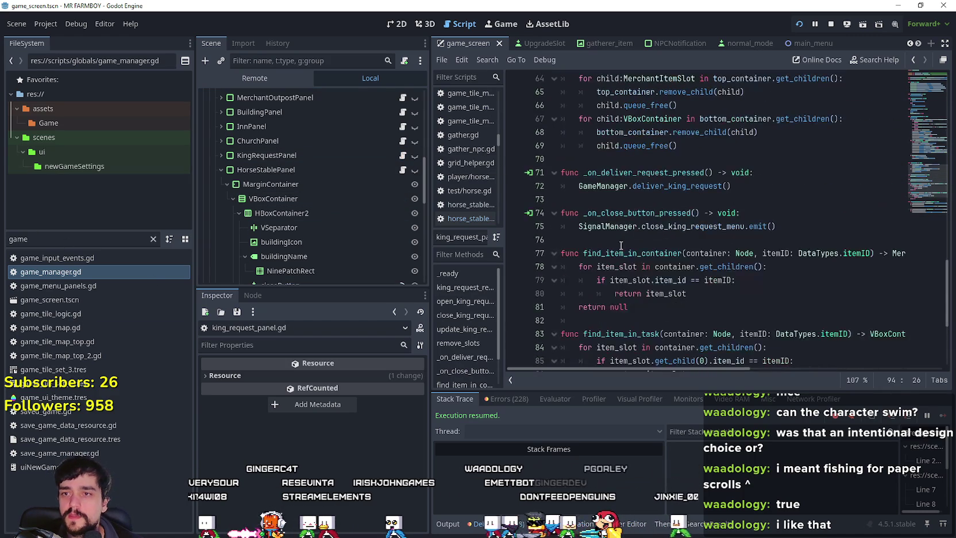
pyautogui.click(403, 170)
pyautogui.click(710, 215)
pyautogui.scroll(10, 710, 231)
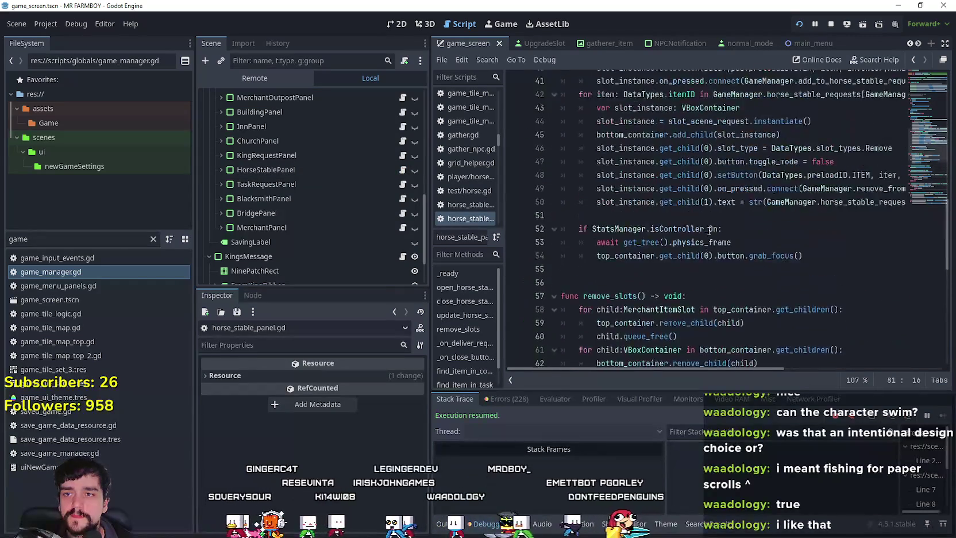
pyautogui.doubleClick(606, 171)
pyautogui.moveTo(710, 370)
pyautogui.mouseDown()
pyautogui.moveTo(836, 364)
pyautogui.moveTo(500, 340)
pyautogui.mouseUp()
pyautogui.scroll(-5, 729, 268)
pyautogui.click(671, 239)
pyautogui.scroll(-6, 670, 266)
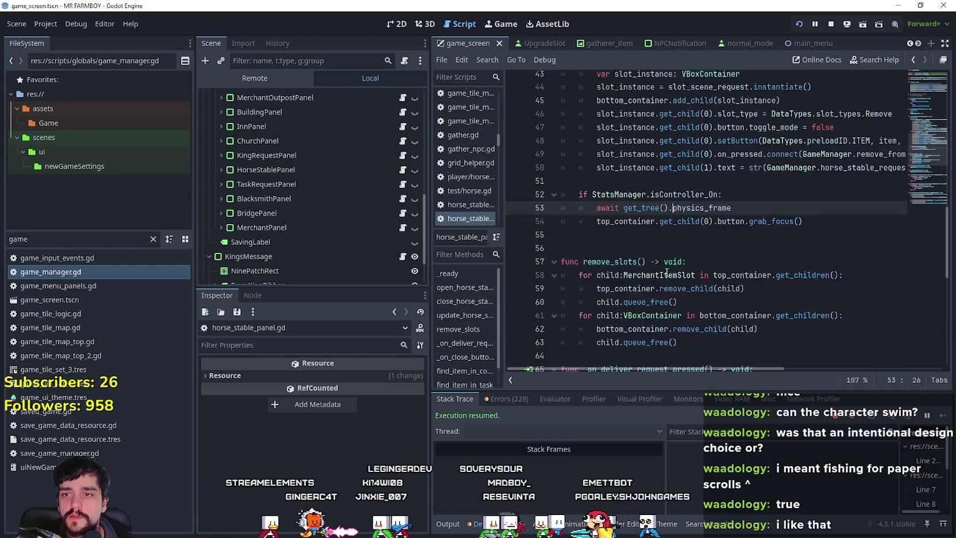
pyautogui.scroll(-4, 670, 266)
pyautogui.scroll(11, 672, 266)
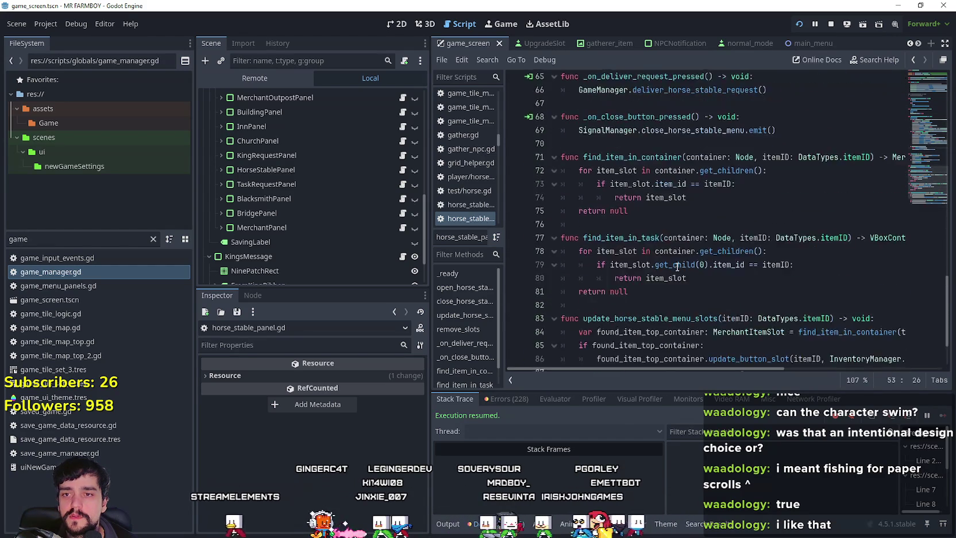
pyautogui.scroll(2, 678, 266)
pyautogui.click(678, 298)
pyautogui.scroll(3, 678, 298)
pyautogui.scroll(-3, 678, 298)
pyautogui.scroll(3, 398, 148)
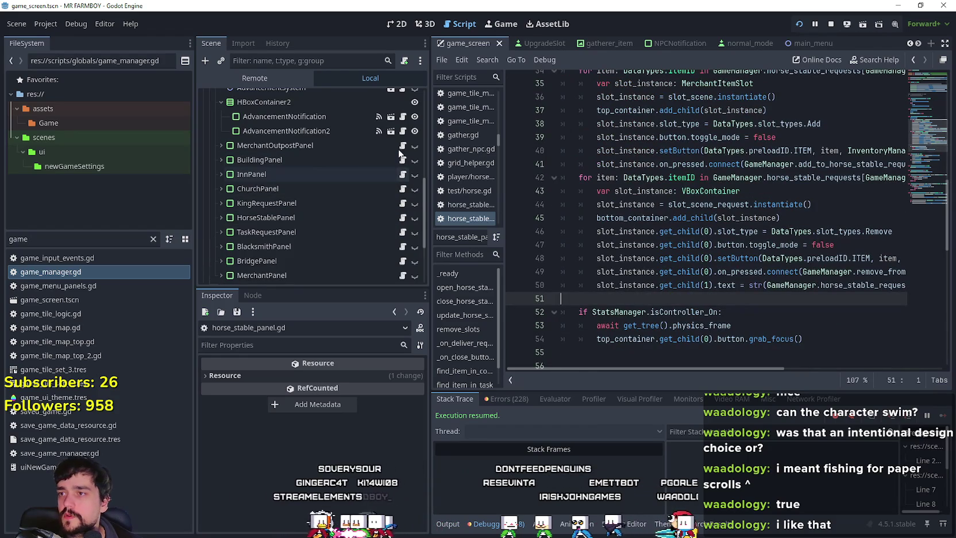
# In building_panel.gd, select the building_inv text assignment line around line 270
pyautogui.click(404, 161)
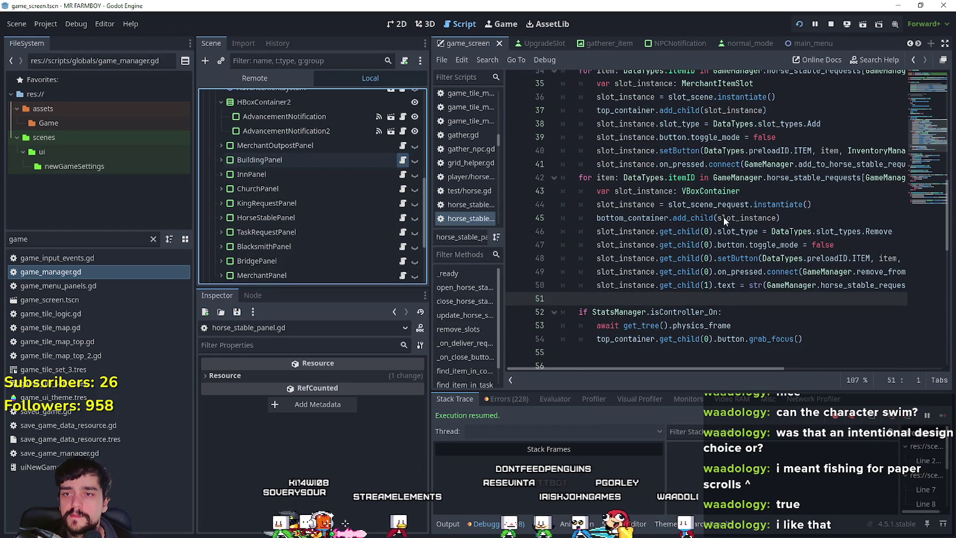
pyautogui.scroll(-15, 921, 161)
pyautogui.moveTo(922, 161)
pyautogui.mouseDown()
pyautogui.moveTo(922, 238)
pyautogui.moveTo(923, 230)
pyautogui.mouseUp()
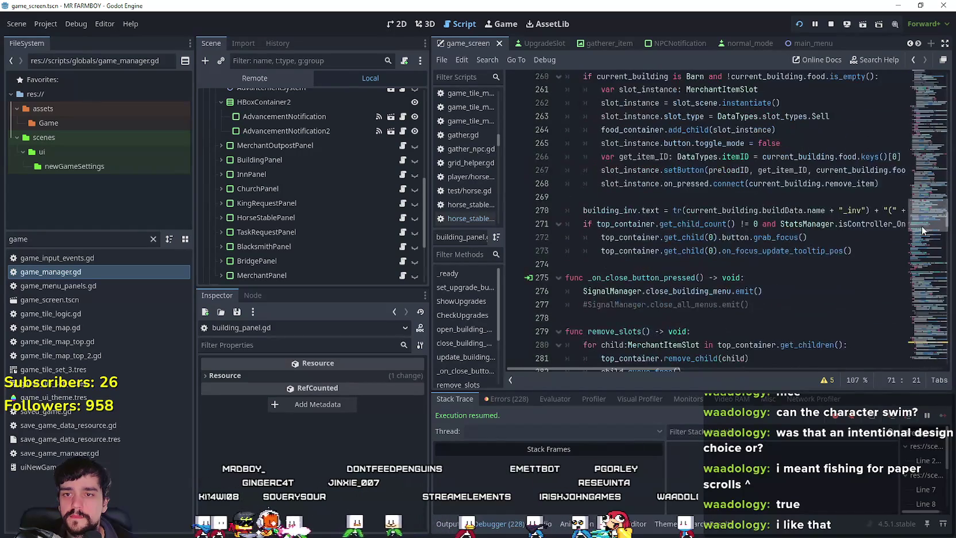
pyautogui.moveTo(582, 210)
pyautogui.mouseDown()
pyautogui.moveTo(583, 221)
pyautogui.moveTo(927, 223)
pyautogui.moveTo(493, 222)
pyautogui.mouseUp()
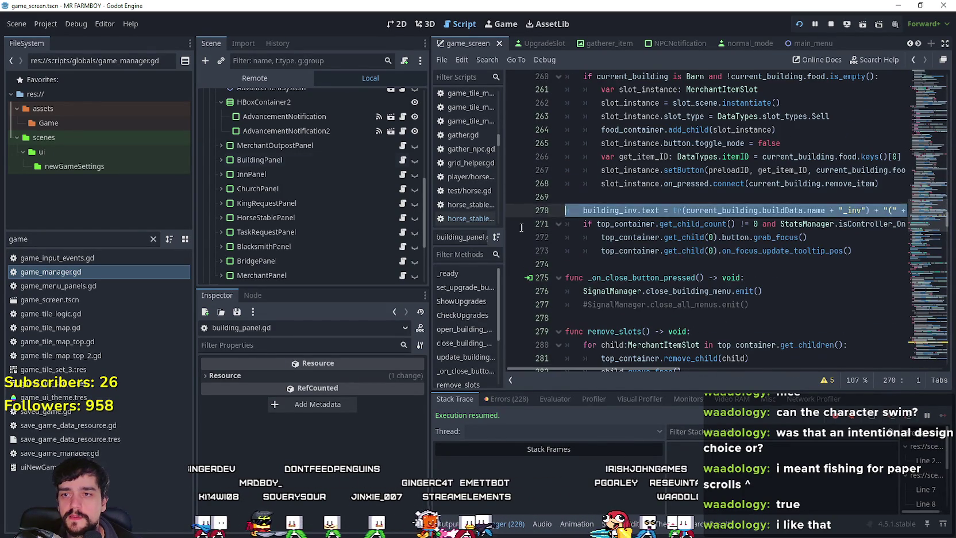
pyautogui.hotkey('shift', 'Home')
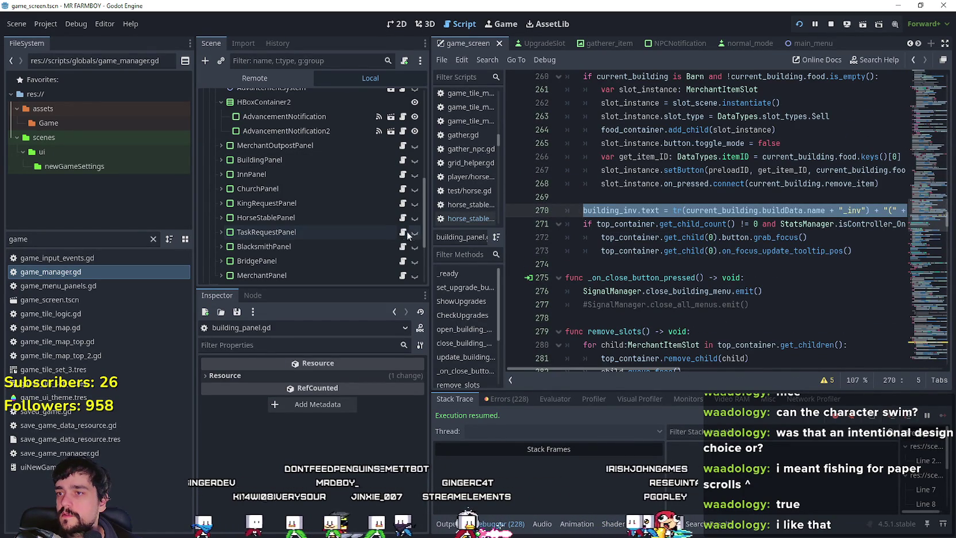
# Paste the building_inv.text line into horse_stable_panel.gd as line 52, with a blank line above
pyautogui.click(468, 219)
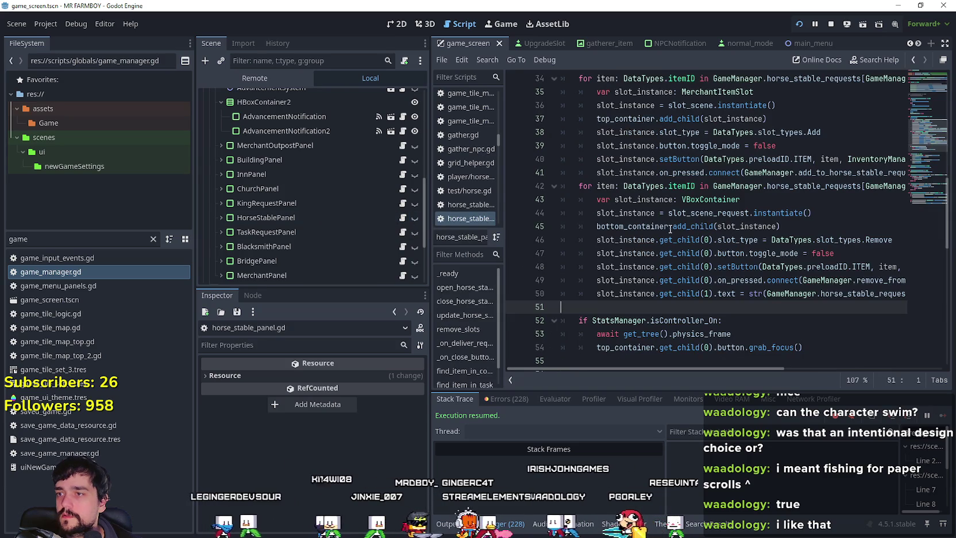
pyautogui.scroll(-3, 655, 232)
pyautogui.click(640, 240)
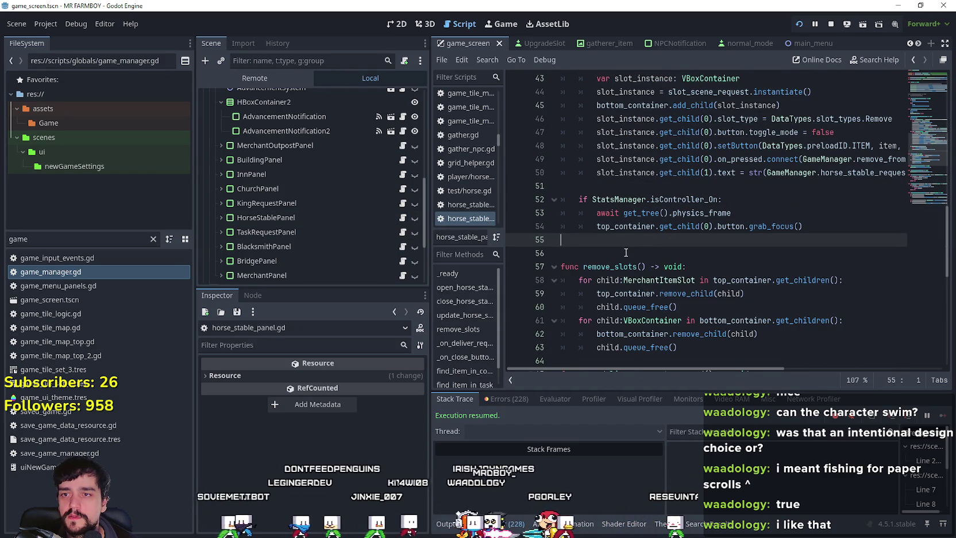
pyautogui.click(609, 186)
pyautogui.scroll(2, 607, 269)
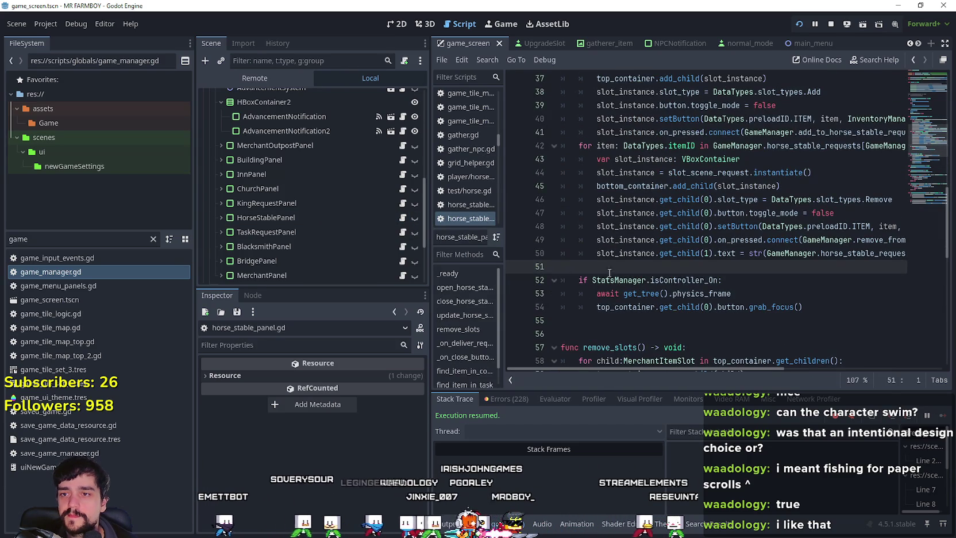
pyautogui.hotkey('ctrl', 'v')
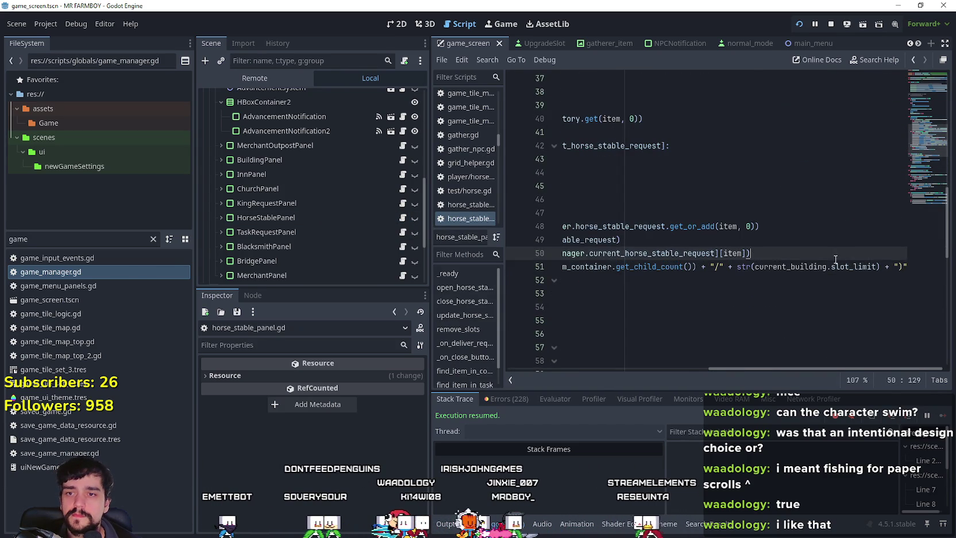
pyautogui.press('Home')
pyautogui.press('Return')
pyautogui.hotkey('shift', 'End')
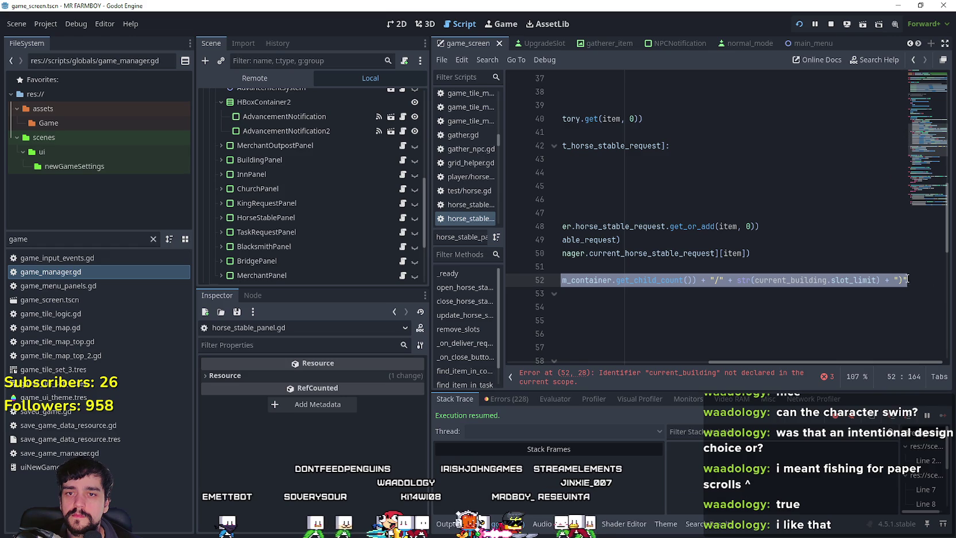
pyautogui.click(908, 280)
pyautogui.press('Home')
pyautogui.click(605, 280)
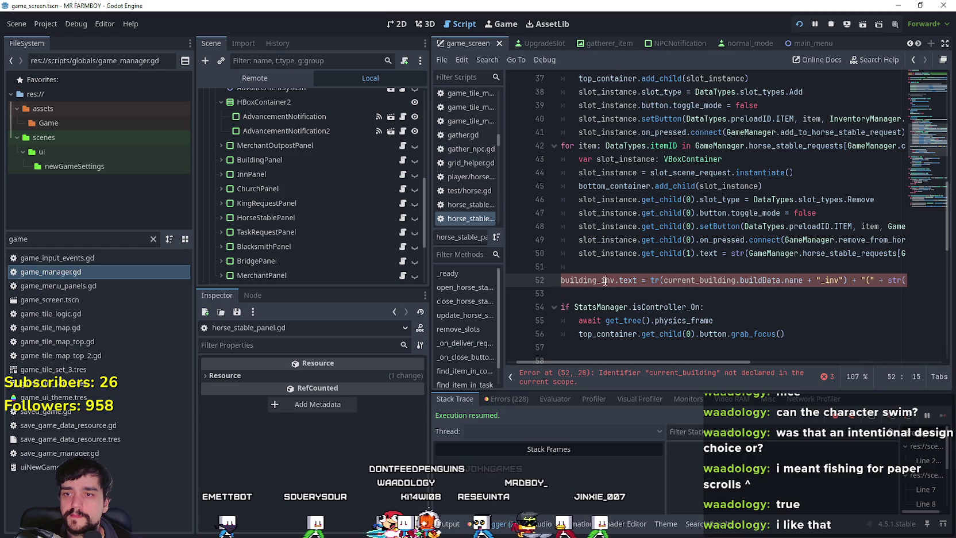
# Expand HorseStablePanel in the scene tree and jump to the onready variables at the script top
pyautogui.click(222, 218)
pyautogui.click(923, 87)
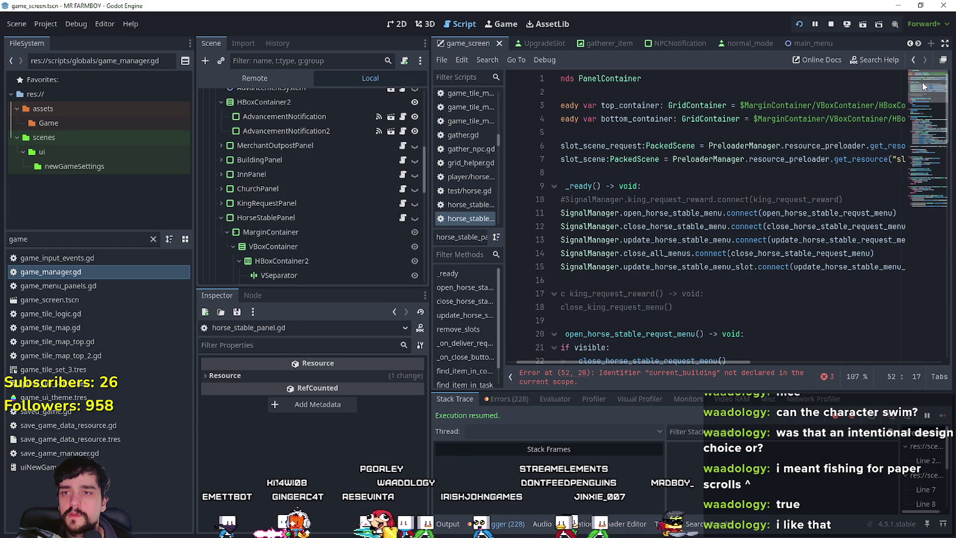
pyautogui.click(603, 132)
pyautogui.scroll(-3, 260, 228)
pyautogui.scroll(-10, 260, 227)
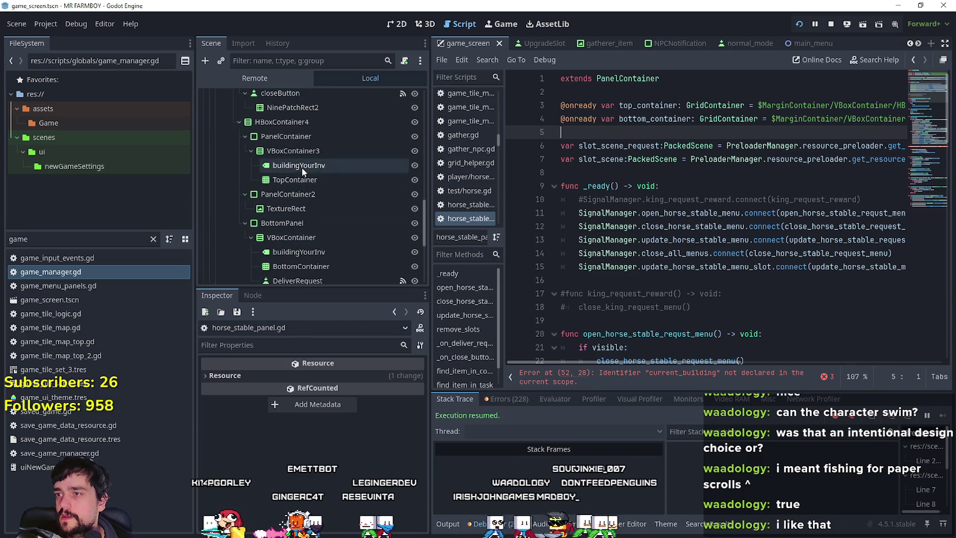
# Change the bottom panel's buildingYourInv label Text to "Growth Stage(0/4)" in the Inspector
pyautogui.click(302, 165)
pyautogui.scroll(-5, 296, 188)
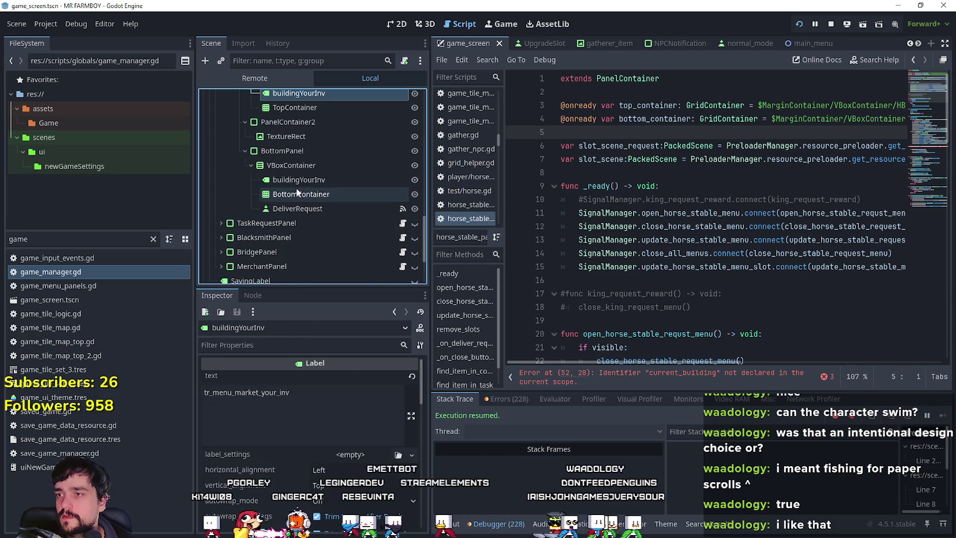
pyautogui.click(298, 179)
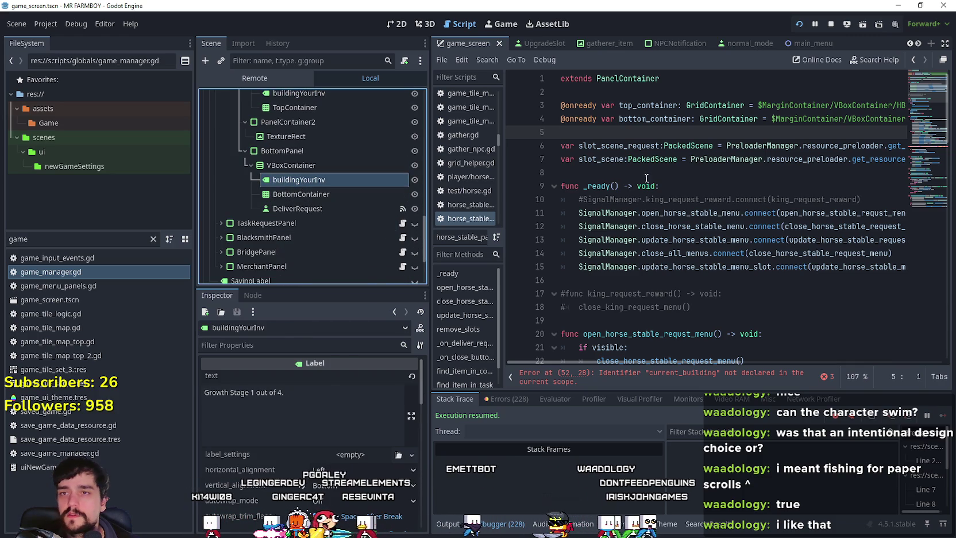
pyautogui.click(292, 394)
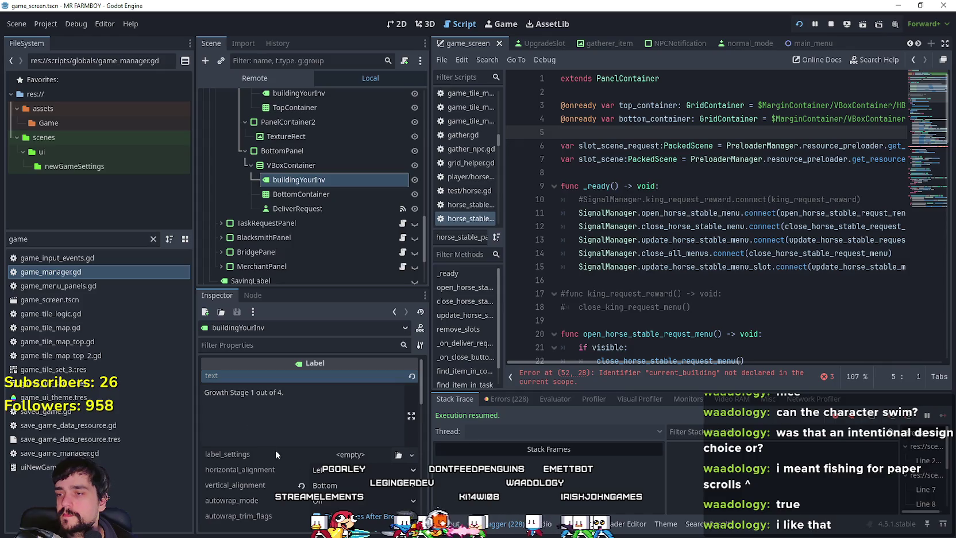
pyautogui.doubleClick(252, 392)
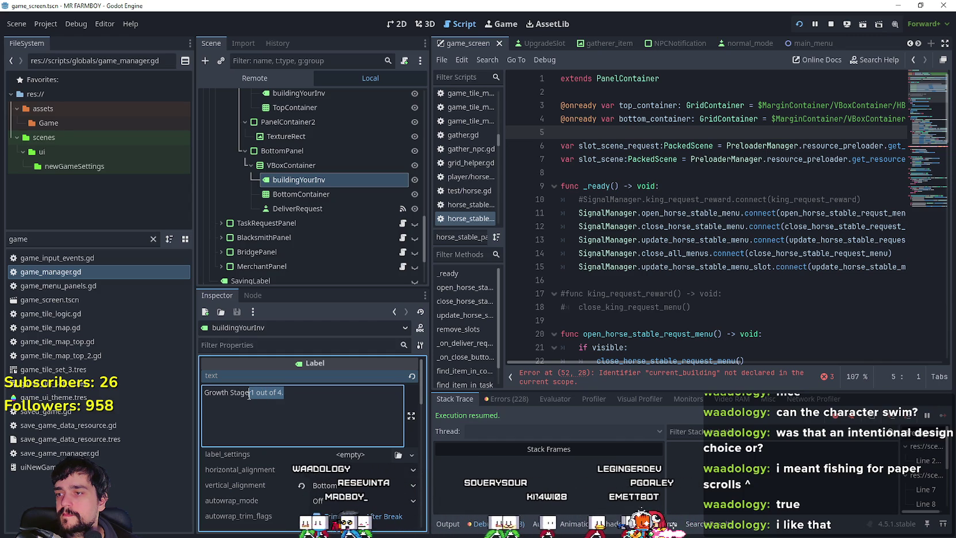
pyautogui.click(249, 394)
pyautogui.write('0')
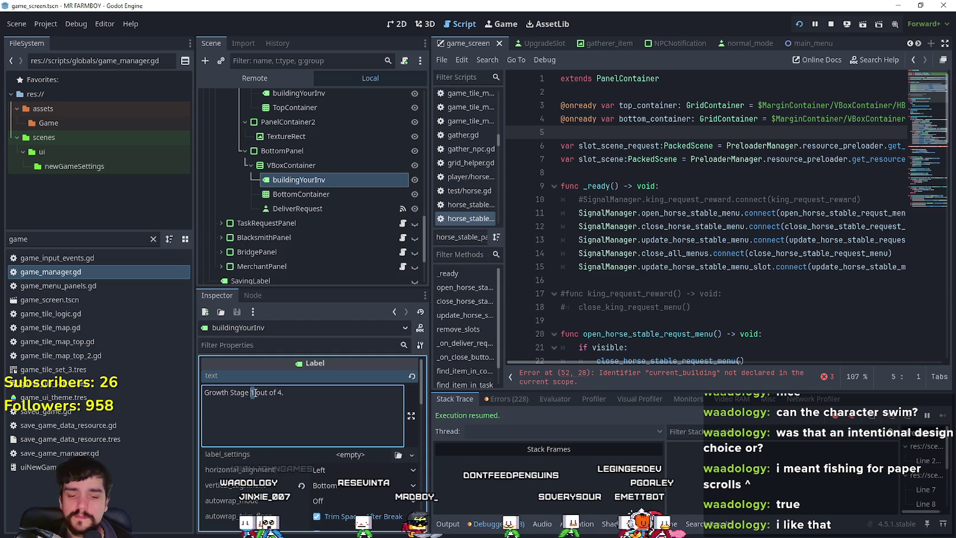
pyautogui.press('End')
pyautogui.press('BackSpace')
pyautogui.write('.')
pyautogui.keyDown('shift'); pyautogui.click(245, 390); pyautogui.keyUp('shift')
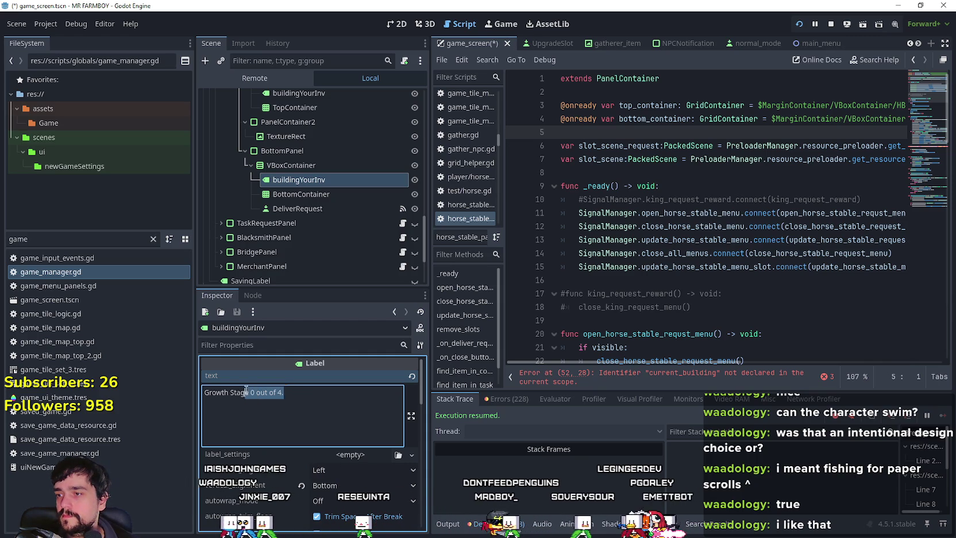
pyautogui.click(293, 390)
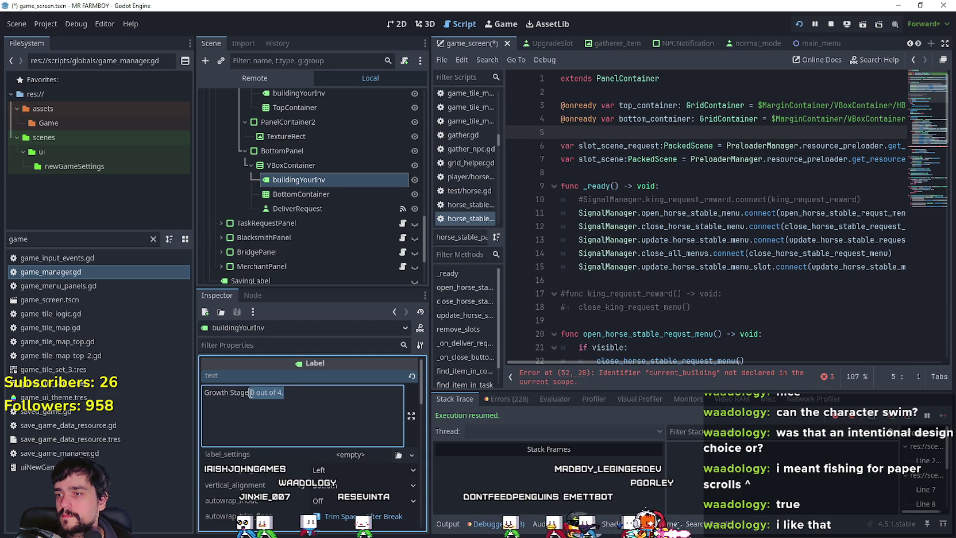
pyautogui.write('(0/4')
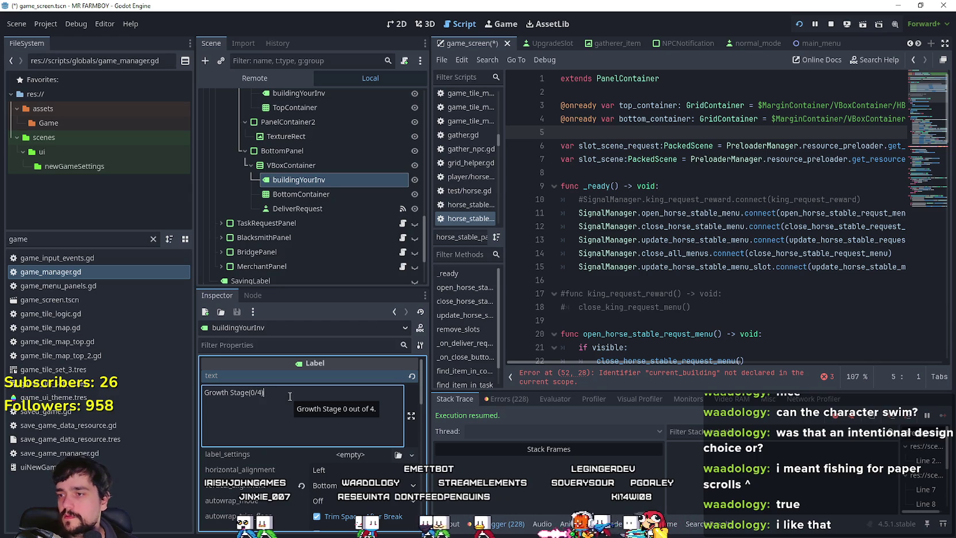
pyautogui.click(717, 166)
pyautogui.scroll(-3, 717, 167)
pyautogui.scroll(3, 717, 166)
pyautogui.moveTo(299, 180)
pyautogui.mouseDown()
pyautogui.moveTo(632, 201)
pyautogui.moveTo(635, 140)
pyautogui.mouseUp()
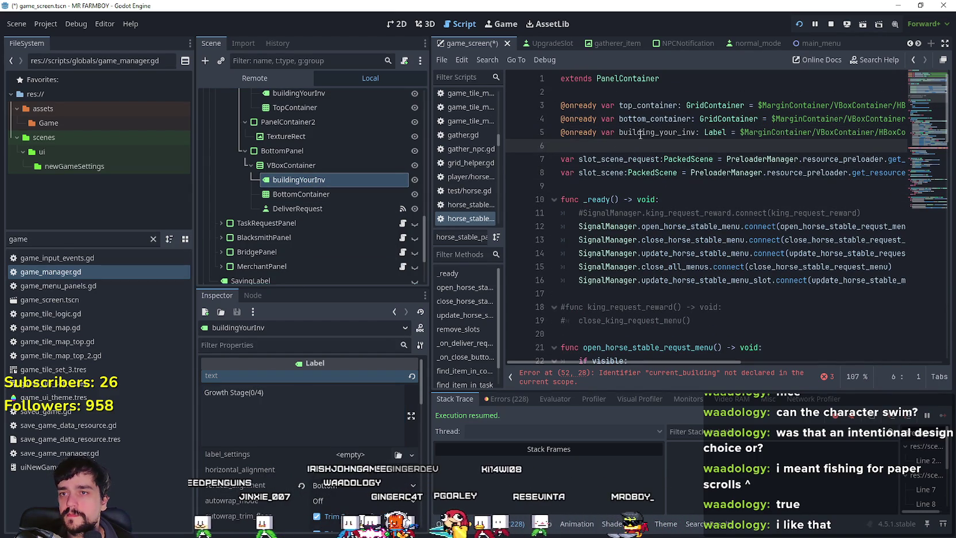
# Replace building_inv with building_your_inv on line 53
pyautogui.doubleClick(635, 134)
pyautogui.hotkey('ctrl', 'c')
pyautogui.click(926, 153)
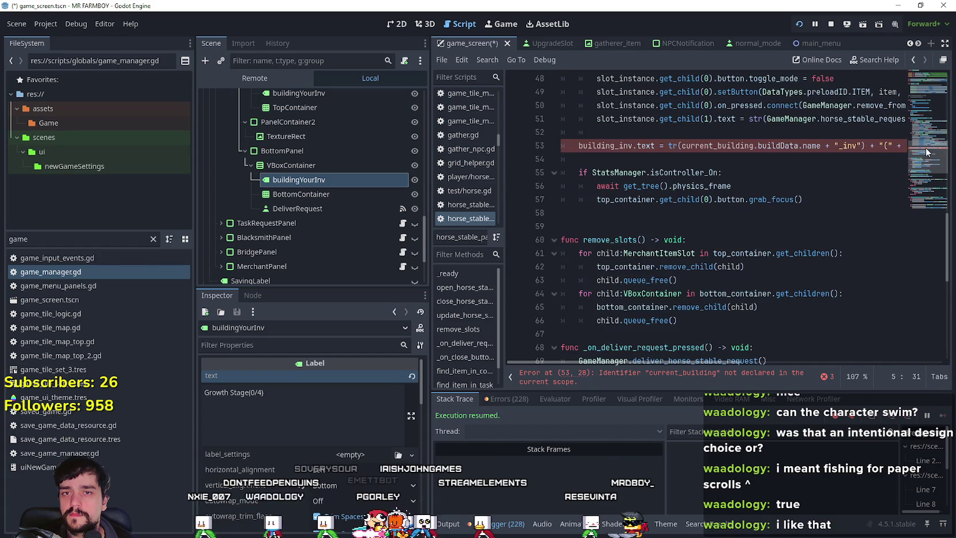
pyautogui.scroll(1, 636, 199)
pyautogui.doubleClick(615, 186)
pyautogui.hotkey('ctrl', 'v')
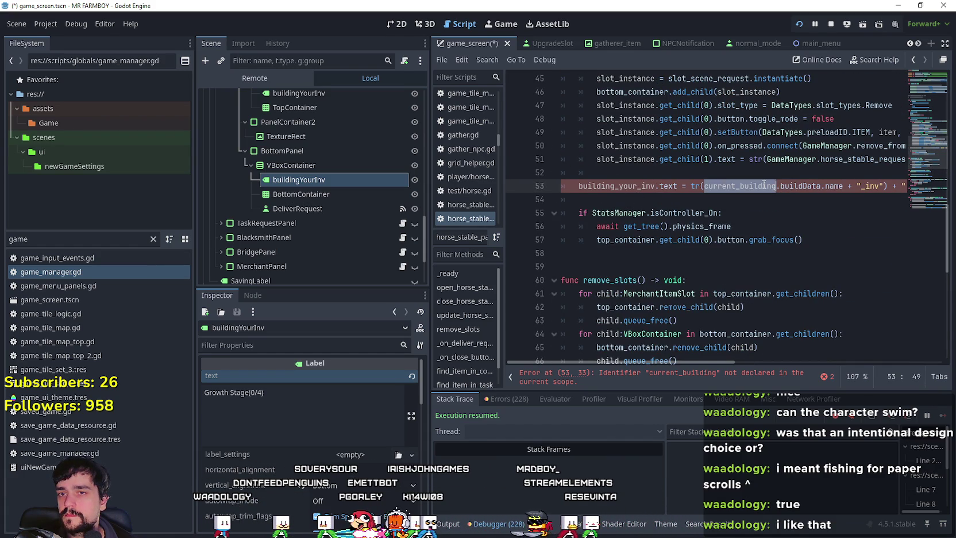
# Delete the current_building.buildData.name + part from line 53's tr() key
pyautogui.scroll(1, 764, 184)
pyautogui.hscroll(3, 747, 259)
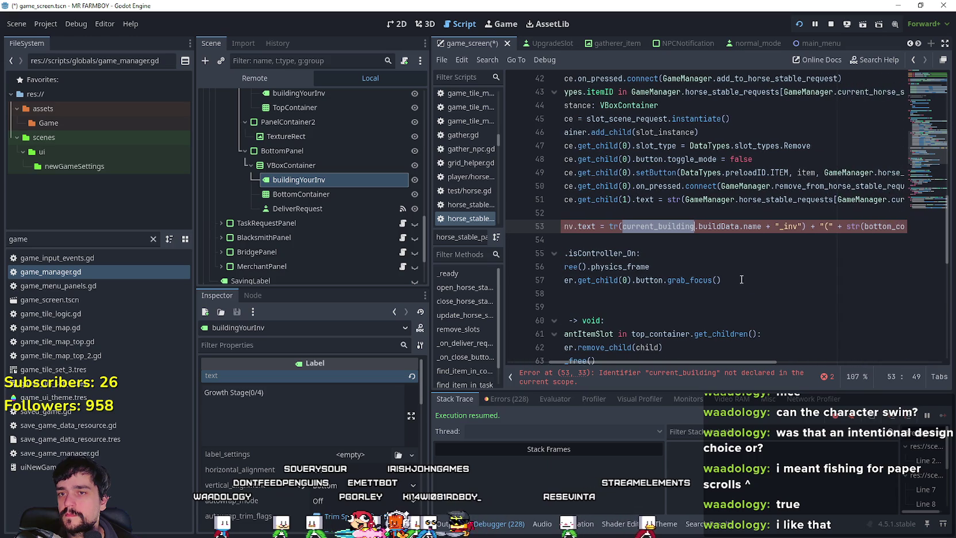
pyautogui.doubleClick(753, 226)
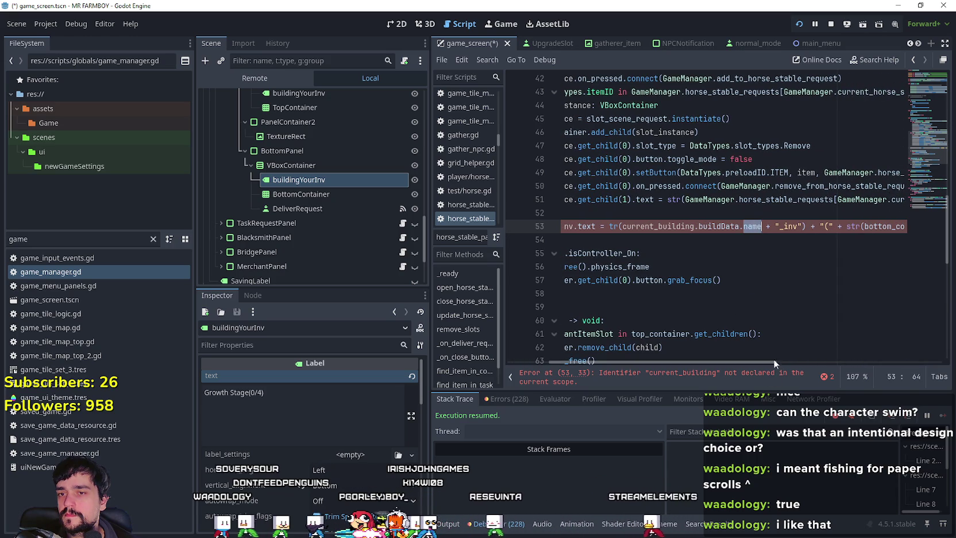
pyautogui.click(251, 391)
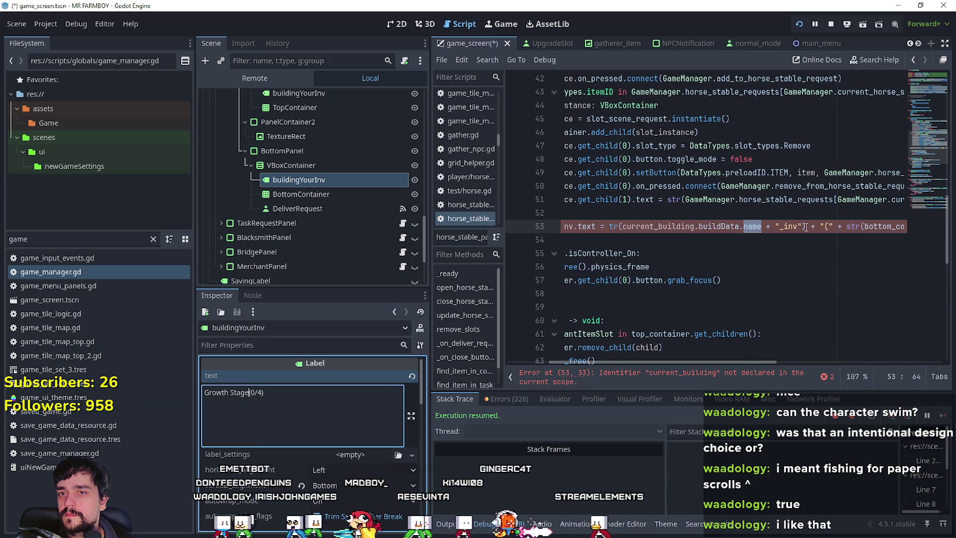
pyautogui.click(767, 225)
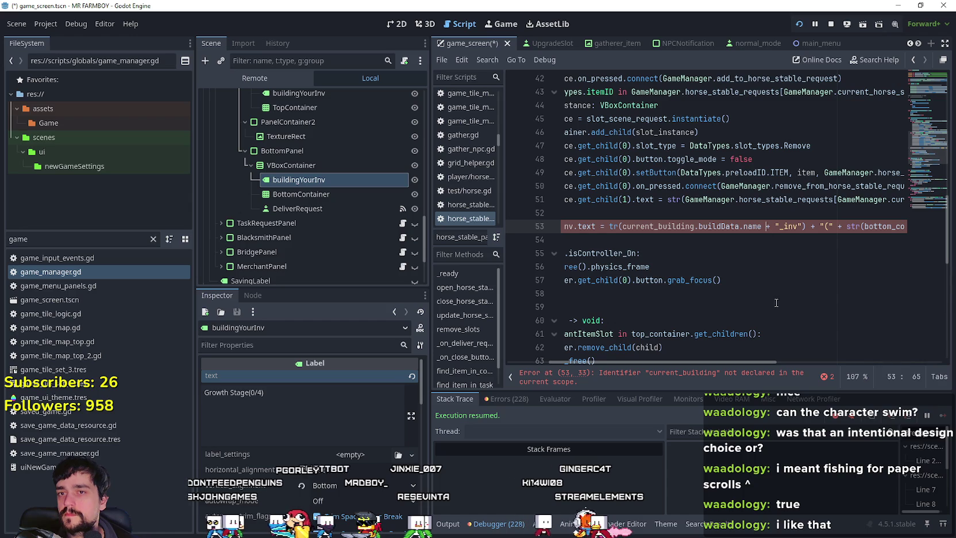
pyautogui.hscroll(3, 749, 363)
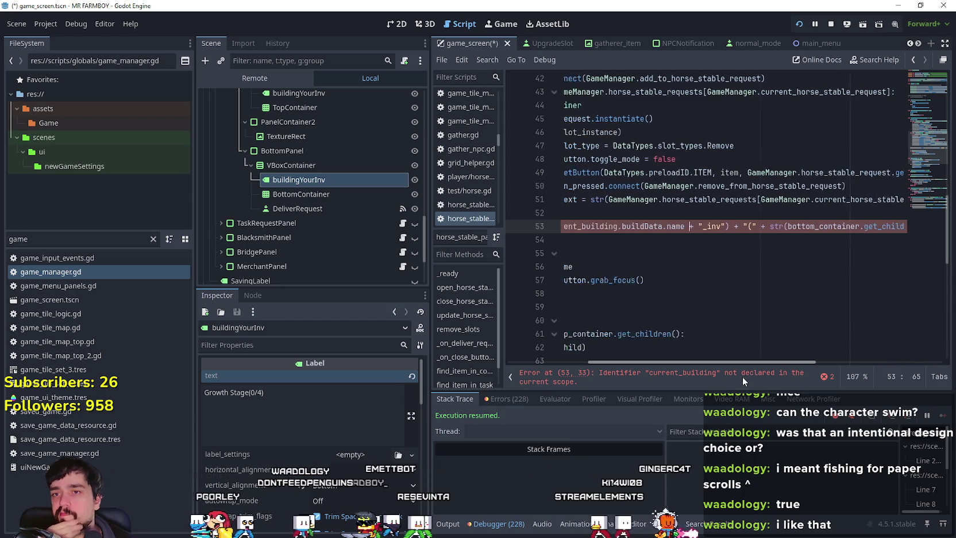
pyautogui.click(756, 376)
pyautogui.moveTo(754, 226); pyautogui.dragTo(638, 227)
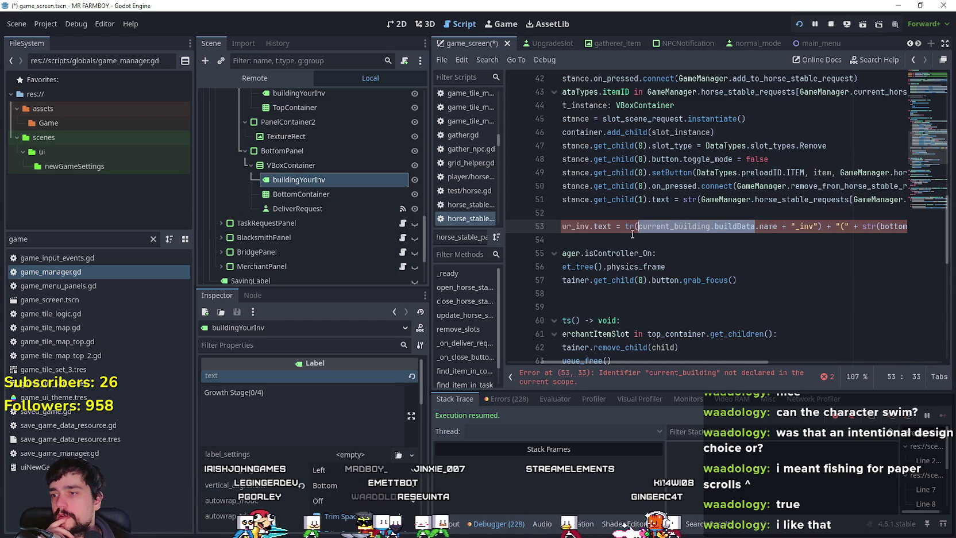
pyautogui.moveTo(777, 226); pyautogui.dragTo(638, 226)
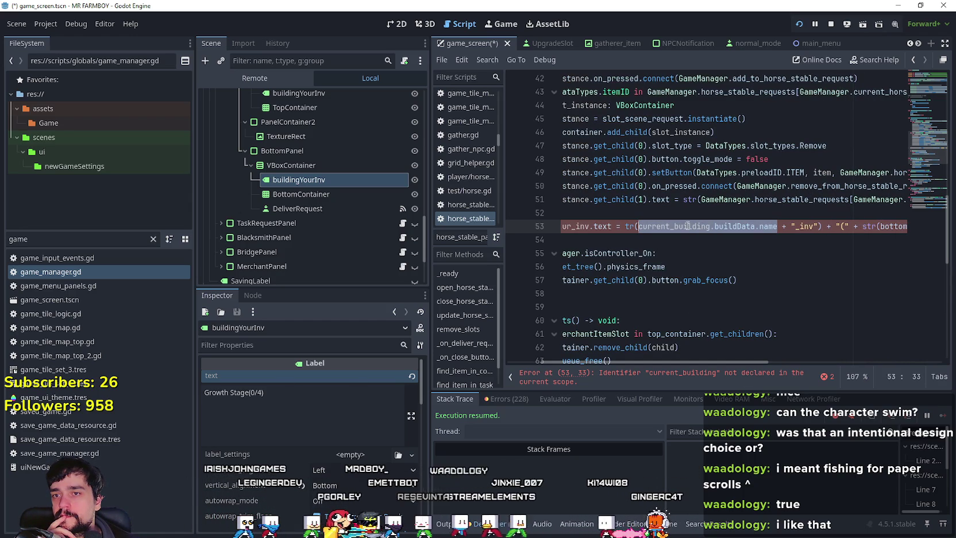
pyautogui.click(787, 226)
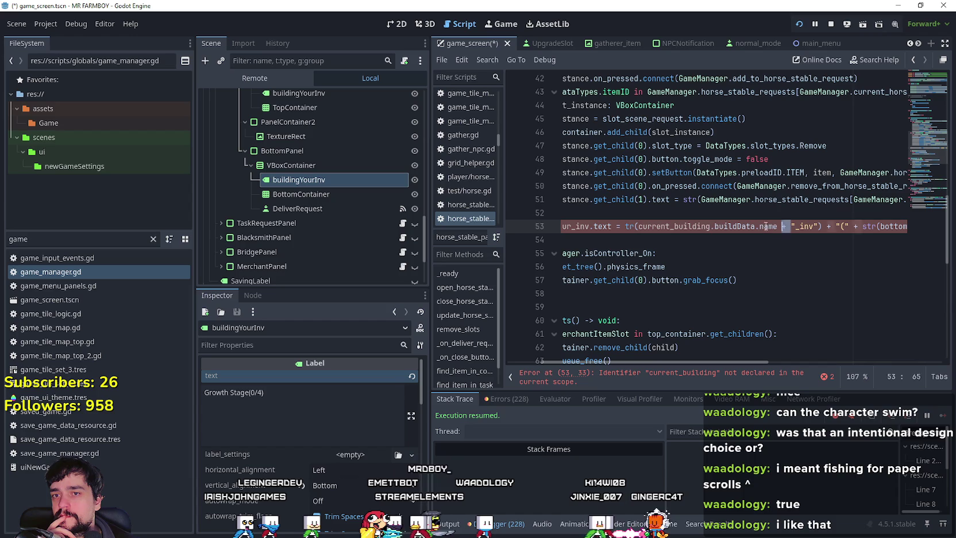
pyautogui.moveTo(790, 228); pyautogui.dragTo(626, 227)
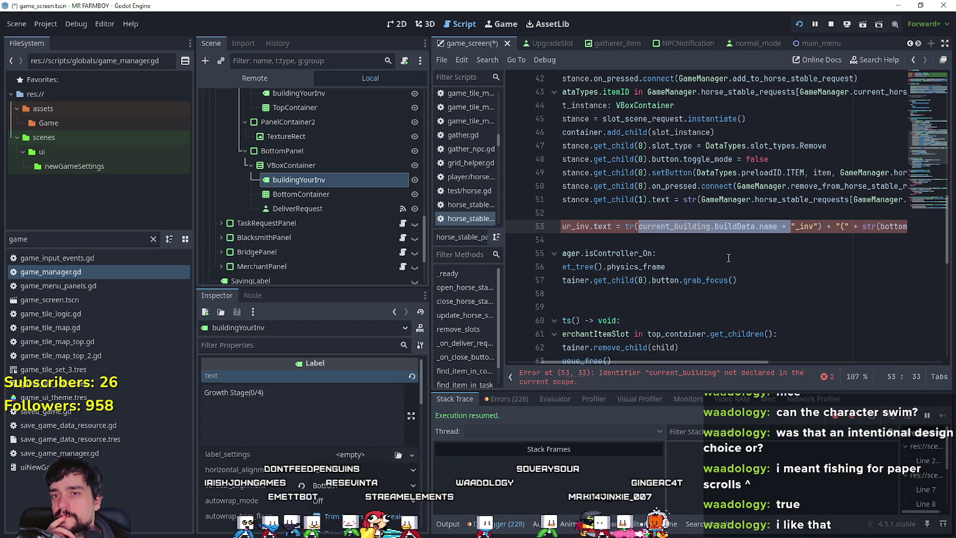
pyautogui.press('BackSpace')
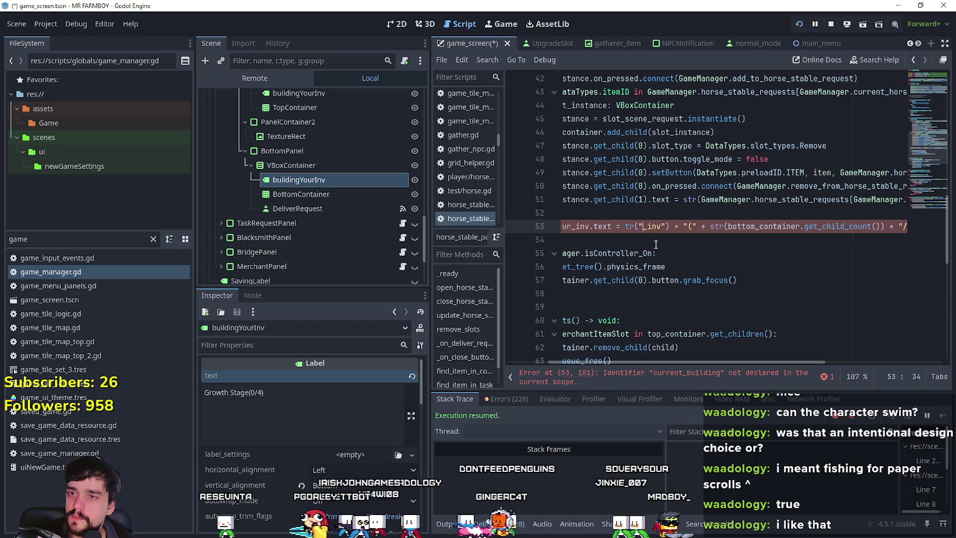
# Replace the "_inv" string inside tr() with "tr_growth_stage_horse"
pyautogui.press('BackSpace')
pyautogui.press('BackSpace')
pyautogui.press('BackSpace')
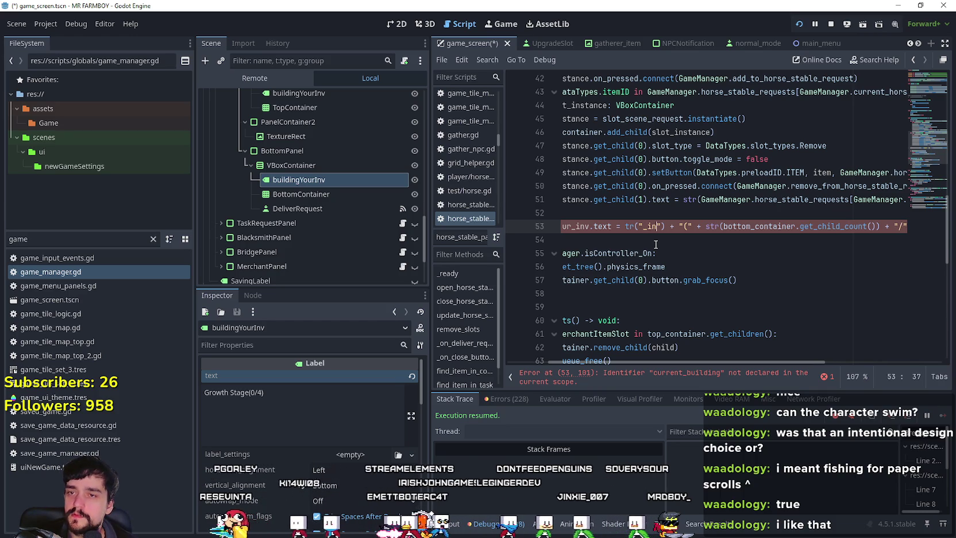
pyautogui.write('tr_growth_stage_horse')
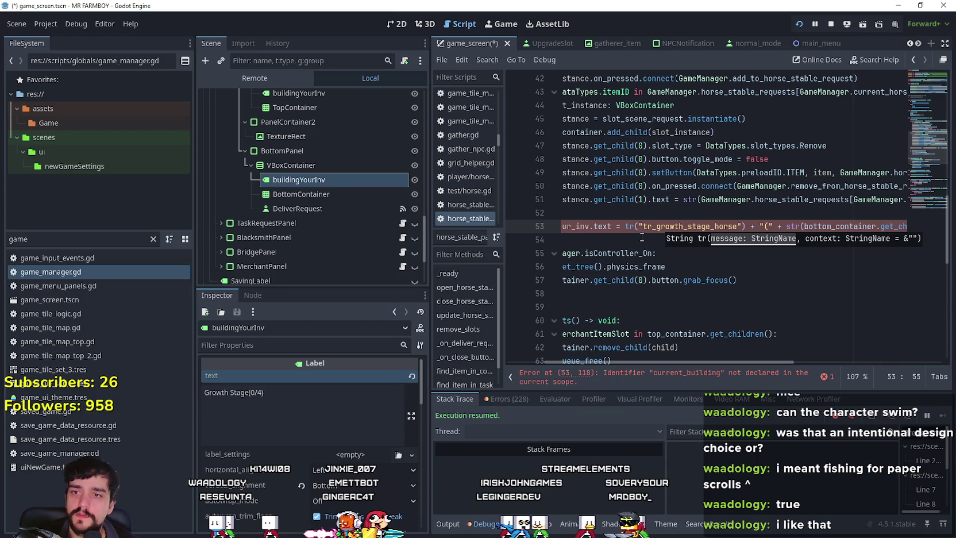
pyautogui.click(647, 228)
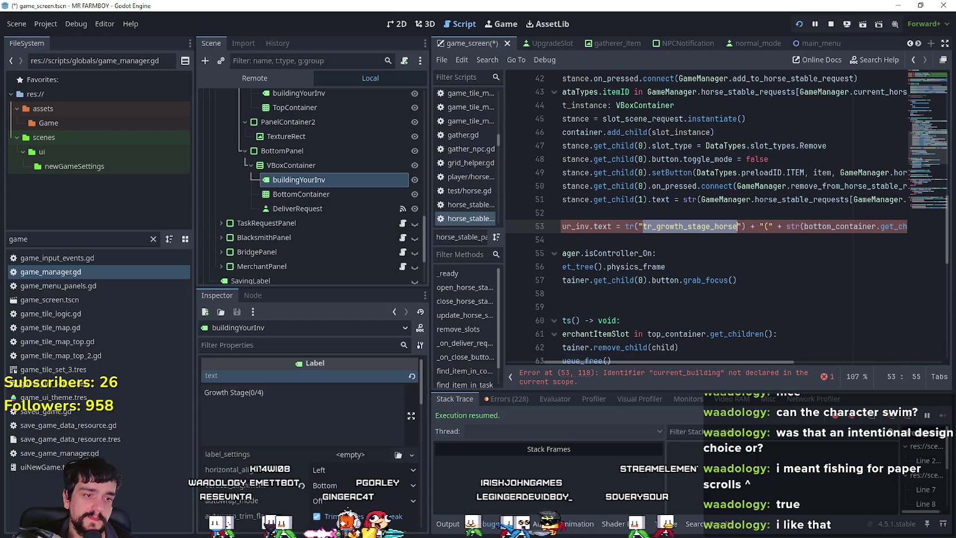
pyautogui.hotkey('alt', 'Tab')
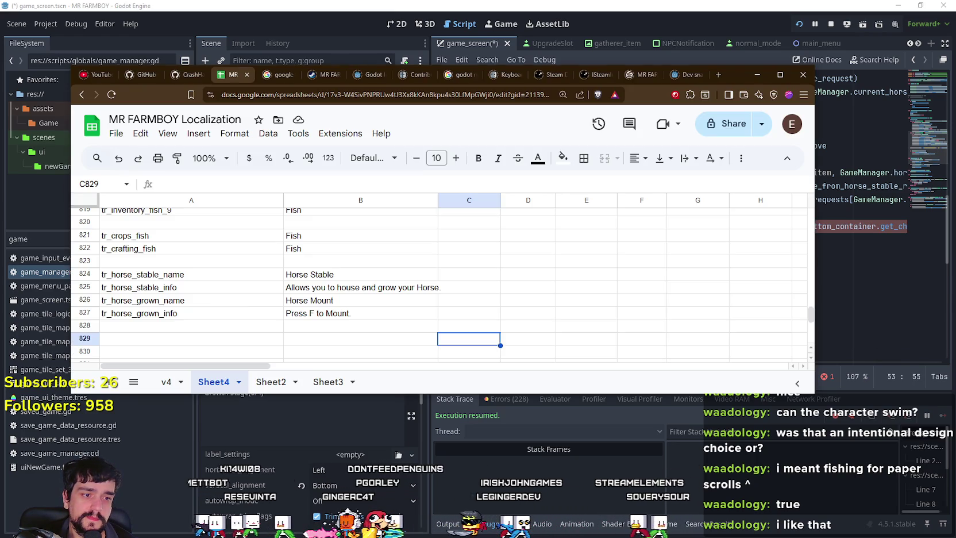
# Fill row 828 with key tr_growth_stage_horse and text "Growth Stage", then minimize the browser
pyautogui.click(191, 325)
pyautogui.write('tr_growth_stage_horse')
pyautogui.click(331, 326)
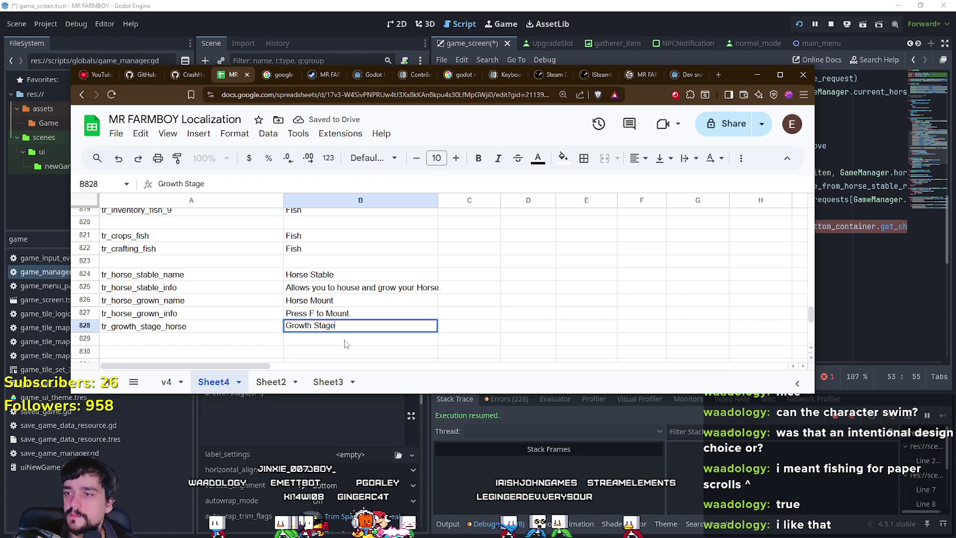
pyautogui.click(363, 341)
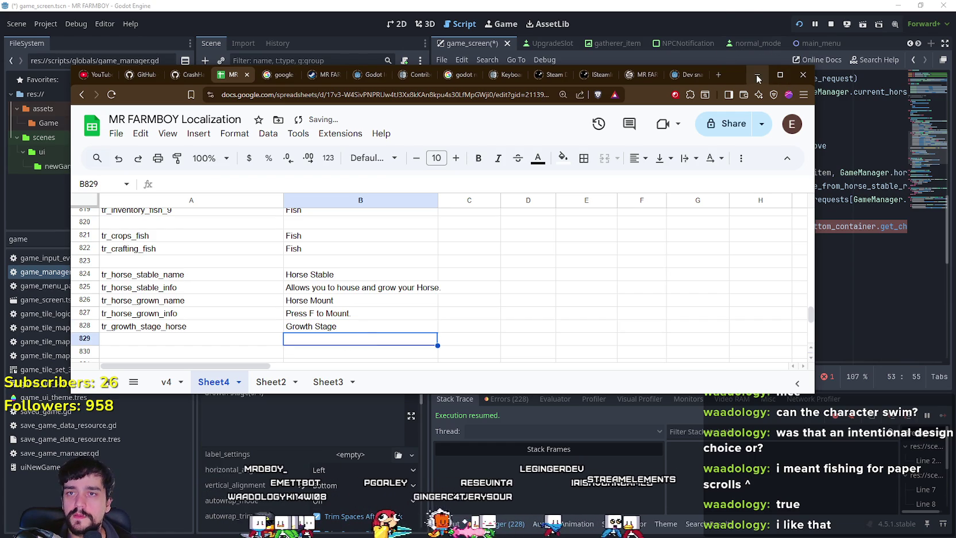
pyautogui.click(757, 77)
pyautogui.moveTo(733, 364); pyautogui.dragTo(791, 371)
# On line 53, delete the str(current_building.slot_limit) + part and set the limit to /4
pyautogui.doubleClick(729, 225)
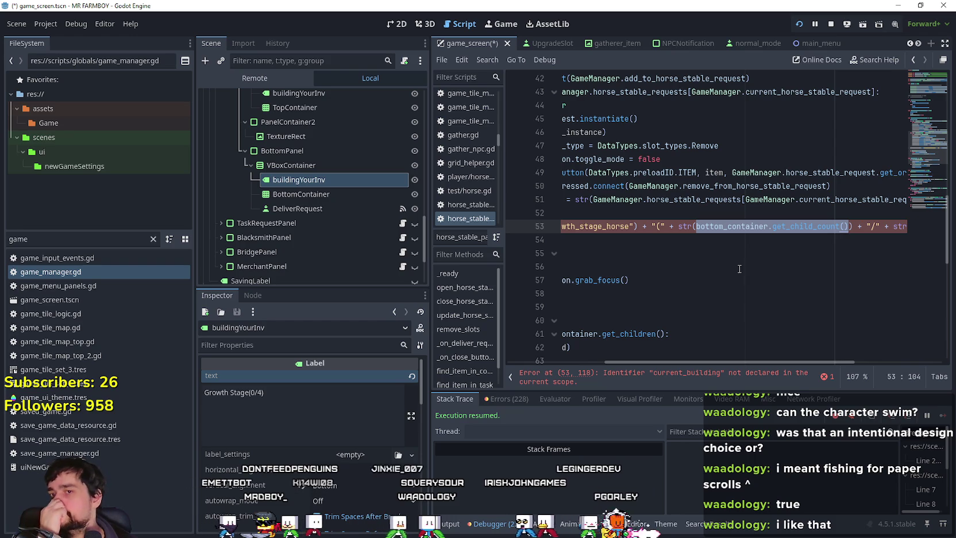
pyautogui.moveTo(814, 362); pyautogui.dragTo(909, 364)
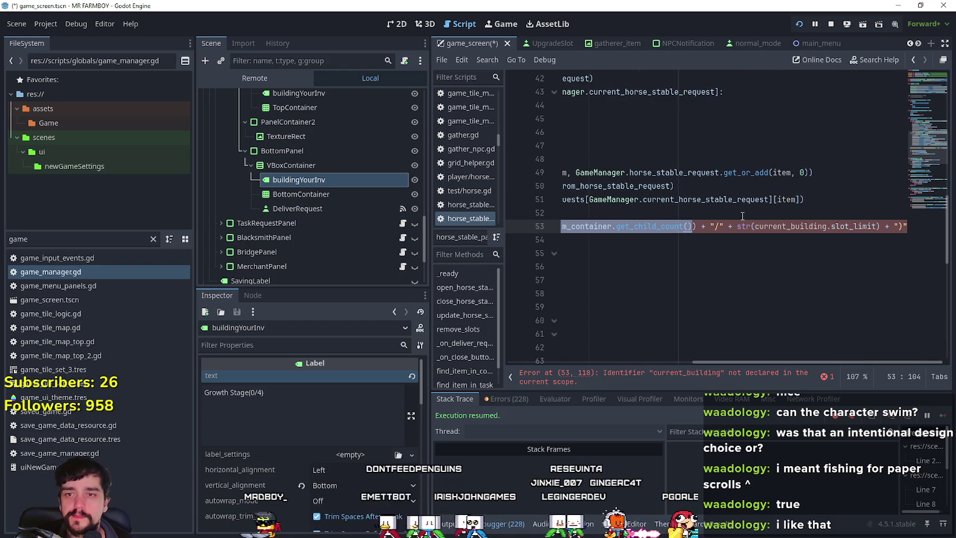
pyautogui.hotkey('ctrl', 'shift', 'Left')
pyautogui.hotkey('ctrl', 'shift', 'Left')
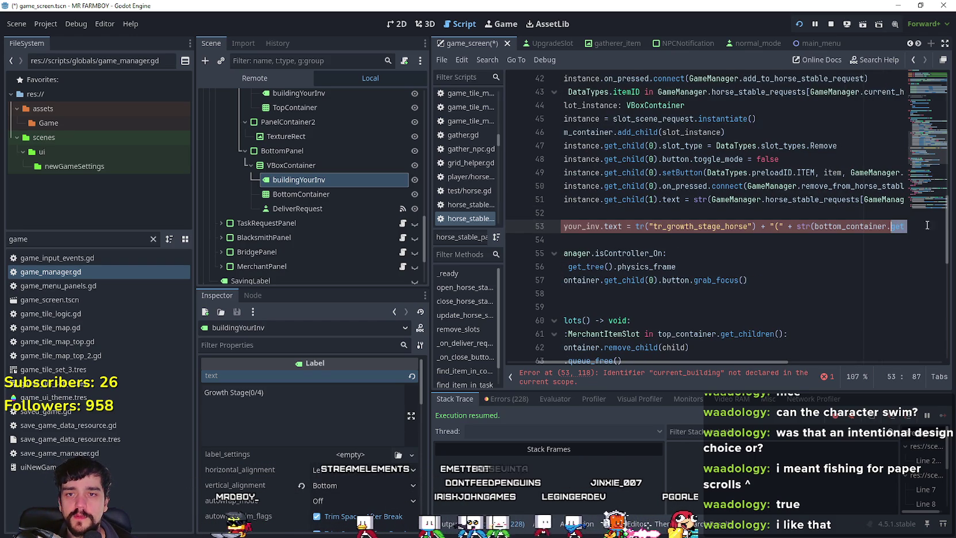
pyautogui.moveTo(740, 362); pyautogui.dragTo(908, 353)
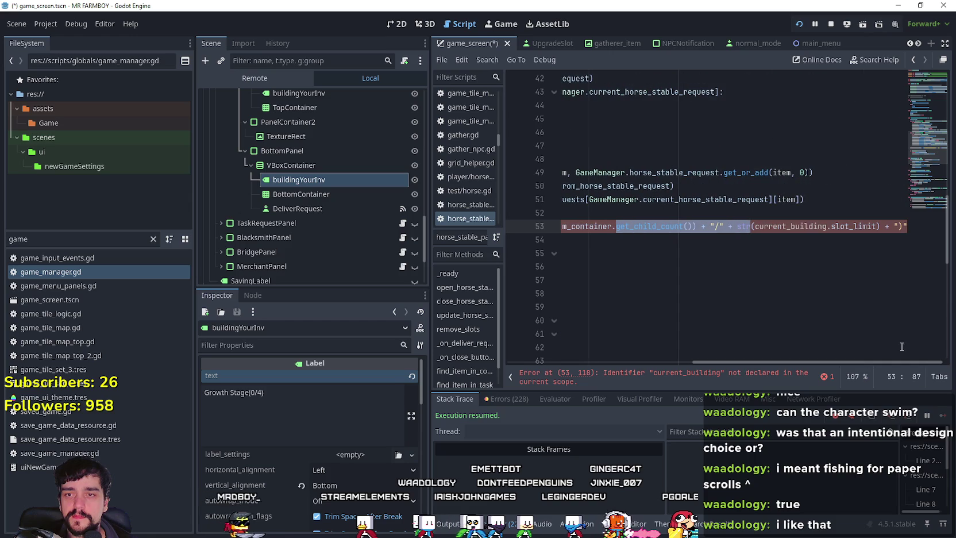
pyautogui.moveTo(858, 226); pyautogui.dragTo(938, 221)
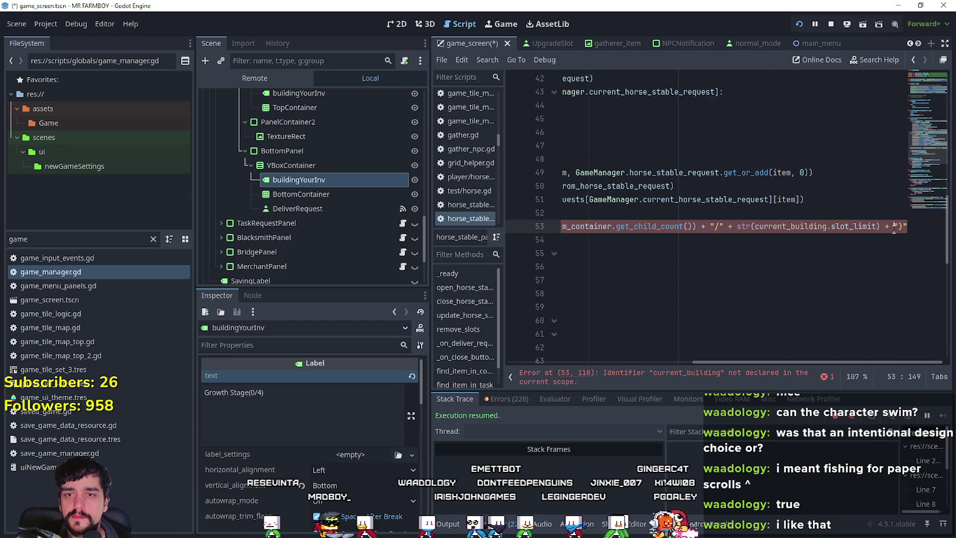
pyautogui.moveTo(883, 227); pyautogui.dragTo(749, 224)
pyautogui.press('BackSpace')
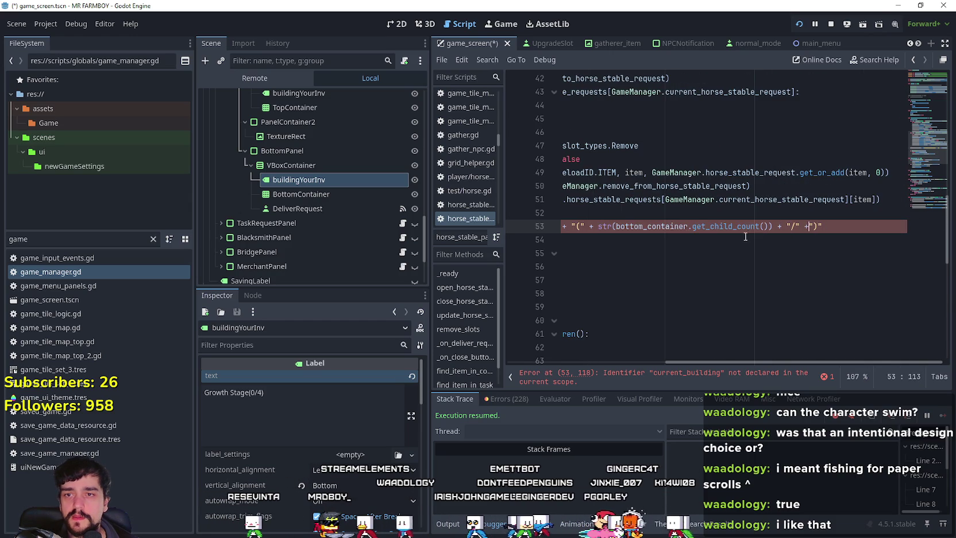
pyautogui.press('BackSpace')
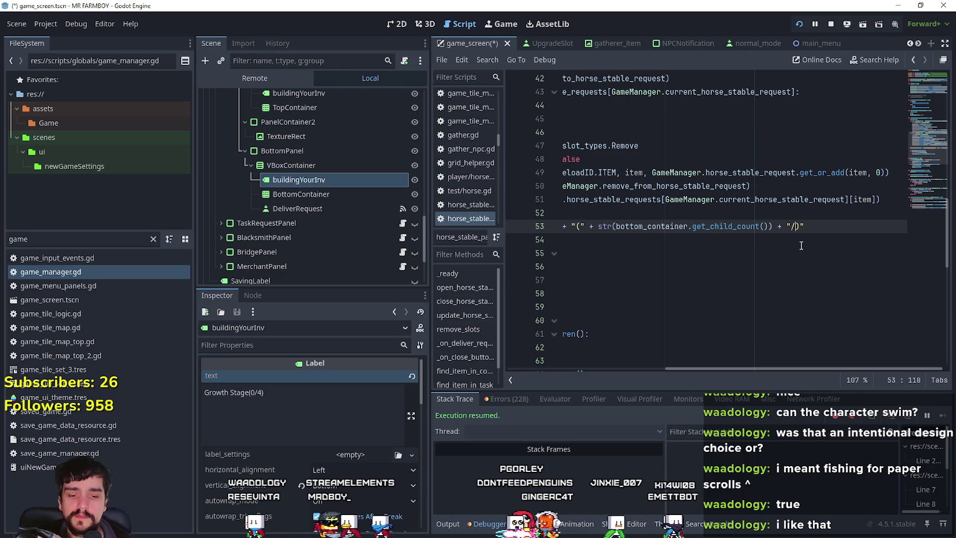
pyautogui.write('04')
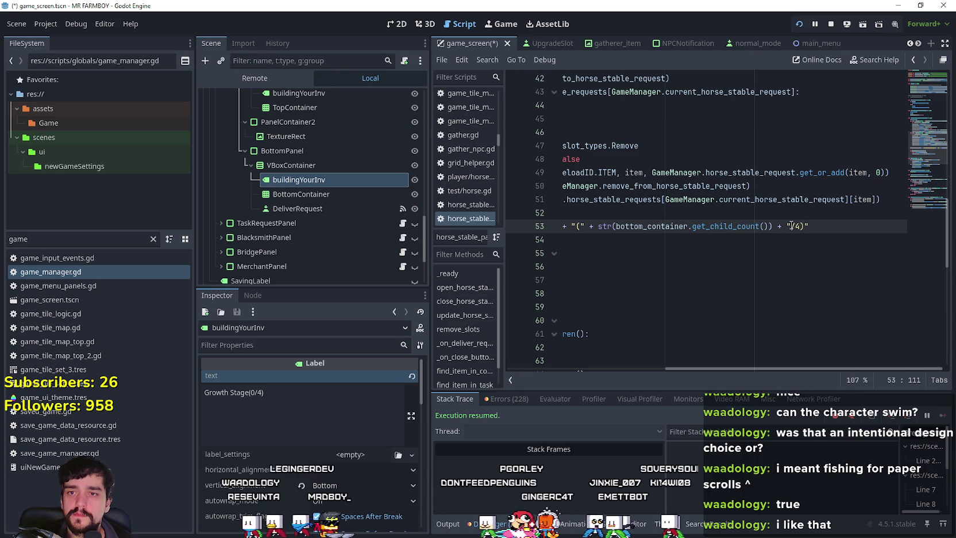
# Paste GameManager.current_horse_stable_request inside str() on line 53
pyautogui.moveTo(768, 225); pyautogui.dragTo(758, 217)
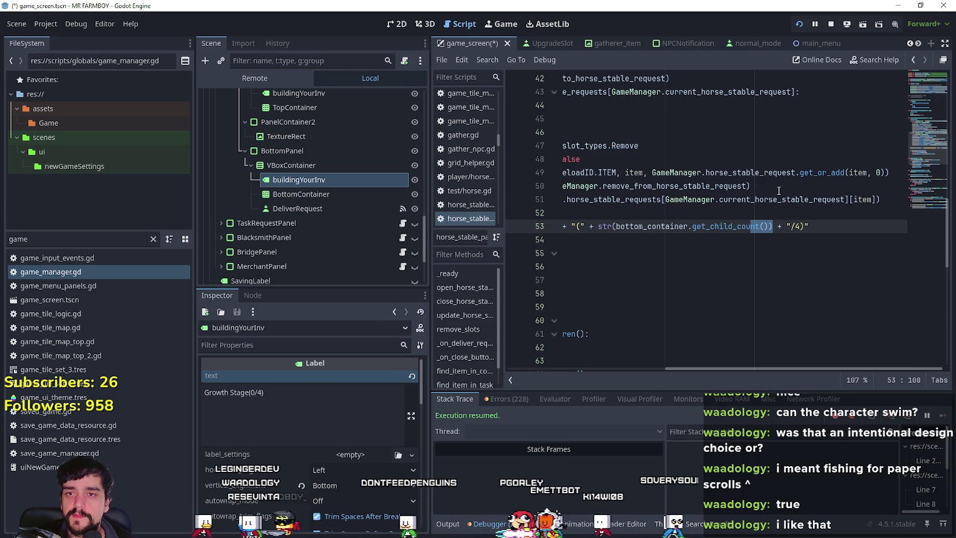
pyautogui.doubleClick(776, 199)
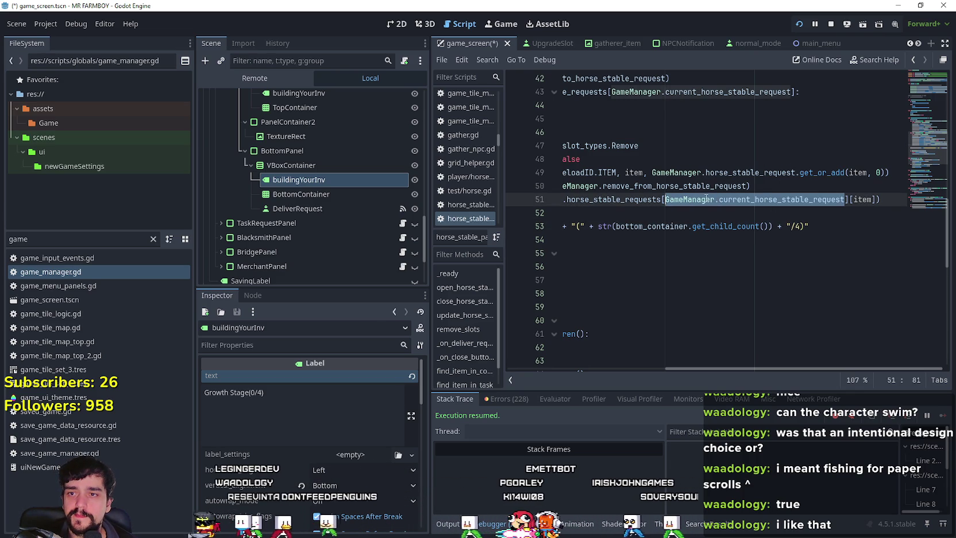
pyautogui.moveTo(772, 227); pyautogui.dragTo(616, 226)
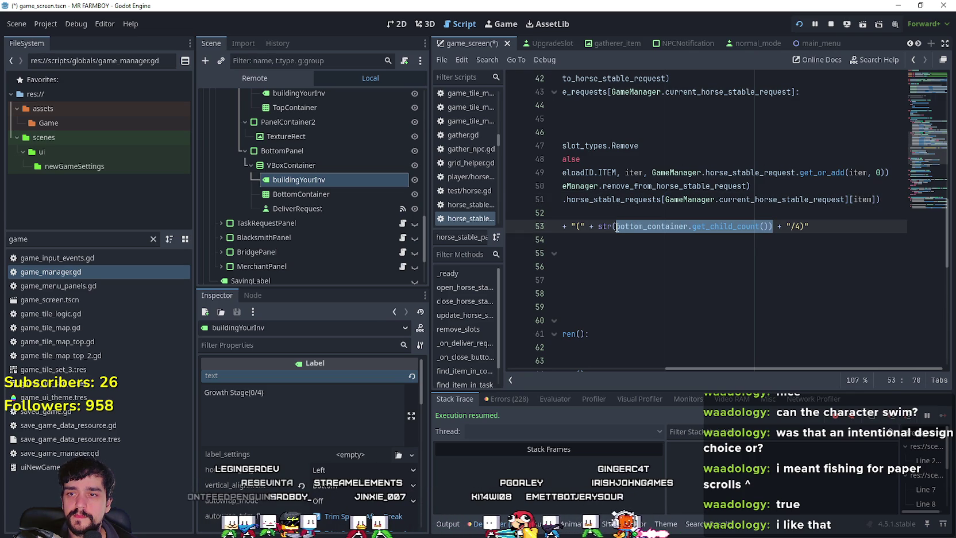
pyautogui.write('GameManager.current_horse_stable_request')
pyautogui.hotkey('ctrl', 'z')
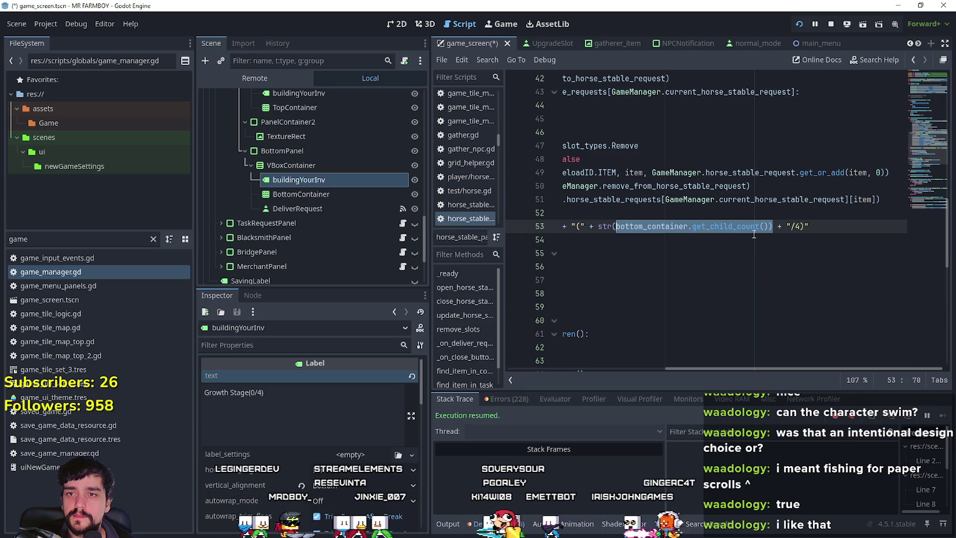
pyautogui.click(616, 233)
pyautogui.moveTo(906, 226); pyautogui.dragTo(842, 226)
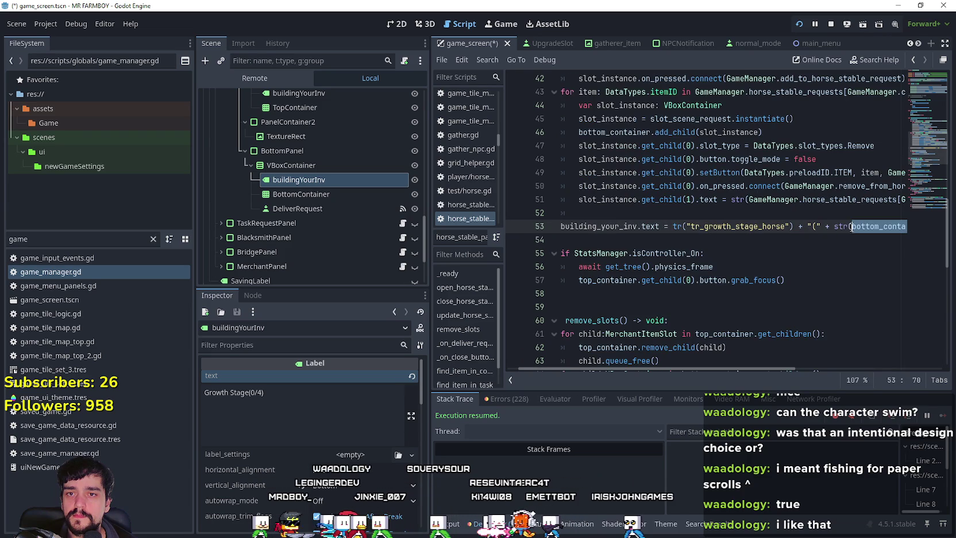
pyautogui.write('GameManager.current_horse_stable_request')
# Save the script and run the game to test the stable panel
pyautogui.moveTo(810, 372)
pyautogui.mouseDown()
pyautogui.moveTo(874, 376)
pyautogui.moveTo(748, 364)
pyautogui.moveTo(915, 371)
pyautogui.moveTo(838, 368)
pyautogui.moveTo(881, 373)
pyautogui.moveTo(584, 294)
pyautogui.mouseUp()
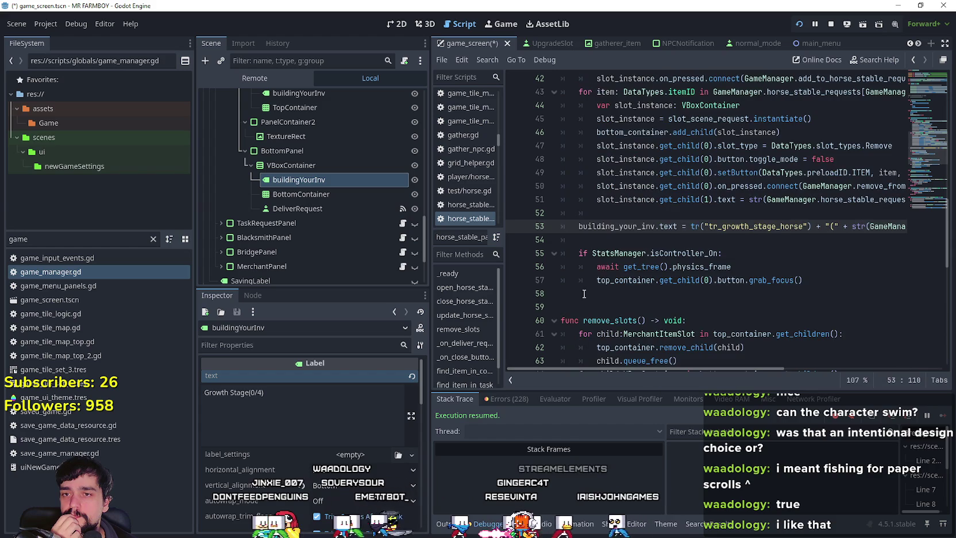
pyautogui.click(606, 240)
pyautogui.hotkey('ctrl', 's')
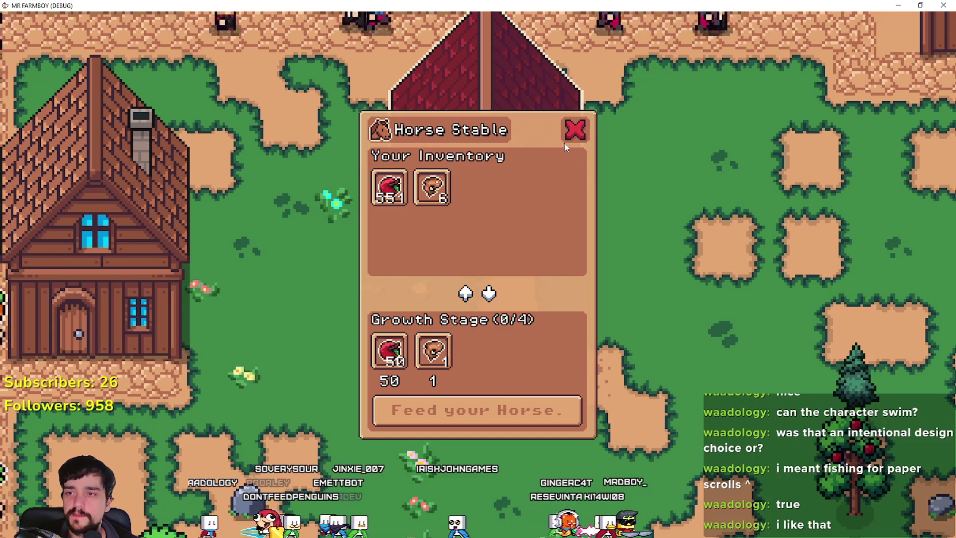
pyautogui.rightClick(720, 360)
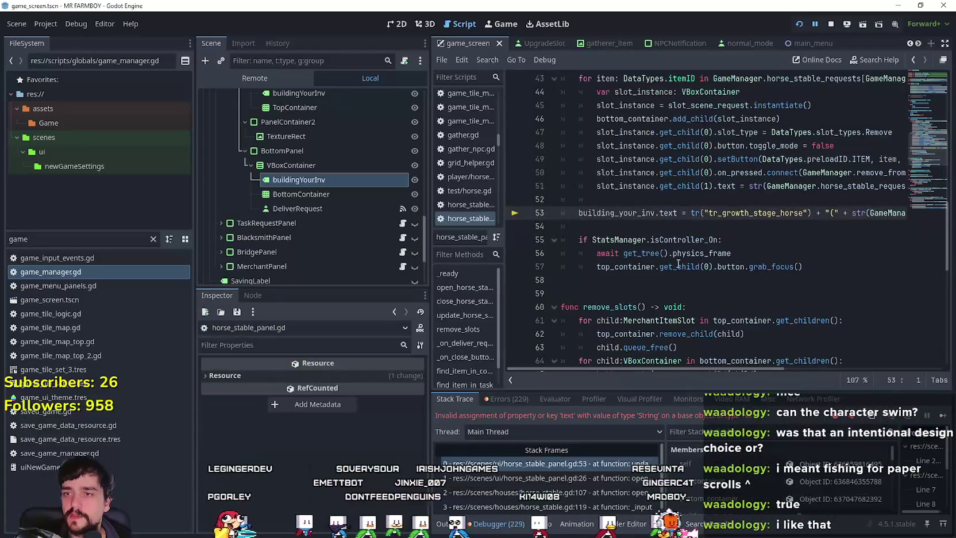
# Resume from the debugger, close the Horse Stable panel and pause menu, then relaunch with F5
pyautogui.click(943, 415)
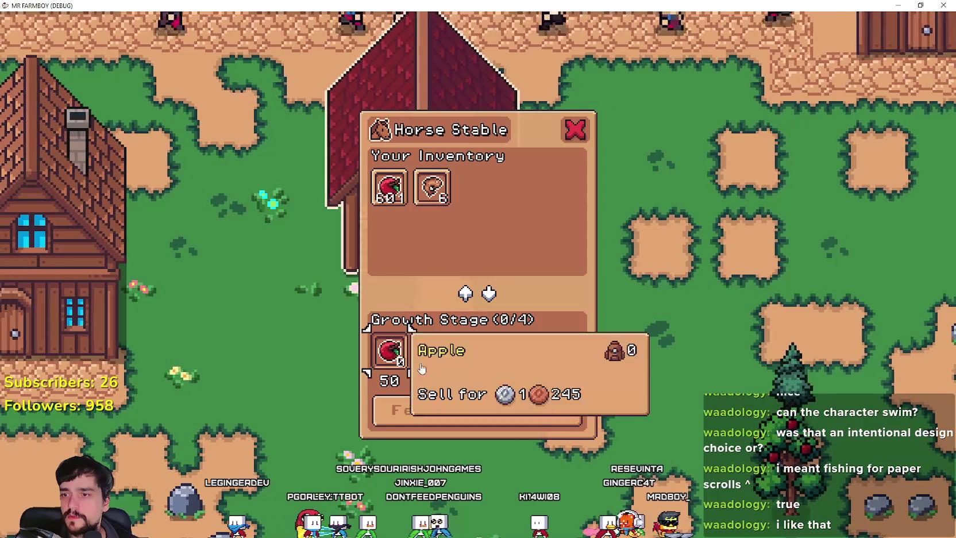
pyautogui.press('Escape')
pyautogui.press('Escape')
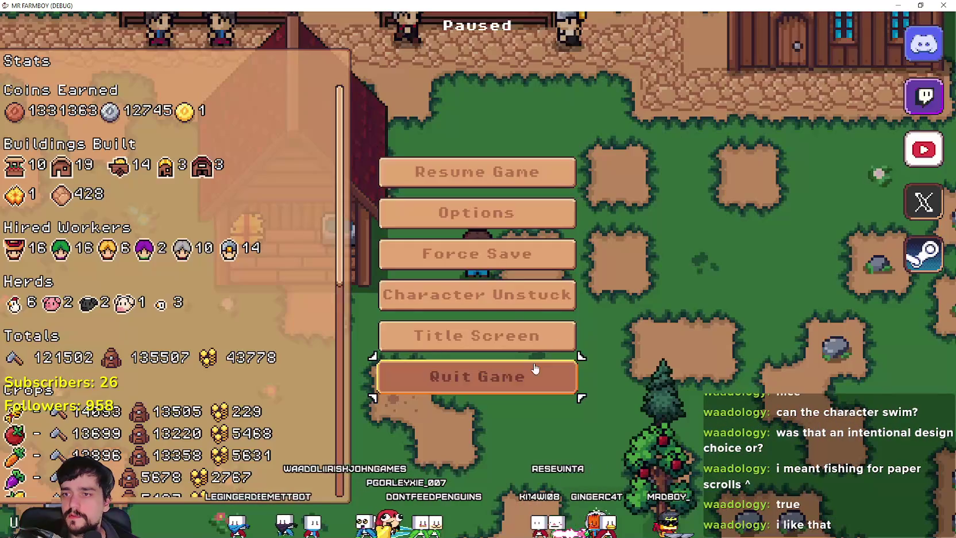
pyautogui.press('Escape')
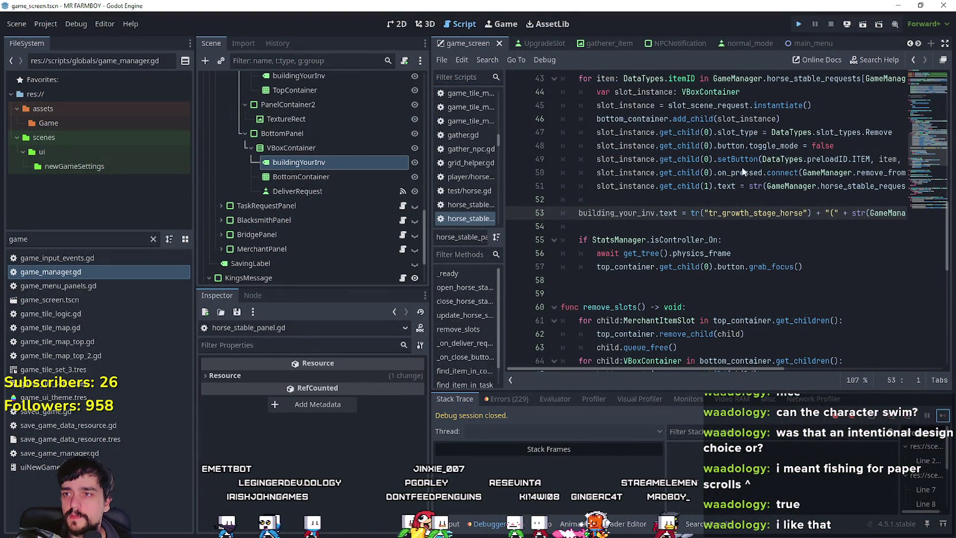
pyautogui.press('F5')
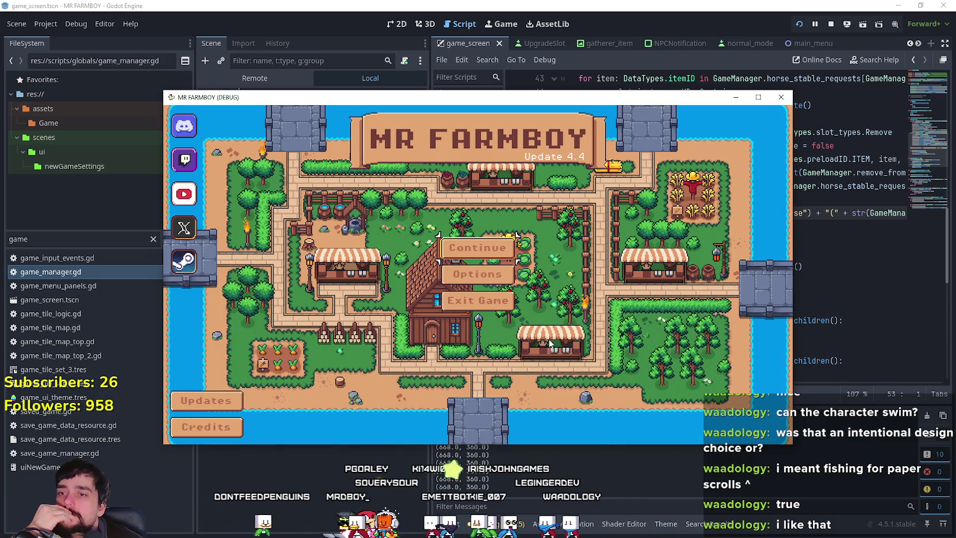
# In the maximized game window, load Save 1 and open the Horse Stable panel
pyautogui.click(476, 273)
pyautogui.click(758, 97)
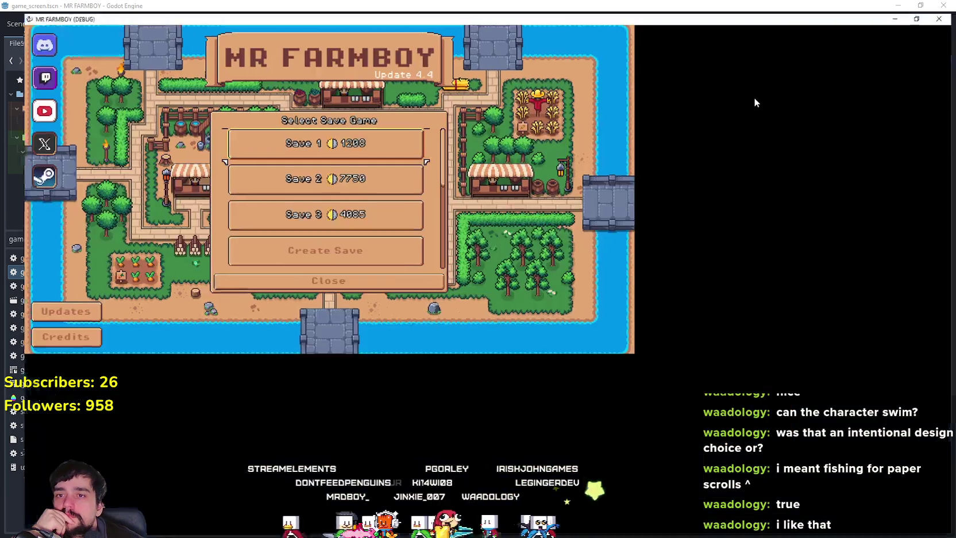
pyautogui.scroll(-3, 521, 301)
pyautogui.scroll(3, 523, 299)
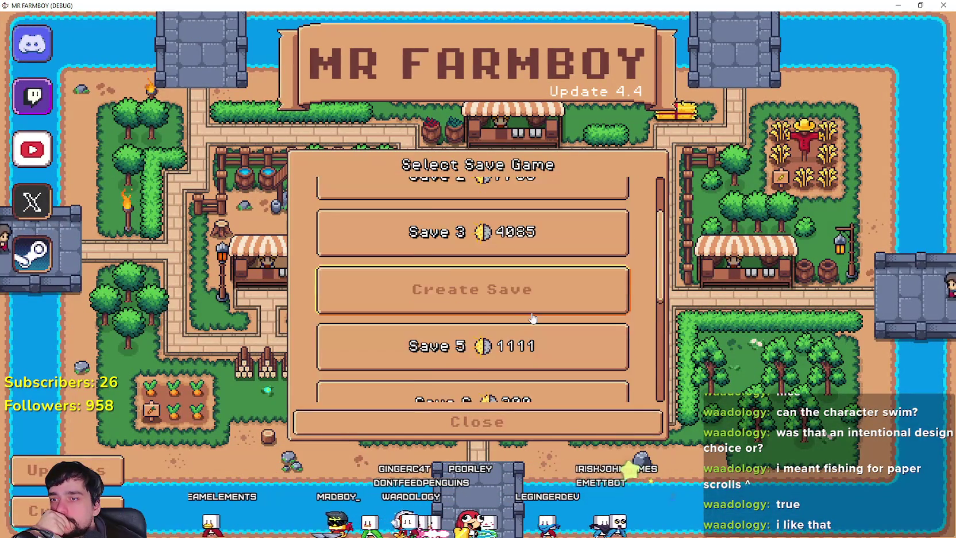
pyautogui.scroll(-4, 525, 249)
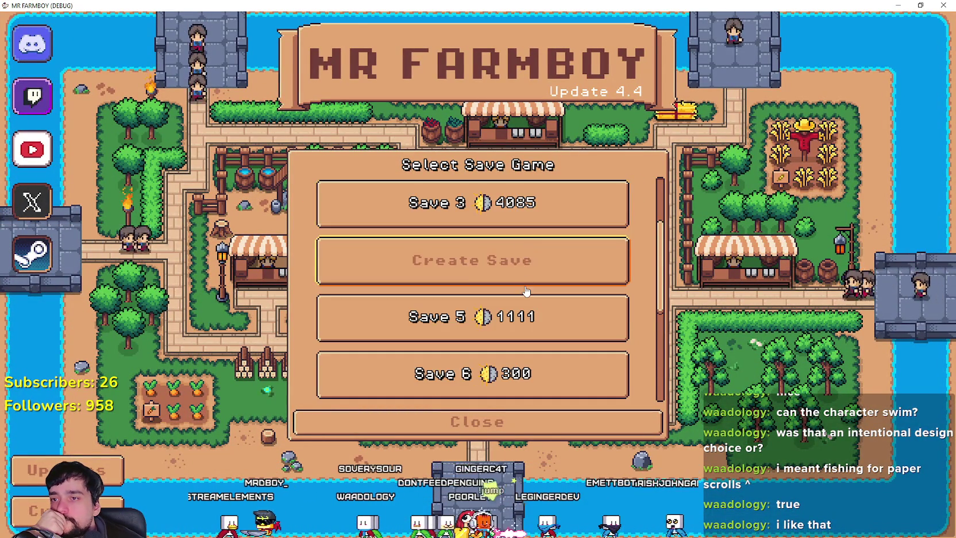
pyautogui.scroll(3, 540, 299)
pyautogui.scroll(2, 551, 328)
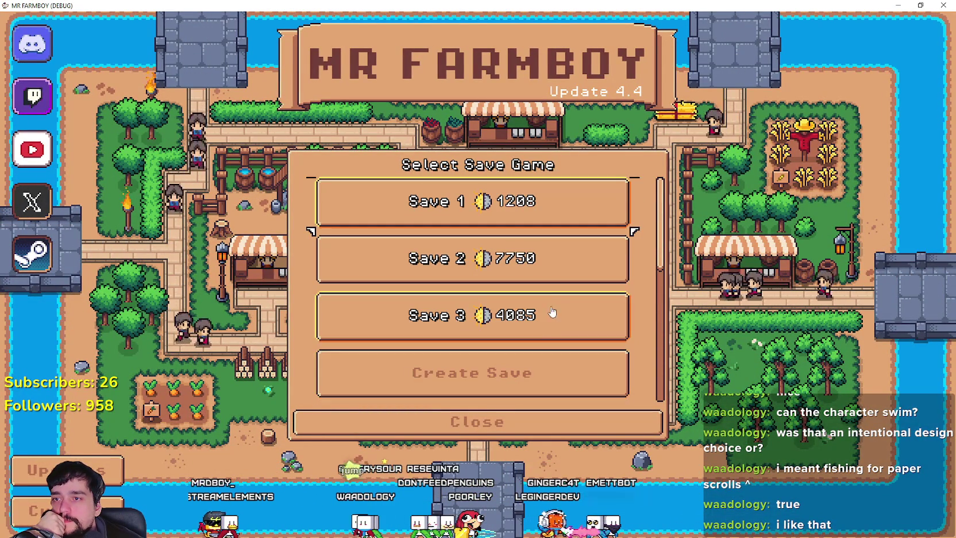
pyautogui.click(444, 198)
pyautogui.click(445, 216)
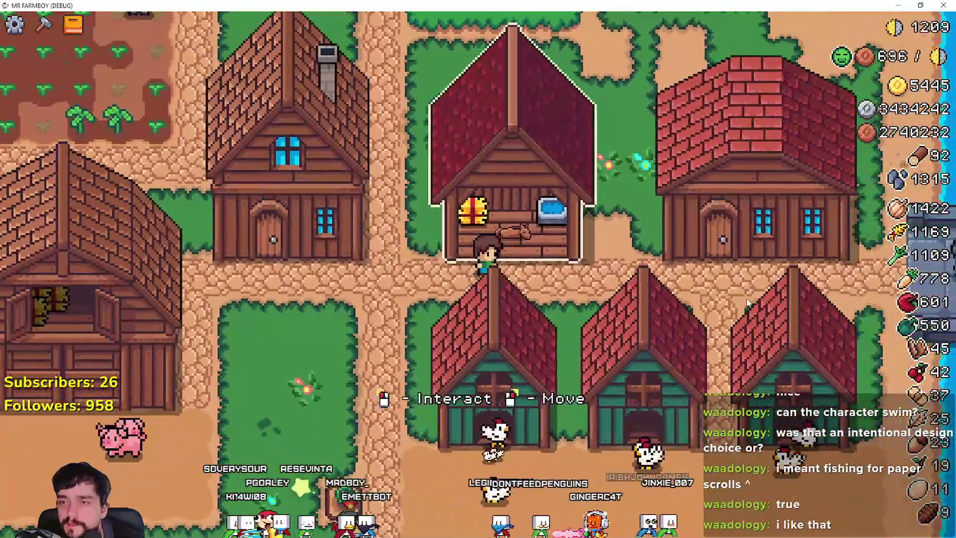
pyautogui.click(747, 303)
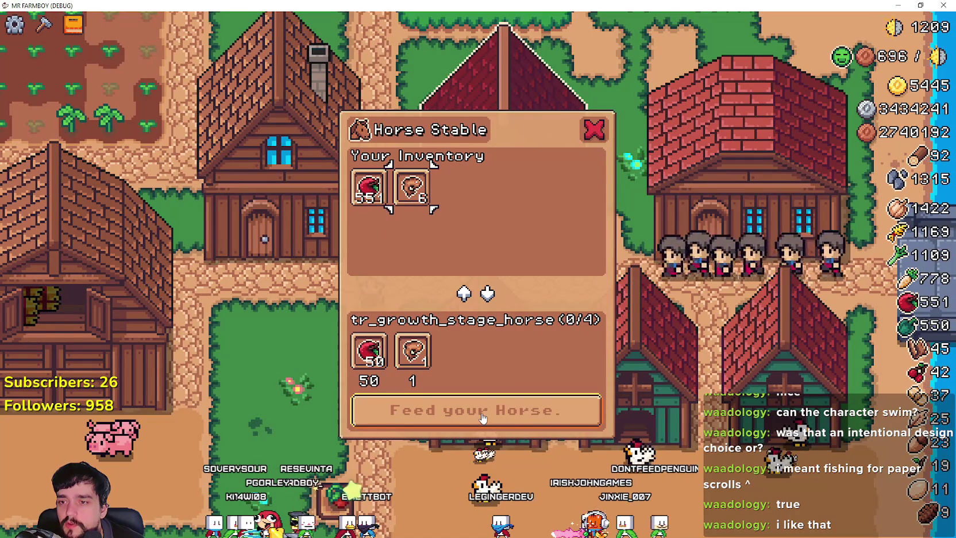
# Feed the horse to reach growth stage 1/4, reopen the stable to check, then return to the editor
pyautogui.click(428, 424)
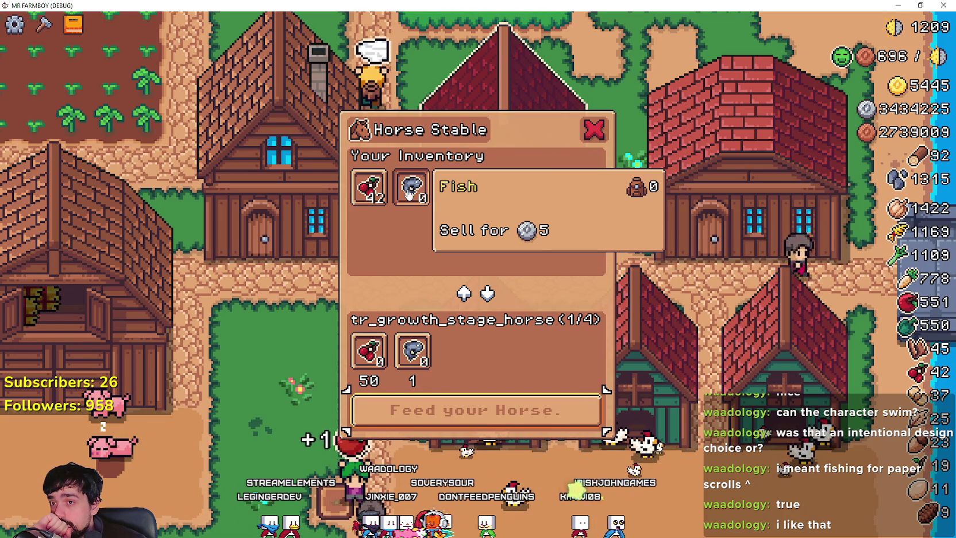
pyautogui.moveTo(376, 193)
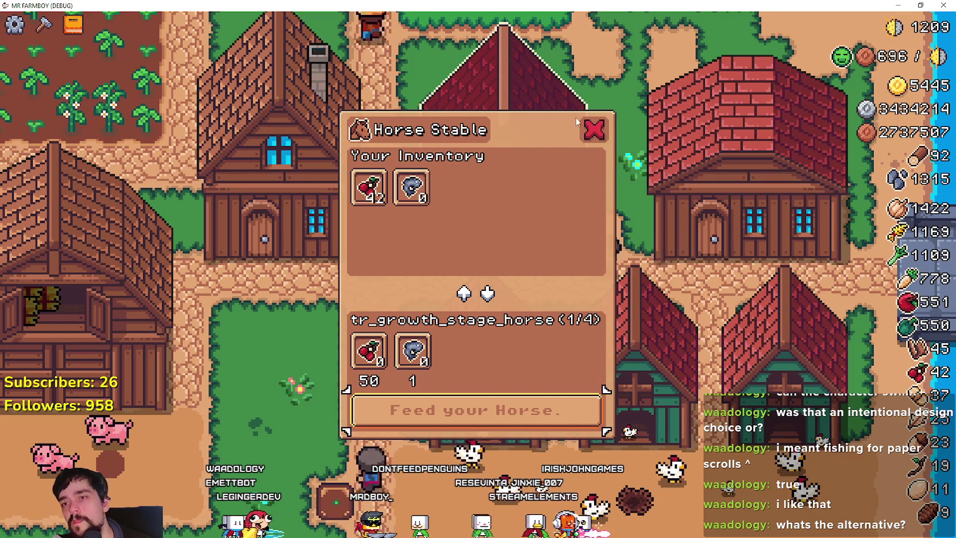
pyautogui.click(591, 130)
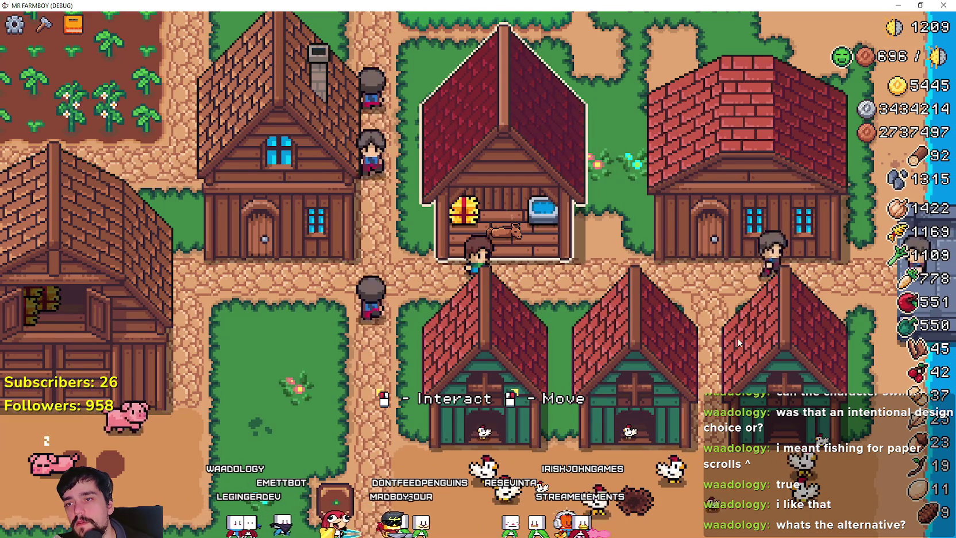
pyautogui.rightClick(660, 330)
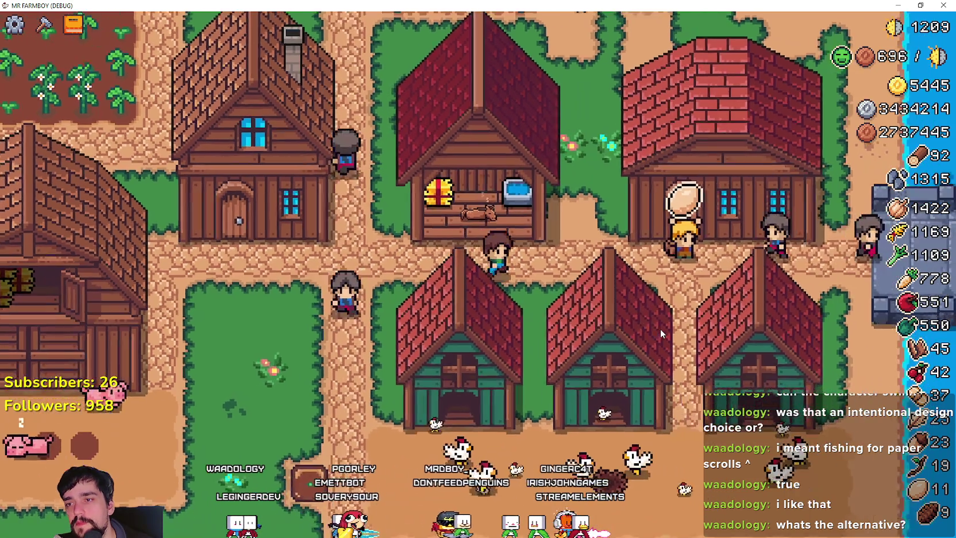
pyautogui.rightClick(660, 328)
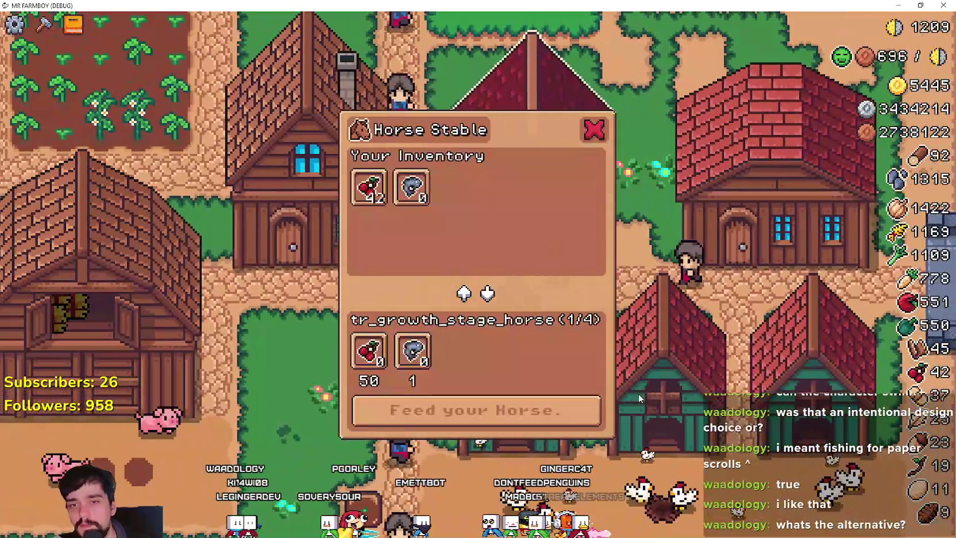
pyautogui.press('Escape')
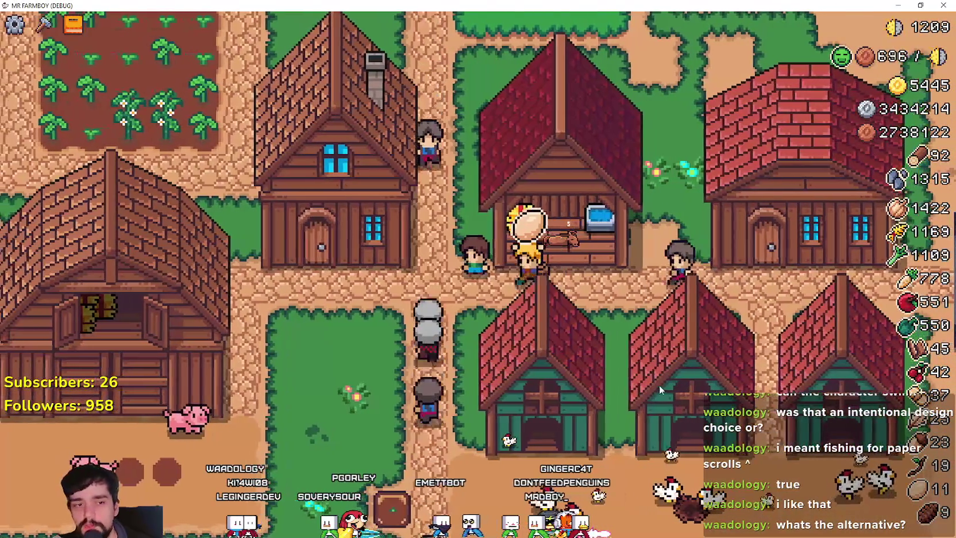
pyautogui.hotkey('alt', 'Tab')
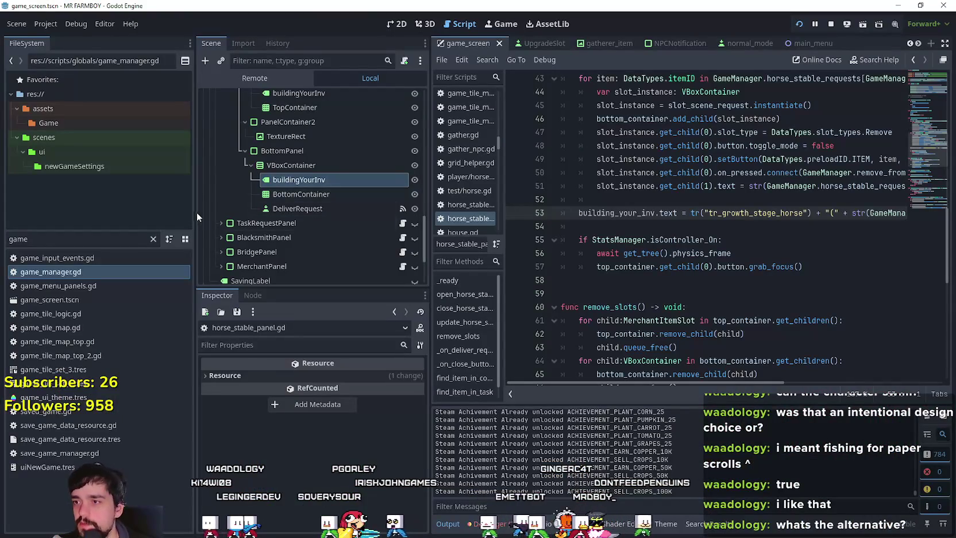
# In the 2D view, make HorseStablePanel visible on the canvas
pyautogui.click(409, 27)
pyautogui.scroll(-5, 689, 259)
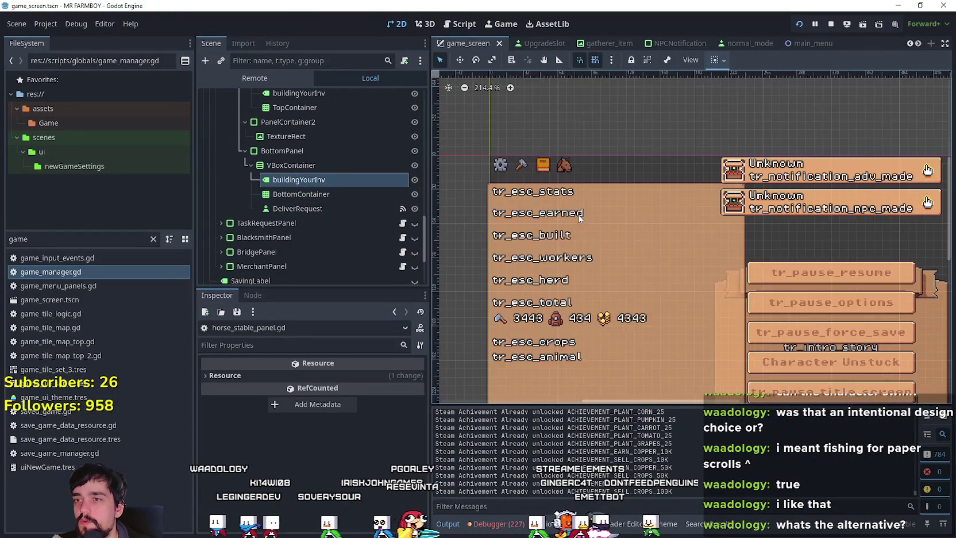
pyautogui.scroll(2, 595, 230)
pyautogui.scroll(-5, 405, 172)
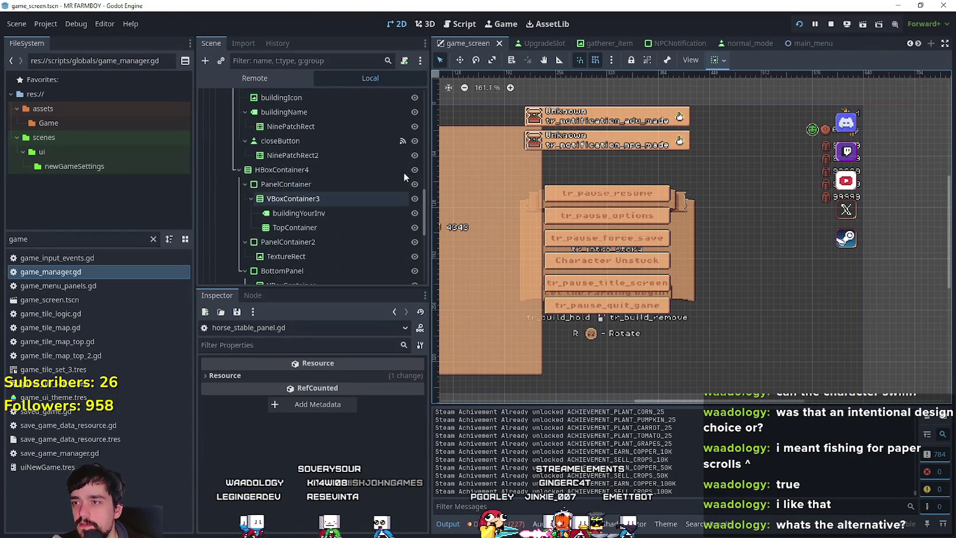
pyautogui.click(414, 193)
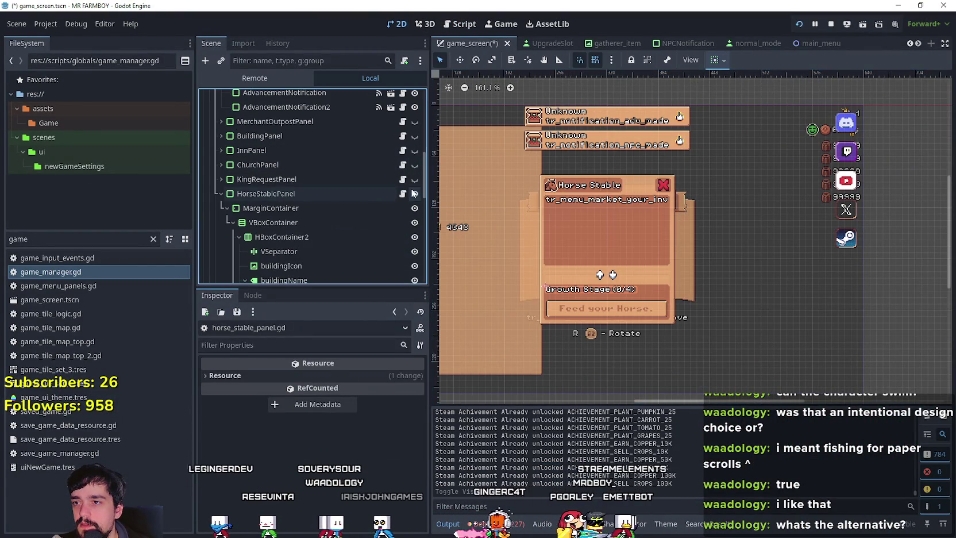
pyautogui.scroll(2, 683, 248)
pyautogui.scroll(-10, 323, 266)
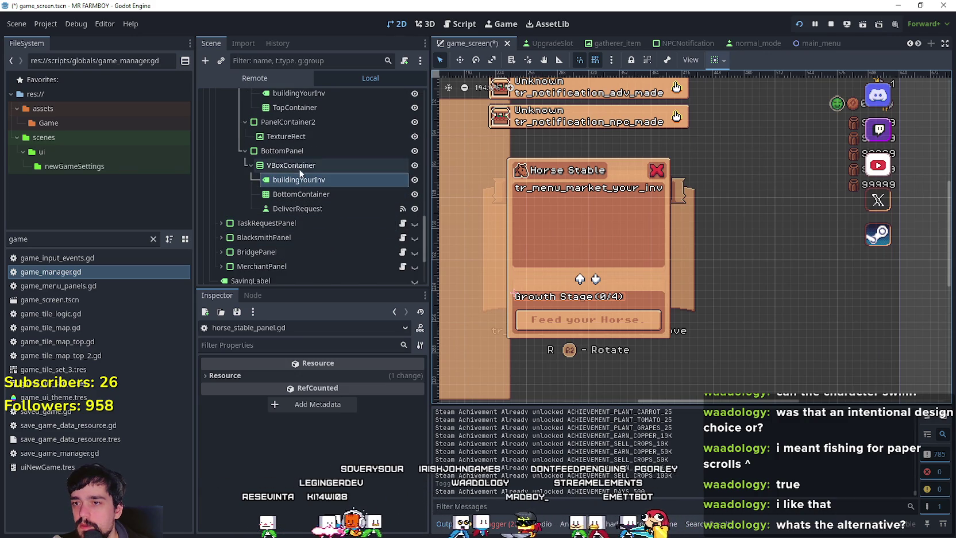
# Collapse BottomPanel, PanelContainer2 and PanelContainer in the Scene dock, leaving HBoxContainer4 selected
pyautogui.click(297, 153)
pyautogui.scroll(5, 315, 174)
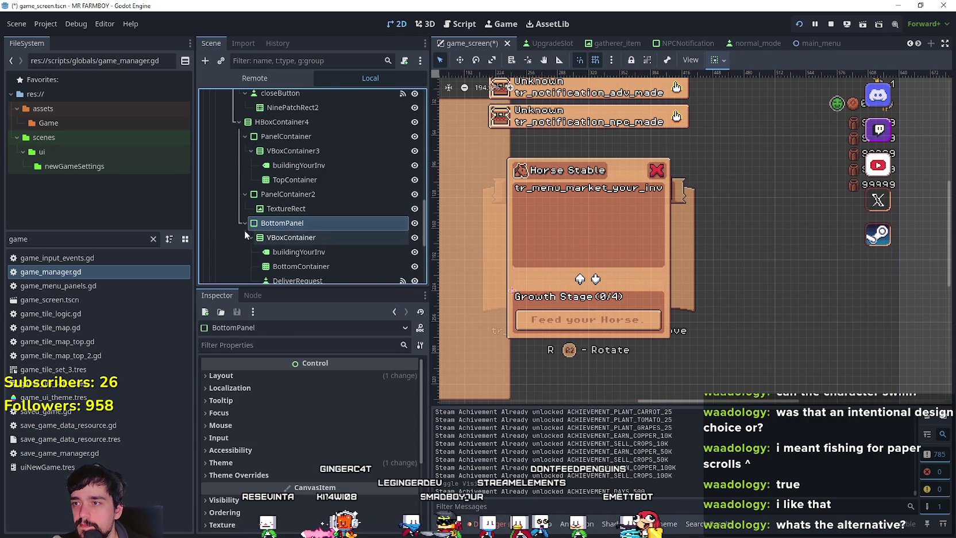
pyautogui.click(244, 223)
pyautogui.click(244, 194)
pyautogui.scroll(2, 244, 181)
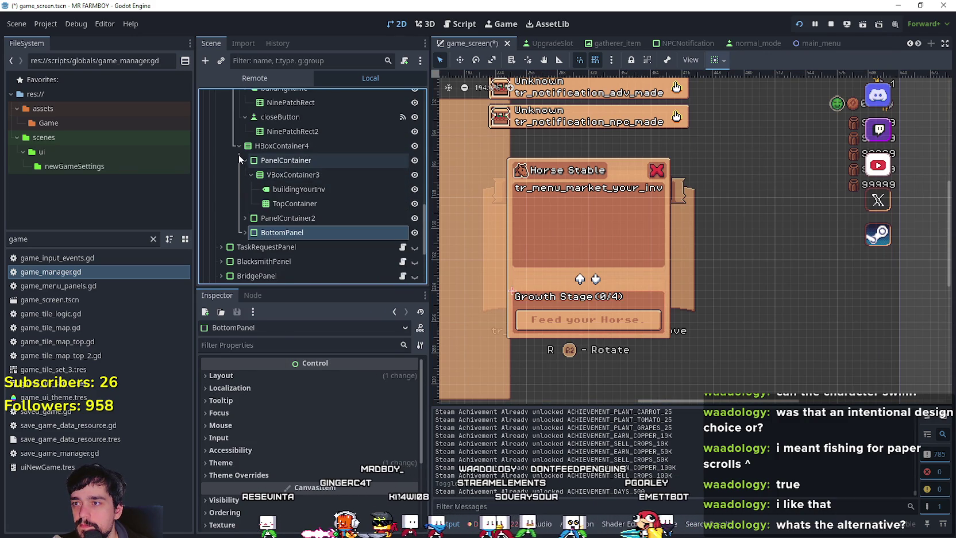
pyautogui.click(244, 160)
pyautogui.click(282, 146)
# Center the Horse Stable panel in the view and bring up HBoxContainer4's node actions
pyautogui.scroll(3, 486, 161)
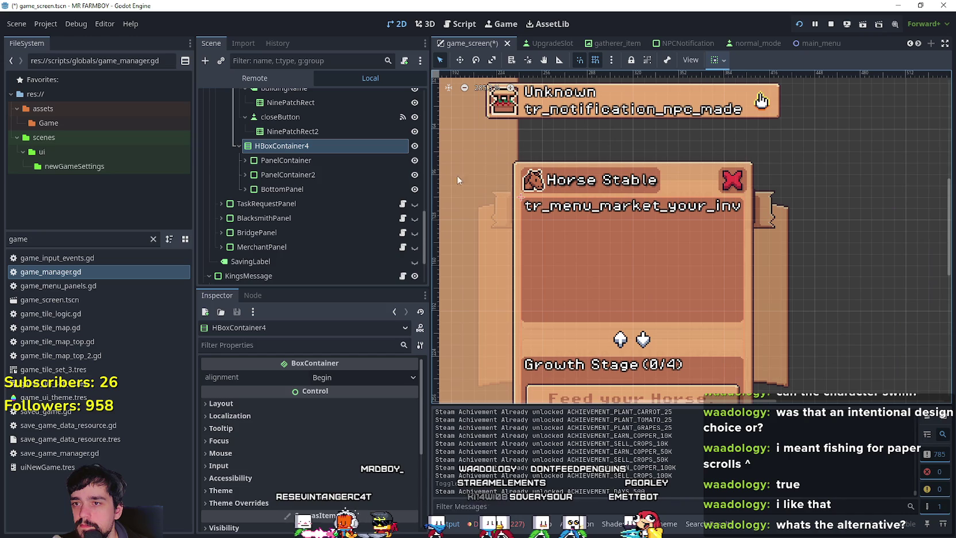
pyautogui.scroll(1, 627, 260)
pyautogui.moveTo(626, 260)
pyautogui.mouseDown()
pyautogui.moveTo(617, 170)
pyautogui.moveTo(630, 216)
pyautogui.mouseUp()
pyautogui.click(283, 160)
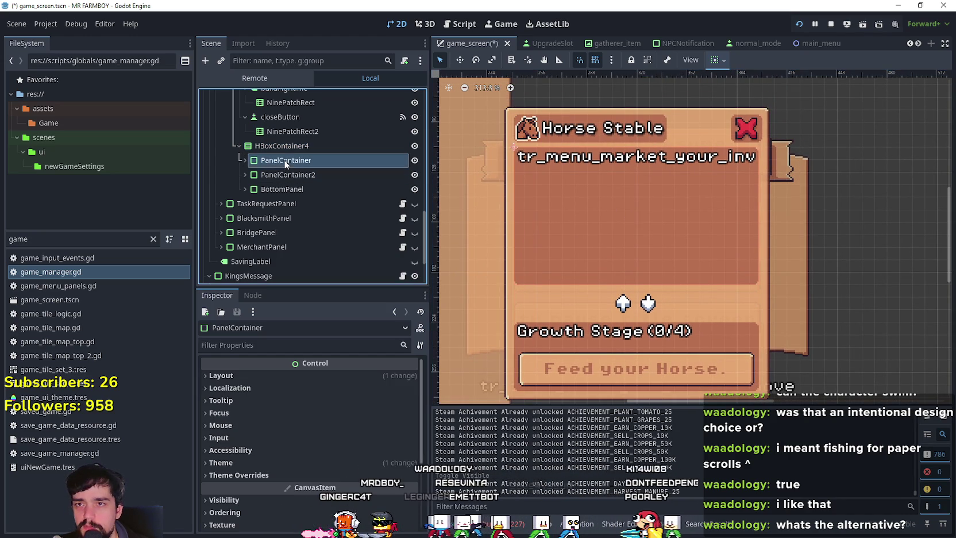
pyautogui.click(283, 174)
pyautogui.click(284, 162)
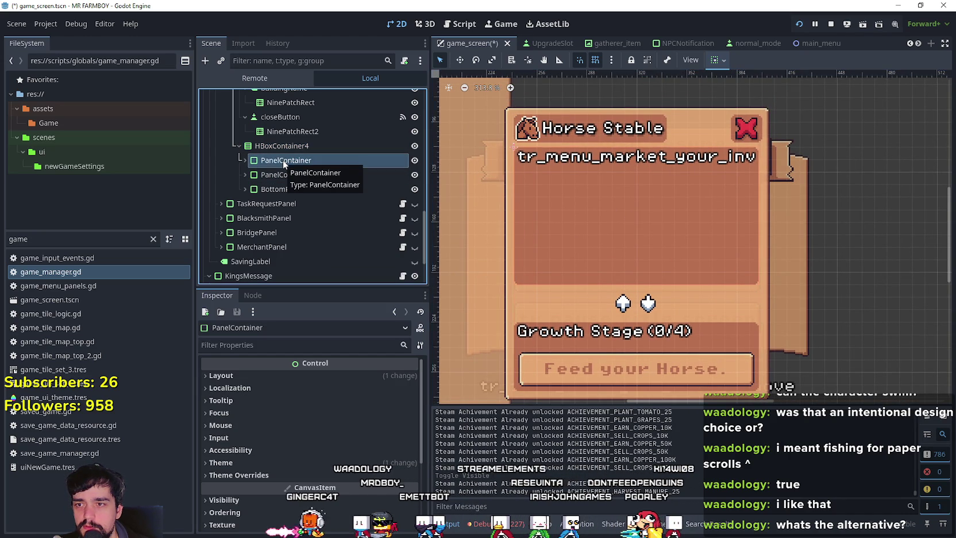
pyautogui.rightClick(301, 144)
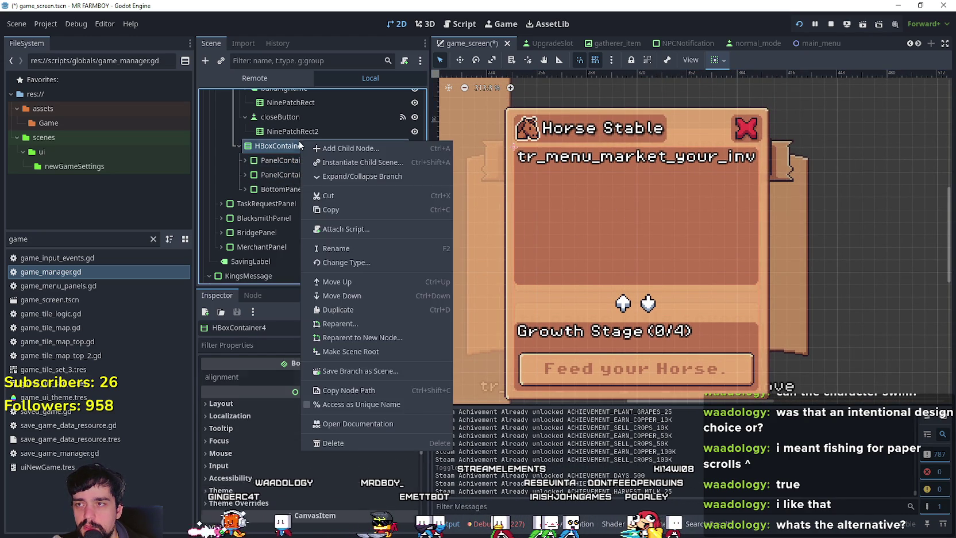
# Add a PanelContainer as HBoxContainer4's first child and review the surrounding containers
pyautogui.click(365, 149)
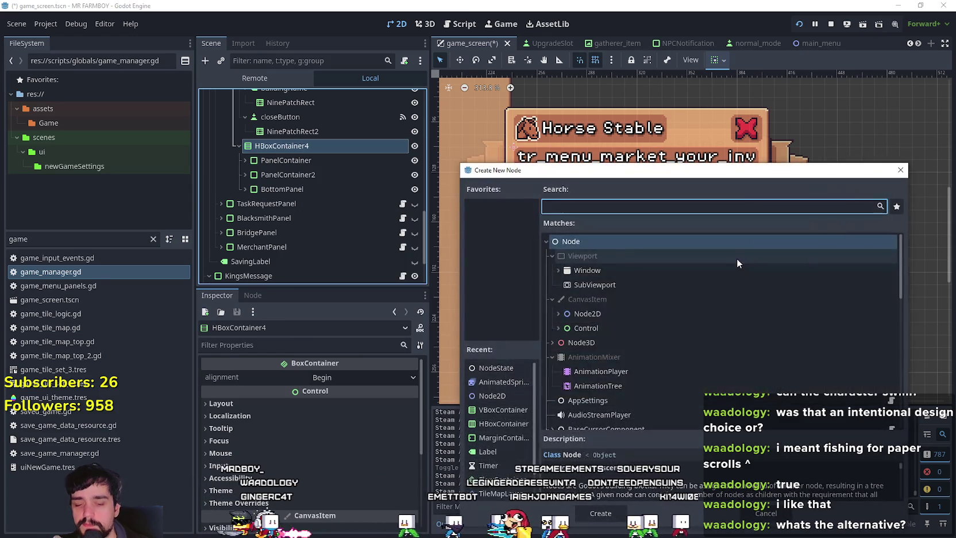
pyautogui.write('panel')
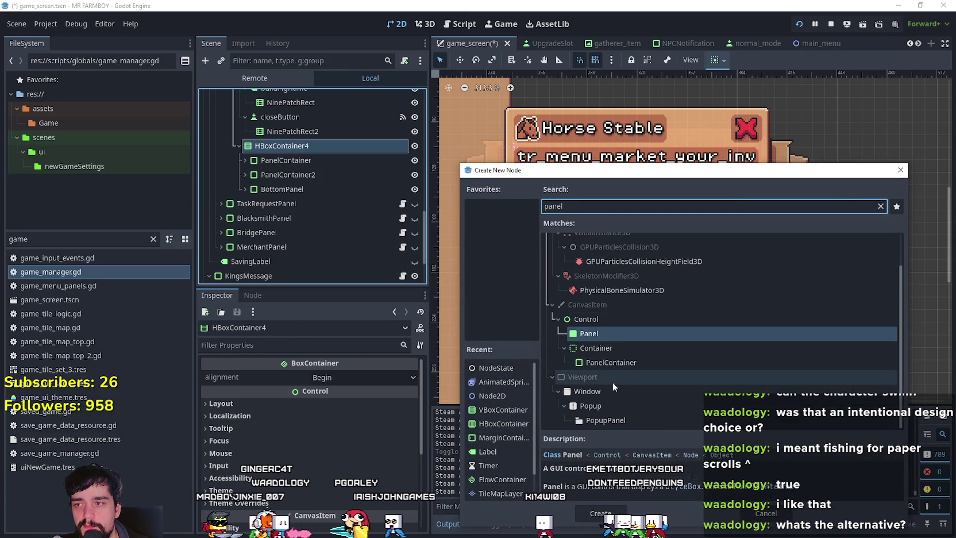
pyautogui.click(617, 362)
pyautogui.click(598, 512)
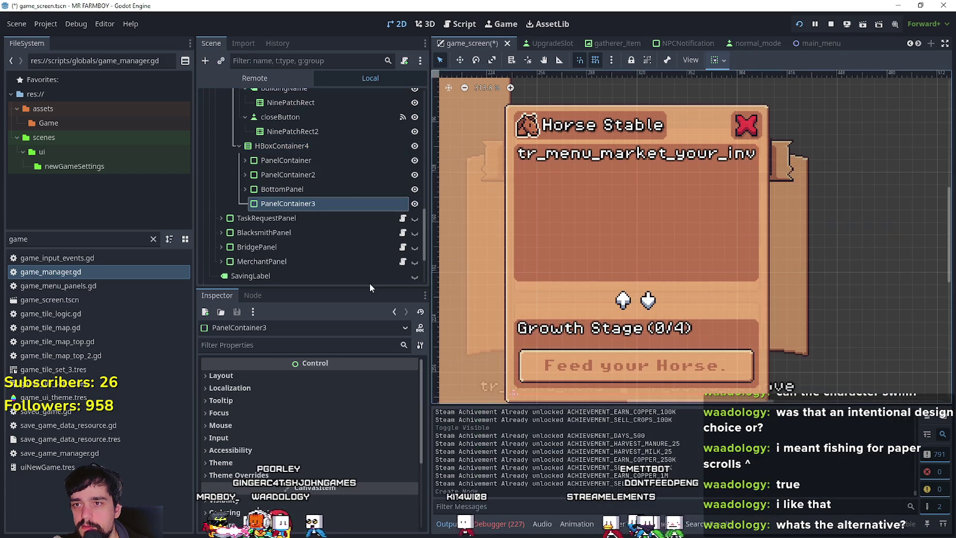
pyautogui.moveTo(289, 203)
pyautogui.mouseDown()
pyautogui.moveTo(304, 151)
pyautogui.moveTo(312, 157)
pyautogui.mouseUp()
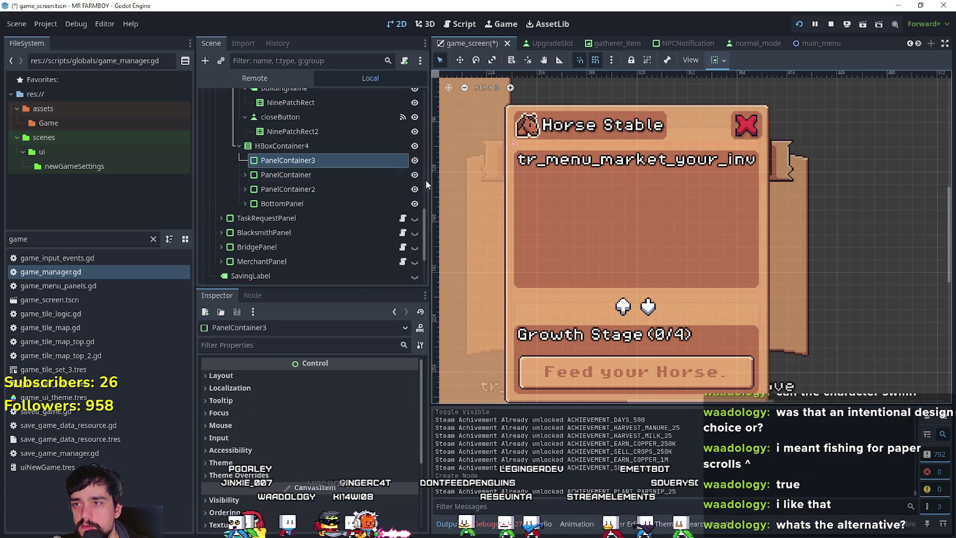
pyautogui.scroll(2, 331, 177)
pyautogui.click(275, 194)
pyautogui.scroll(2, 274, 196)
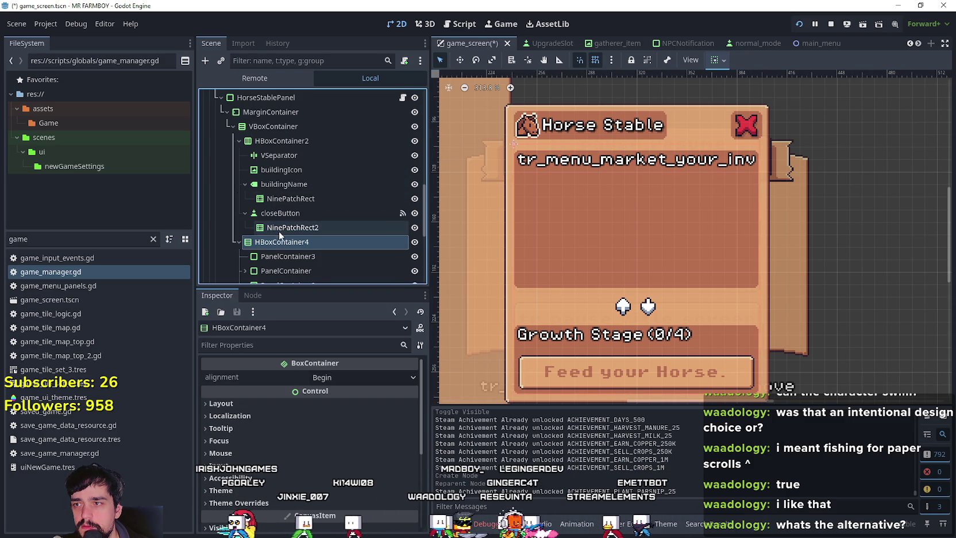
pyautogui.scroll(1, 279, 233)
pyautogui.click(277, 150)
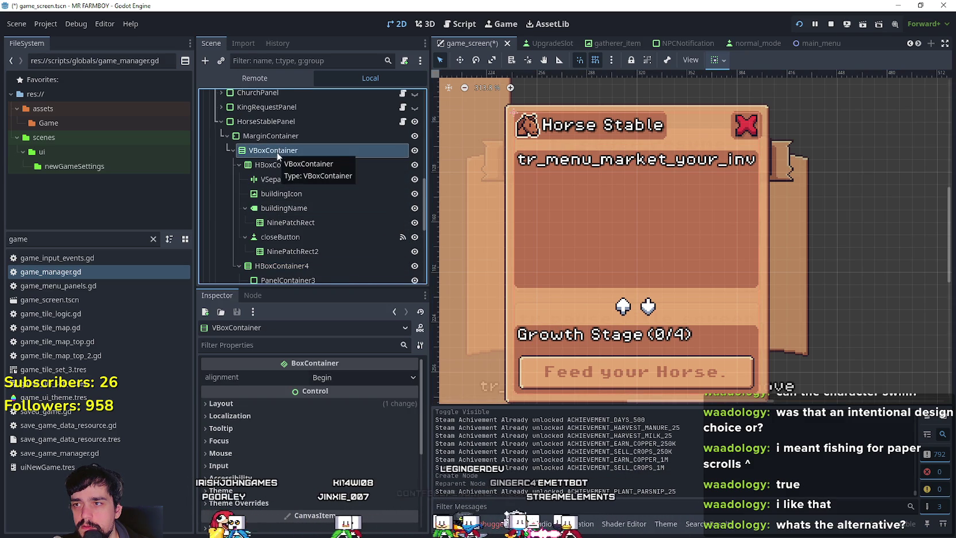
pyautogui.click(272, 260)
pyautogui.scroll(-2, 374, 233)
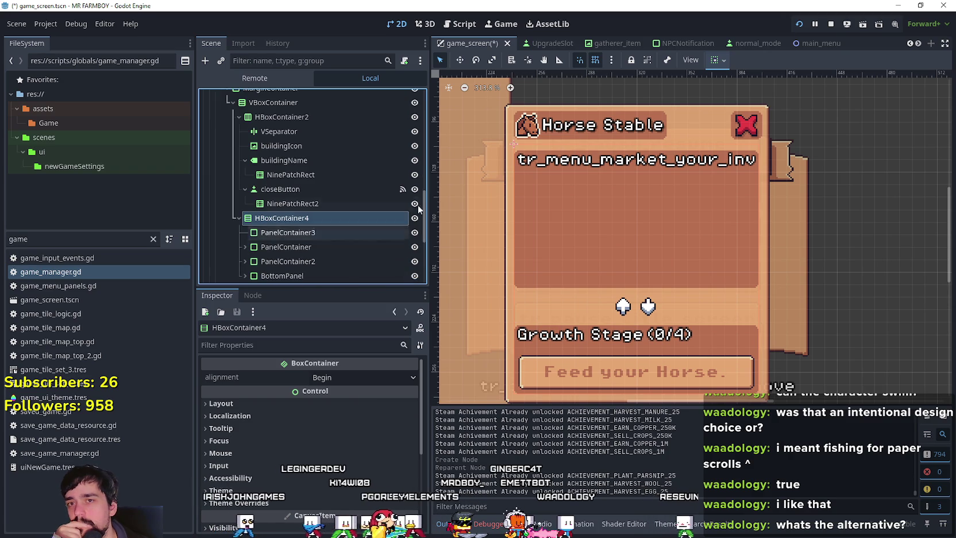
# Stop the running game and move PanelContainer3 out of HBoxContainer4, just above it
pyautogui.click(831, 25)
pyautogui.click(289, 216)
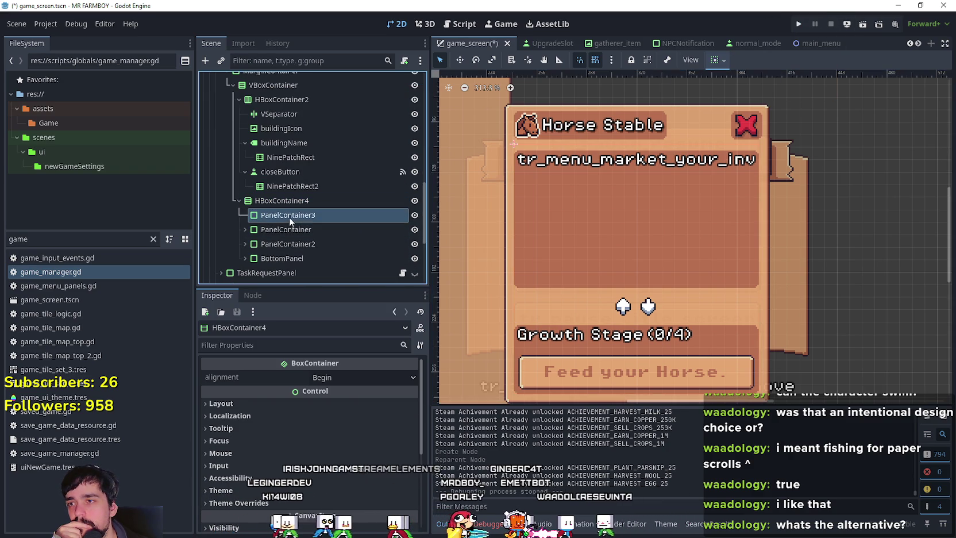
pyautogui.moveTo(304, 216)
pyautogui.mouseDown()
pyautogui.moveTo(256, 187)
pyautogui.moveTo(292, 198)
pyautogui.mouseUp()
pyautogui.click(267, 214)
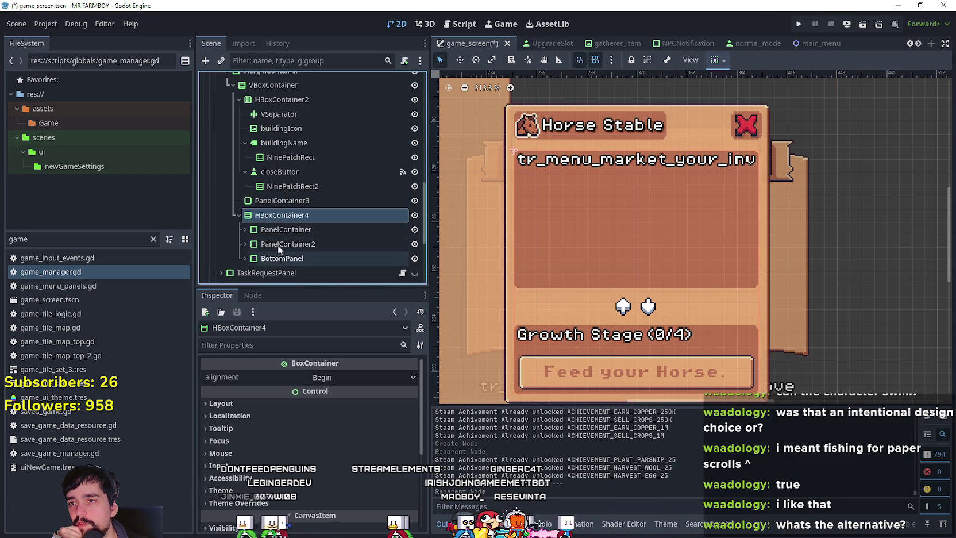
pyautogui.click(277, 201)
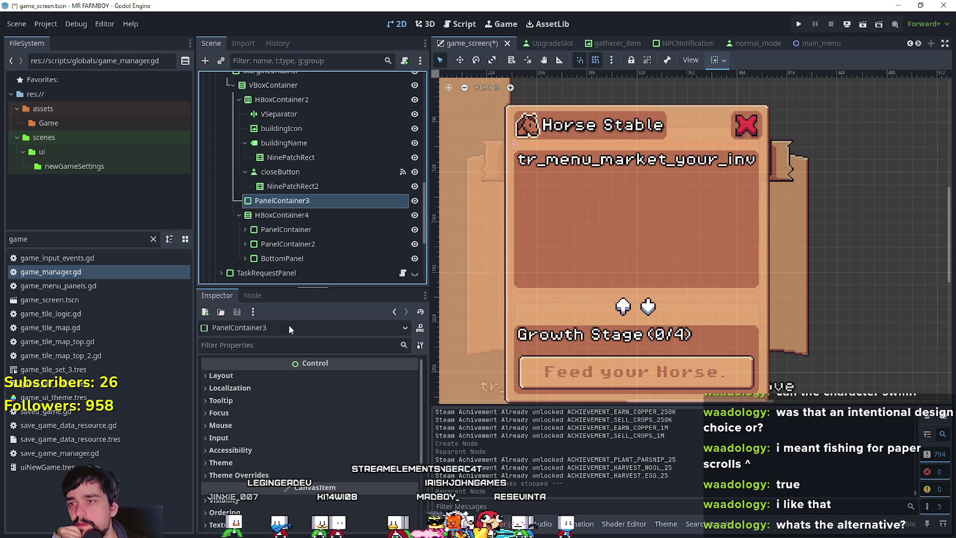
# Add a Label to PanelContainer3 reading 'The Baby Horse is Growing...' split over two lines
pyautogui.rightClick(272, 201)
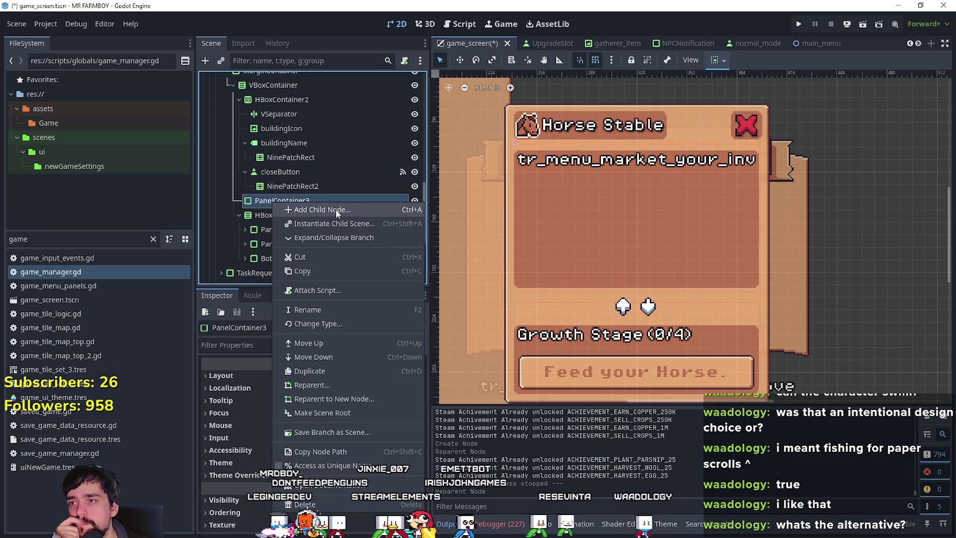
pyautogui.press('Escape')
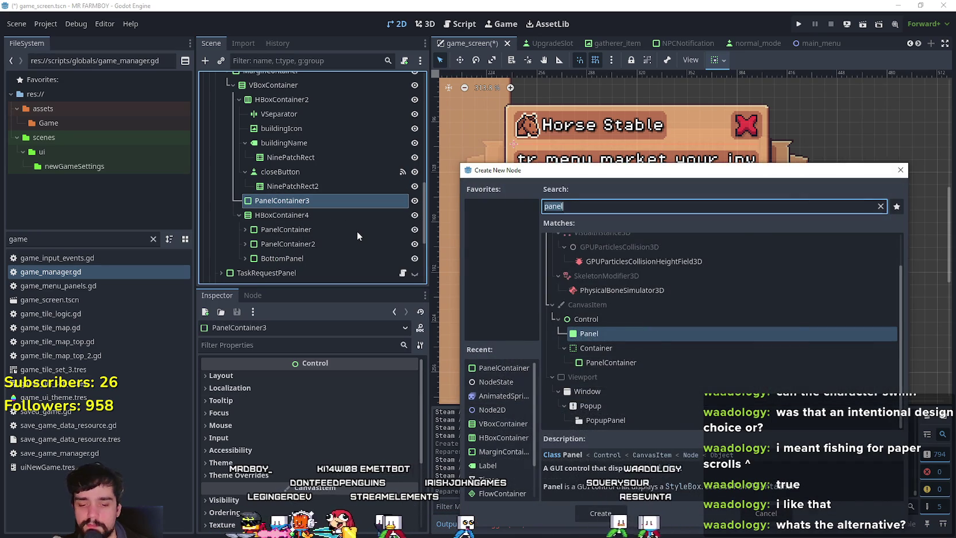
pyautogui.write('labe')
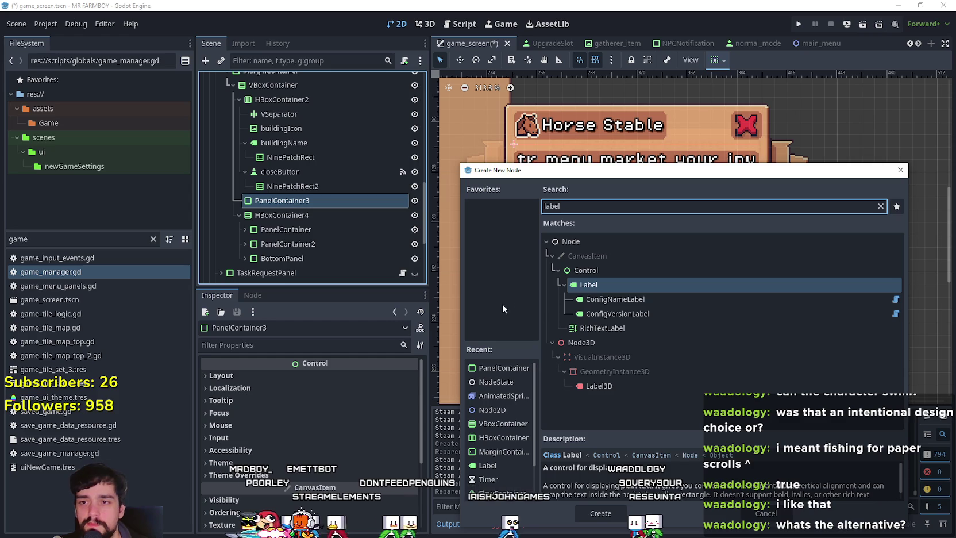
pyautogui.click(600, 513)
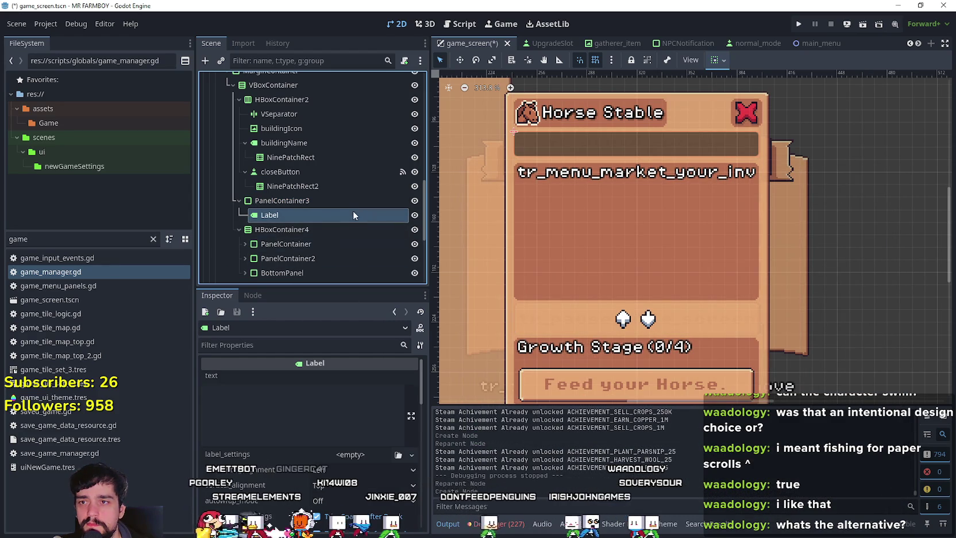
pyautogui.click(236, 392)
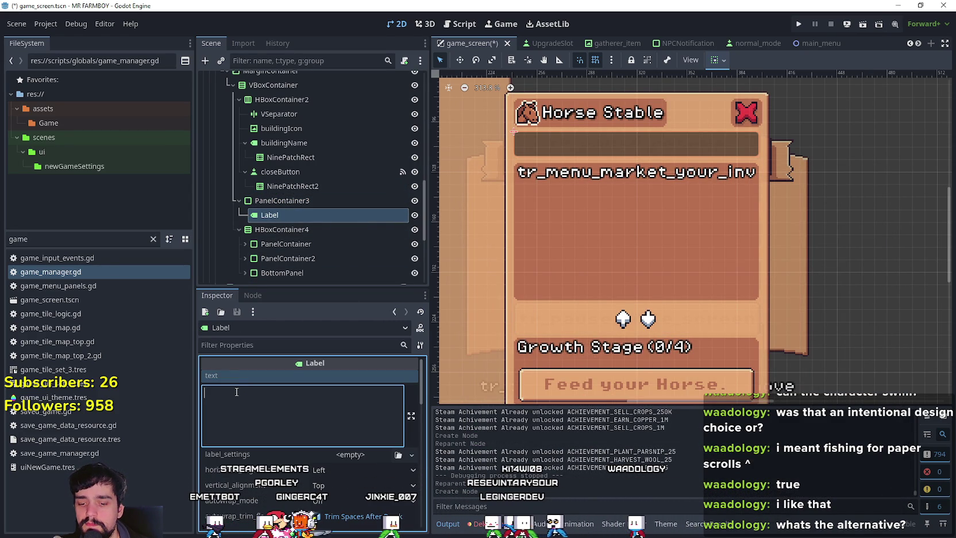
pyautogui.write('The ')
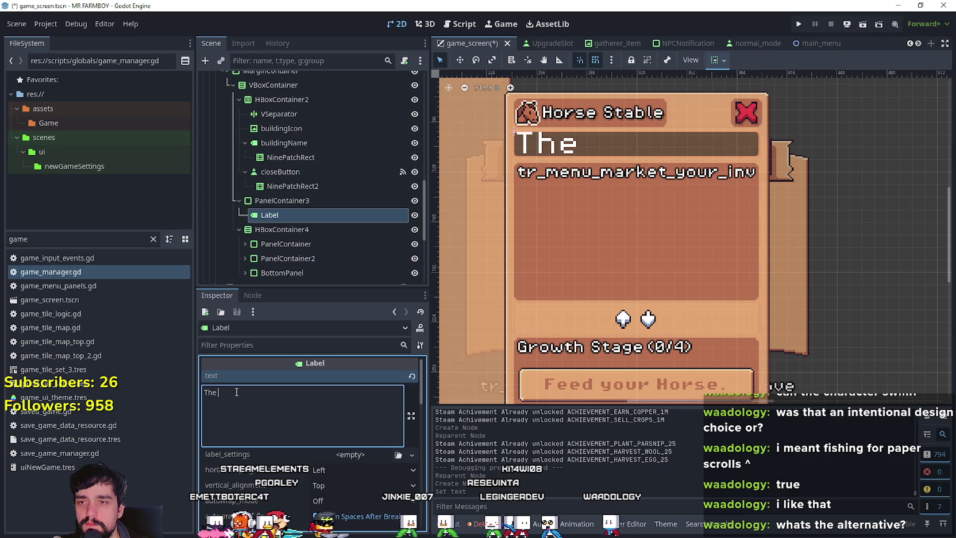
pyautogui.write('Baby Horse')
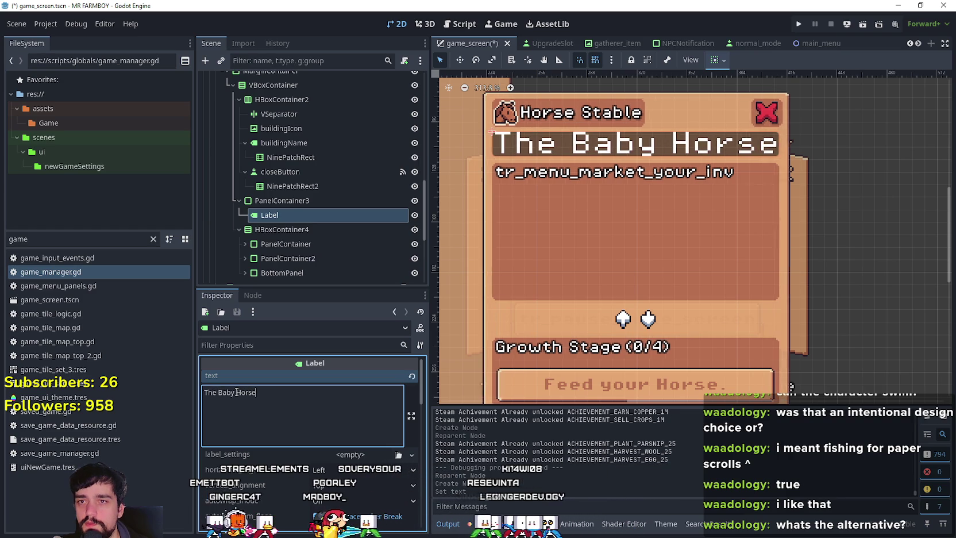
pyautogui.write(' is Growing...')
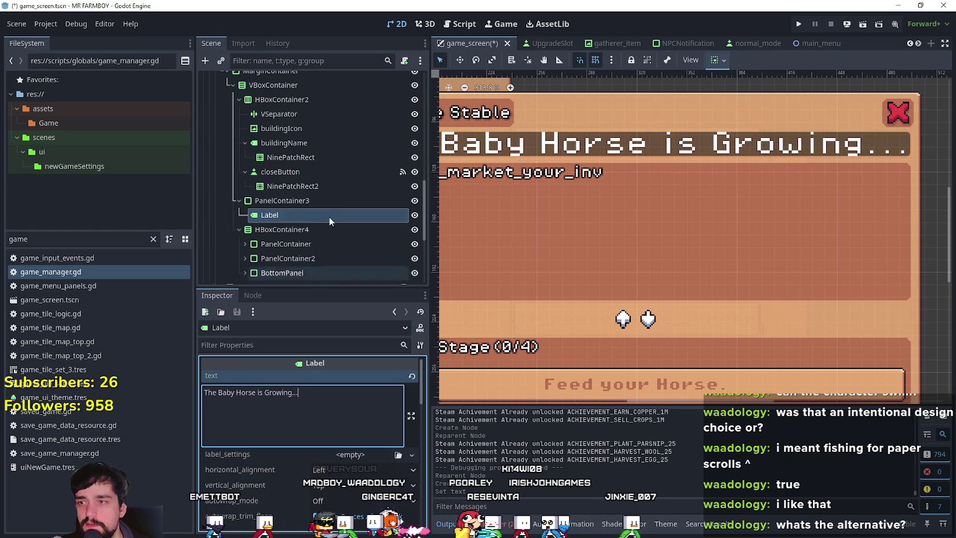
pyautogui.scroll(-3, 543, 167)
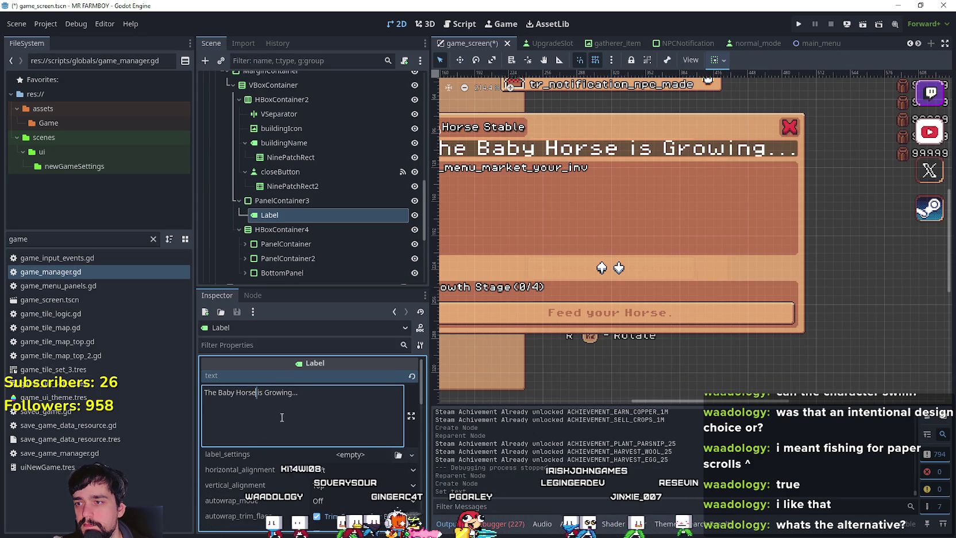
pyautogui.press('Return')
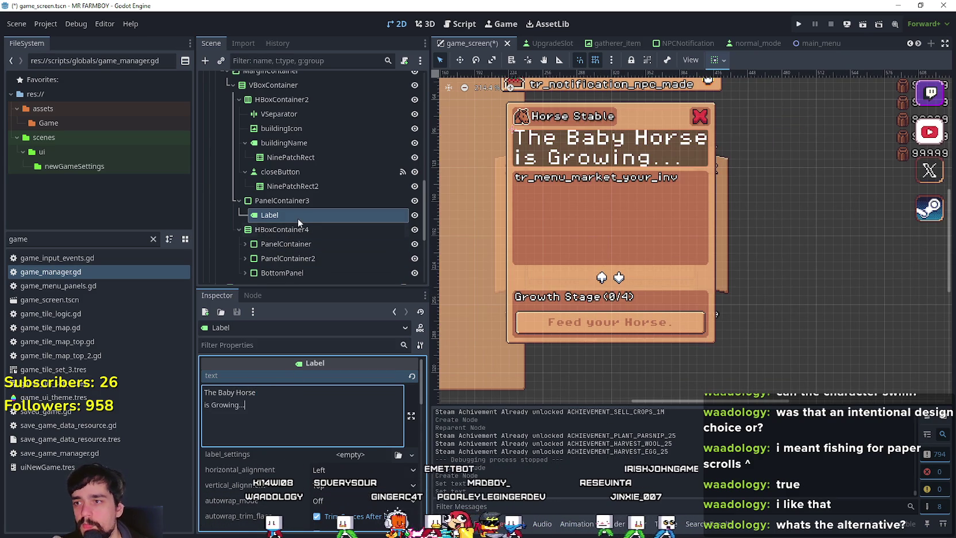
# Move PanelContainer3 up so it sits directly under HorseStablePanel
pyautogui.click(342, 200)
pyautogui.scroll(3, 300, 207)
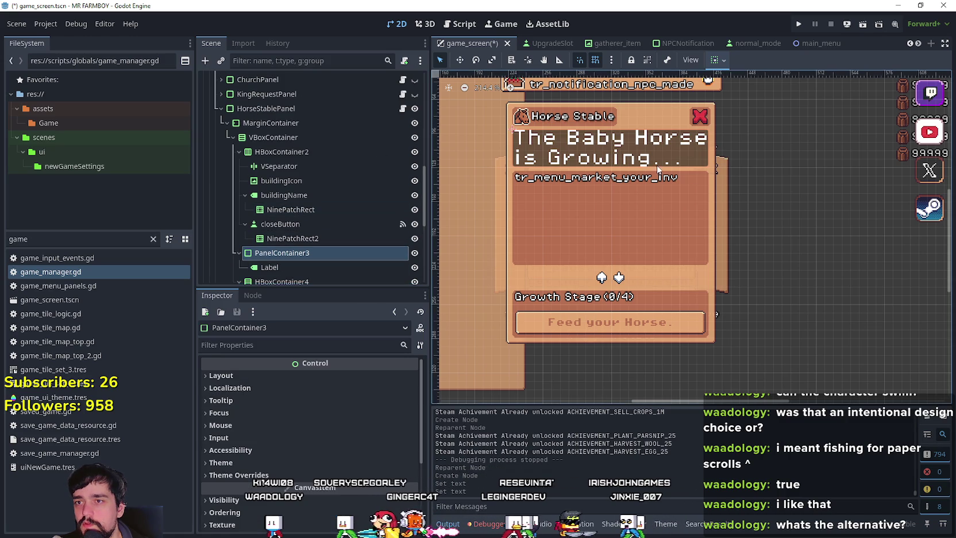
pyautogui.click(259, 122)
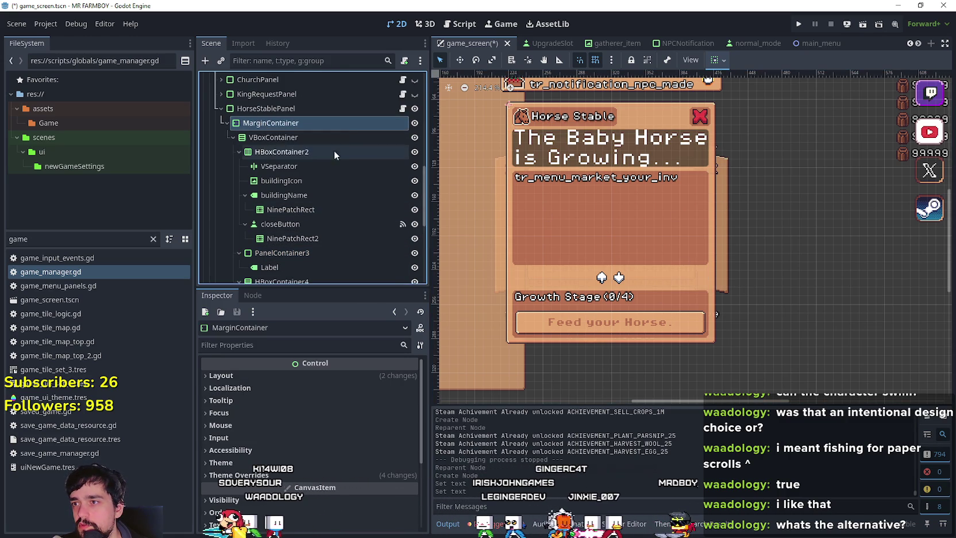
pyautogui.click(293, 138)
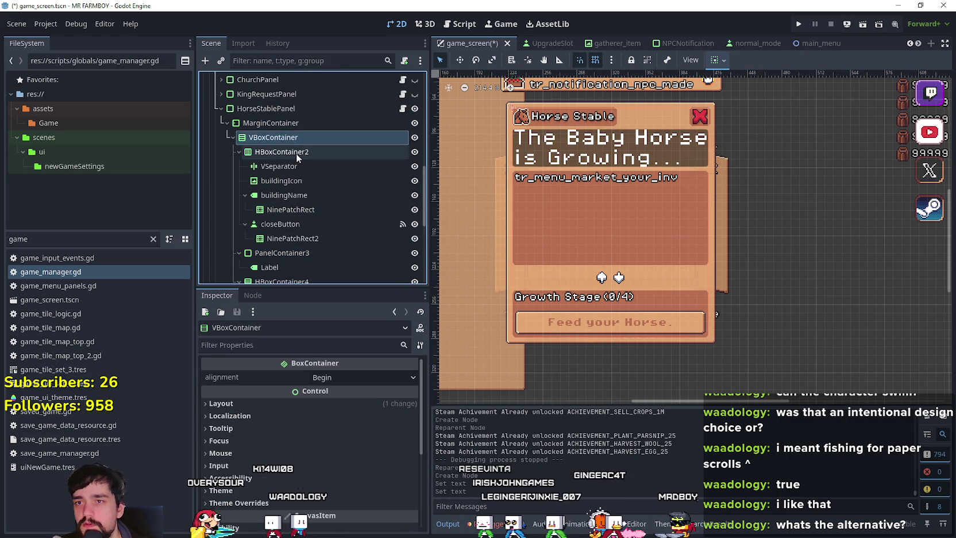
pyautogui.click(272, 254)
pyautogui.moveTo(265, 256)
pyautogui.mouseDown()
pyautogui.moveTo(260, 124)
pyautogui.moveTo(268, 134)
pyautogui.moveTo(281, 122)
pyautogui.mouseUp()
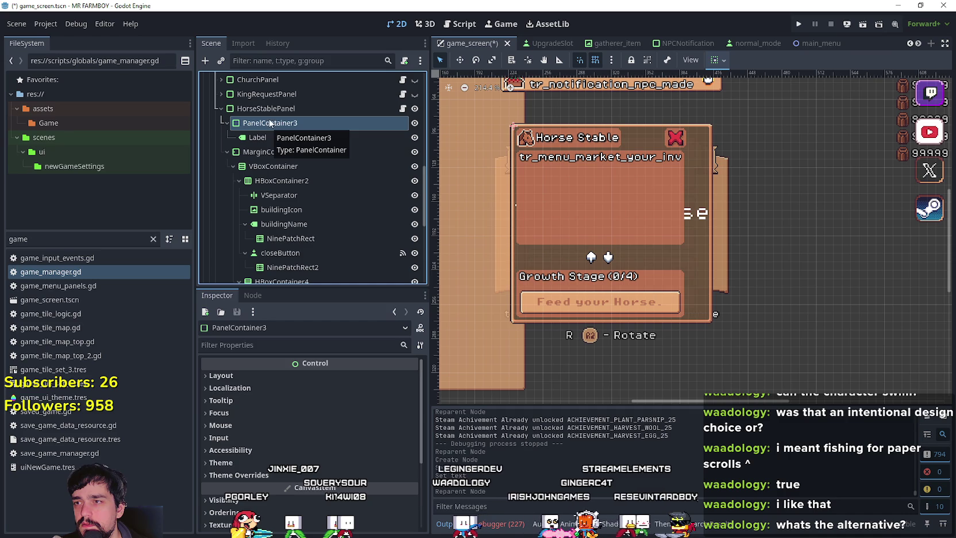
# Inspect the MarginContainer, HBoxContainer2 and HBoxContainer4, collapsing and expanding the VBoxContainer's children
pyautogui.click(272, 108)
pyautogui.click(271, 122)
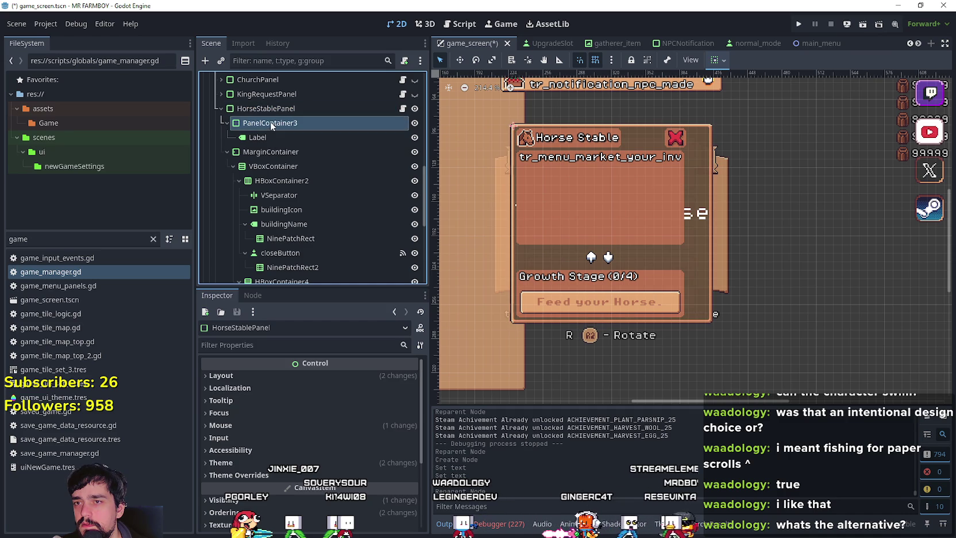
pyautogui.click(257, 152)
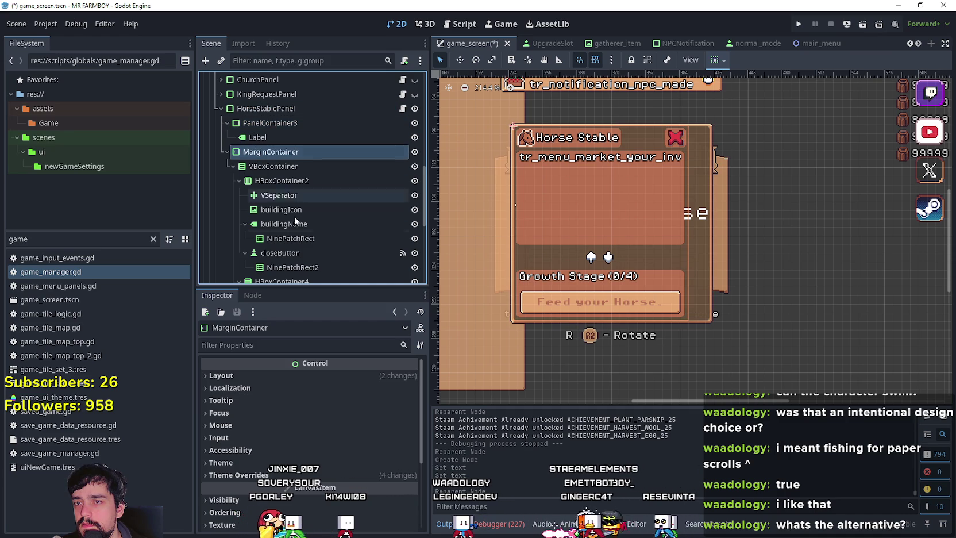
pyautogui.click(272, 166)
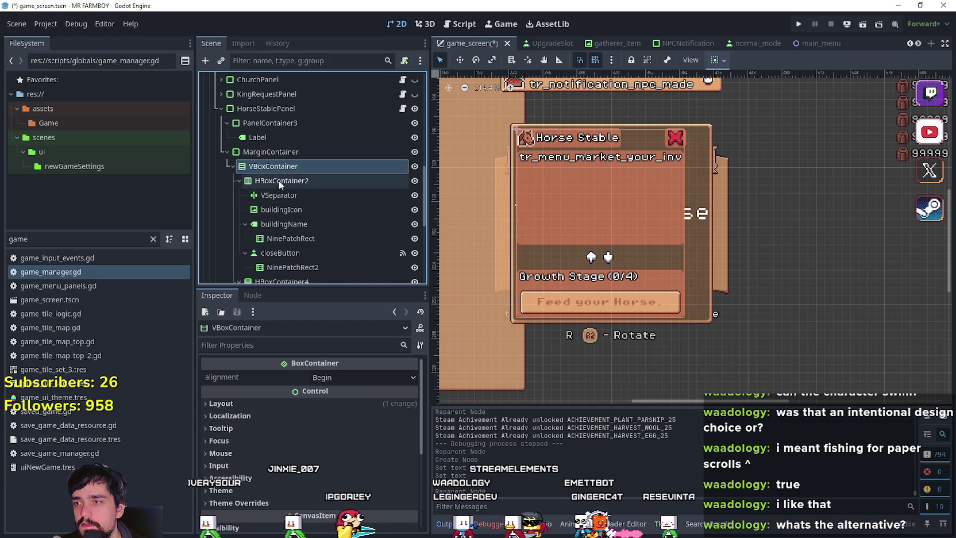
pyautogui.click(278, 181)
pyautogui.click(233, 166)
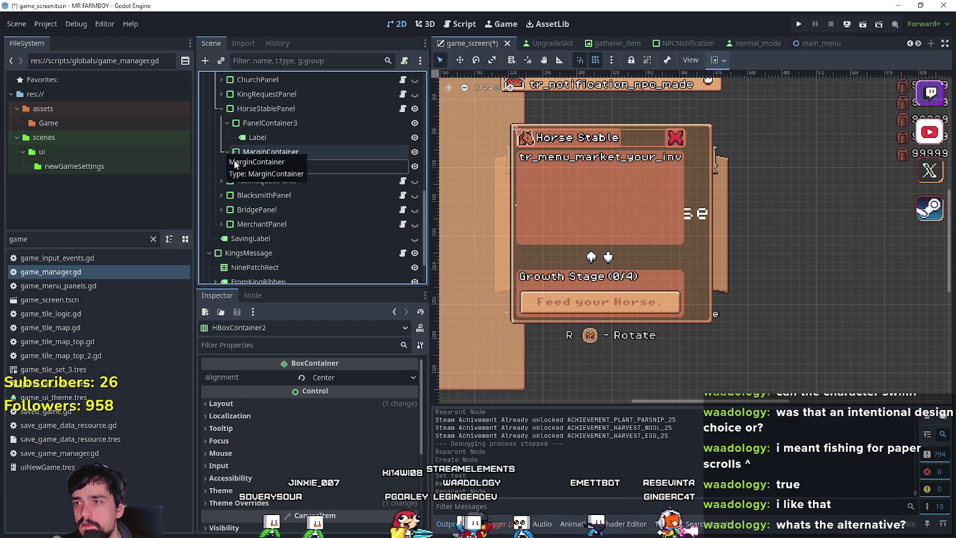
pyautogui.click(233, 166)
pyautogui.click(239, 195)
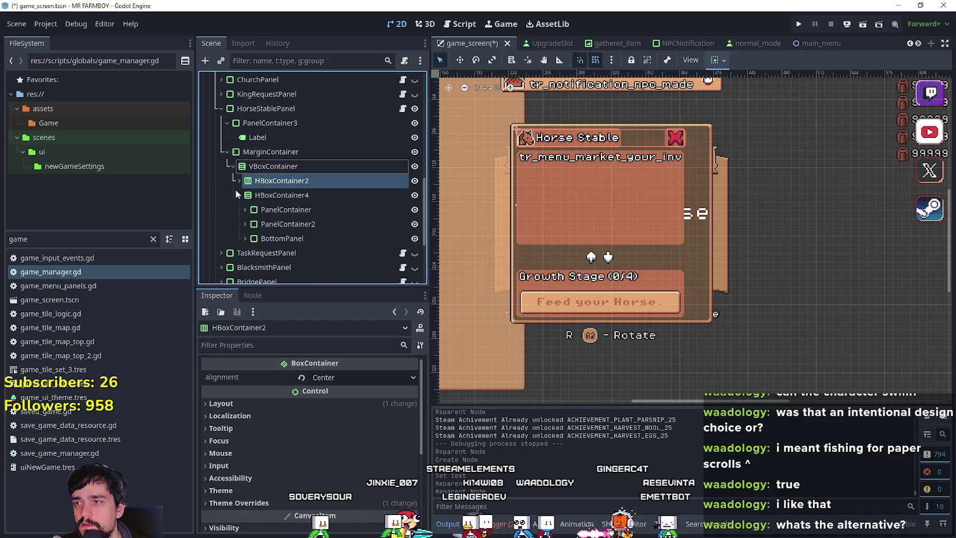
pyautogui.click(244, 197)
pyautogui.click(240, 195)
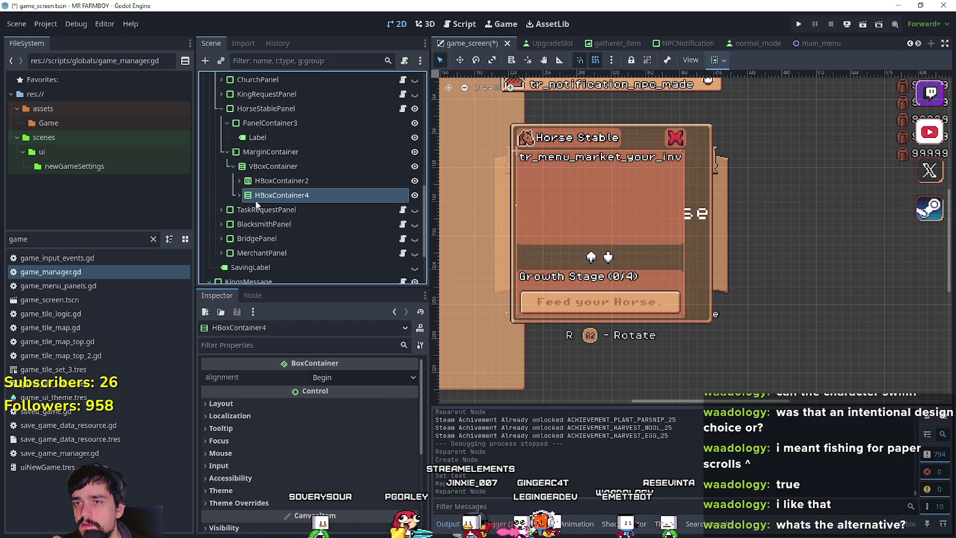
pyautogui.click(259, 180)
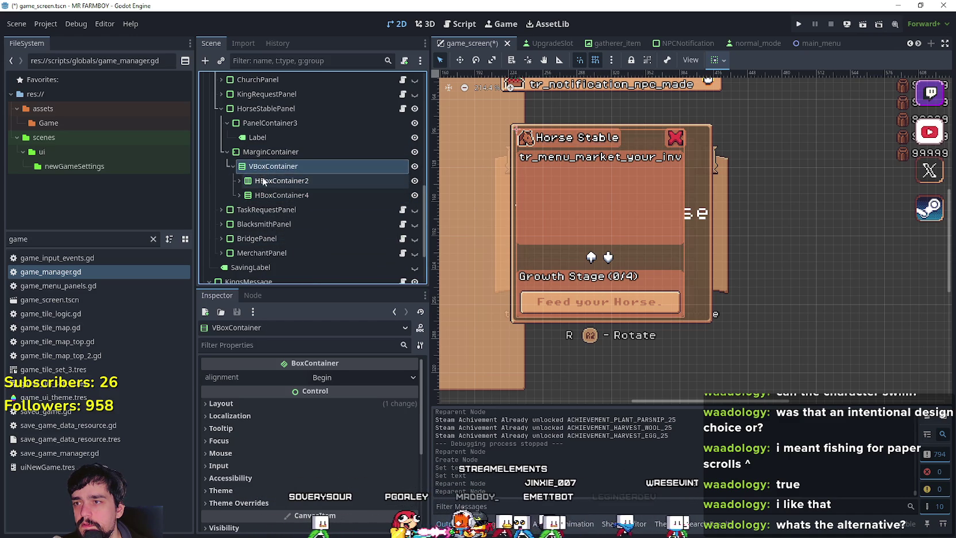
pyautogui.click(277, 196)
# Compare the alignment settings of HBoxContainer2 and HBoxContainer4
pyautogui.click(274, 166)
pyautogui.click(270, 151)
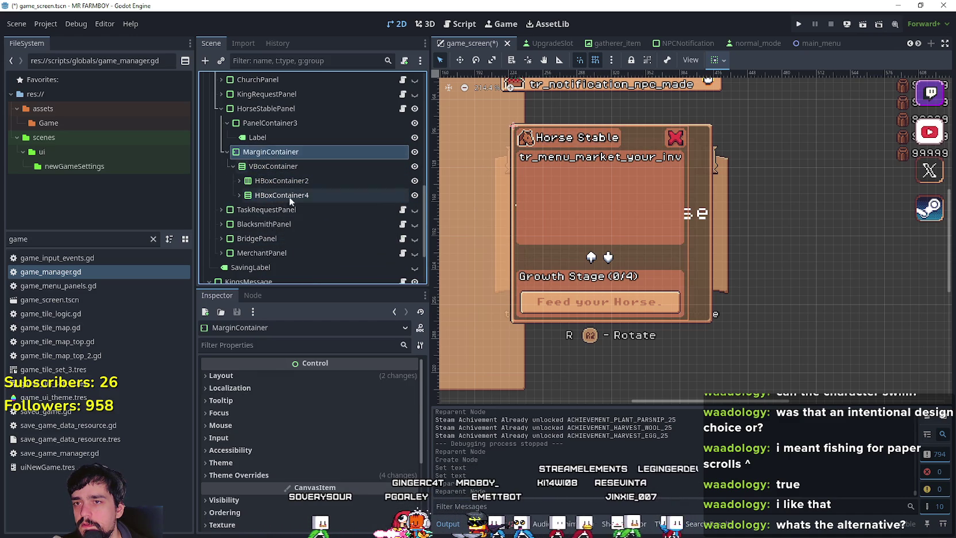
pyautogui.click(287, 180)
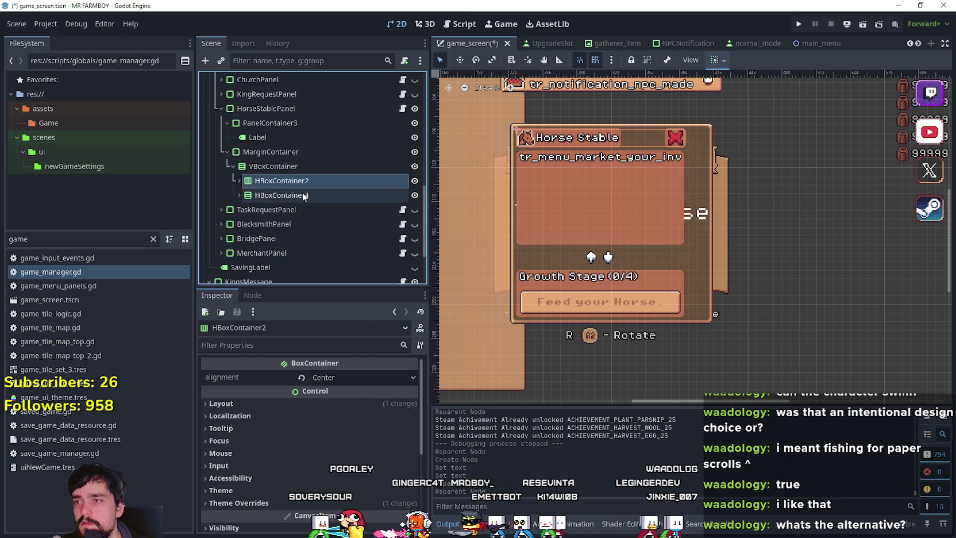
pyautogui.click(298, 196)
pyautogui.click(293, 182)
pyautogui.click(297, 196)
pyautogui.click(293, 180)
pyautogui.click(297, 195)
pyautogui.click(294, 181)
pyautogui.click(297, 195)
# Collapse PanelContainer3 and move it into the VBoxContainer above HBoxContainer2
pyautogui.click(293, 180)
pyautogui.click(298, 195)
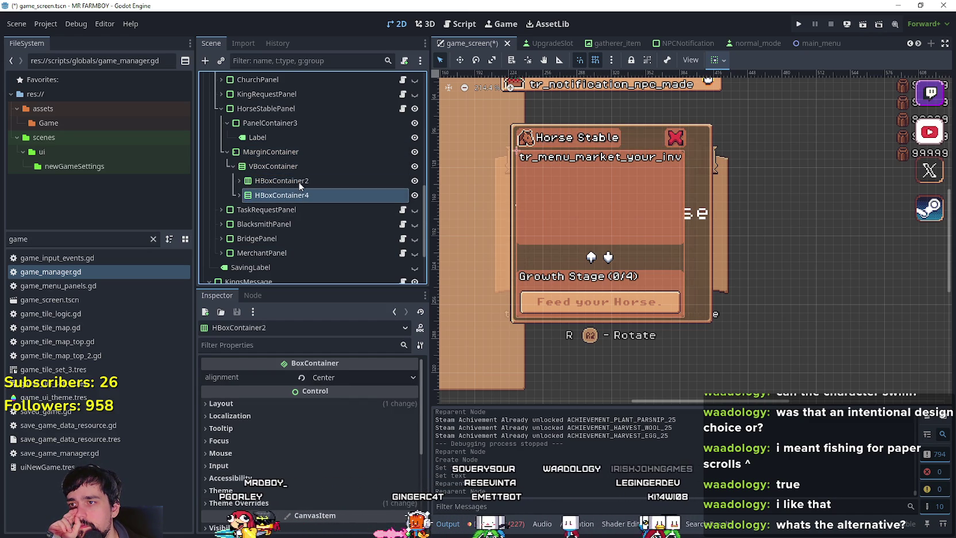
pyautogui.click(258, 123)
pyautogui.click(227, 123)
pyautogui.moveTo(291, 164); pyautogui.dragTo(292, 163)
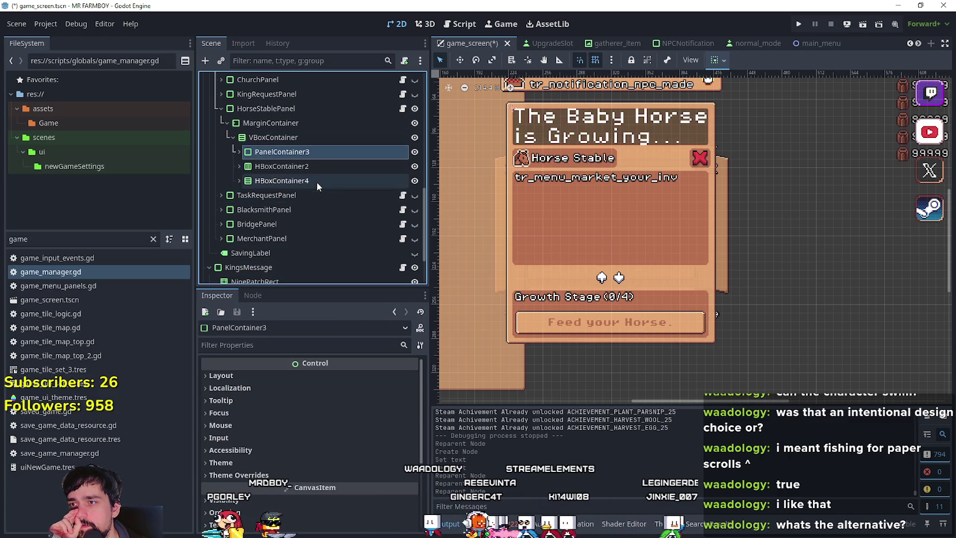
# Move PanelContainer3 below HBoxContainer4, hide the request grid, and show the growing-message panel
pyautogui.click(414, 167)
pyautogui.moveTo(307, 191); pyautogui.dragTo(347, 191)
pyautogui.click(415, 181)
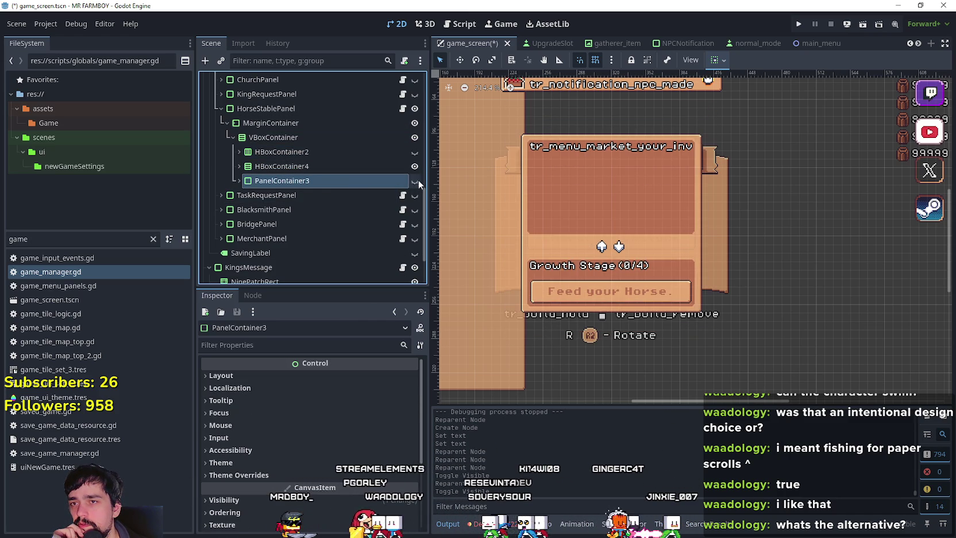
pyautogui.click(415, 166)
pyautogui.click(415, 152)
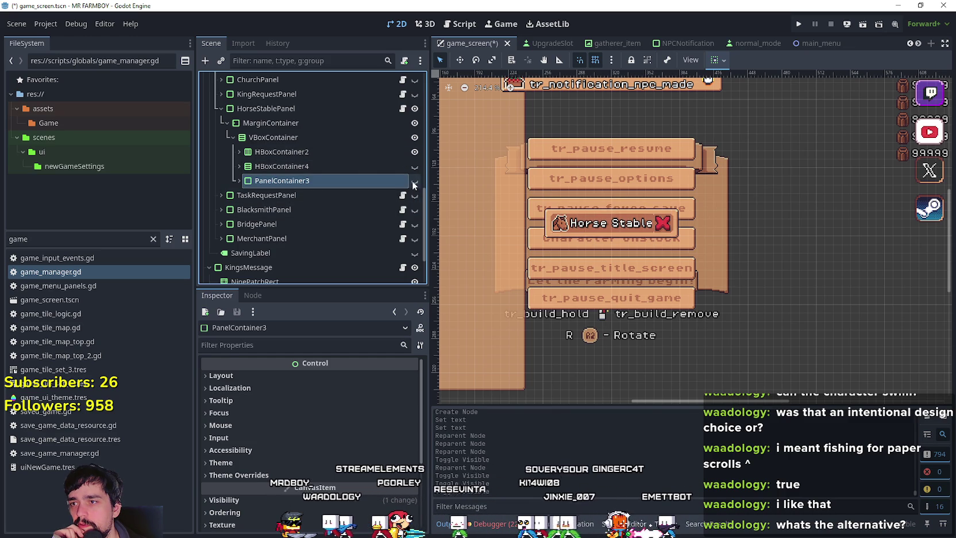
pyautogui.click(414, 181)
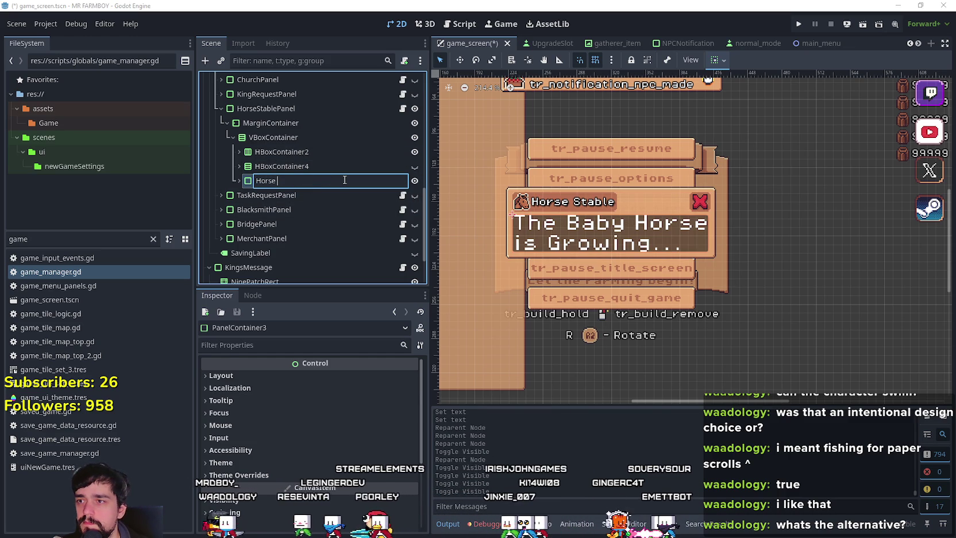
pyautogui.write('Horse')
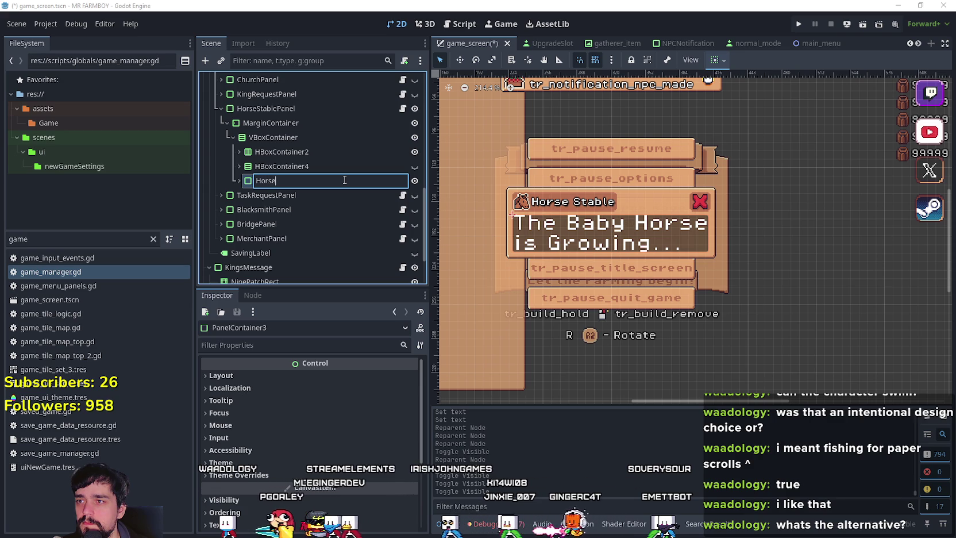
# Rename PanelContainer3 to HorseGrowing
pyautogui.press('BackSpace')
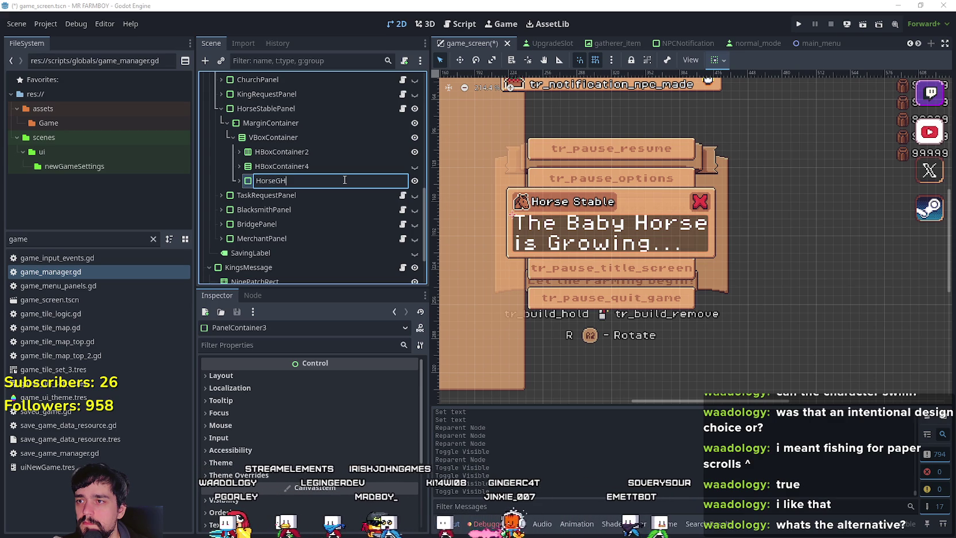
pyautogui.write('ng')
pyautogui.press('Return')
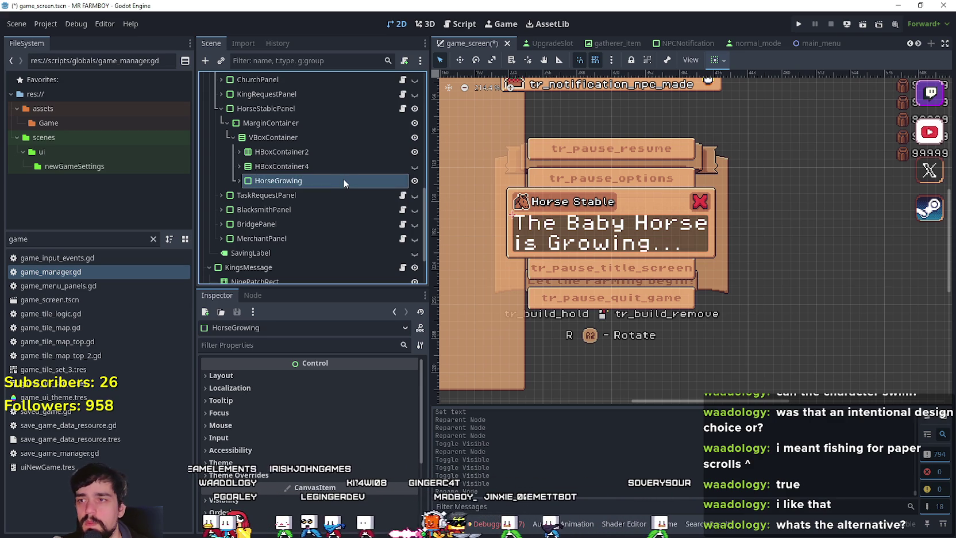
pyautogui.click(239, 180)
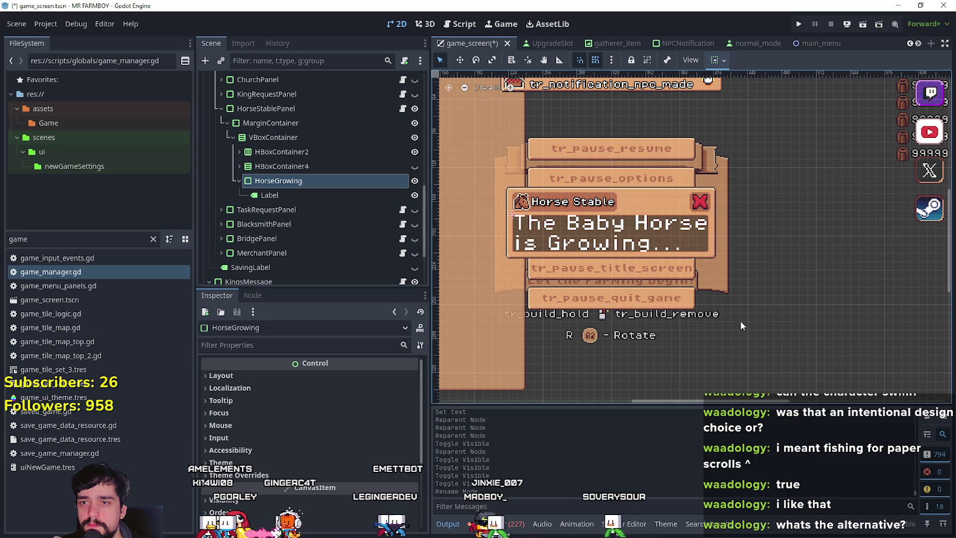
# Hide the HorseGrowing panel and show HBoxContainer4's feed panel again
pyautogui.click(285, 171)
pyautogui.click(287, 152)
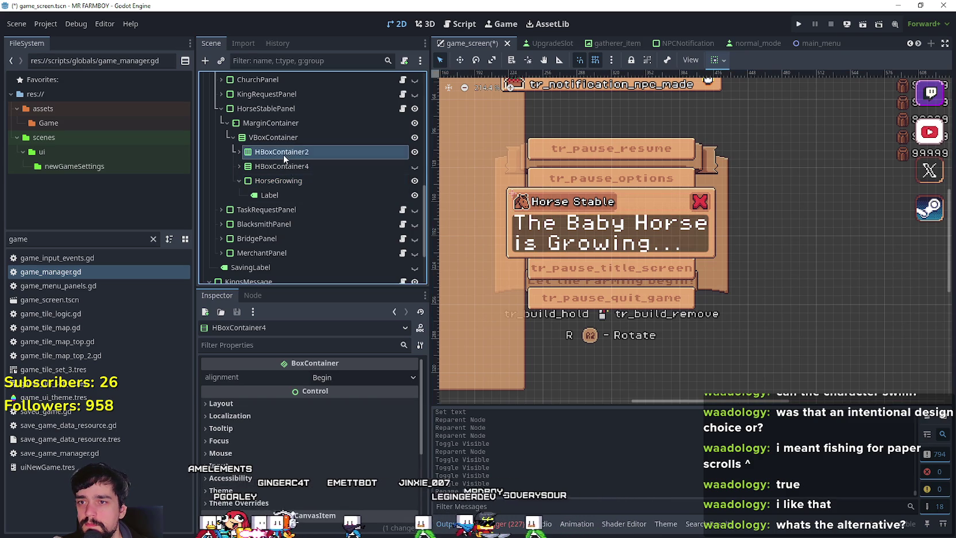
pyautogui.click(415, 180)
pyautogui.click(415, 166)
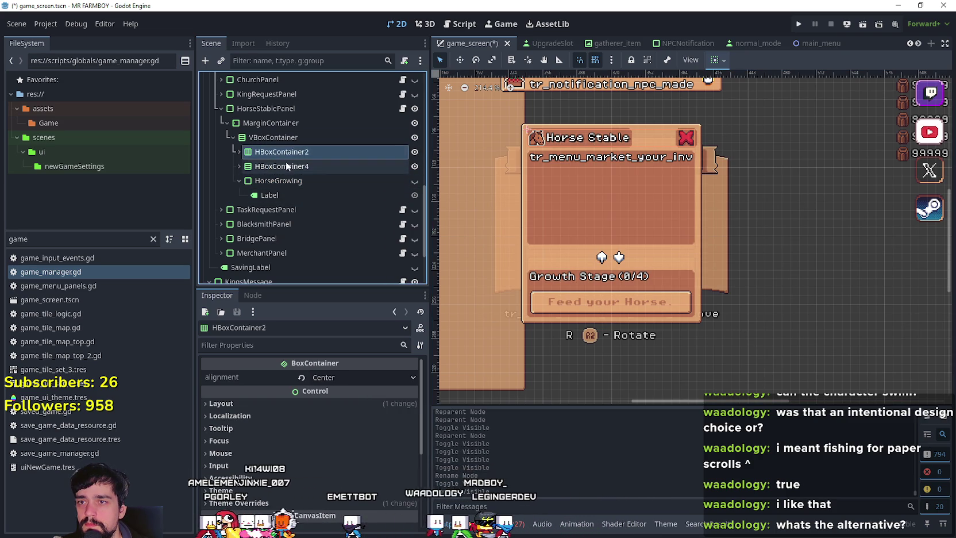
pyautogui.click(238, 152)
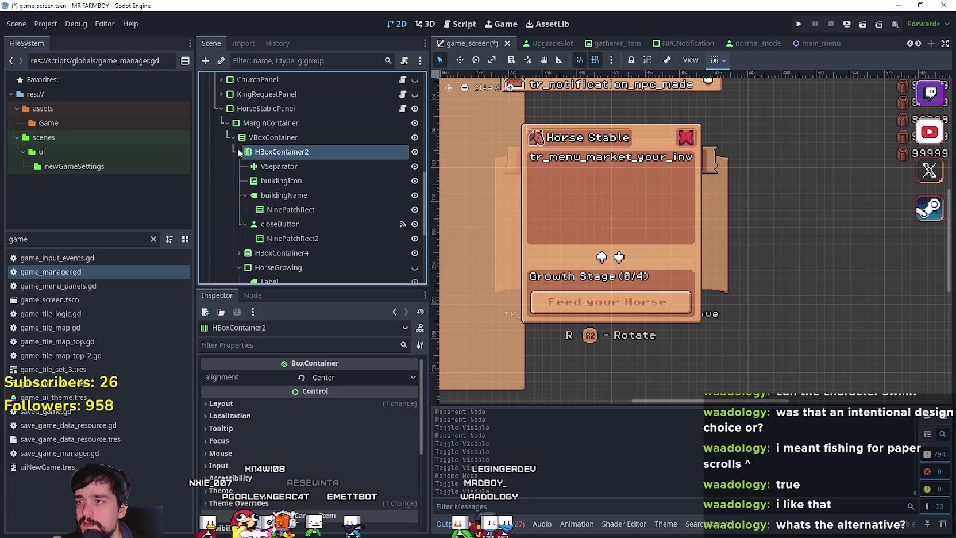
pyautogui.scroll(4, 622, 172)
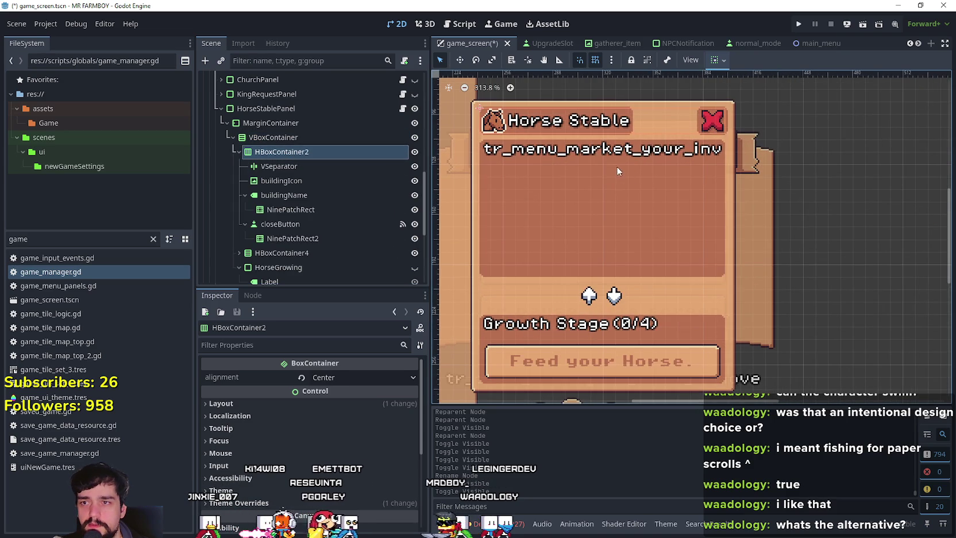
pyautogui.click(234, 152)
pyautogui.click(278, 166)
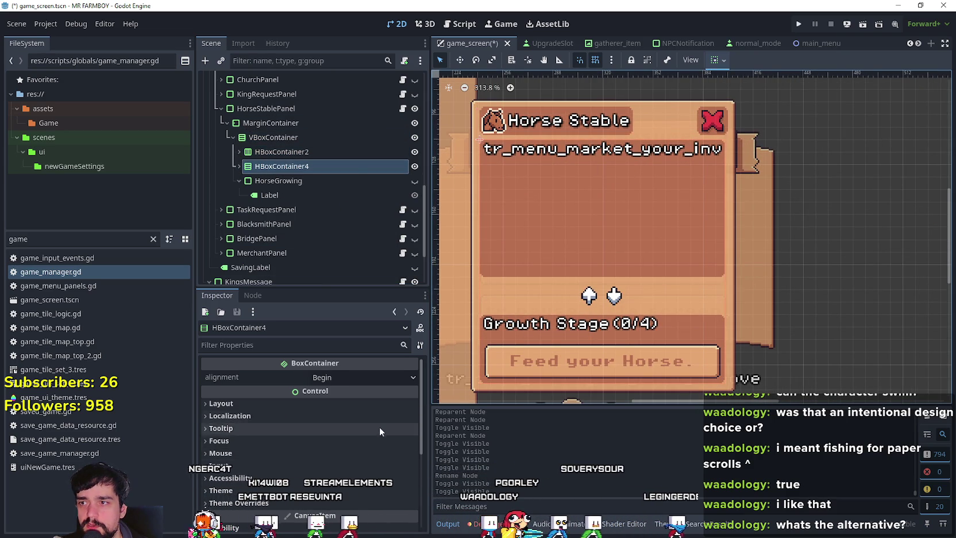
pyautogui.click(344, 151)
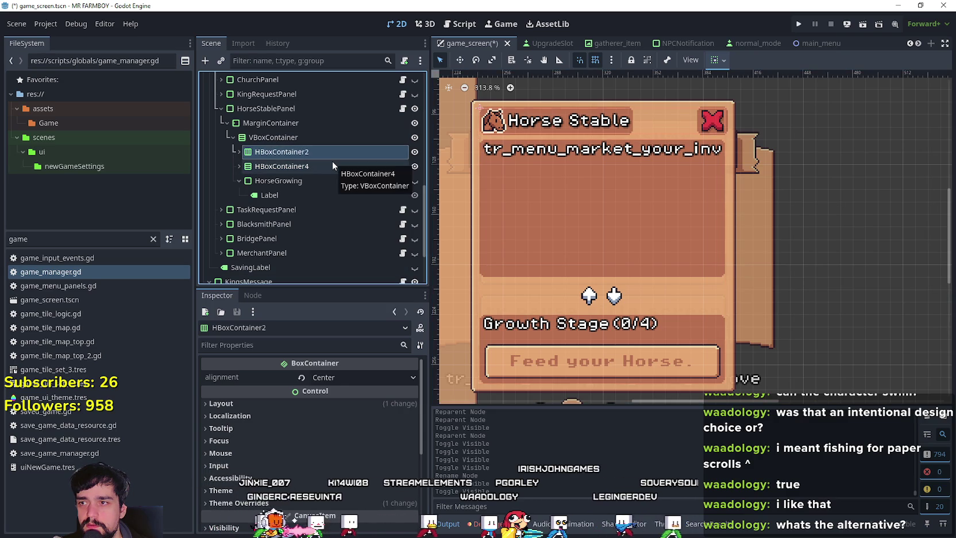
pyautogui.click(332, 163)
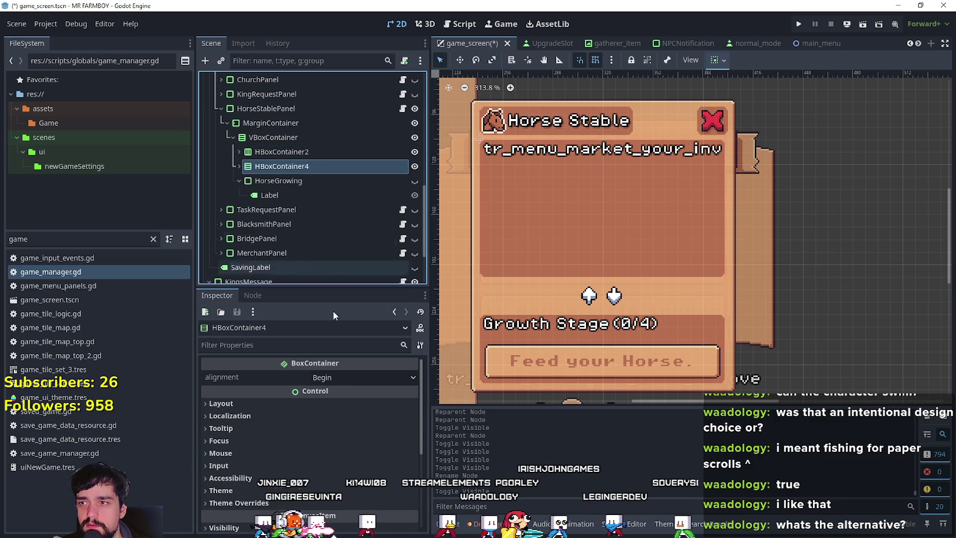
pyautogui.click(285, 404)
pyautogui.scroll(-3, 276, 408)
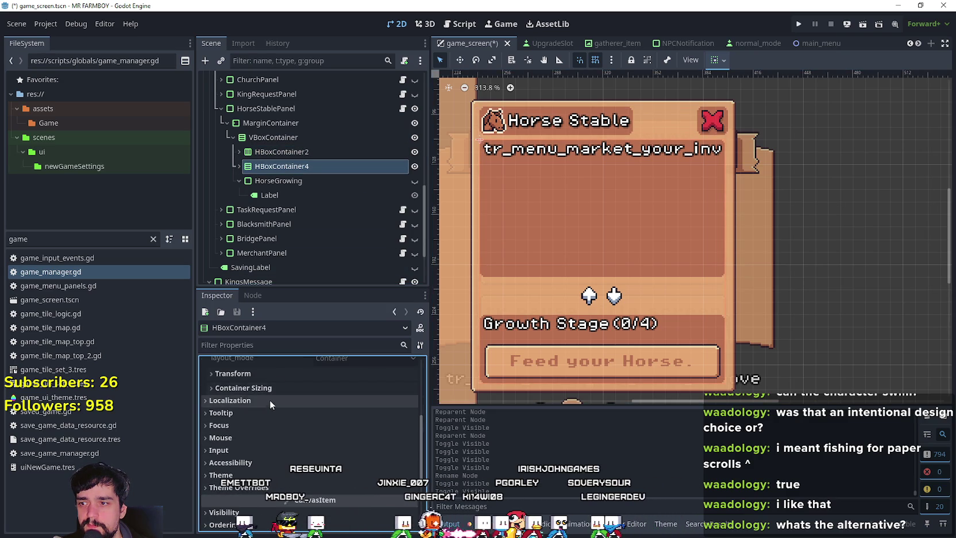
pyautogui.click(276, 374)
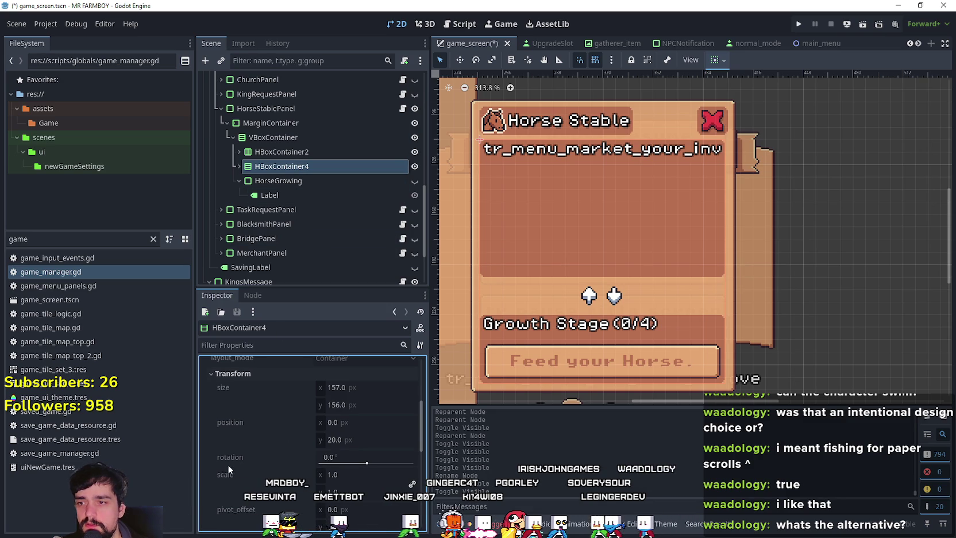
pyautogui.click(273, 182)
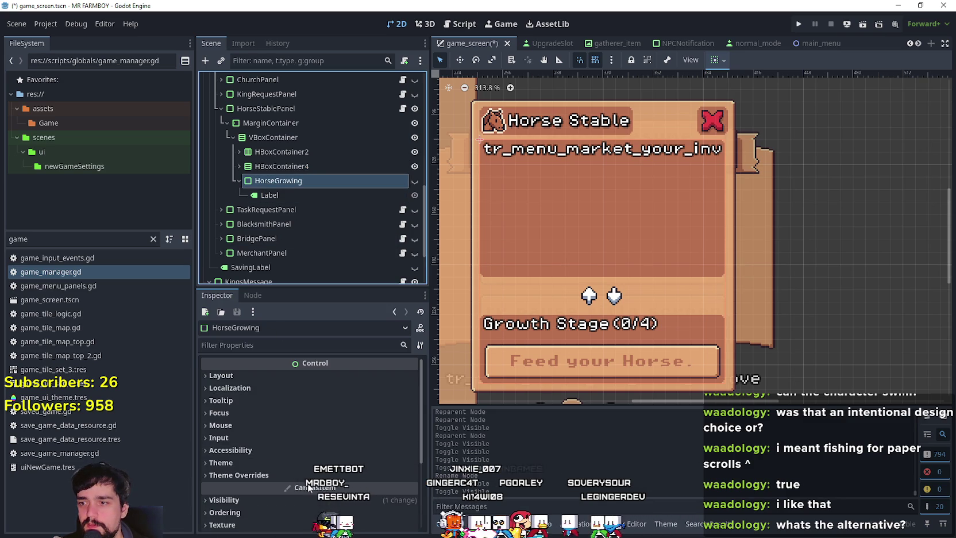
# Set HorseGrowing's Layout custom_minimum_size to 156 × 156 px
pyautogui.click(277, 374)
pyautogui.click(356, 427)
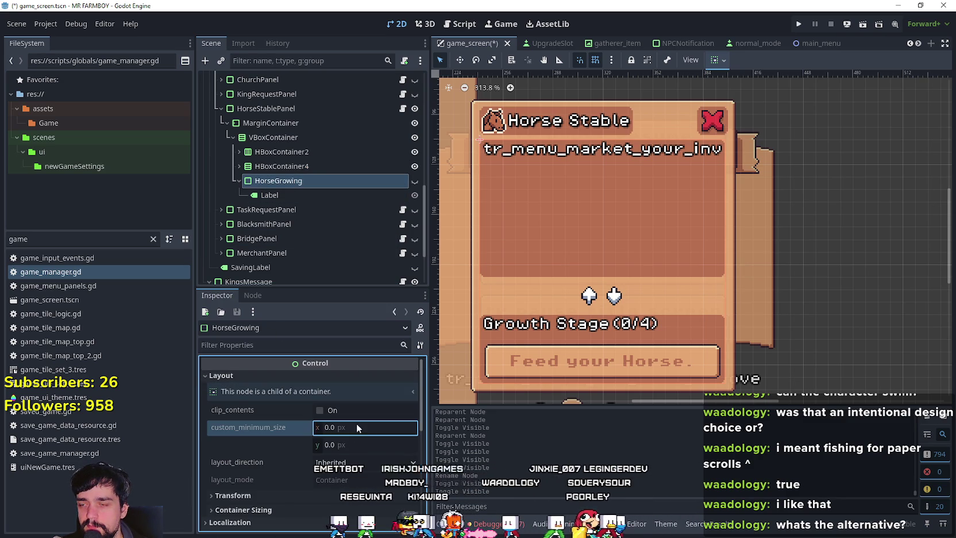
pyautogui.write('156')
pyautogui.press('Return')
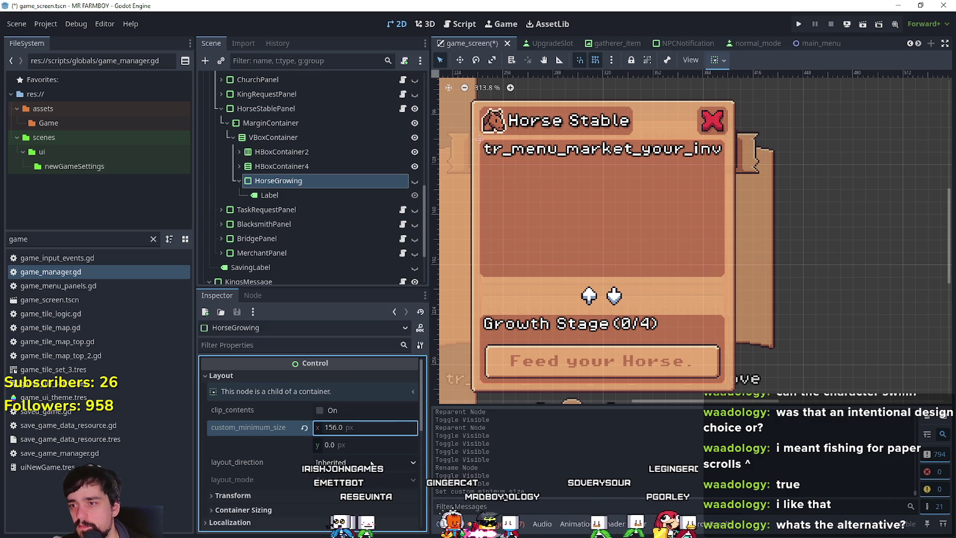
pyautogui.click(389, 444)
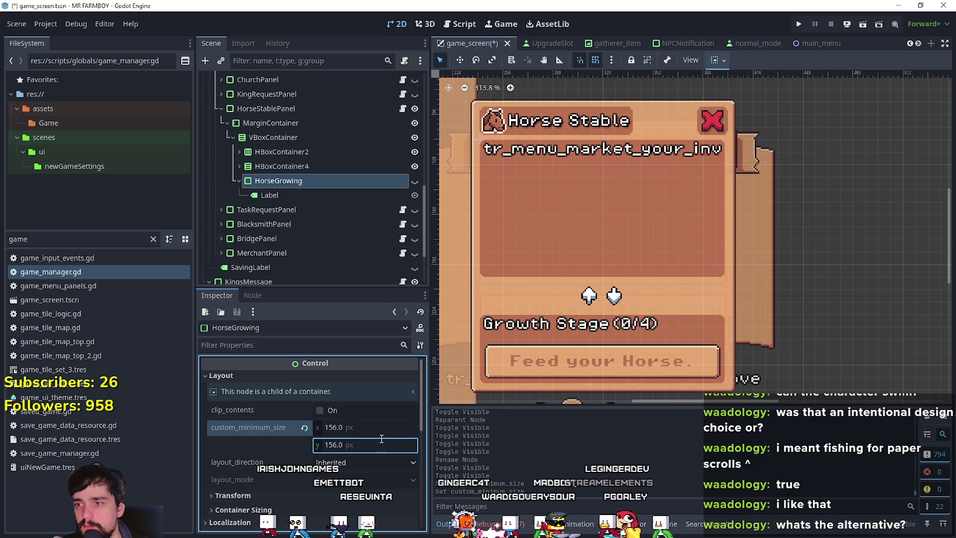
pyautogui.press('Return')
pyautogui.scroll(-2, 510, 257)
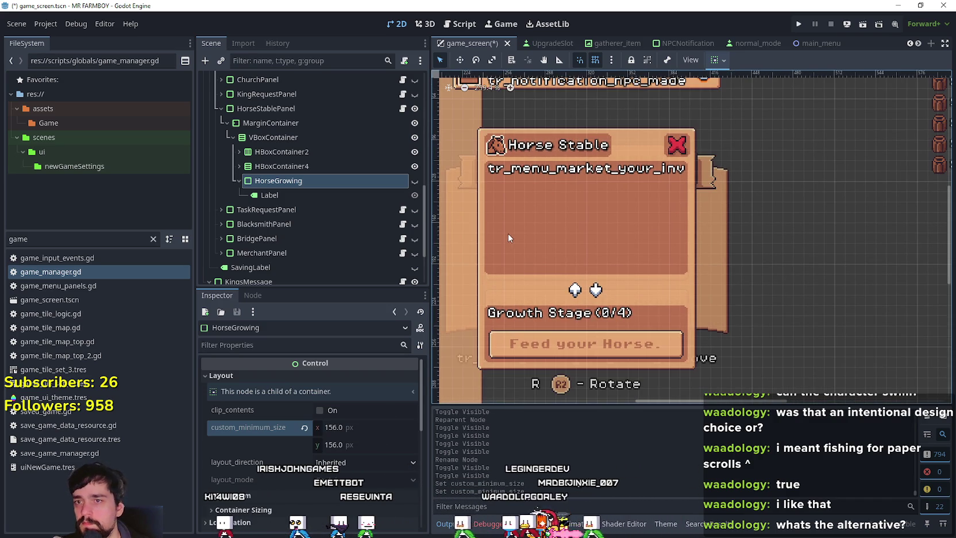
# Hide HBoxContainer4 and show HorseGrowing, keeping the Horse Stable title bar visible
pyautogui.click(415, 152)
pyautogui.click(414, 152)
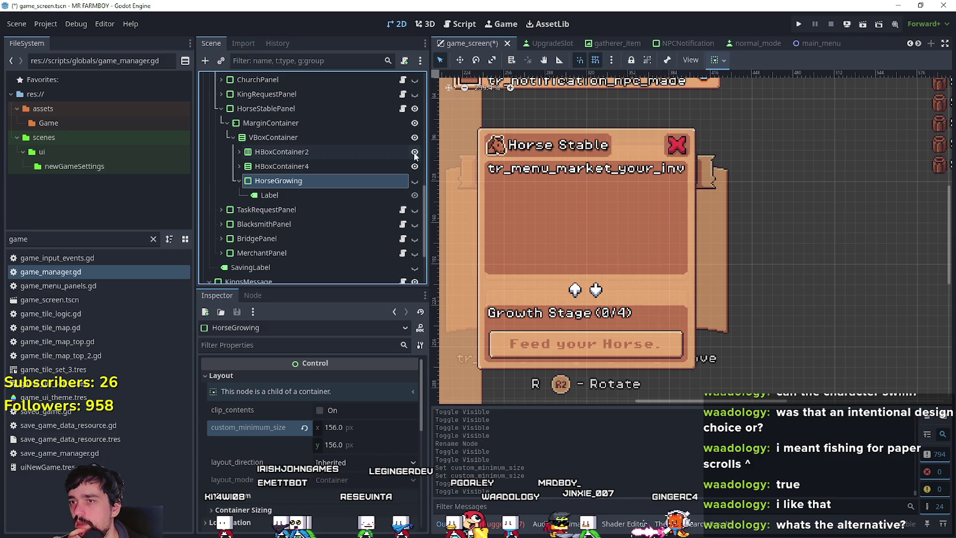
pyautogui.click(414, 166)
pyautogui.click(414, 181)
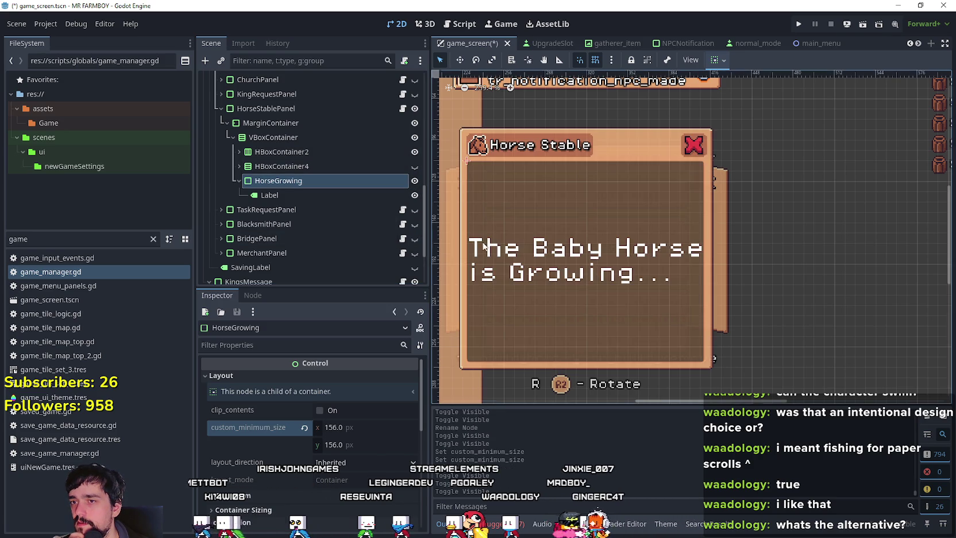
pyautogui.scroll(-3, 598, 251)
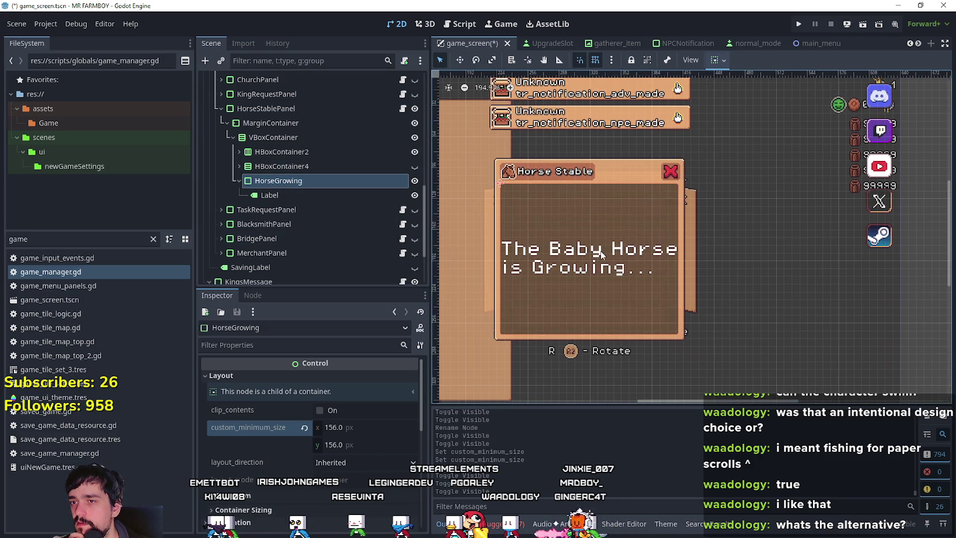
pyautogui.click(310, 195)
pyautogui.click(281, 180)
pyautogui.click(239, 166)
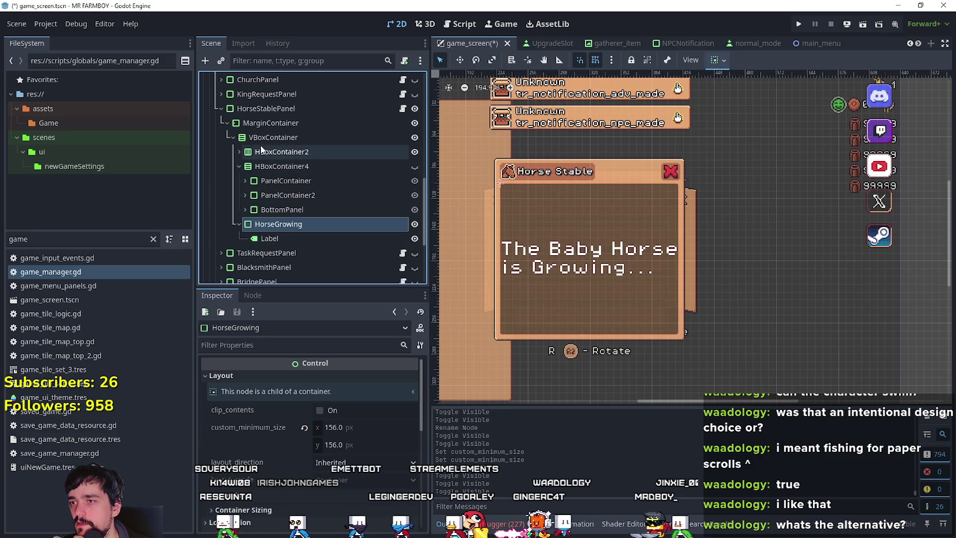
pyautogui.click(239, 151)
pyautogui.scroll(1, 233, 184)
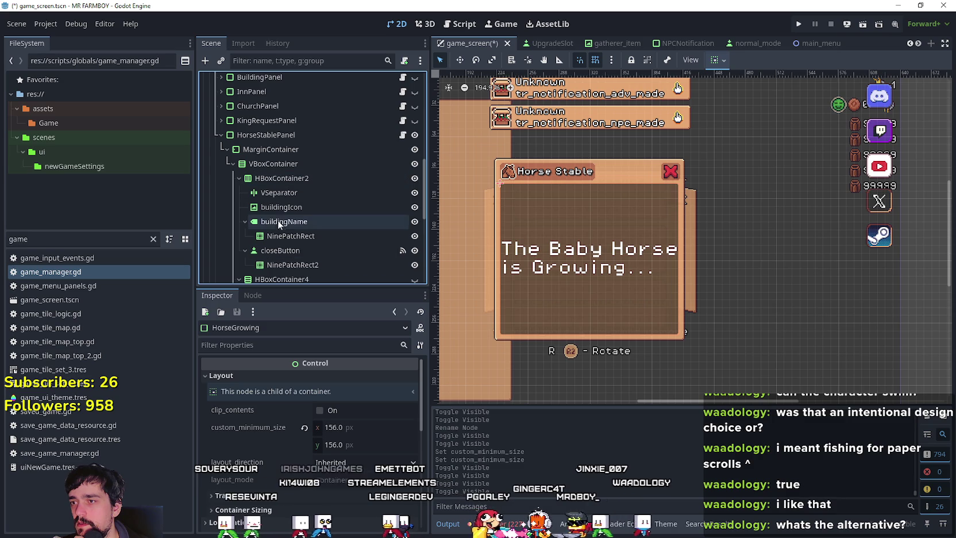
pyautogui.click(262, 208)
pyautogui.click(259, 226)
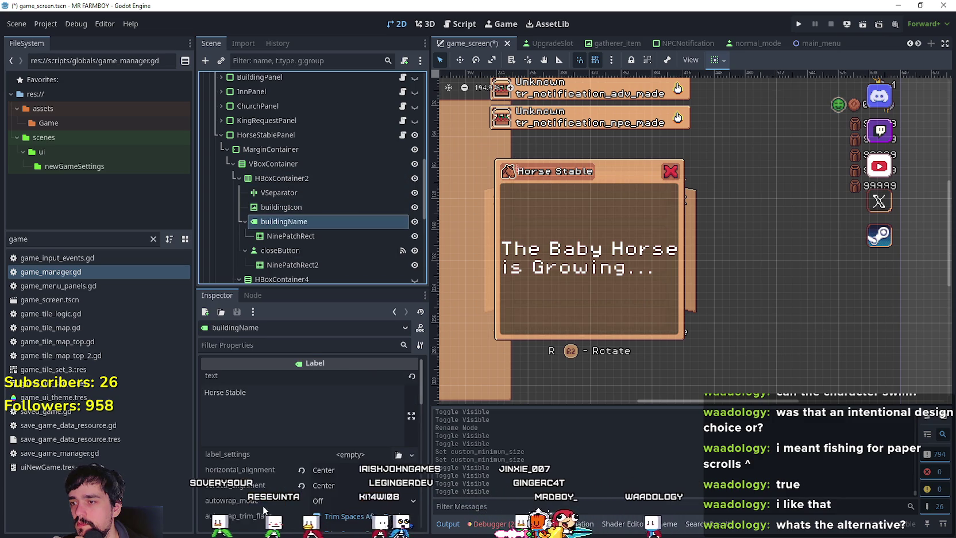
pyautogui.scroll(-10, 261, 469)
pyautogui.scroll(-5, 267, 461)
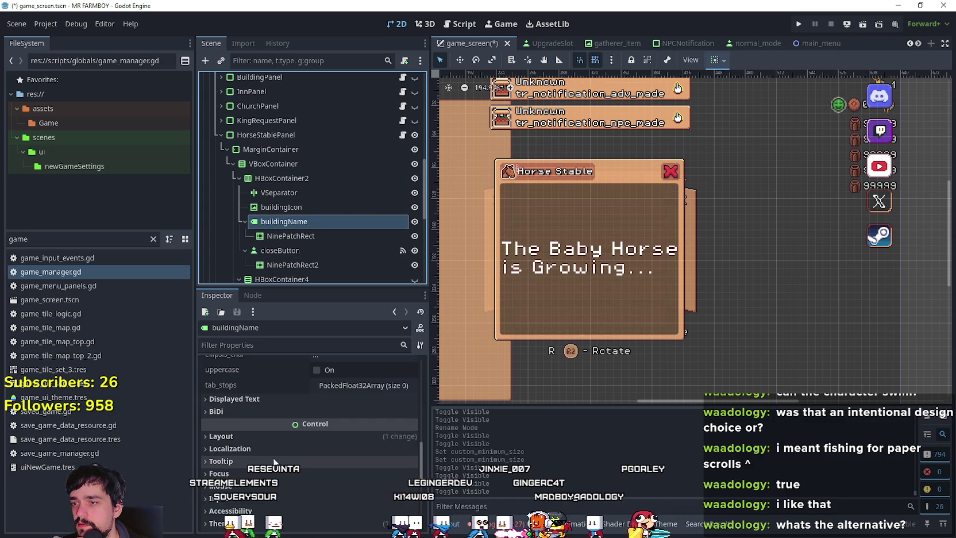
pyautogui.click(306, 456)
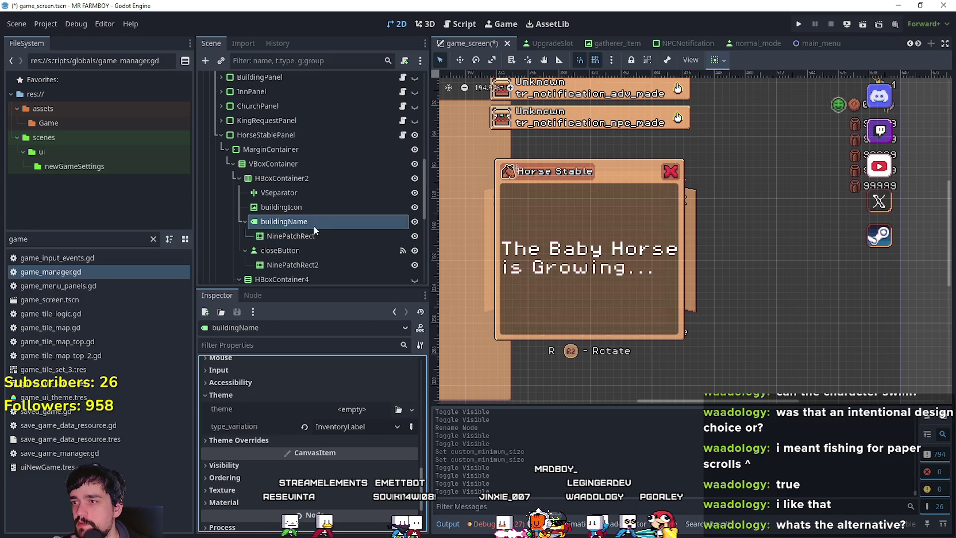
pyautogui.scroll(-4, 305, 213)
pyautogui.click(281, 244)
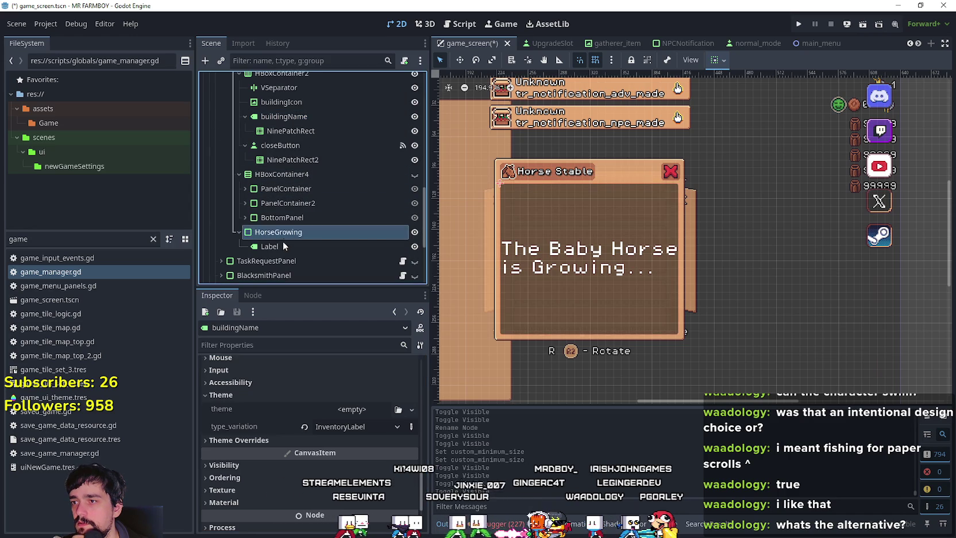
pyautogui.scroll(-5, 362, 443)
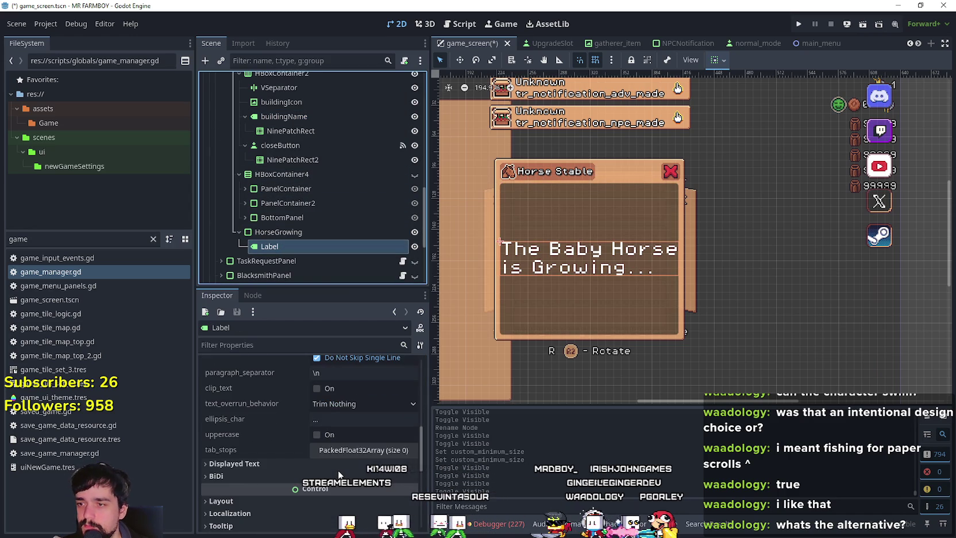
pyautogui.scroll(-2, 345, 437)
pyautogui.scroll(5, 348, 426)
pyautogui.scroll(2, 371, 453)
# Set the Baby Horse label's theme type variation to InventoryLabel
pyautogui.scroll(-6, 367, 448)
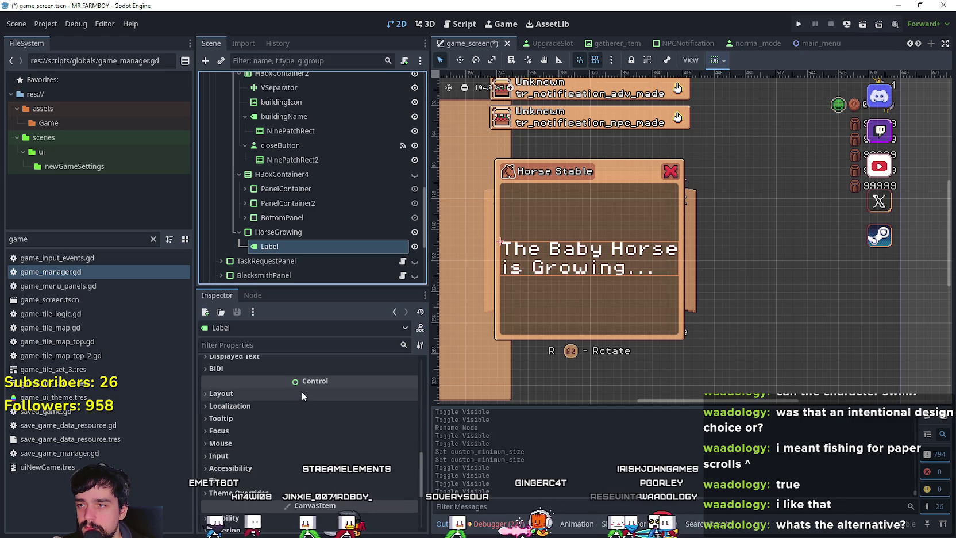
pyautogui.click(298, 490)
pyautogui.scroll(-3, 345, 471)
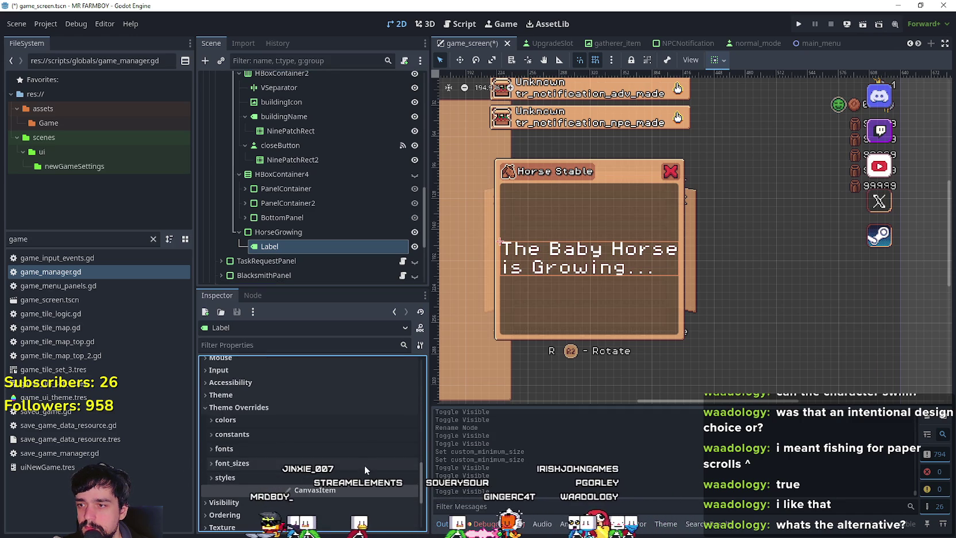
pyautogui.click(328, 406)
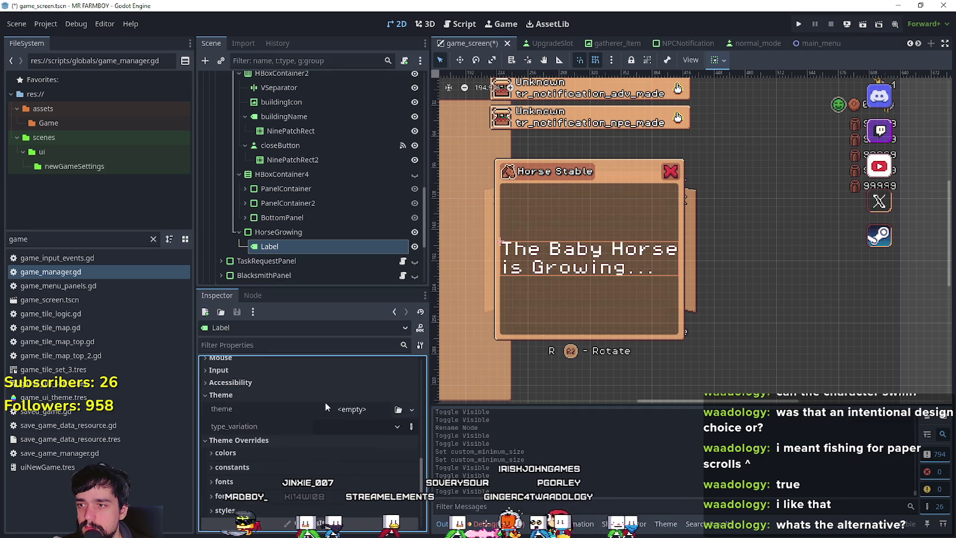
pyautogui.click(410, 427)
pyautogui.write('InventoryLabe')
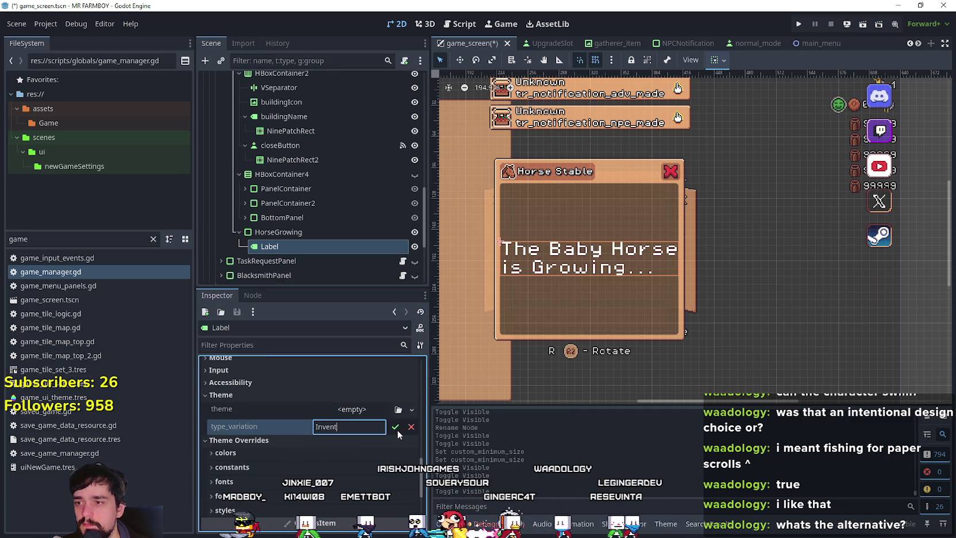
pyautogui.write('l')
pyautogui.click(395, 426)
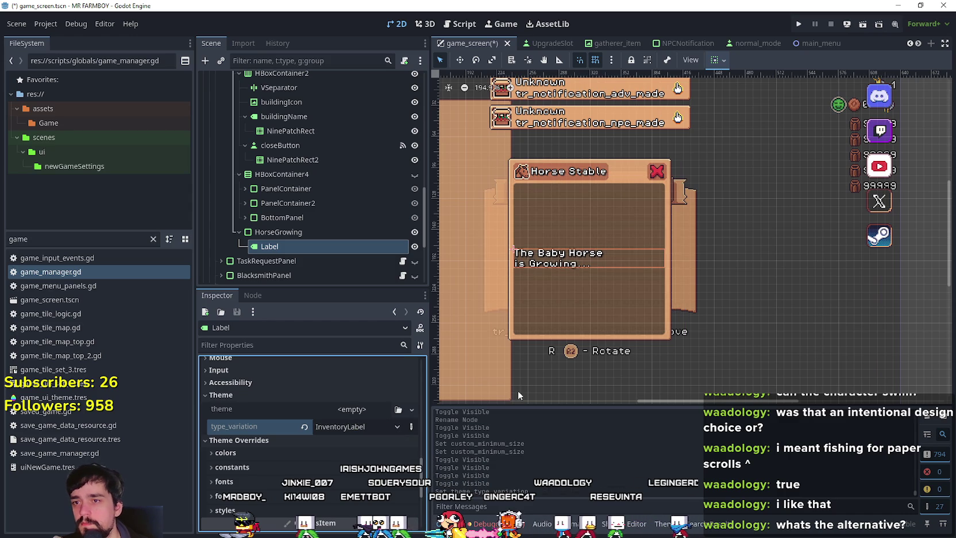
# Centre the label text both horizontally and vertically
pyautogui.scroll(4, 525, 223)
pyautogui.scroll(10, 316, 419)
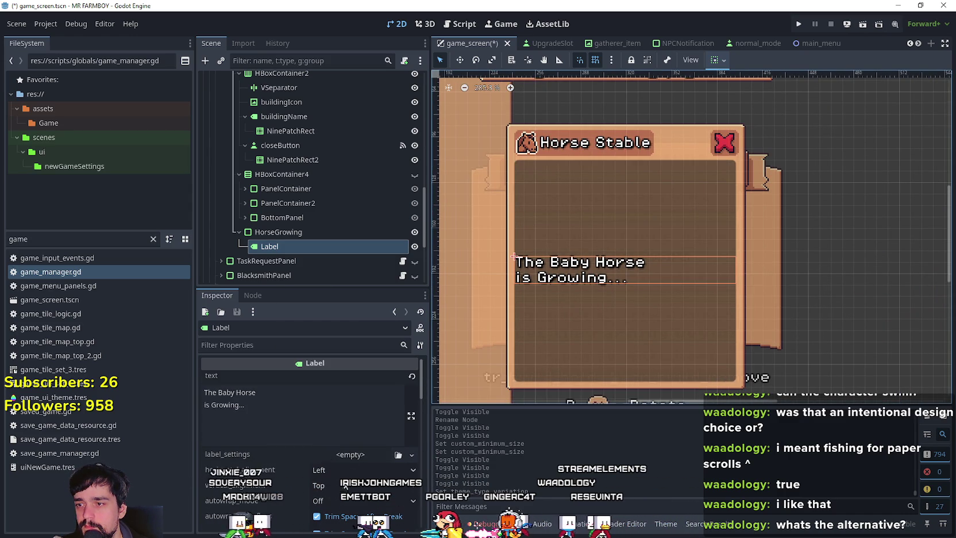
pyautogui.click(362, 470)
pyautogui.click(333, 500)
pyautogui.click(362, 486)
pyautogui.click(333, 502)
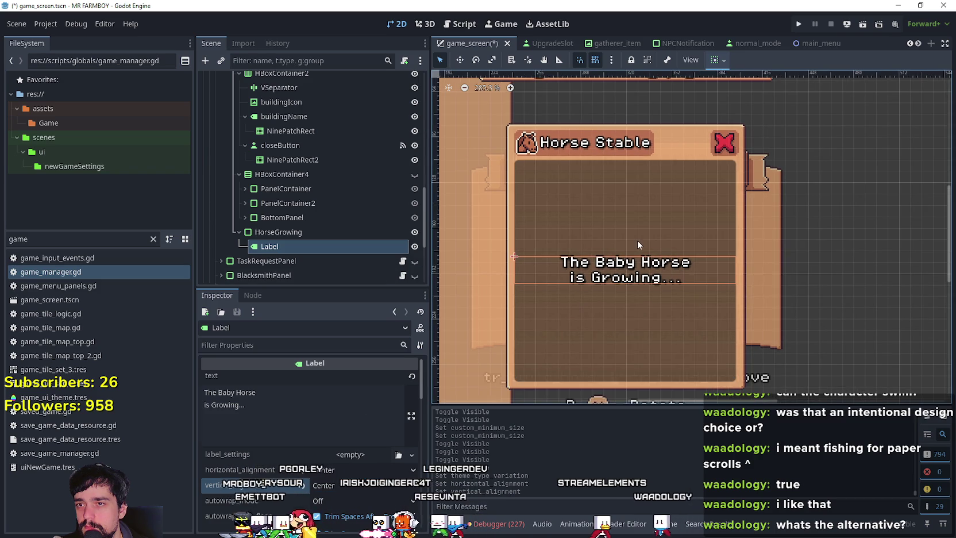
# Remove the line break so 'The Baby Horse is Growing...' sits on one line
pyautogui.scroll(-2, 563, 245)
pyautogui.click(202, 405)
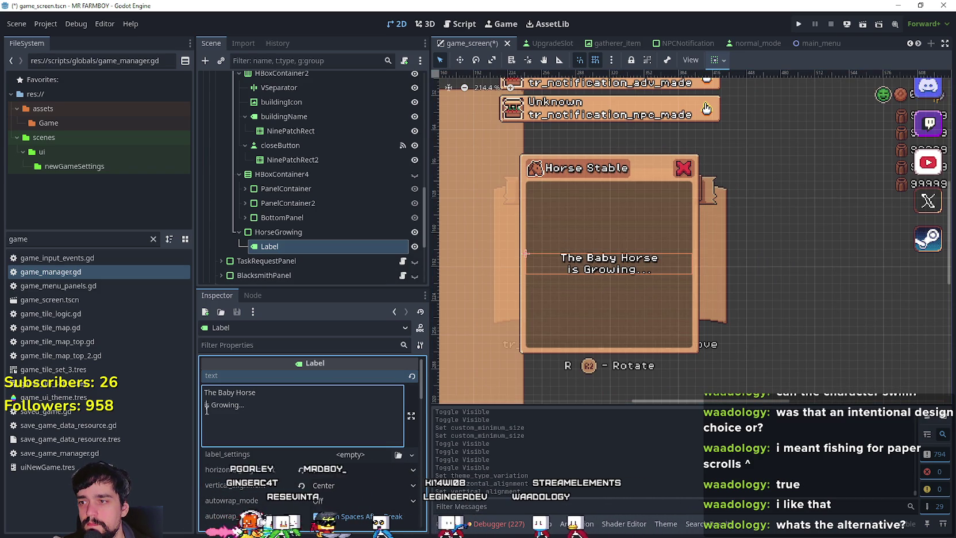
pyautogui.click(205, 406)
pyautogui.press('BackSpace')
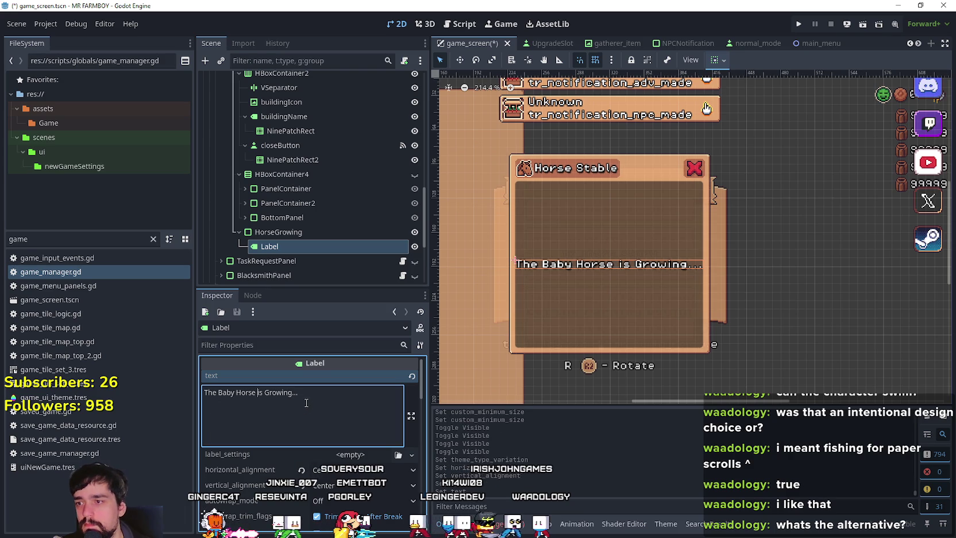
pyautogui.scroll(-1, 681, 240)
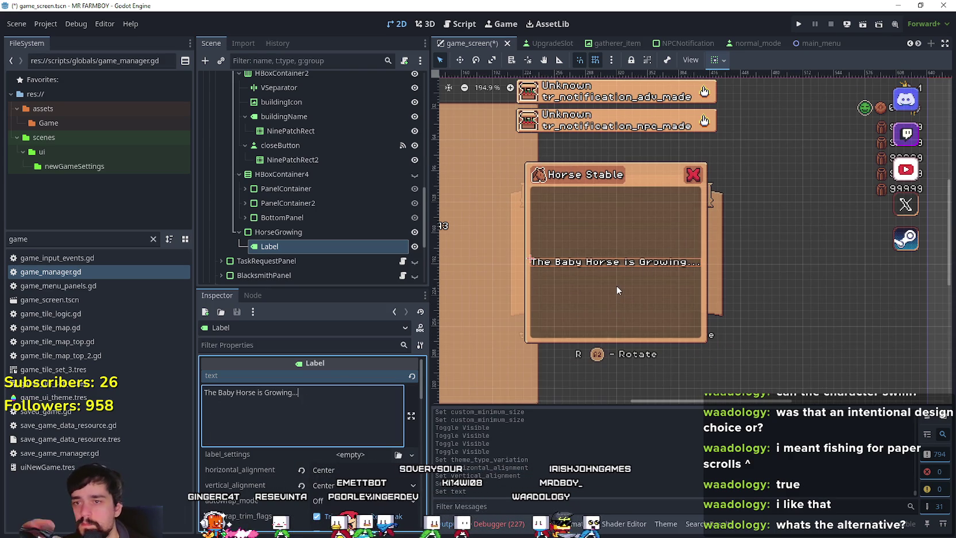
pyautogui.scroll(-2, 387, 465)
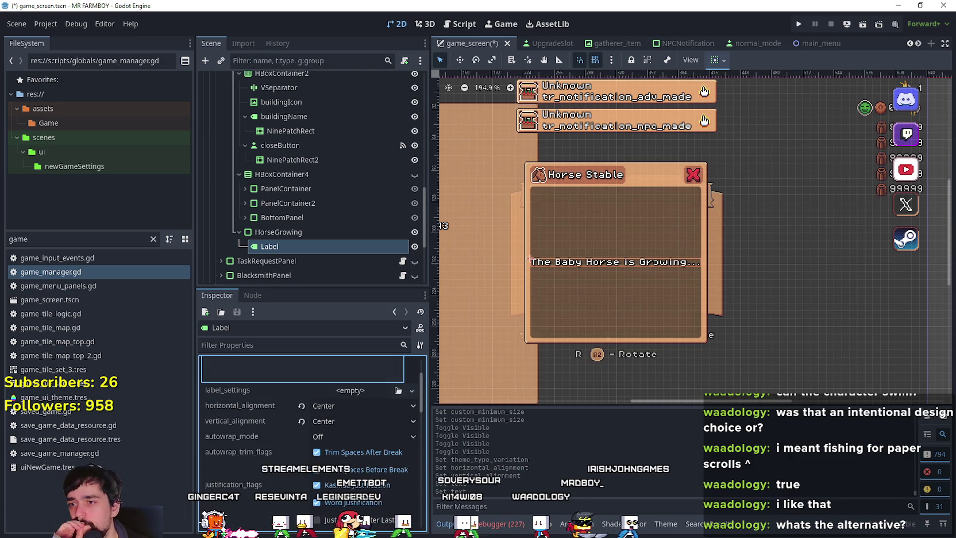
pyautogui.click(363, 440)
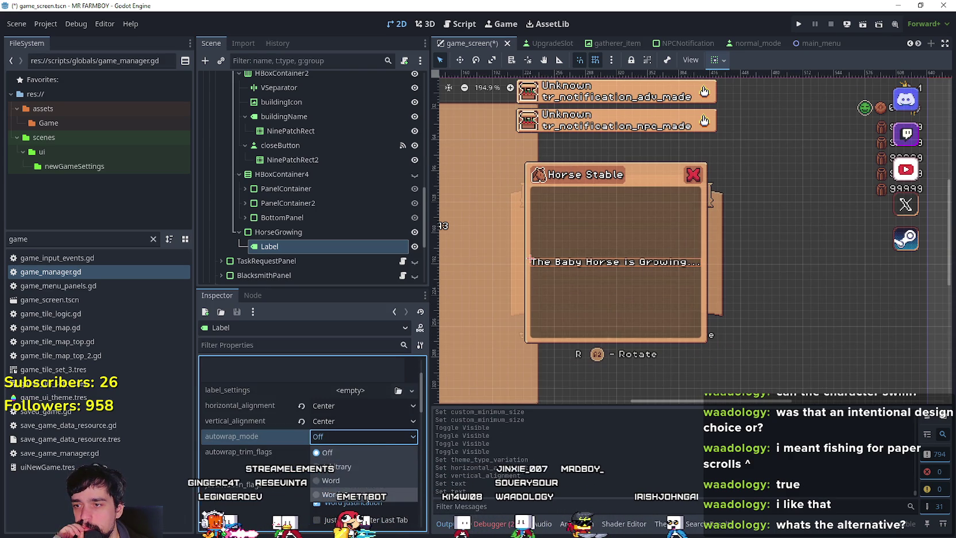
# Set the label's autowrap mode to Word (Smart)
pyautogui.click(368, 491)
pyautogui.scroll(1, 684, 307)
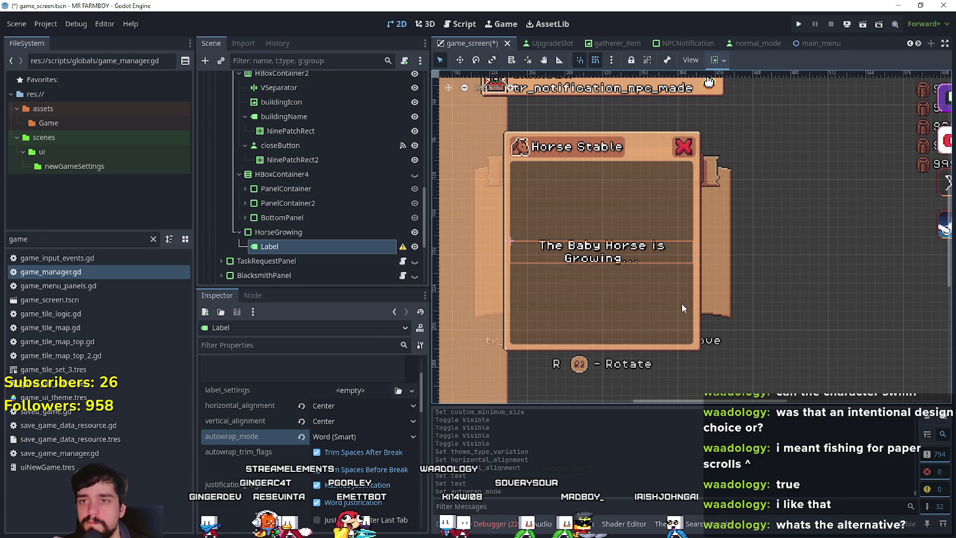
pyautogui.scroll(1, 740, 241)
pyautogui.scroll(-1, 311, 414)
pyautogui.scroll(2, 339, 446)
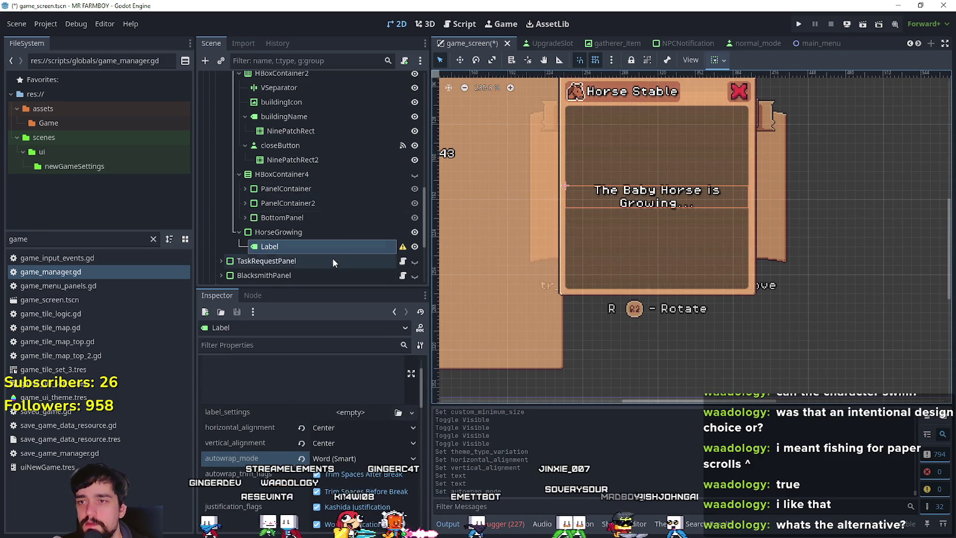
pyautogui.scroll(3, 346, 476)
pyautogui.scroll(-9, 346, 477)
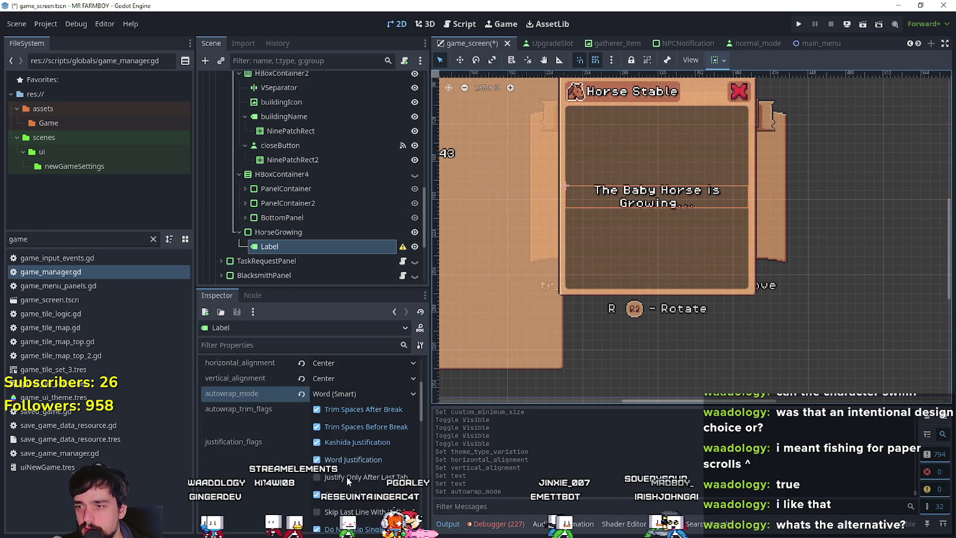
pyautogui.scroll(-2, 347, 476)
pyautogui.scroll(5, 348, 472)
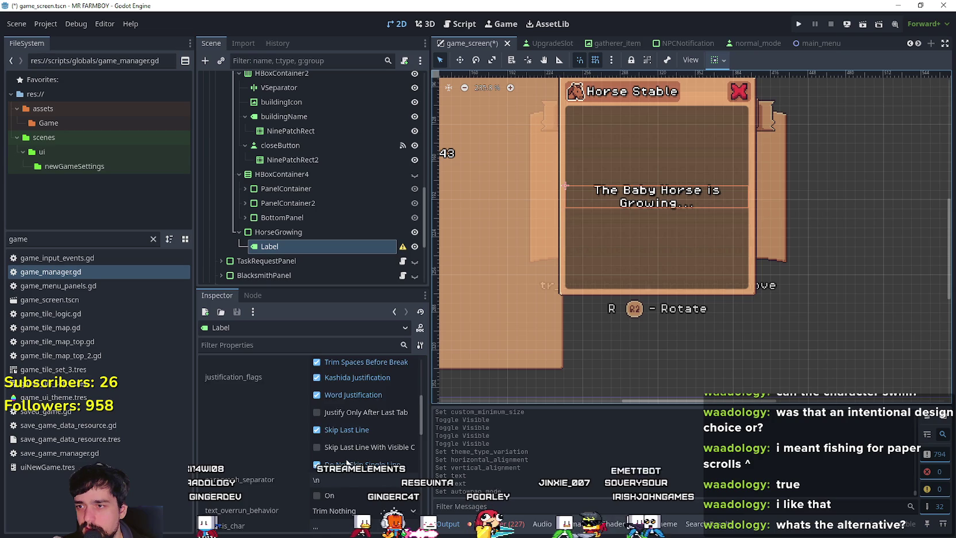
pyautogui.scroll(-1, 347, 463)
pyautogui.scroll(-2, 347, 462)
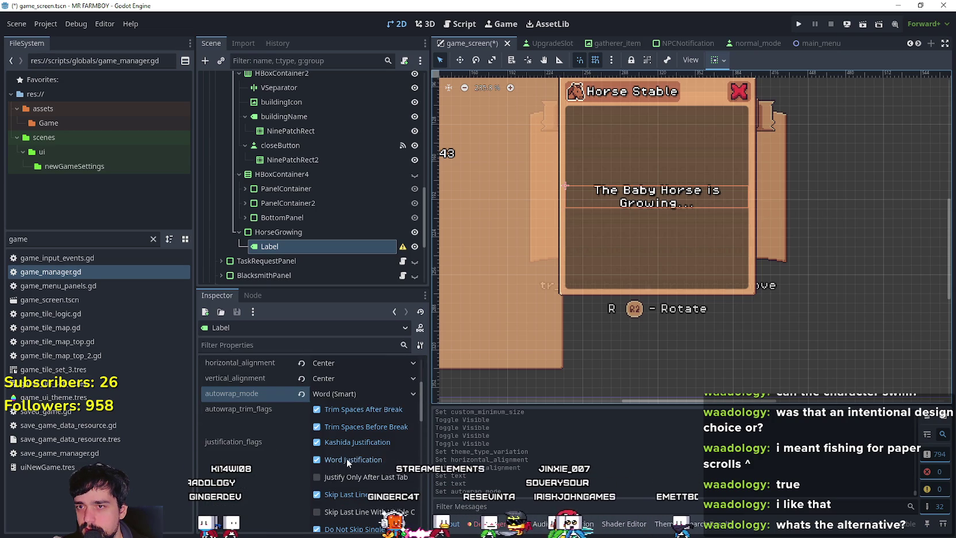
# Keep vertical alignment Center and settle on Word (Smart) wrapping after trying plain Word
pyautogui.click(328, 379)
pyautogui.click(336, 396)
pyautogui.click(336, 395)
pyautogui.click(361, 439)
pyautogui.click(353, 396)
pyautogui.click(353, 457)
# Give the label a 156 px minimum width and save game_screen.tscn
pyautogui.scroll(-3, 347, 469)
pyautogui.scroll(-8, 356, 483)
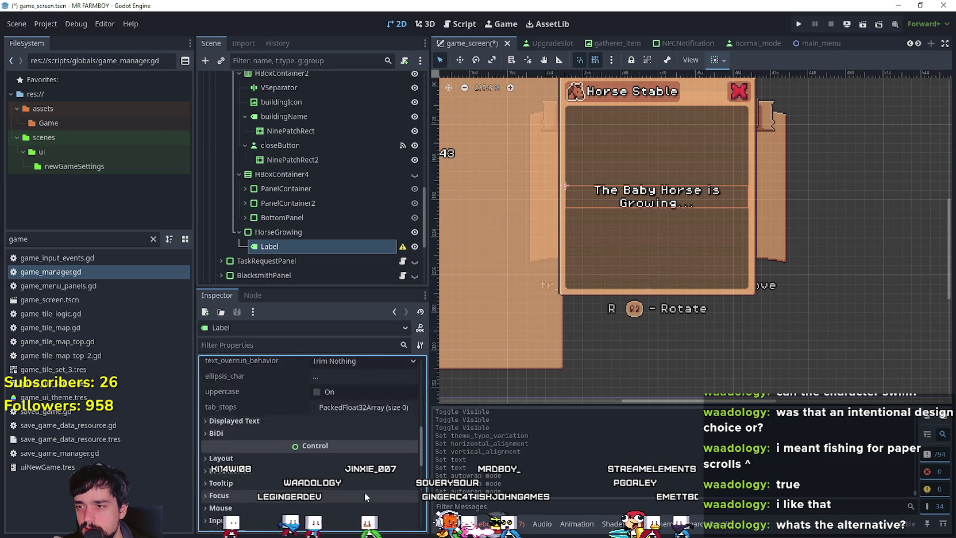
pyautogui.scroll(1, 298, 414)
pyautogui.click(271, 393)
pyautogui.scroll(-2, 363, 435)
pyautogui.click(381, 404)
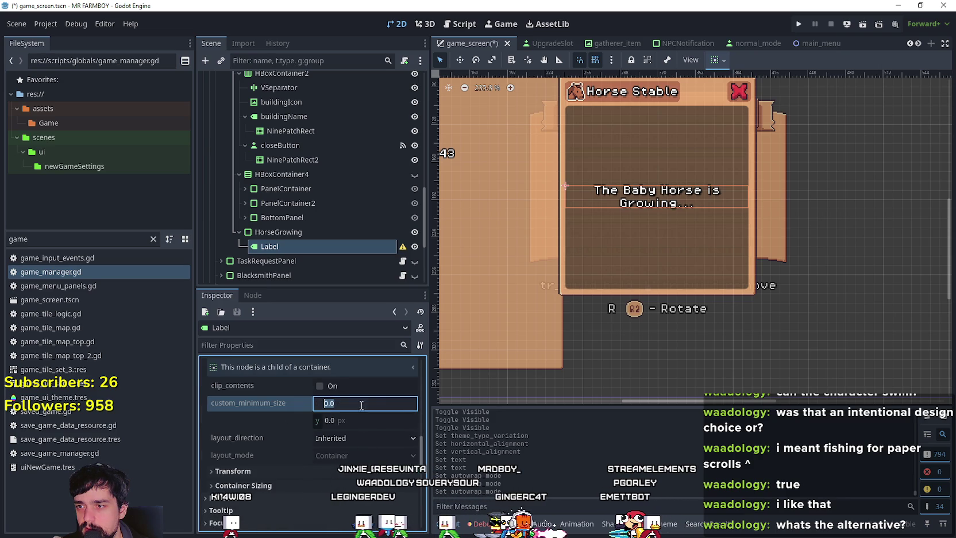
pyautogui.write('156')
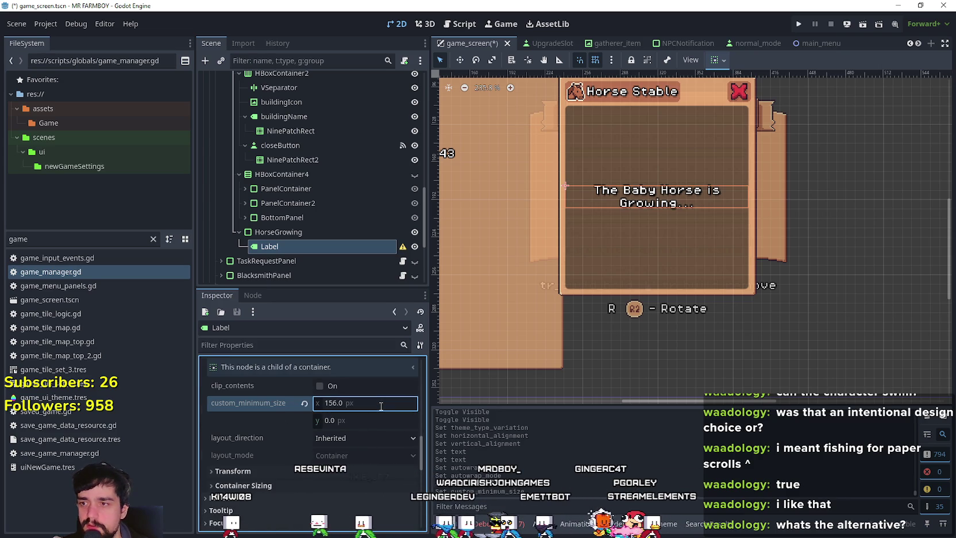
pyautogui.click(698, 187)
pyautogui.hotkey('ctrl', 's')
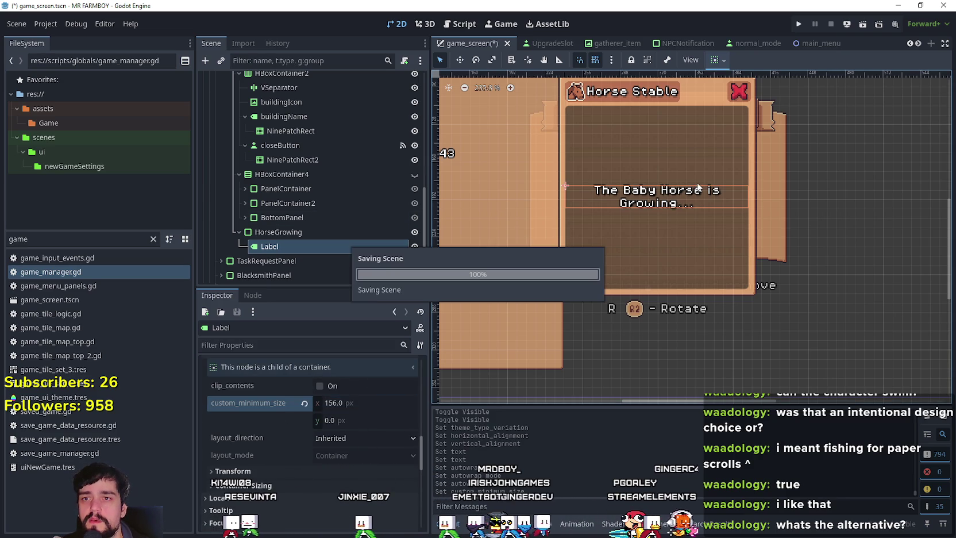
pyautogui.scroll(2, 319, 224)
pyautogui.click(313, 259)
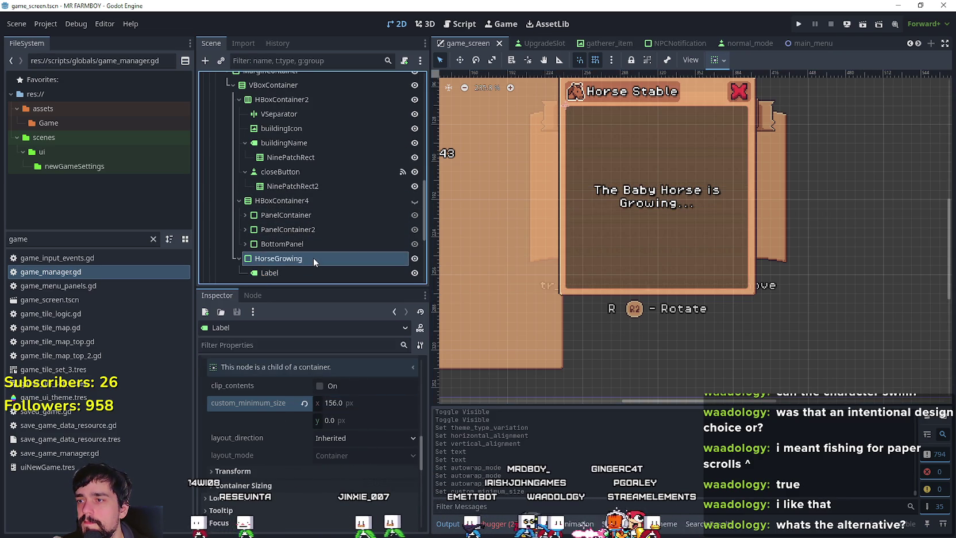
# Replace HorseGrowing's panel style override with an empty style and save the scene
pyautogui.scroll(-3, 313, 241)
pyautogui.scroll(-5, 321, 402)
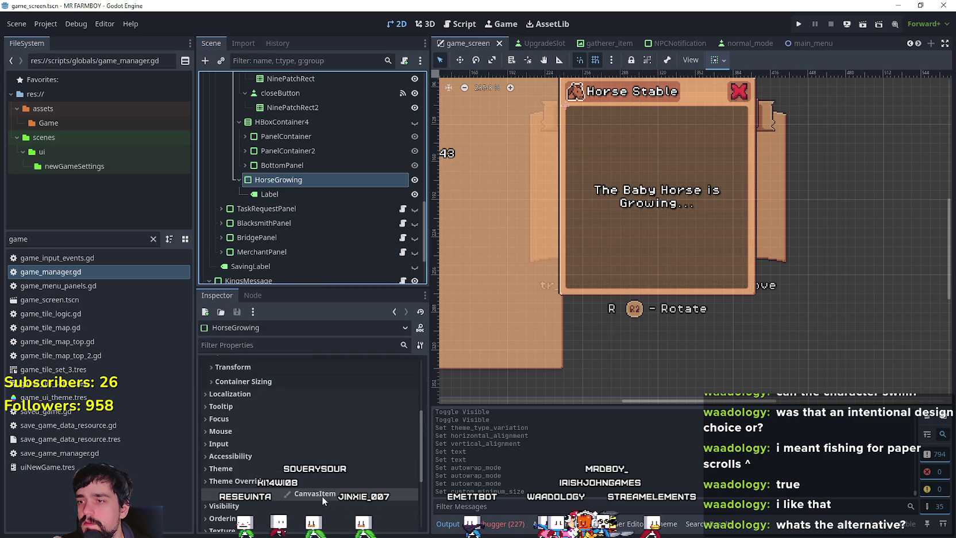
pyautogui.click(272, 480)
pyautogui.scroll(-3, 267, 436)
pyautogui.click(263, 408)
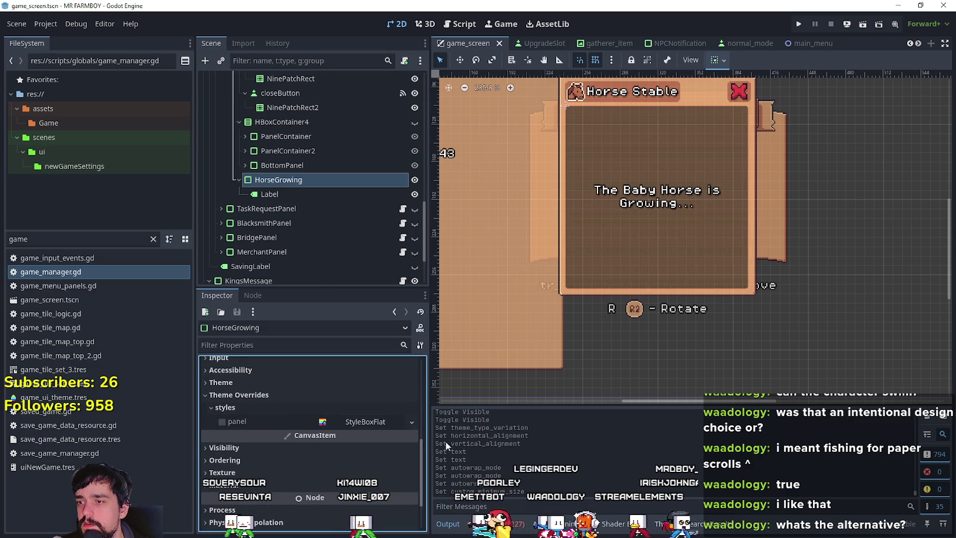
pyautogui.click(362, 421)
pyautogui.click(359, 423)
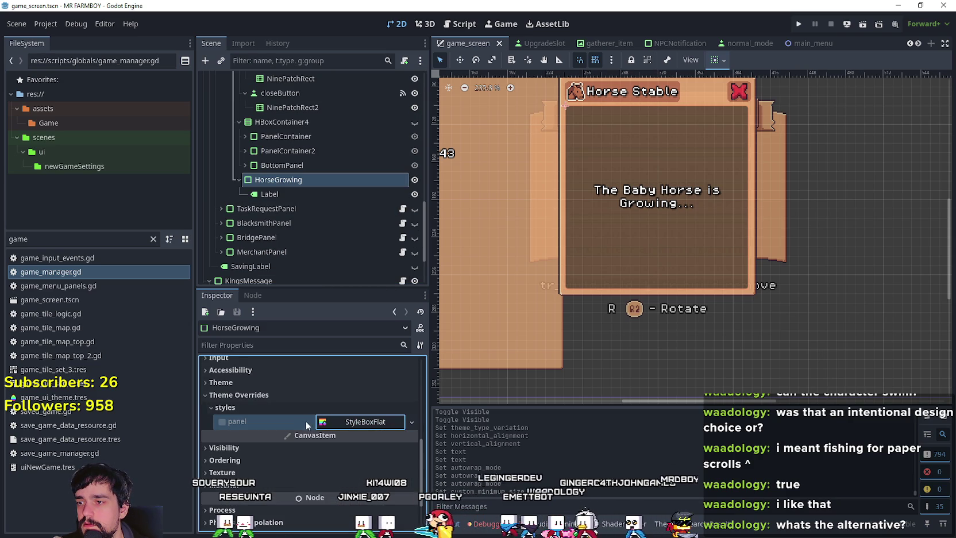
pyautogui.click(412, 422)
pyautogui.click(383, 337)
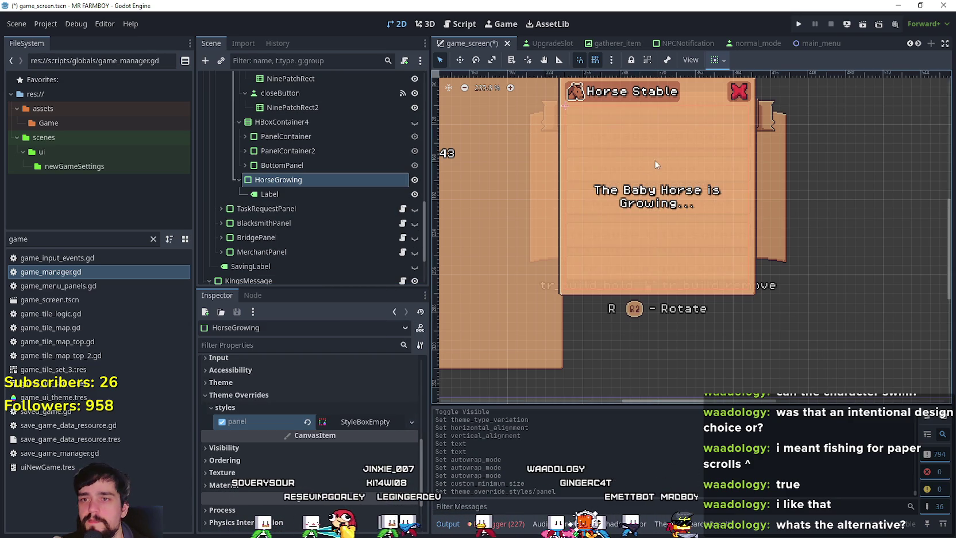
pyautogui.scroll(-2, 653, 159)
pyautogui.hotkey('ctrl', 's')
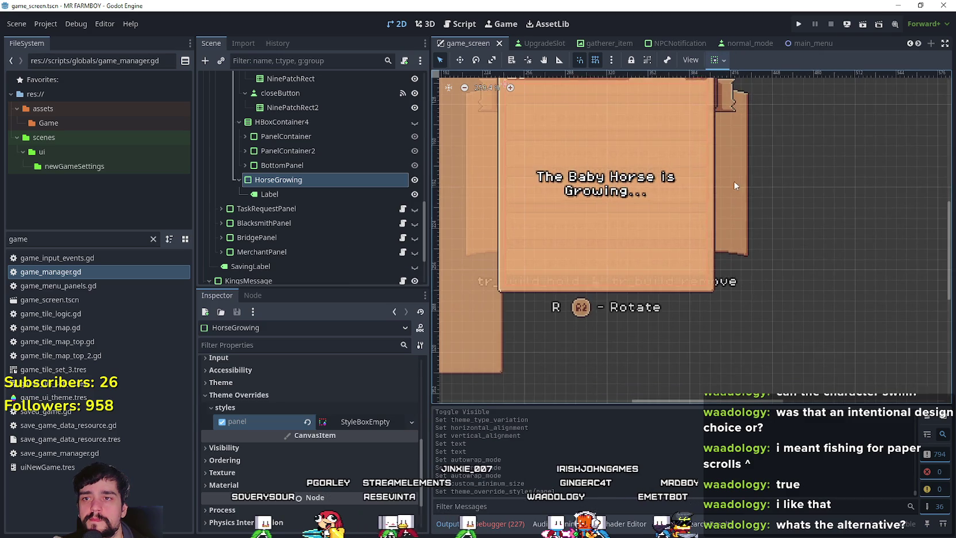
# Collapse HorseGrowing, HBoxContainer4 and HBoxContainer2 in the Scene tree and select HBoxContainer4
pyautogui.scroll(3, 746, 185)
pyautogui.scroll(-1, 698, 214)
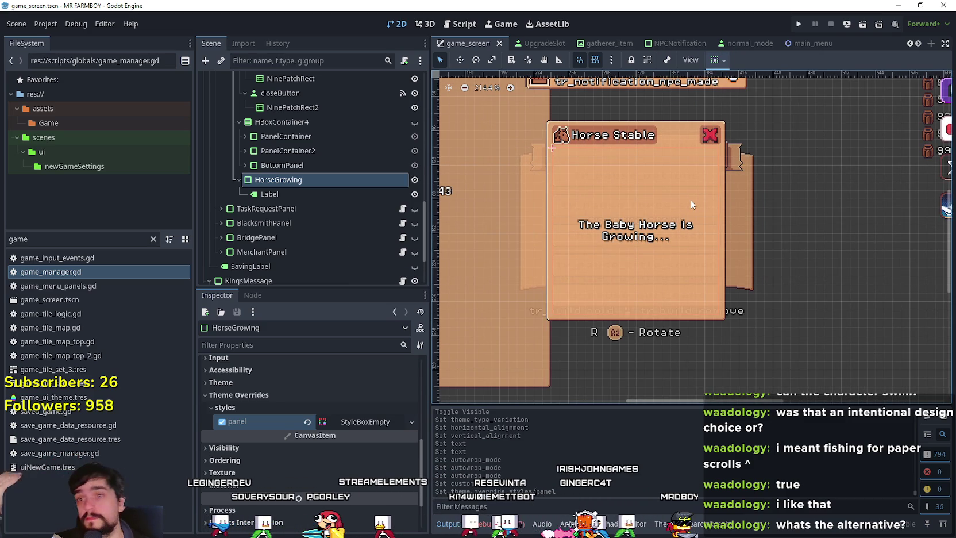
pyautogui.scroll(1, 690, 200)
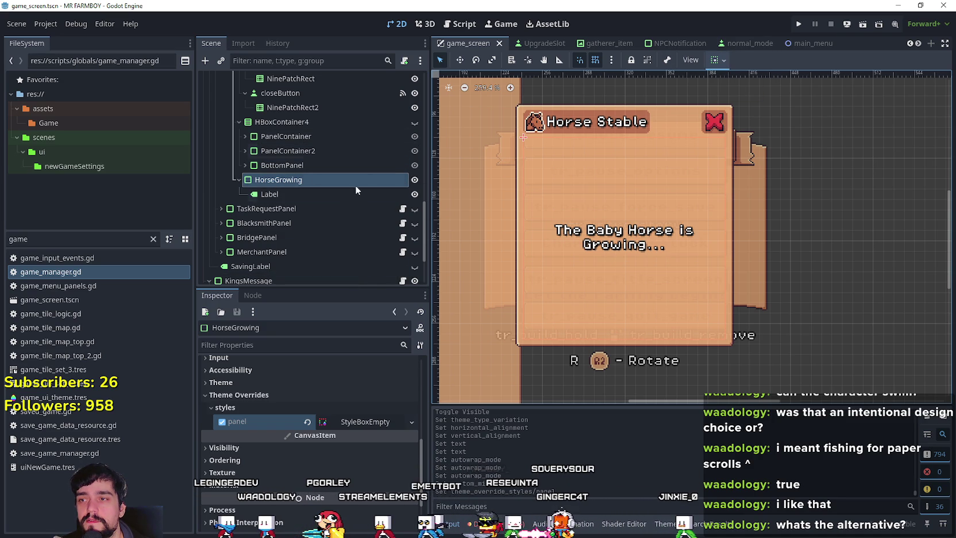
pyautogui.click(238, 180)
pyautogui.scroll(3, 233, 183)
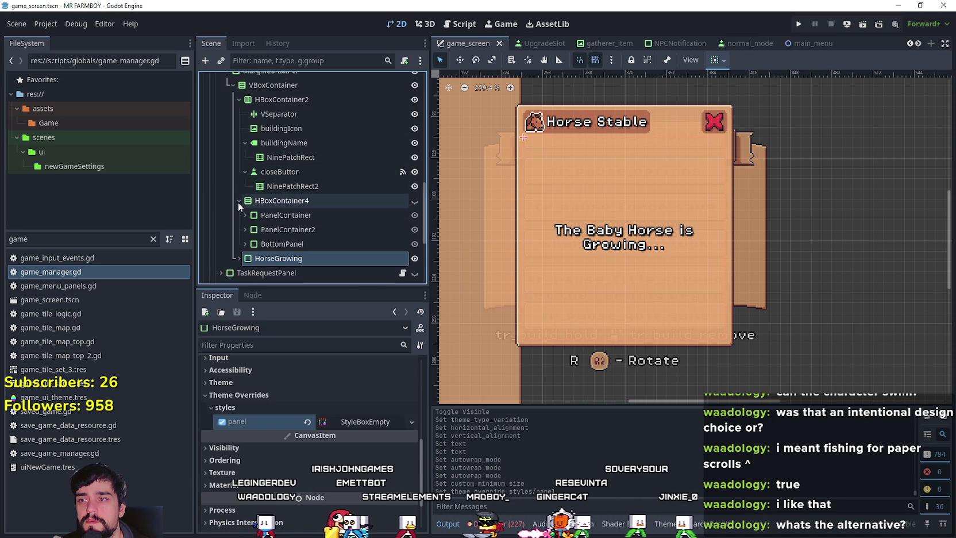
pyautogui.click(238, 201)
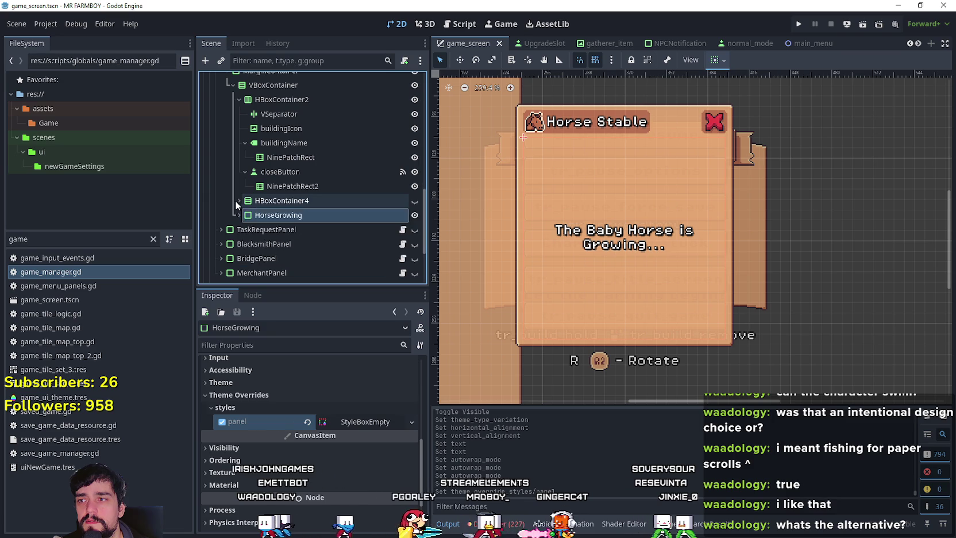
pyautogui.click(235, 100)
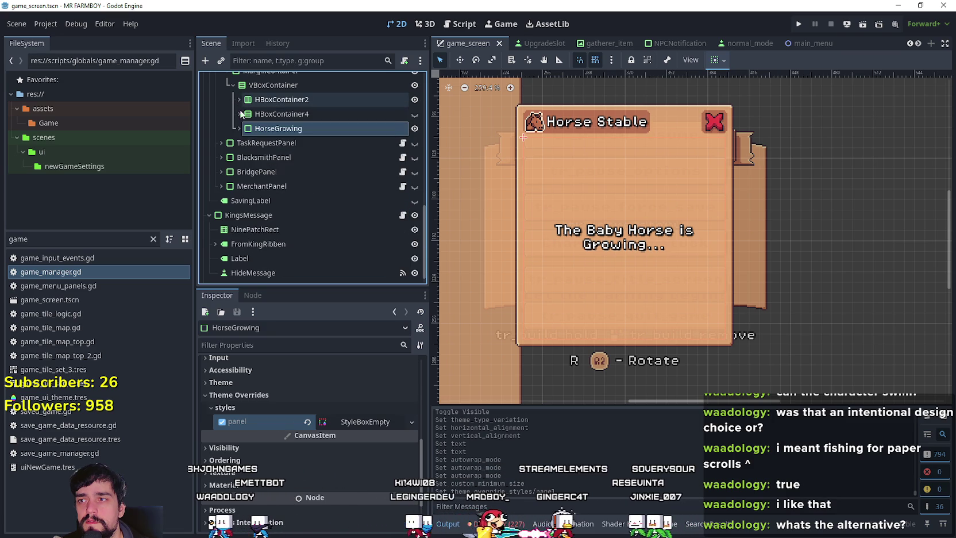
pyautogui.click(306, 113)
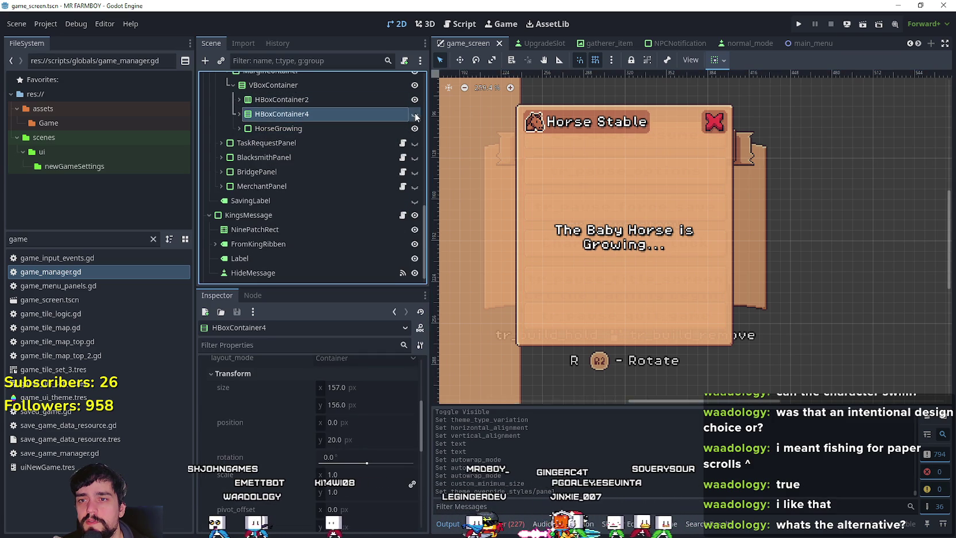
# Toggle the Feed your Horse and HorseGrowing panels' visibility, leaving HorseGrowing shown
pyautogui.click(415, 115)
pyautogui.click(415, 114)
pyautogui.click(415, 128)
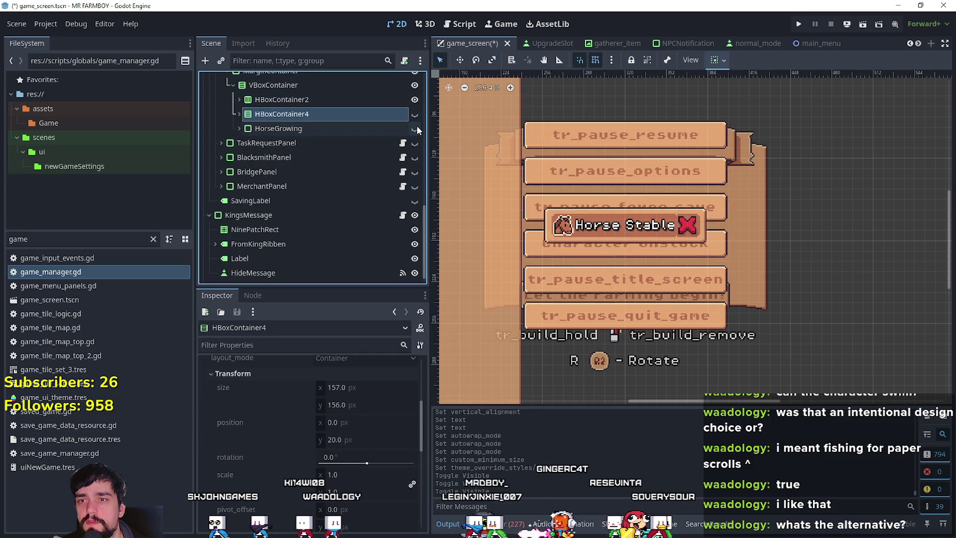
pyautogui.click(415, 128)
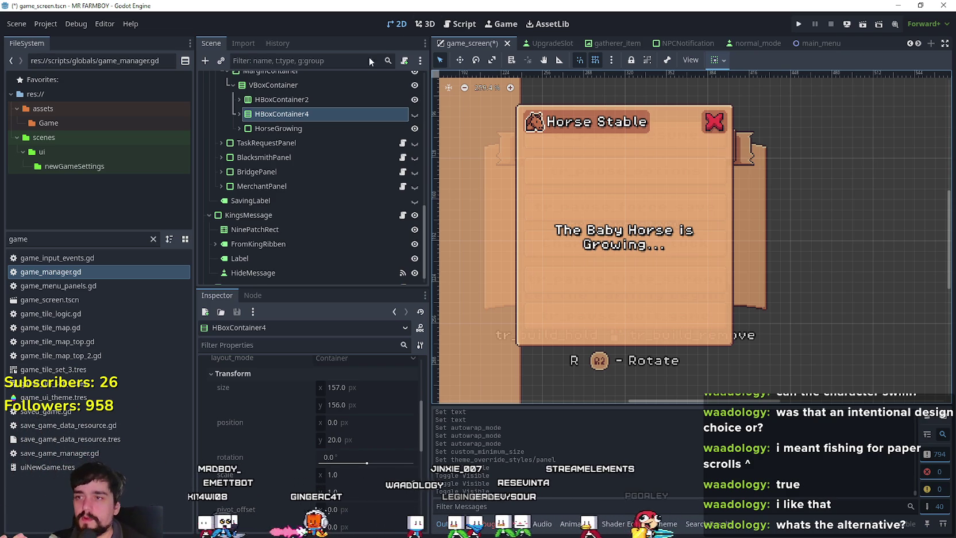
pyautogui.scroll(3, 377, 211)
pyautogui.click(403, 109)
# Review the _ready and _on_deliver_request_pressed code in horse_stable_panel.gd
pyautogui.scroll(-1, 716, 260)
pyautogui.scroll(-3, 717, 256)
pyautogui.scroll(6, 723, 236)
pyautogui.scroll(-7, 724, 230)
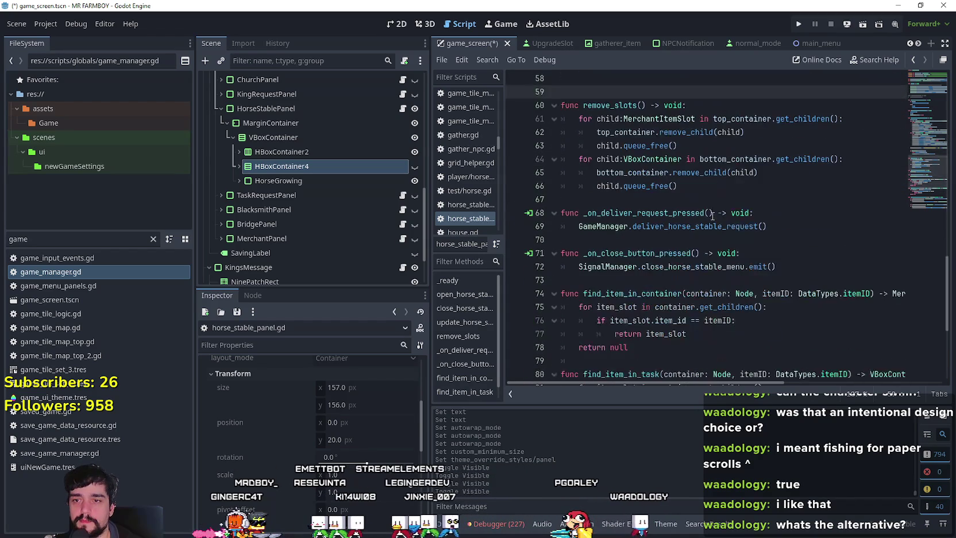
pyautogui.doubleClick(683, 213)
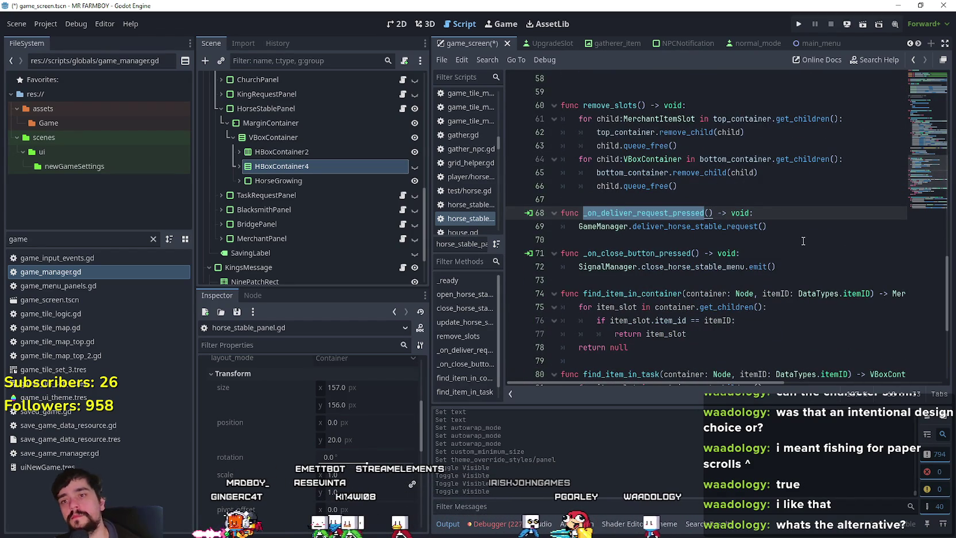
pyautogui.click(783, 228)
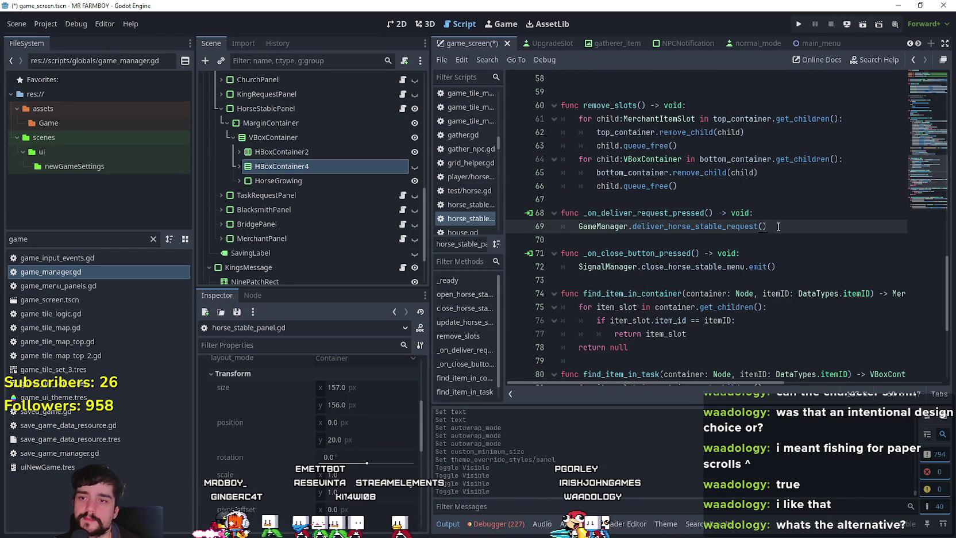
pyautogui.scroll(-5, 761, 213)
pyautogui.scroll(7, 913, 184)
pyautogui.moveTo(914, 184); pyautogui.dragTo(917, 100)
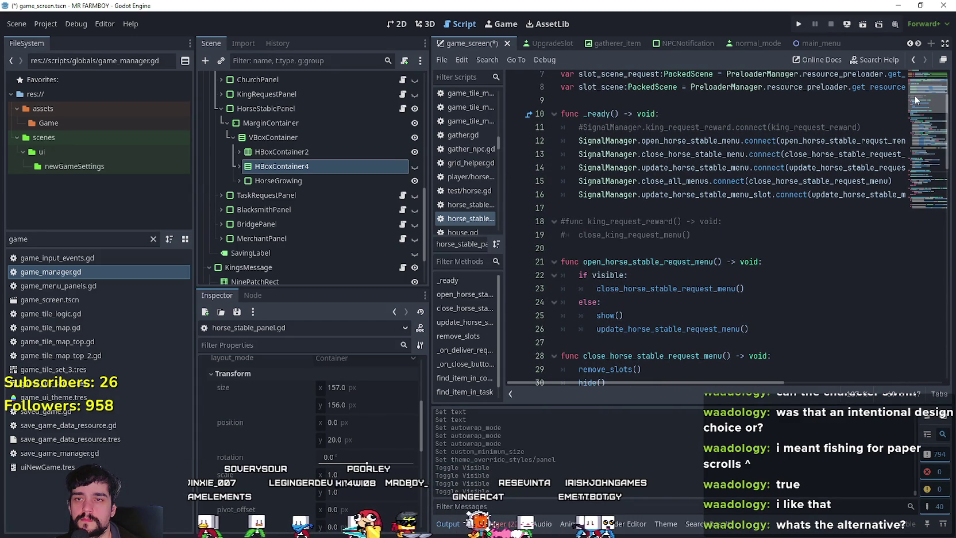
pyautogui.moveTo(916, 100); pyautogui.dragTo(914, 101)
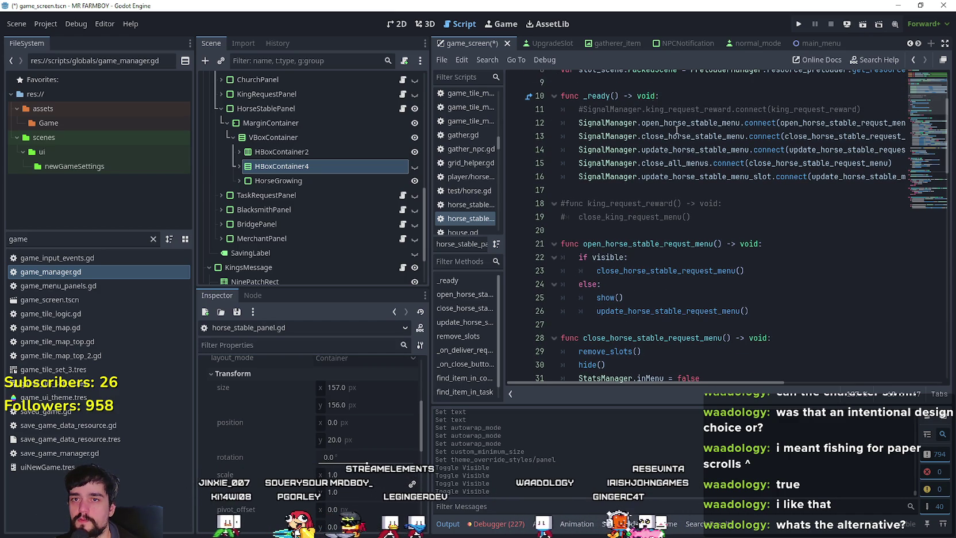
# Rename the commented king_request_reward function to horse_stable_growing
pyautogui.doubleClick(777, 109)
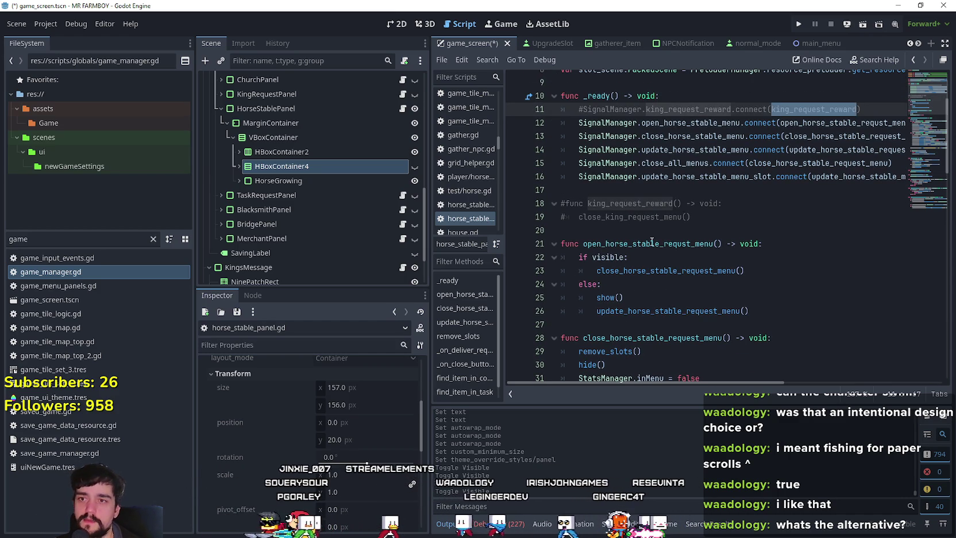
pyautogui.moveTo(725, 221); pyautogui.dragTo(540, 199)
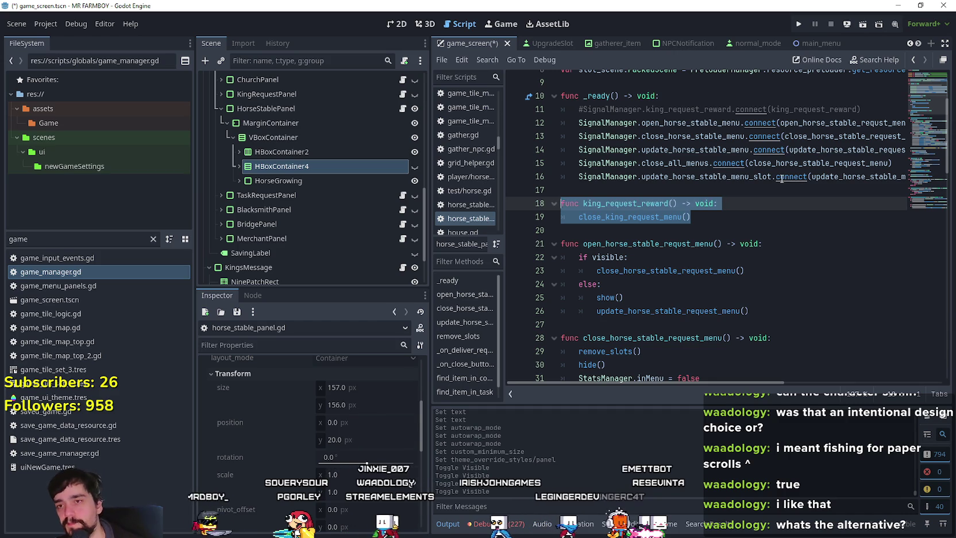
pyautogui.click(759, 191)
pyautogui.scroll(1, 638, 196)
pyautogui.moveTo(637, 213); pyautogui.dragTo(605, 213)
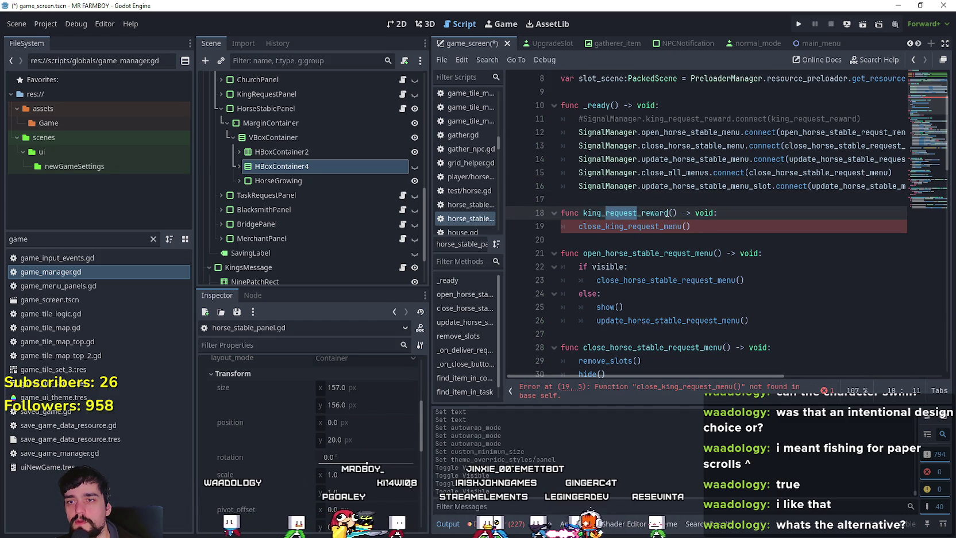
pyautogui.moveTo(669, 212); pyautogui.dragTo(582, 213)
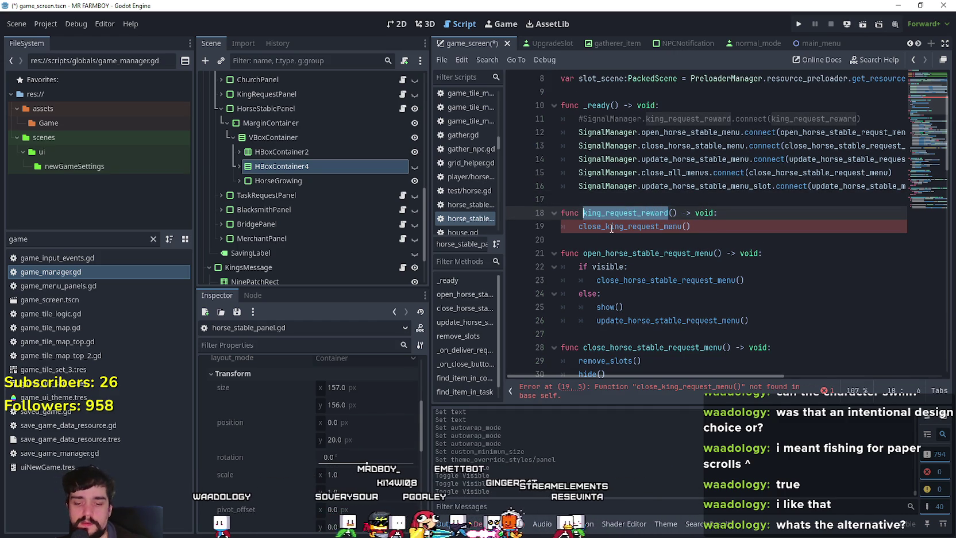
pyautogui.write('horse_stable_grow')
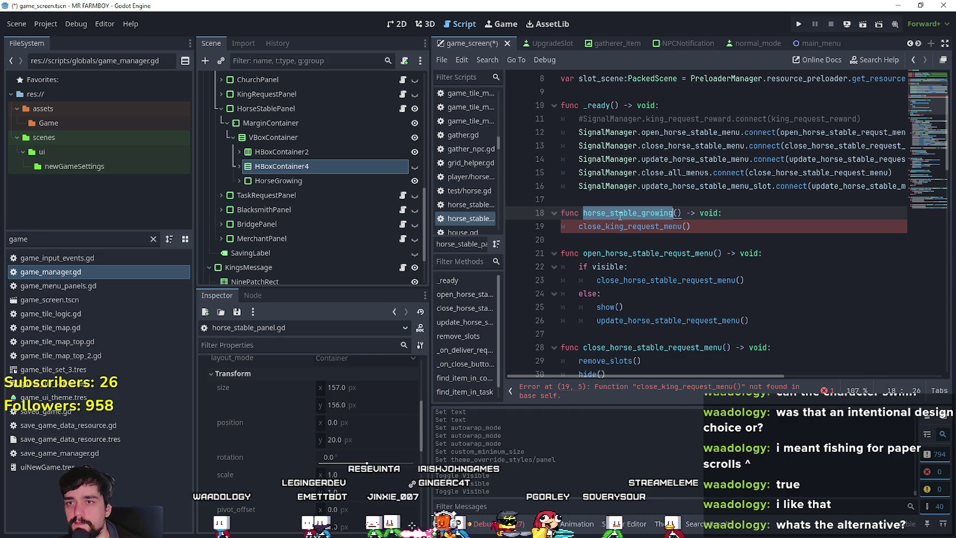
# Uncomment the connect line in _ready and make horse_stable_growing its callback
pyautogui.click(582, 119)
pyautogui.press('BackSpace')
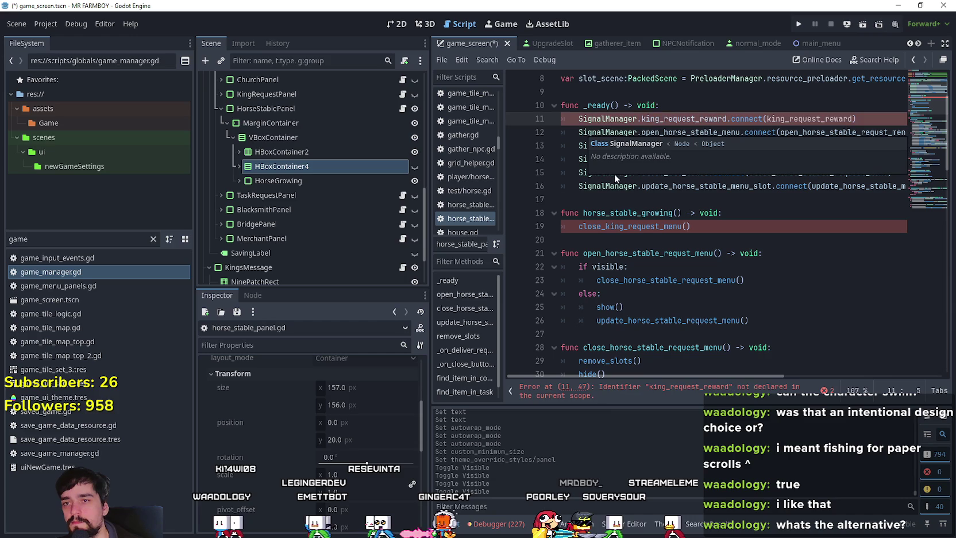
pyautogui.click(626, 213)
pyautogui.doubleClick(627, 212)
pyautogui.hotkey('ctrl', 'c')
pyautogui.doubleClick(810, 119)
pyautogui.hotkey('ctrl', 'v')
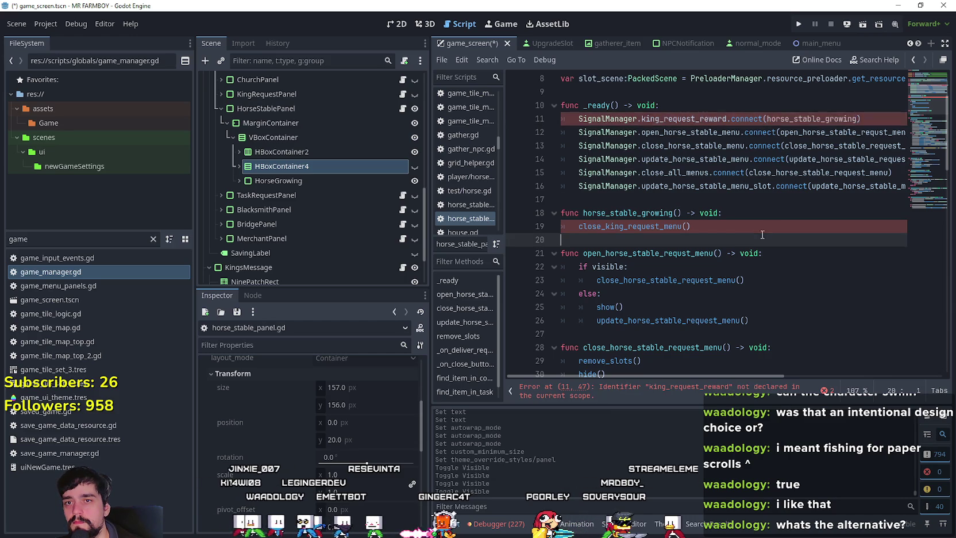
# Change the connected signal to SignalManager.horse_stable_growing
pyautogui.doubleClick(698, 117)
pyautogui.click(695, 118)
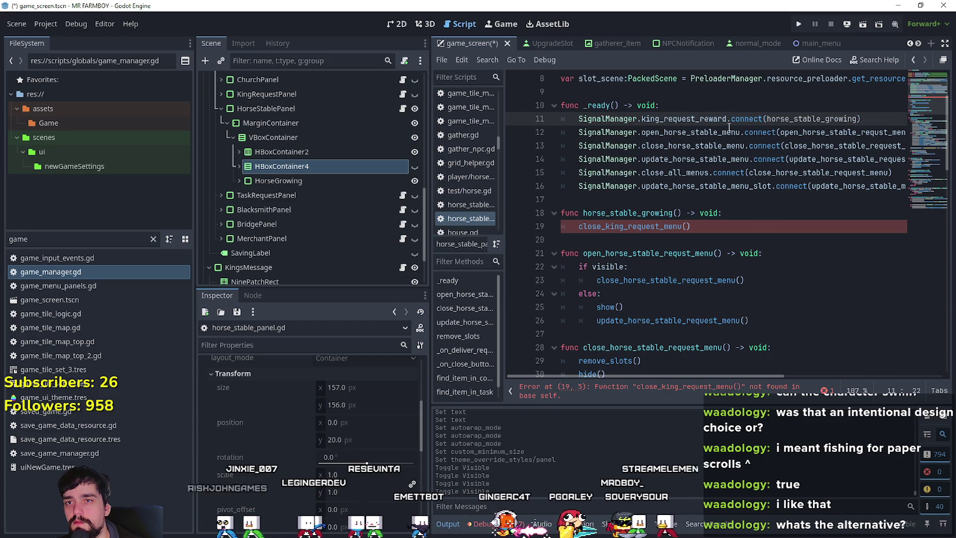
pyautogui.doubleClick(695, 117)
pyautogui.click(729, 119)
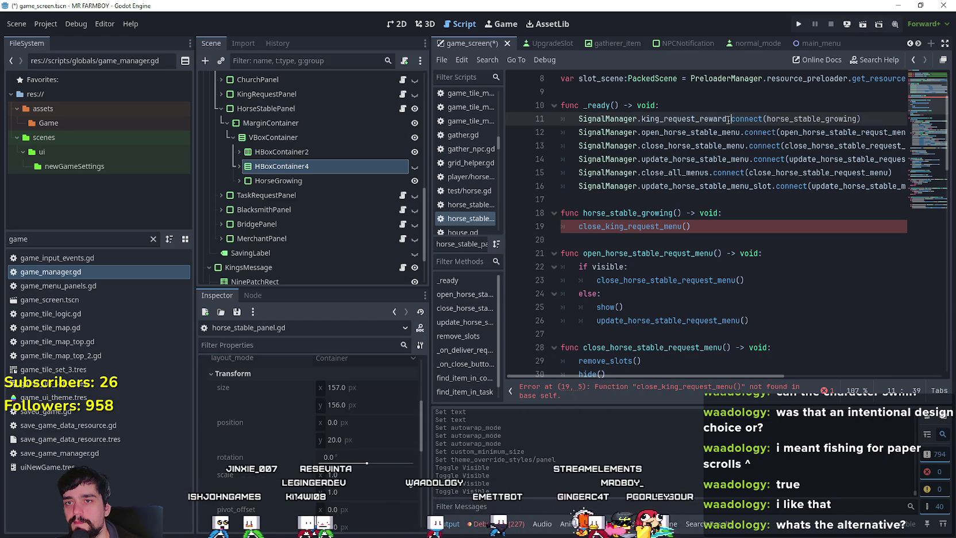
pyautogui.click(626, 212)
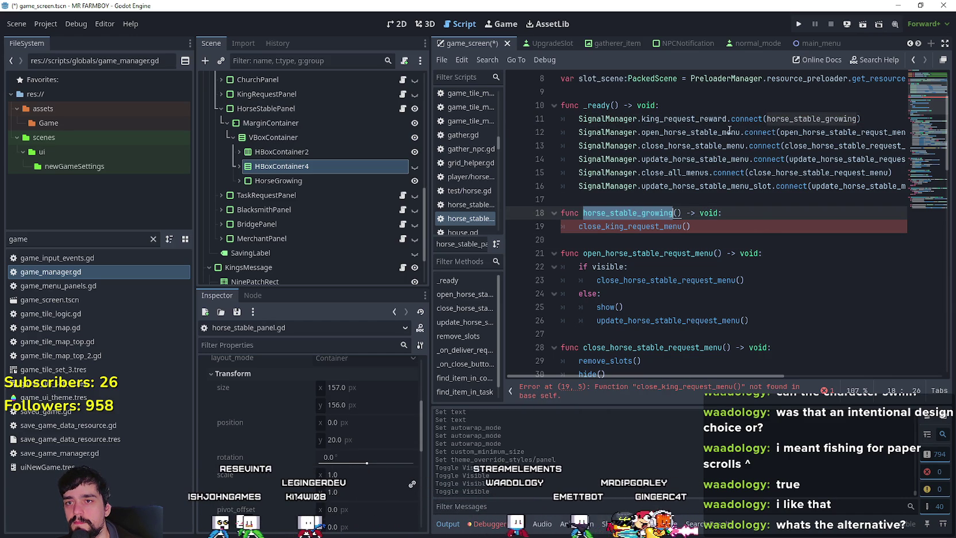
pyautogui.doubleClick(716, 119)
pyautogui.hotkey('ctrl', 'v')
pyautogui.click(723, 212)
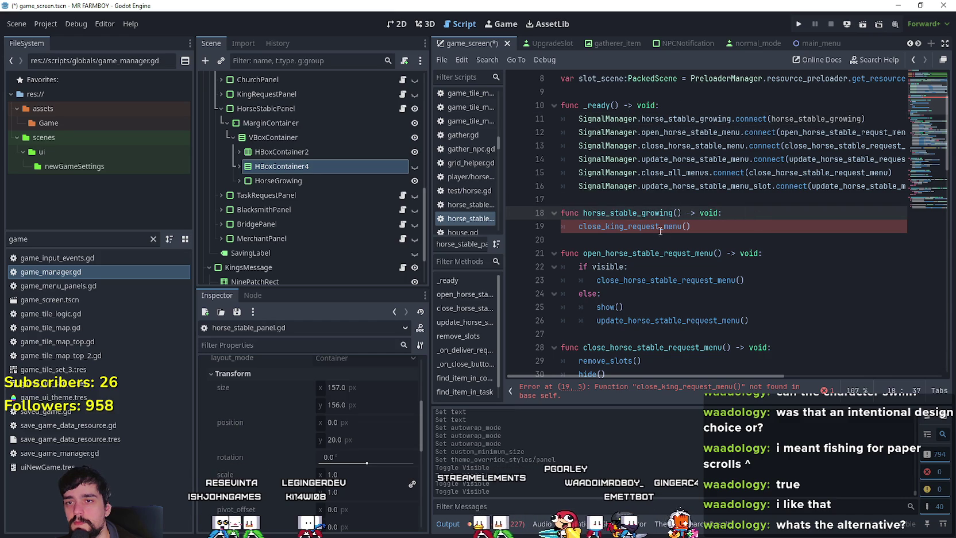
pyautogui.click(546, 225)
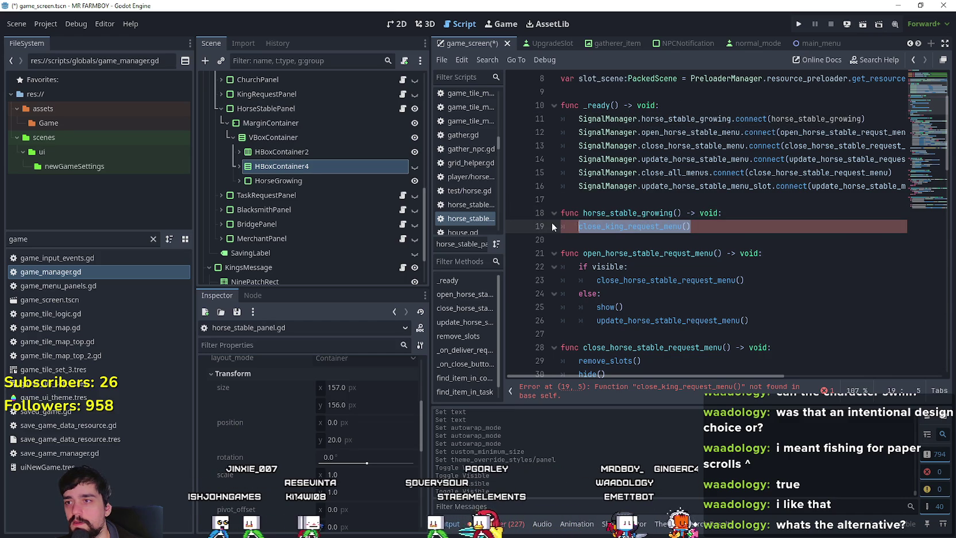
pyautogui.scroll(3, 560, 224)
pyautogui.click(310, 180)
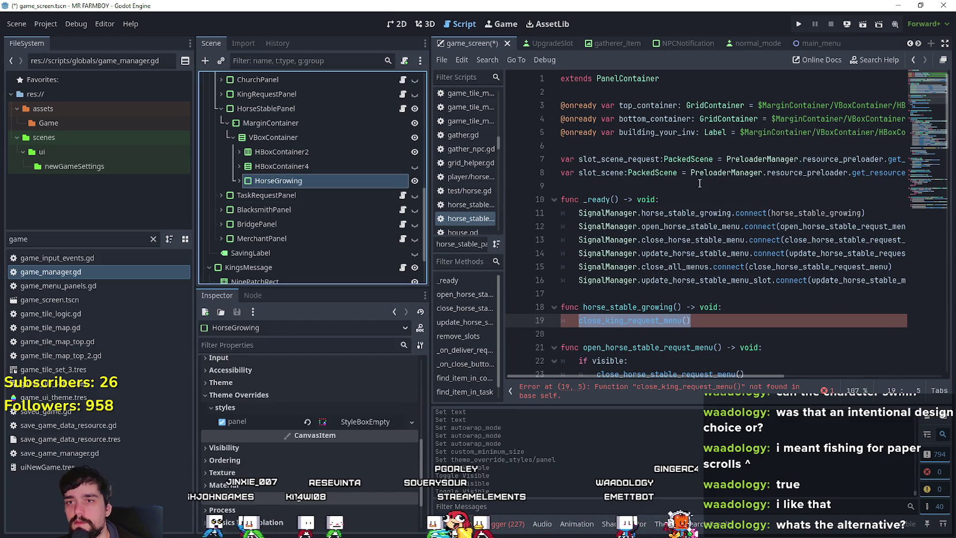
pyautogui.moveTo(287, 180); pyautogui.dragTo(617, 146)
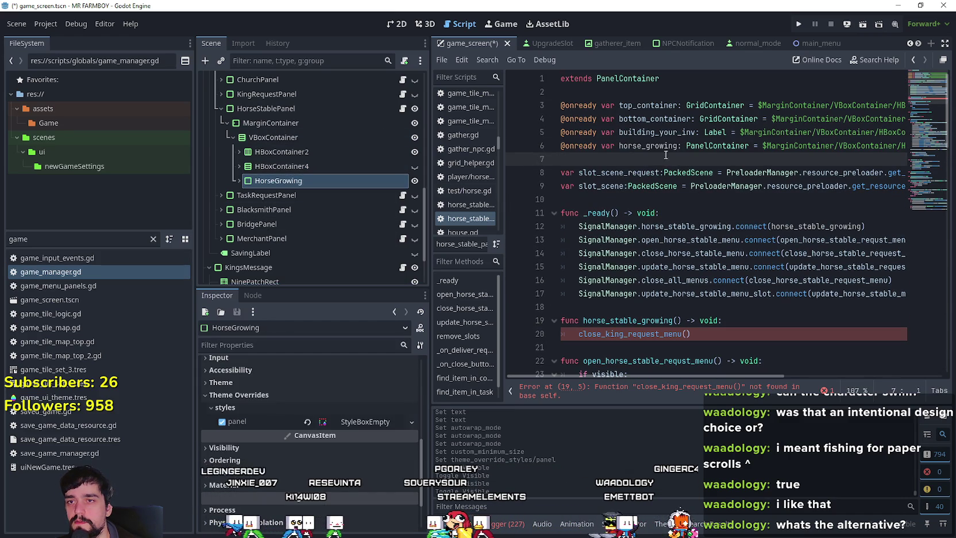
pyautogui.scroll(-3, 669, 162)
pyautogui.moveTo(691, 213); pyautogui.dragTo(564, 219)
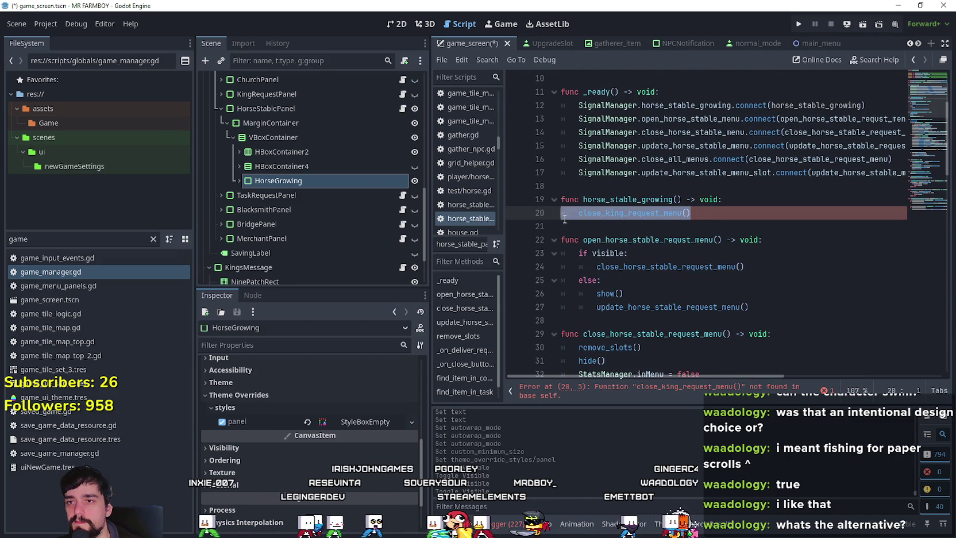
pyautogui.write('horse_growing.show')
pyautogui.press('Return')
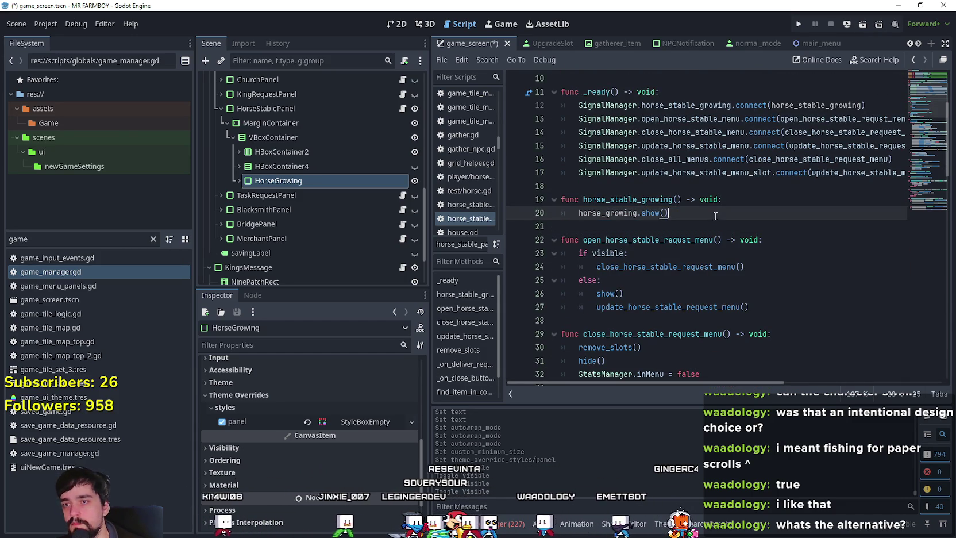
pyautogui.press('Return')
pyautogui.scroll(1, 715, 216)
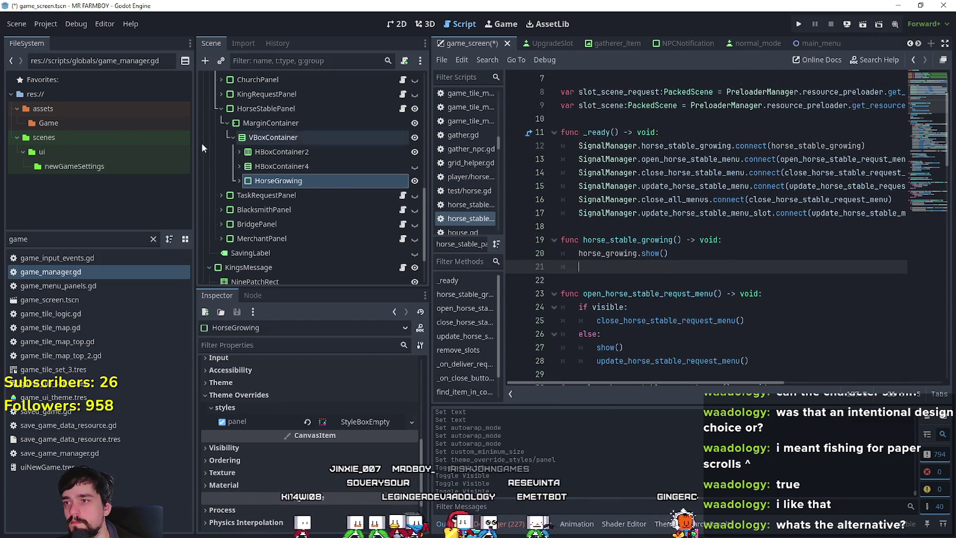
pyautogui.click(241, 166)
pyautogui.moveTo(240, 167)
pyautogui.mouseDown()
pyautogui.moveTo(609, 141)
pyautogui.moveTo(647, 160)
pyautogui.mouseUp()
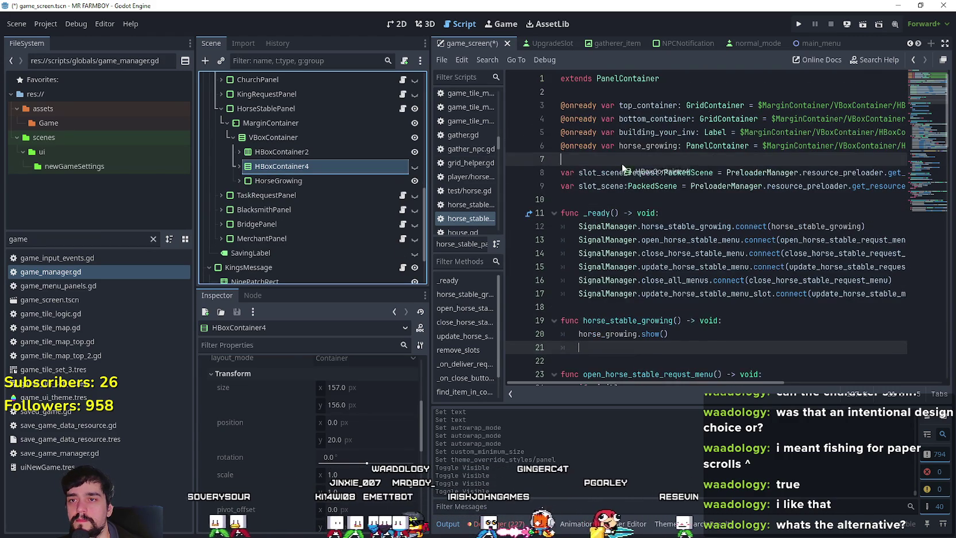
pyautogui.scroll(-4, 651, 251)
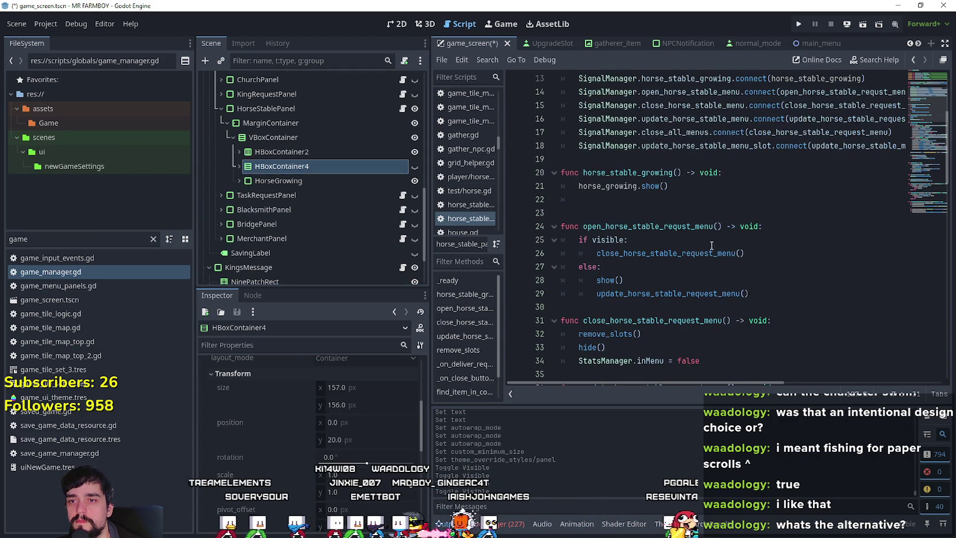
pyautogui.click(730, 177)
pyautogui.press('Return')
pyautogui.hotkey('ctrl', 'v')
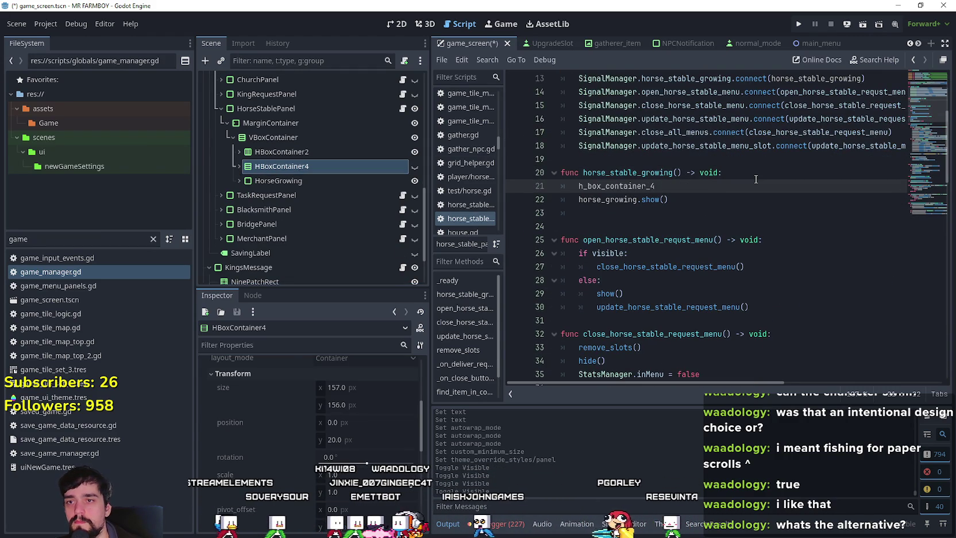
pyautogui.write('.hide(')
pyautogui.press('Return')
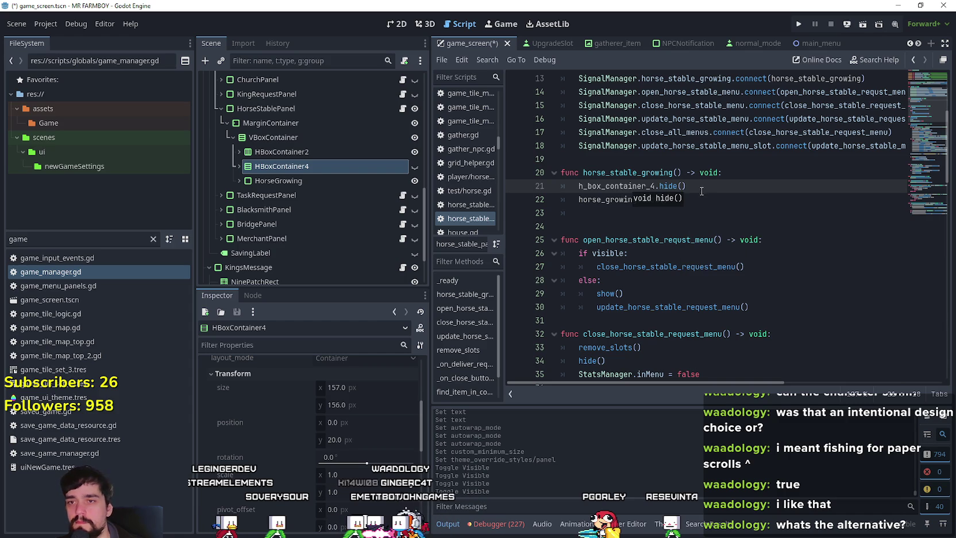
pyautogui.click(725, 201)
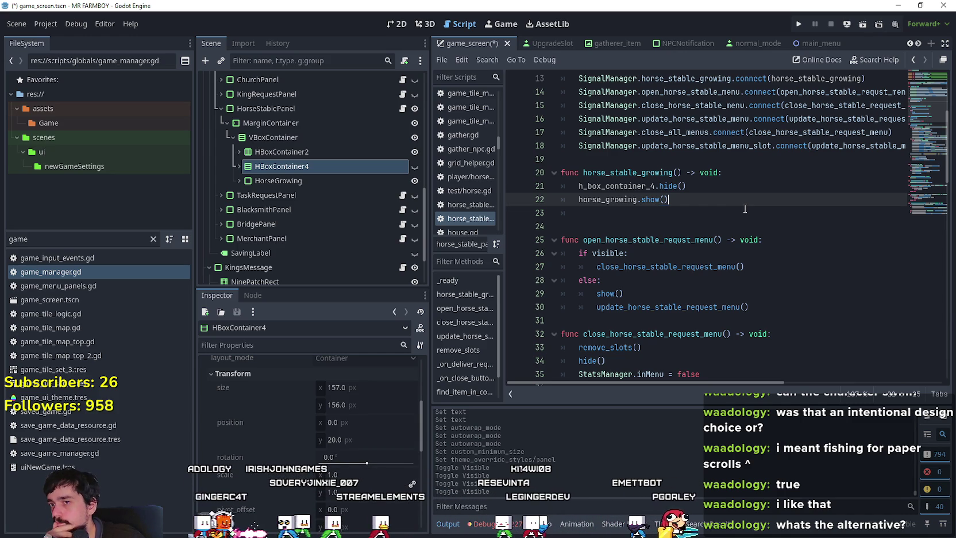
# Bring up the context menu for the SignalManager symbol
pyautogui.scroll(1, 742, 206)
pyautogui.scroll(2, 741, 206)
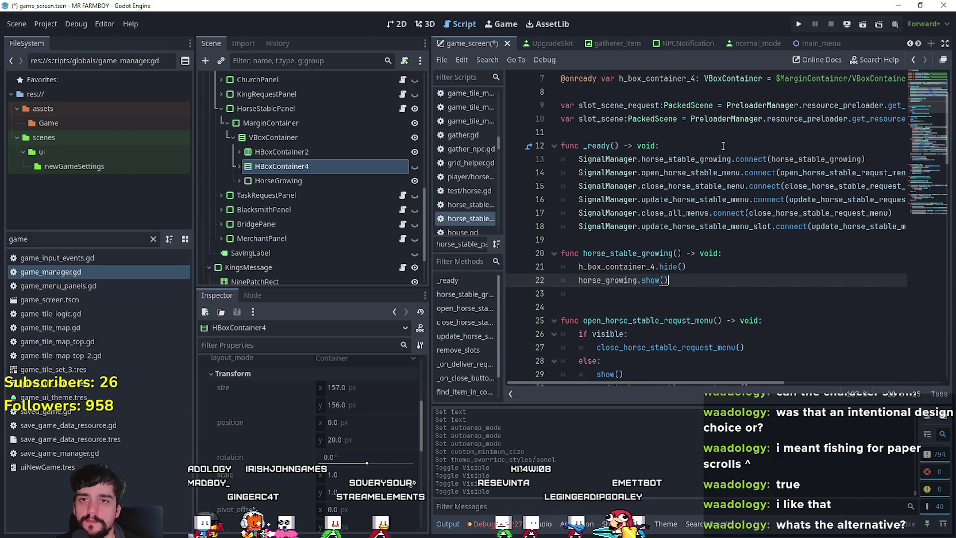
pyautogui.rightClick(691, 173)
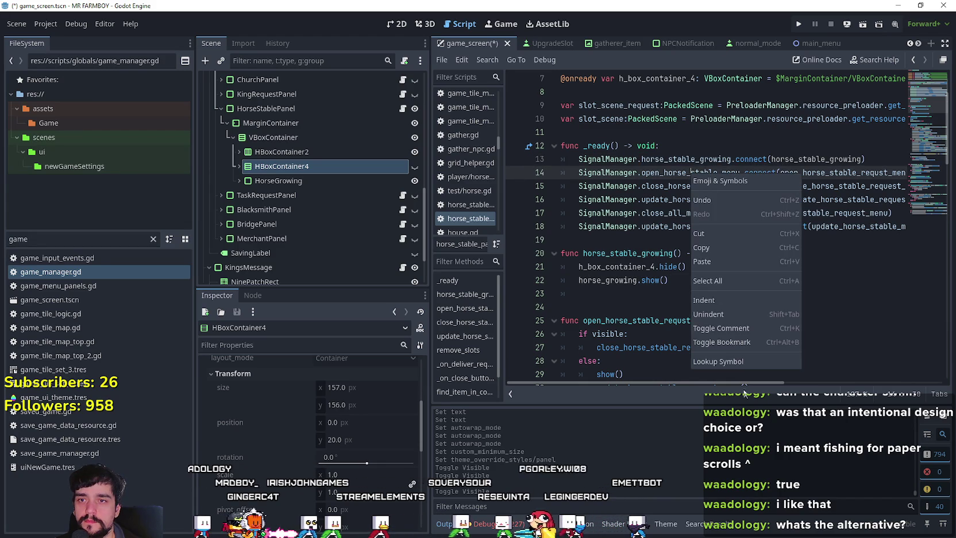
# Add 'signal horse_stable_growing' below the last horse stable signal, save, and select its name
pyautogui.click(740, 363)
pyautogui.click(735, 348)
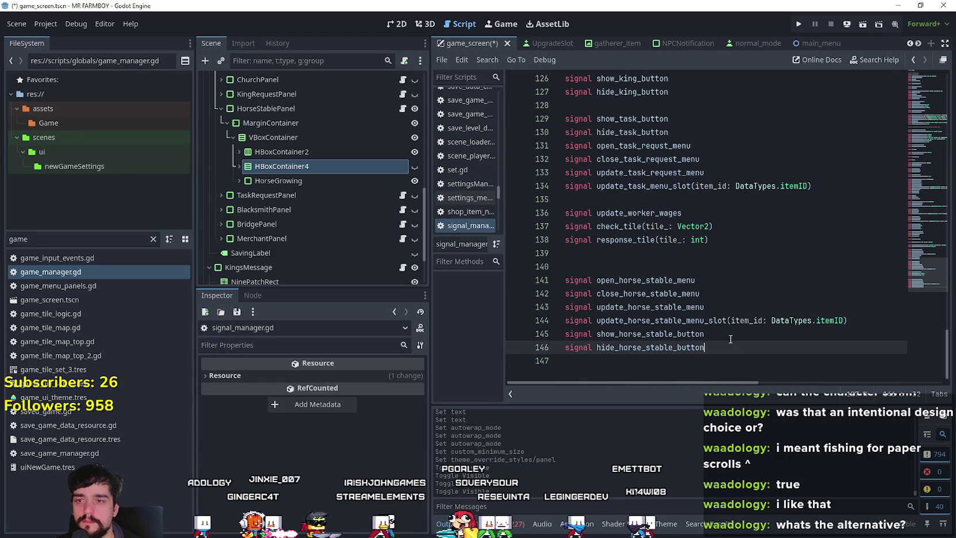
pyautogui.press('Return')
pyautogui.write('signal horse_stable_growing')
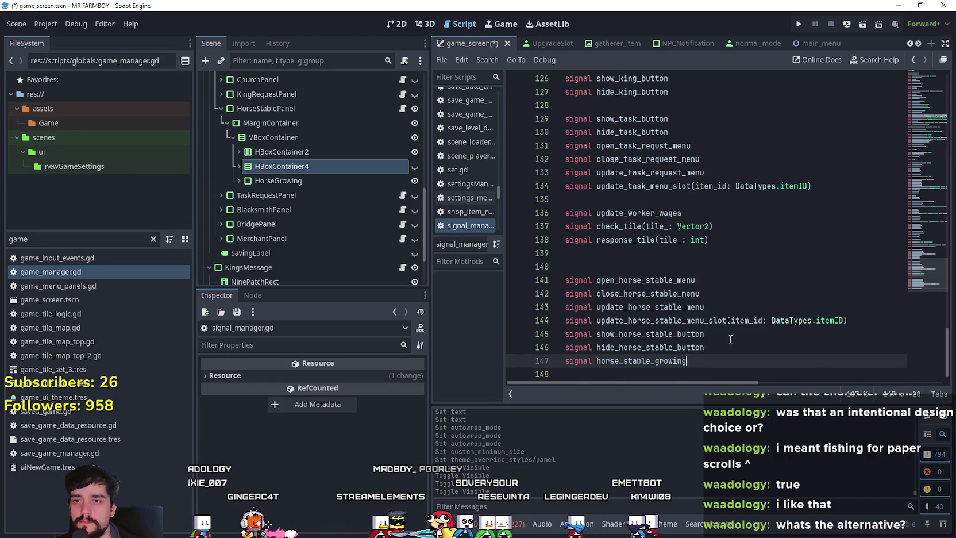
pyautogui.hotkey('ctrl', 's')
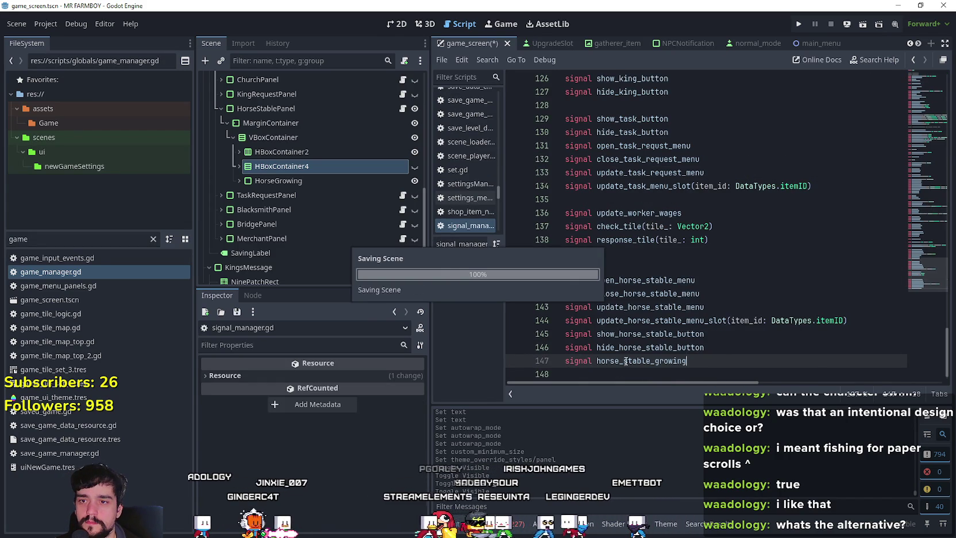
pyautogui.doubleClick(626, 361)
pyautogui.hotkey('ctrl', 'c')
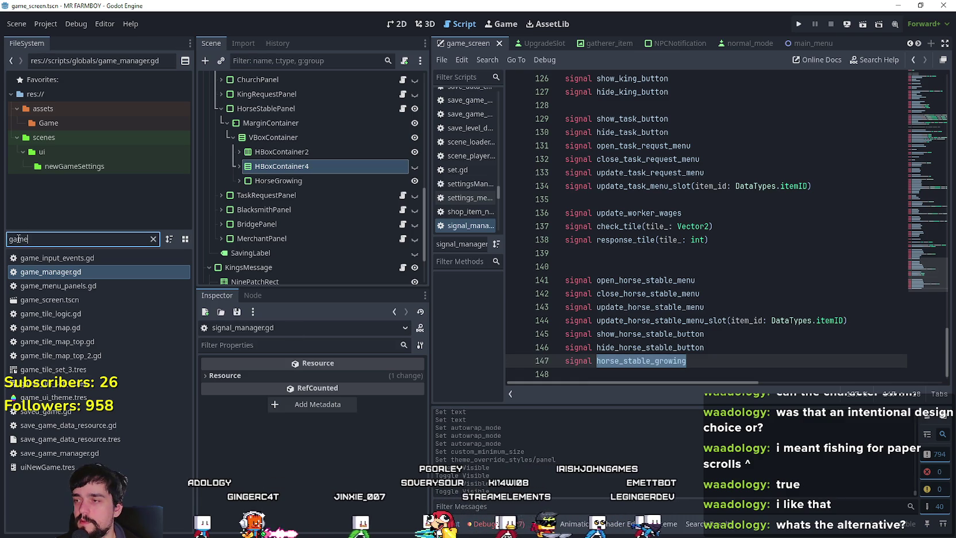
pyautogui.click(81, 273)
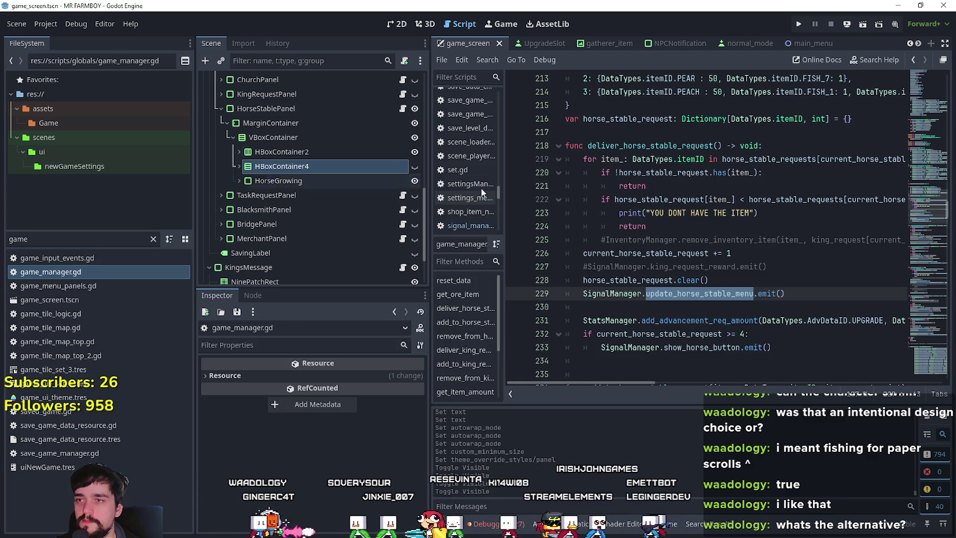
# Insert a new empty line after the horse stable menu-update emit on line 229
pyautogui.click(785, 305)
pyautogui.scroll(-2, 729, 245)
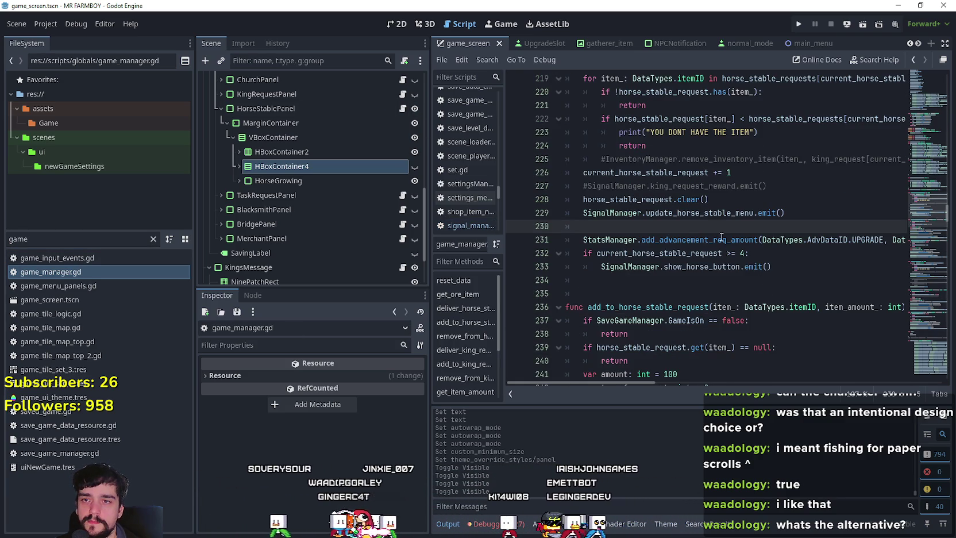
pyautogui.click(815, 267)
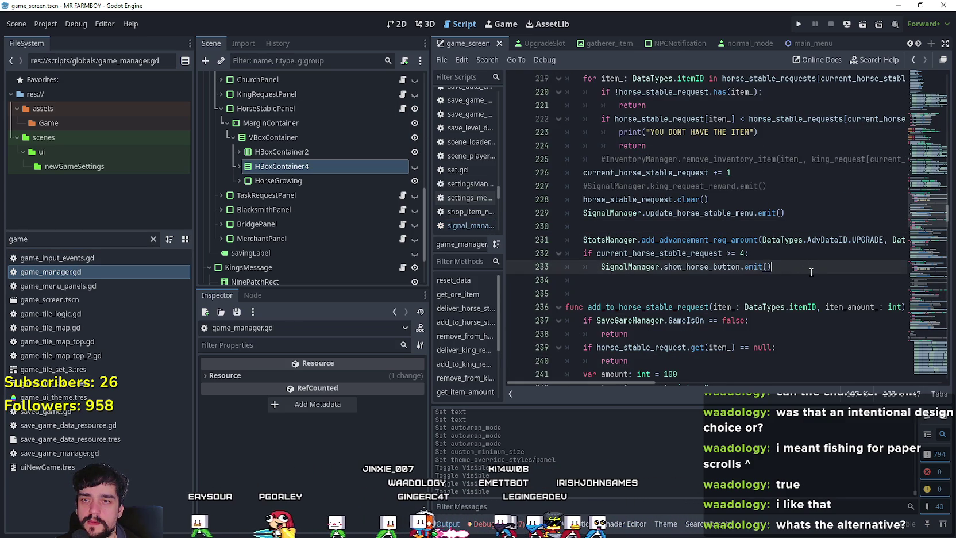
pyautogui.click(810, 213)
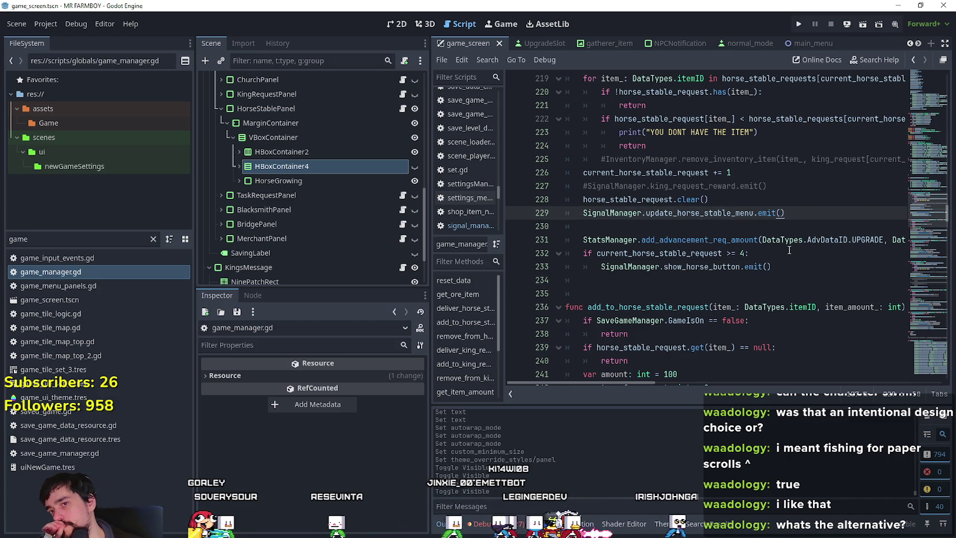
pyautogui.press('Return')
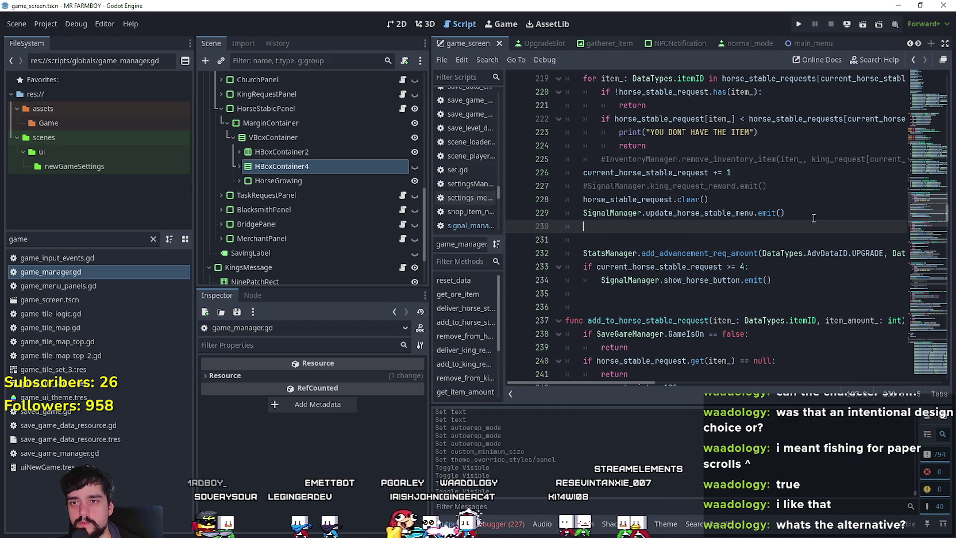
pyautogui.write('si')
# Write SignalManager.horse_stable_growing.emit() on line 230 using autocomplete, and save
pyautogui.hotkey('ctrl', 'BackSpace')
pyautogui.hotkey('ctrl', 'BackSpace')
pyautogui.write('signaal')
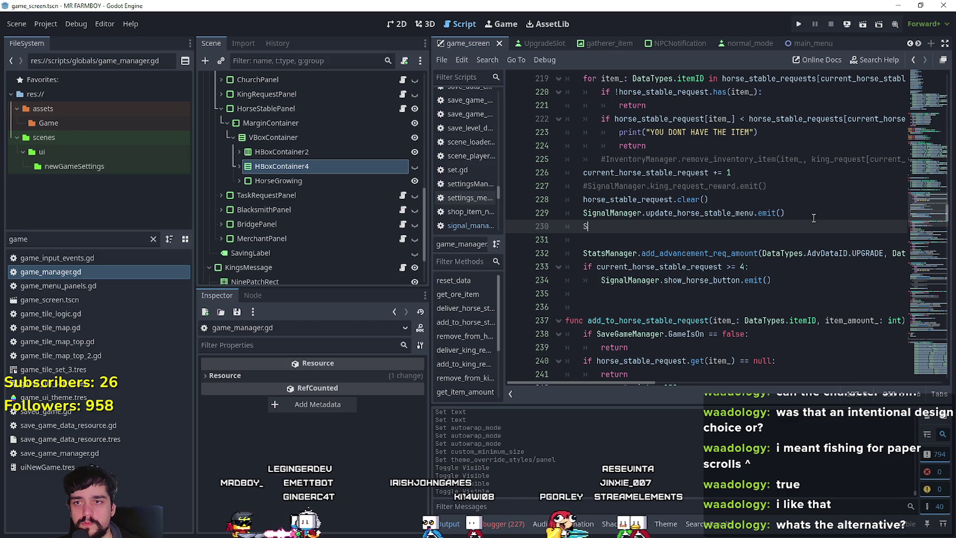
pyautogui.write('igna')
pyautogui.press('Down')
pyautogui.press('Return')
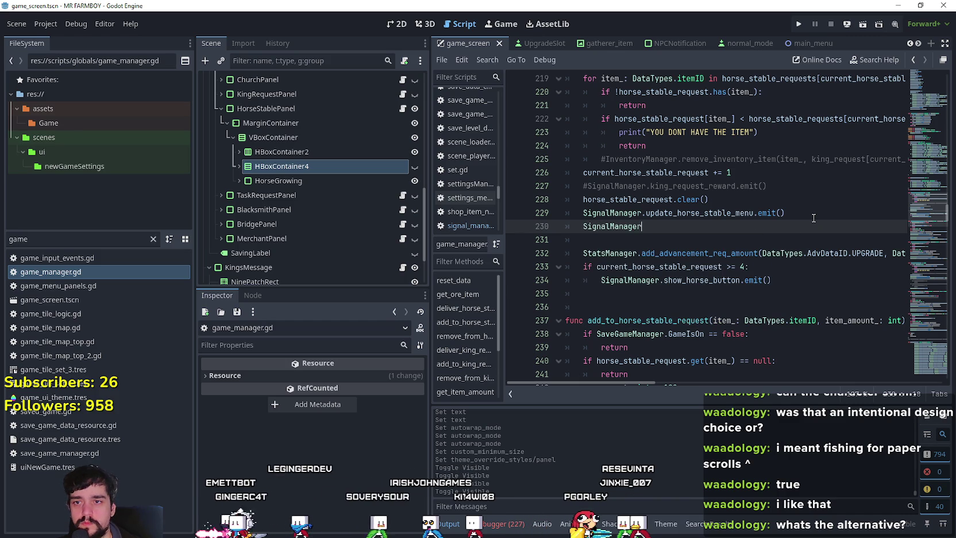
pyautogui.hotkey('ctrl', 'v')
pyautogui.write('.emo')
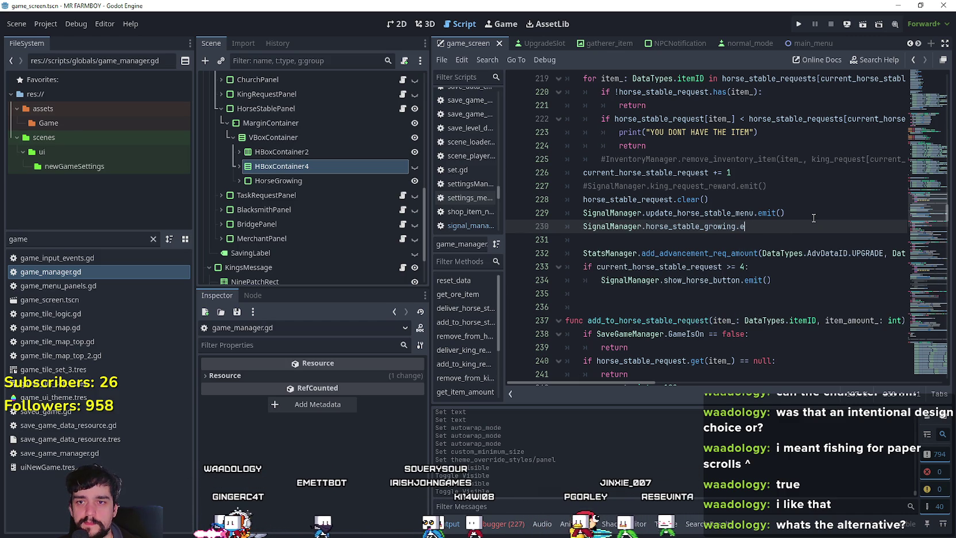
pyautogui.press('Return')
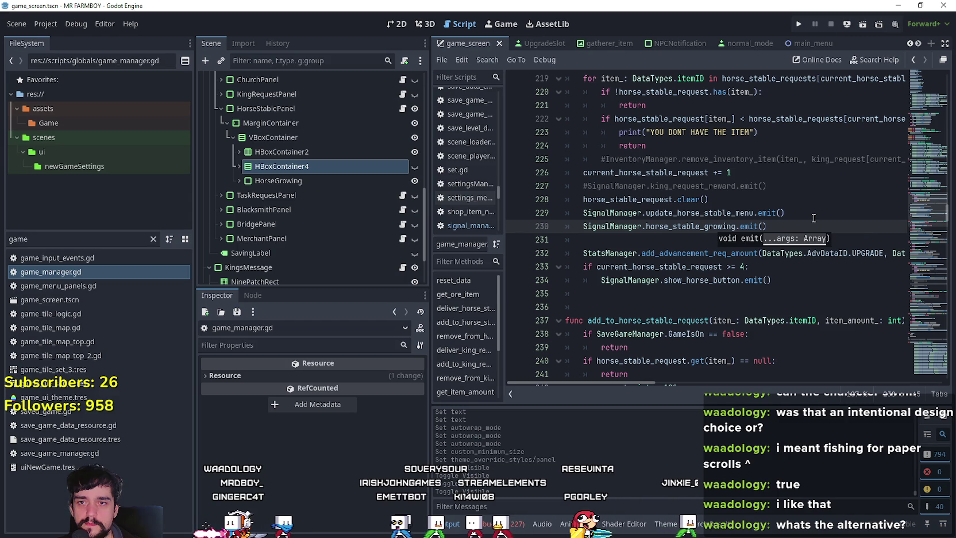
pyautogui.hotkey('ctrl', 's')
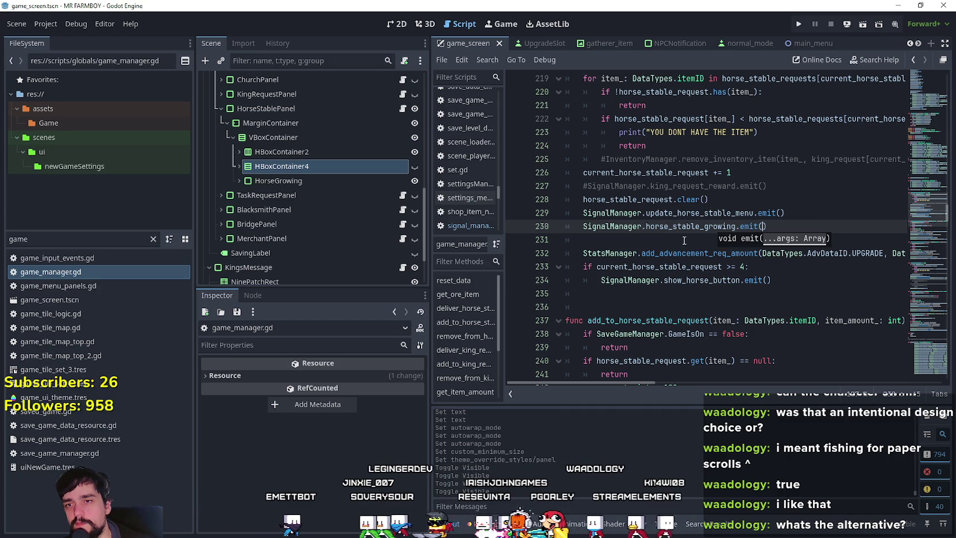
# Review the code around lines 229–237 and select the 'game' file filter text
pyautogui.press('Down')
pyautogui.click(700, 266)
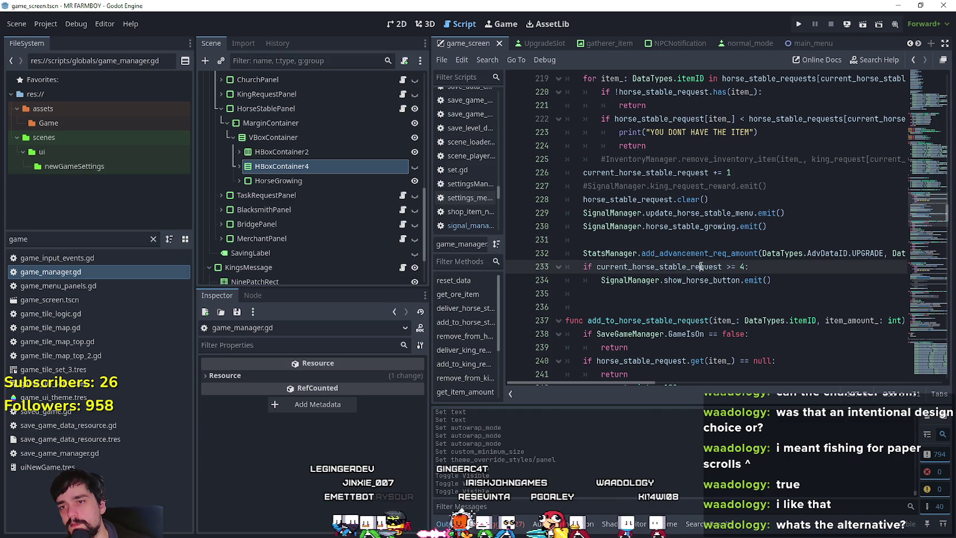
pyautogui.doubleClick(714, 214)
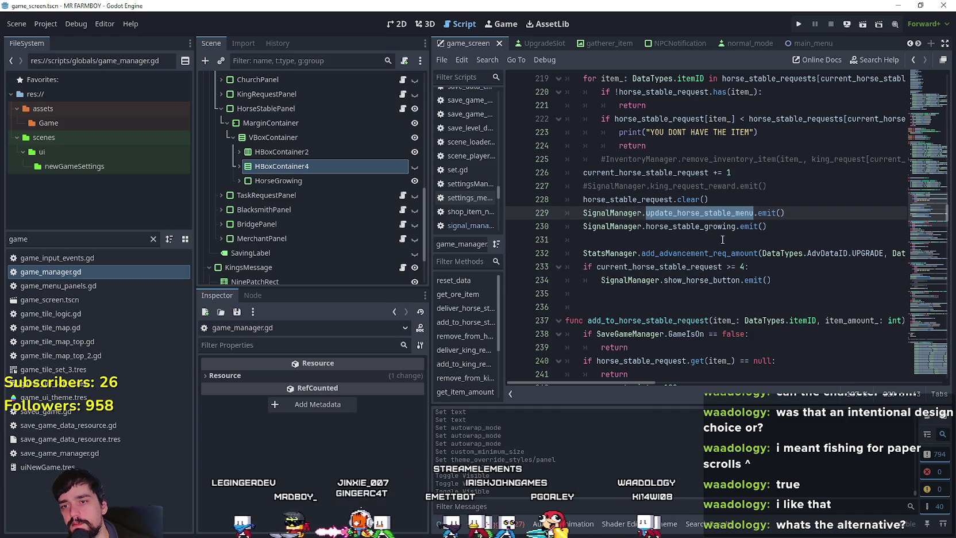
pyautogui.scroll(-2, 718, 227)
pyautogui.click(723, 239)
pyautogui.scroll(2, 723, 239)
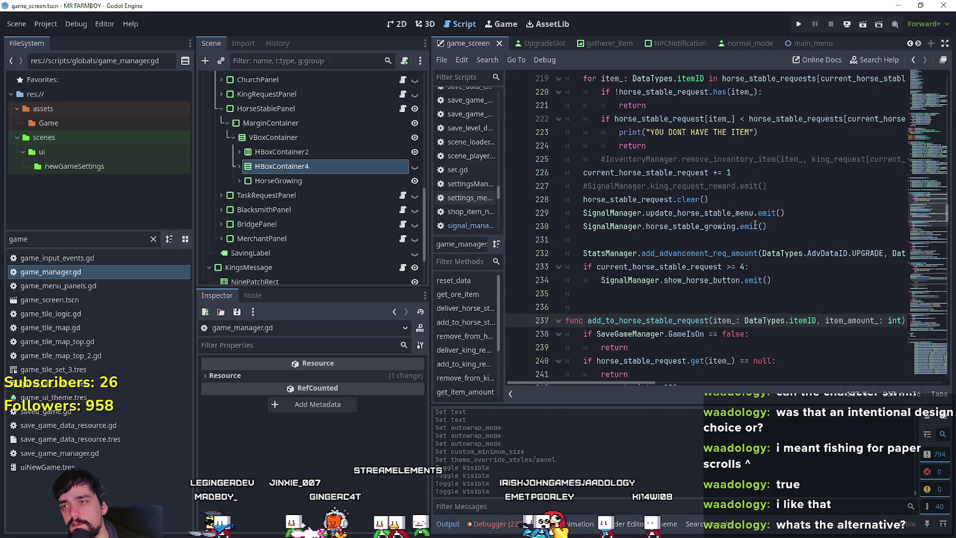
pyautogui.doubleClick(34, 239)
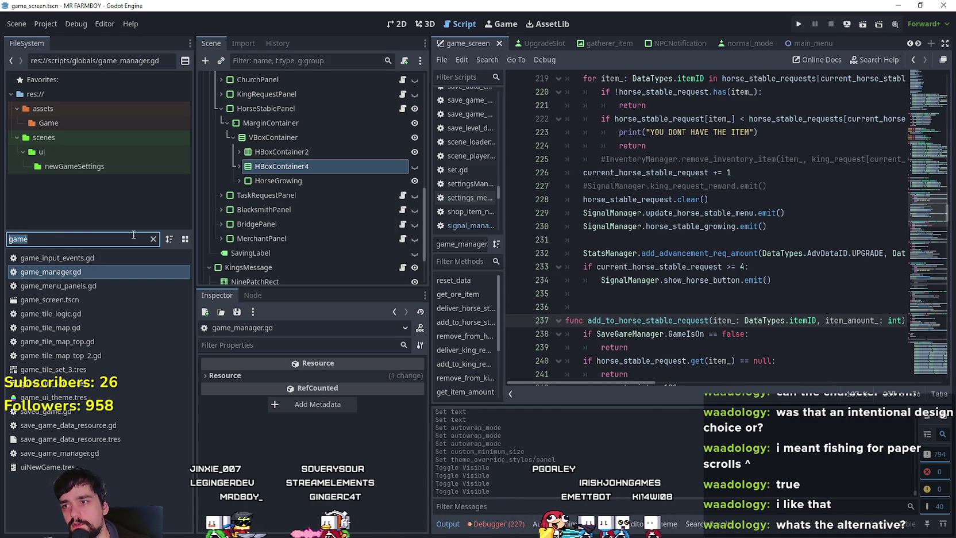
# In HorseStablePanel's script, start horse_stable_growing with 'if GameManager.current_king_request' via autocomplete
pyautogui.click(402, 109)
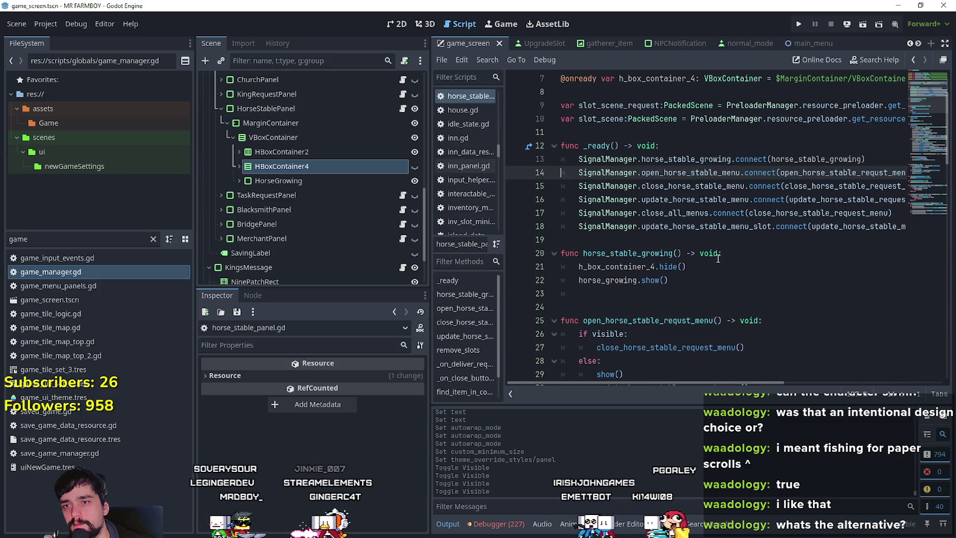
pyautogui.click(771, 270)
pyautogui.click(735, 253)
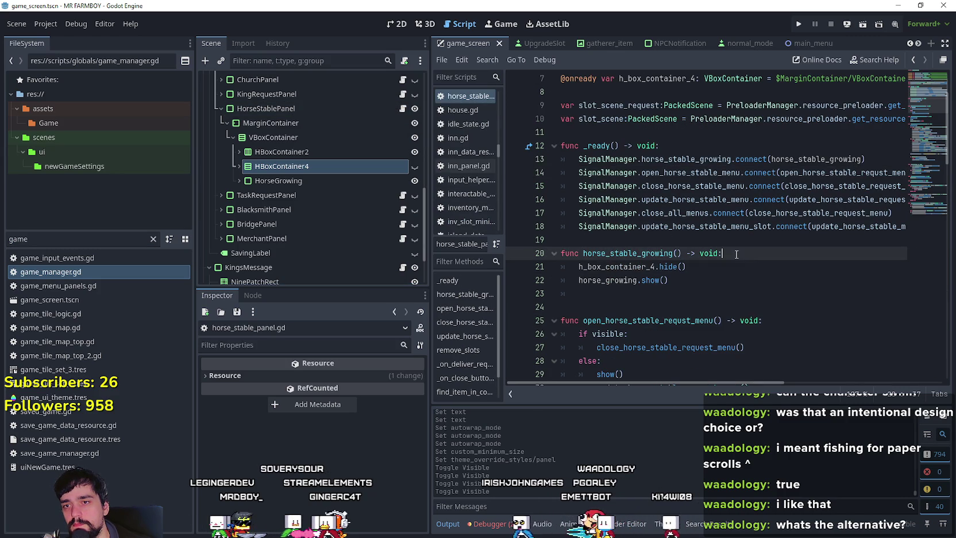
pyautogui.press('Return')
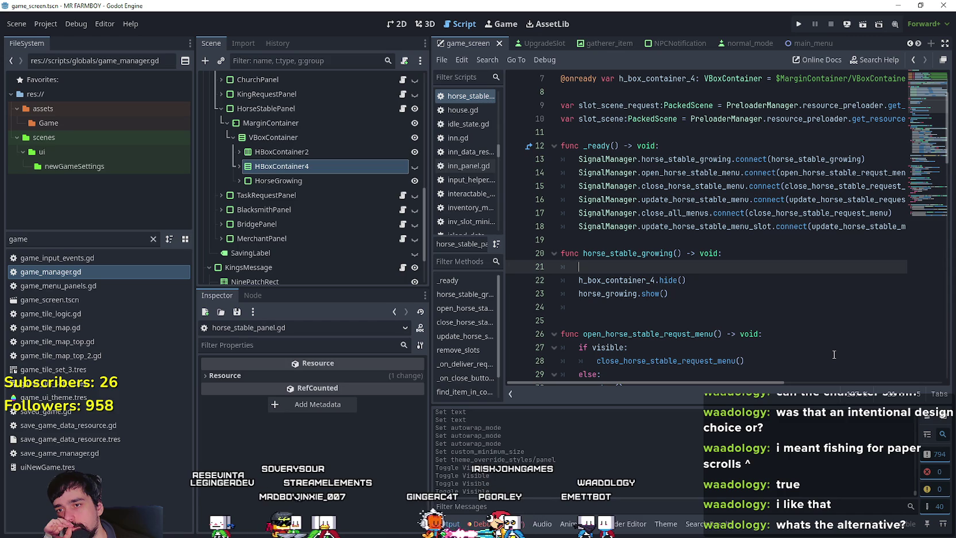
pyautogui.write('if')
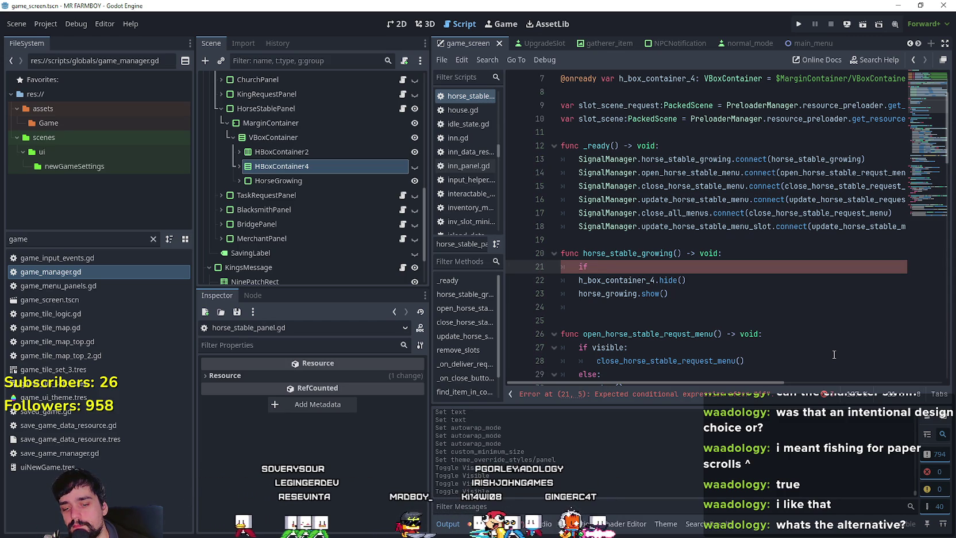
pyautogui.write(' GameM')
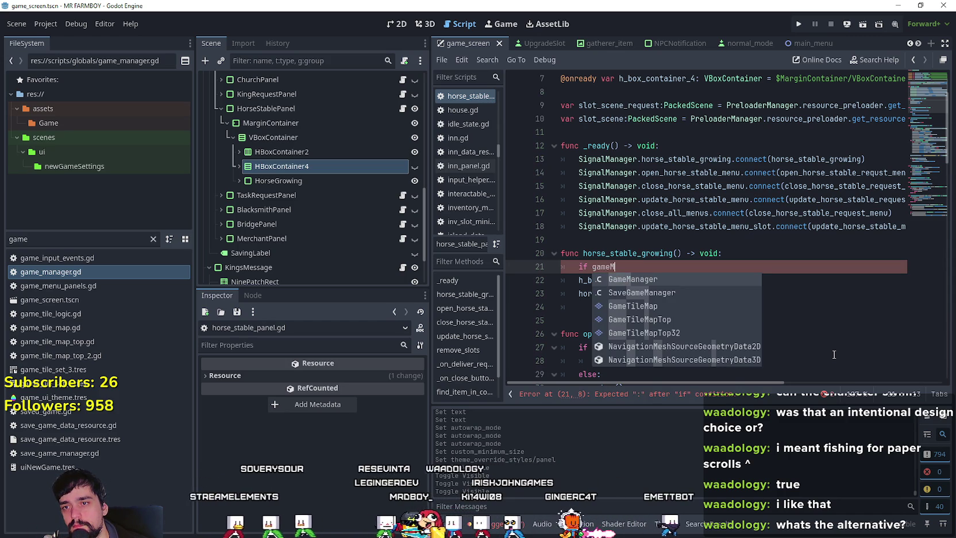
pyautogui.press('Return')
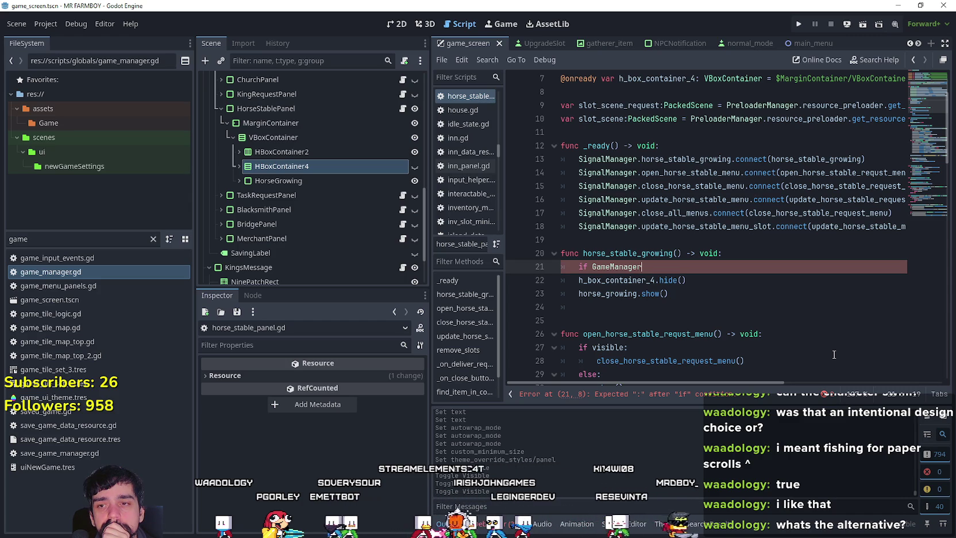
pyautogui.write('.cu')
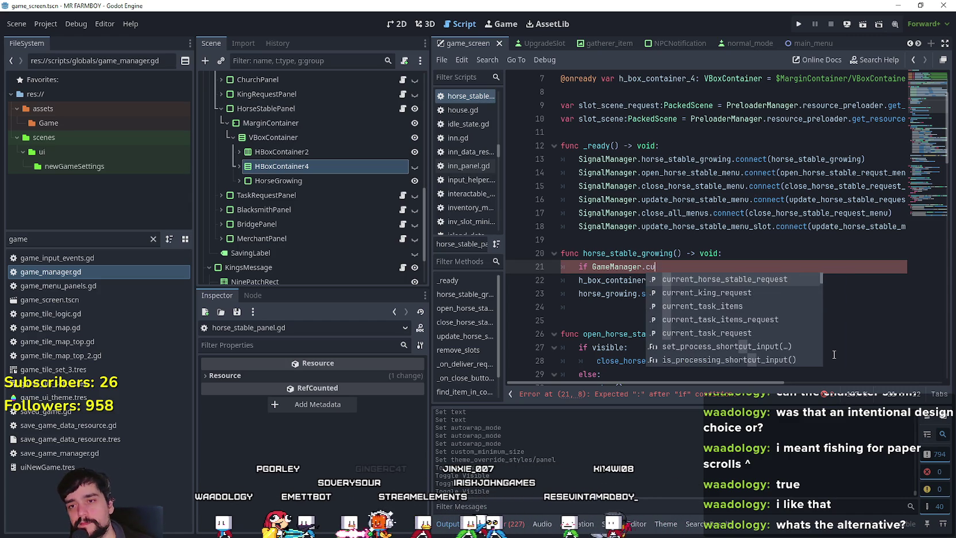
pyautogui.press('Down')
pyautogui.press('Return')
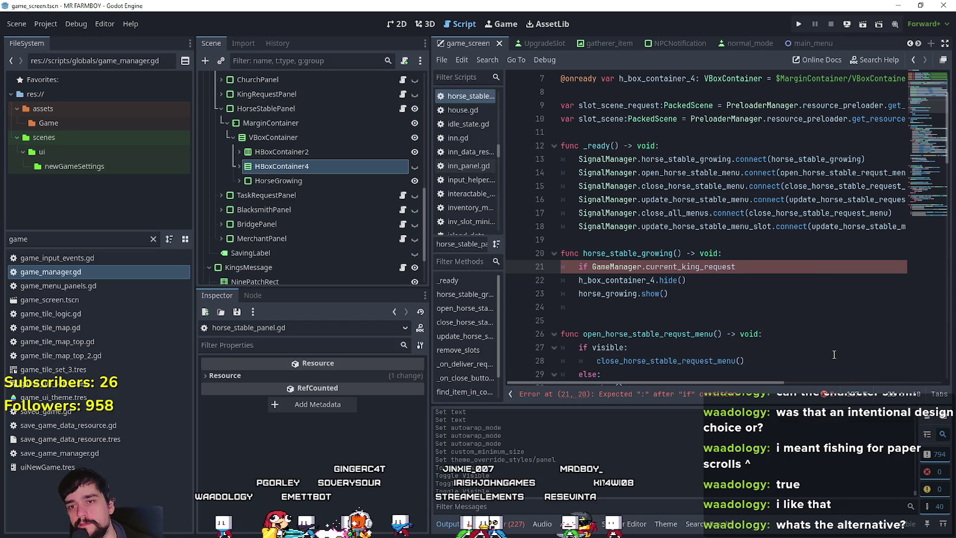
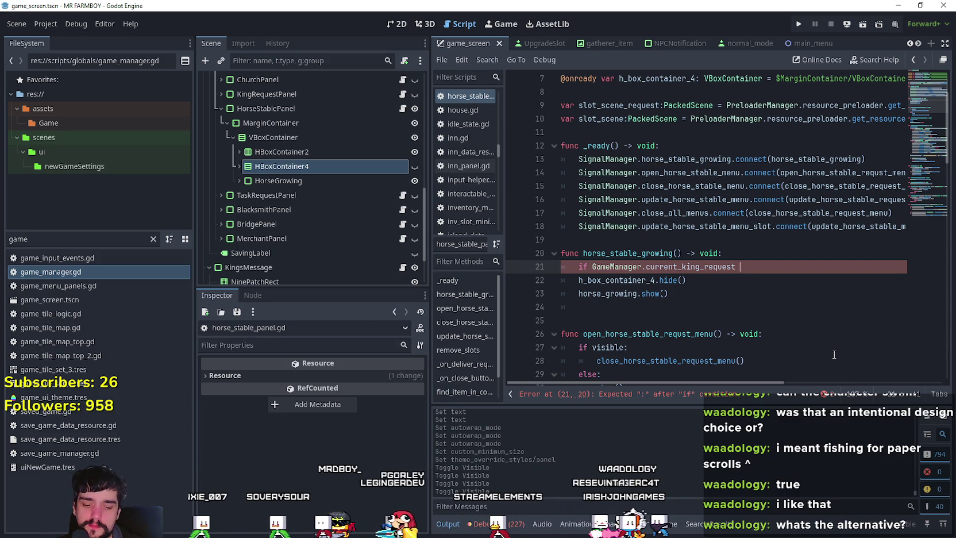
# Extend line 21's condition to '== 1 and GameManager.current_horse_stable_request' using autocomplete
pyautogui.write('== 1')
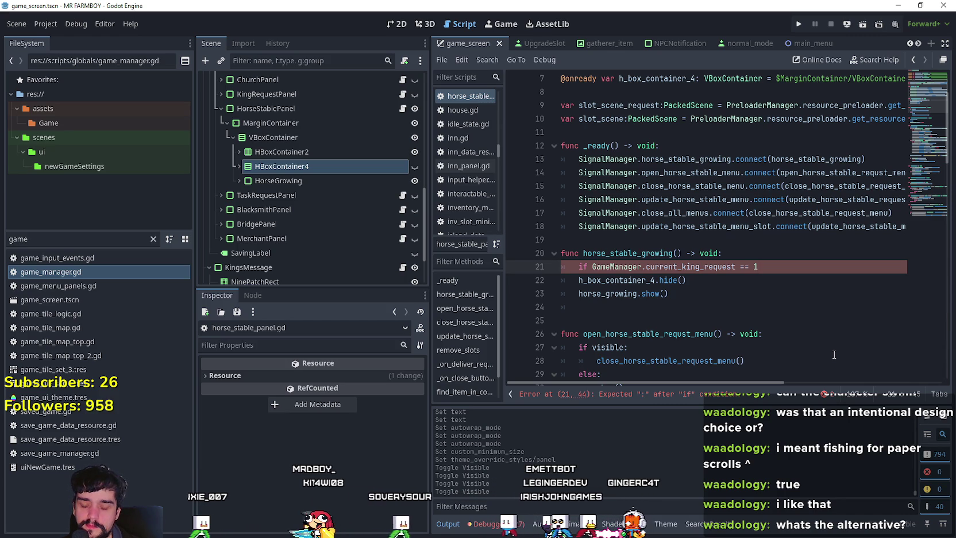
pyautogui.write(' and')
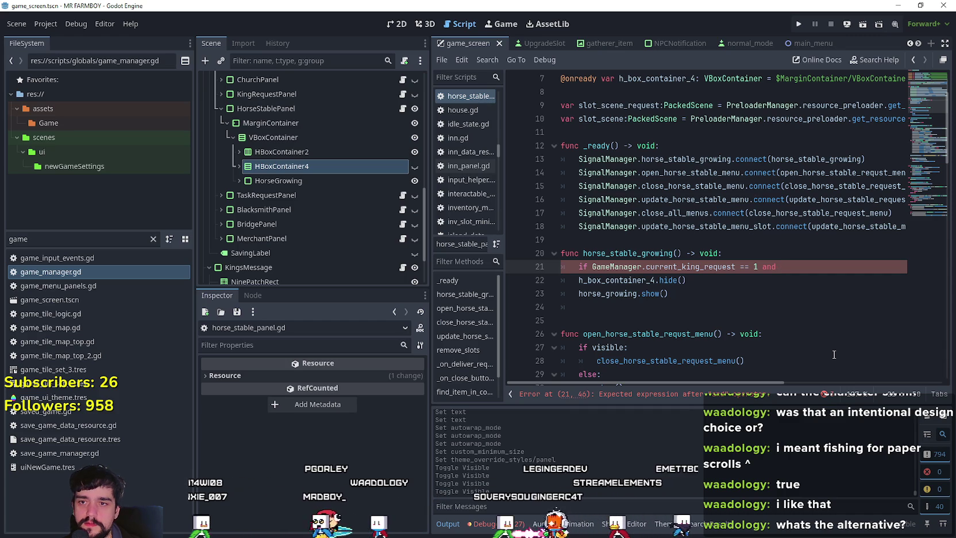
pyautogui.write('GameM')
pyautogui.press('Return')
pyautogui.write('.')
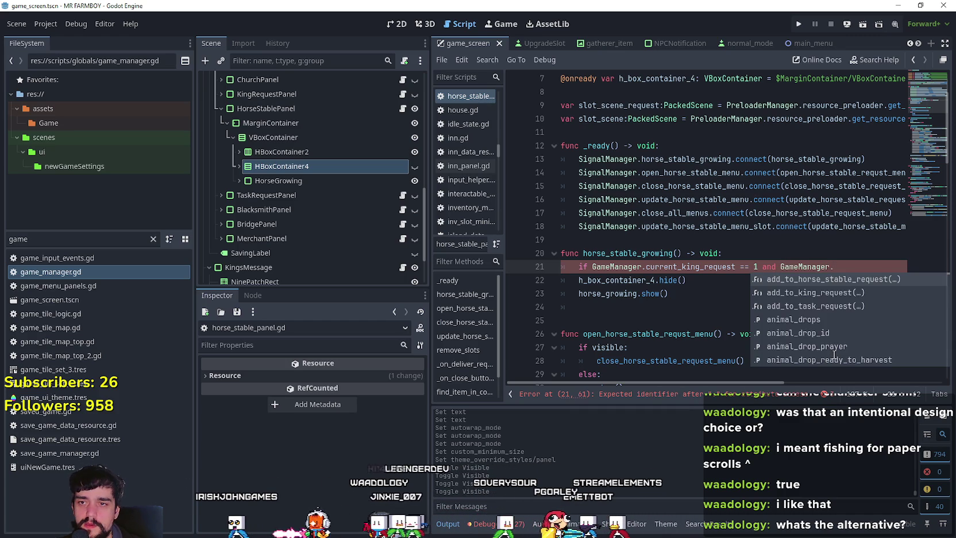
pyautogui.write('curren')
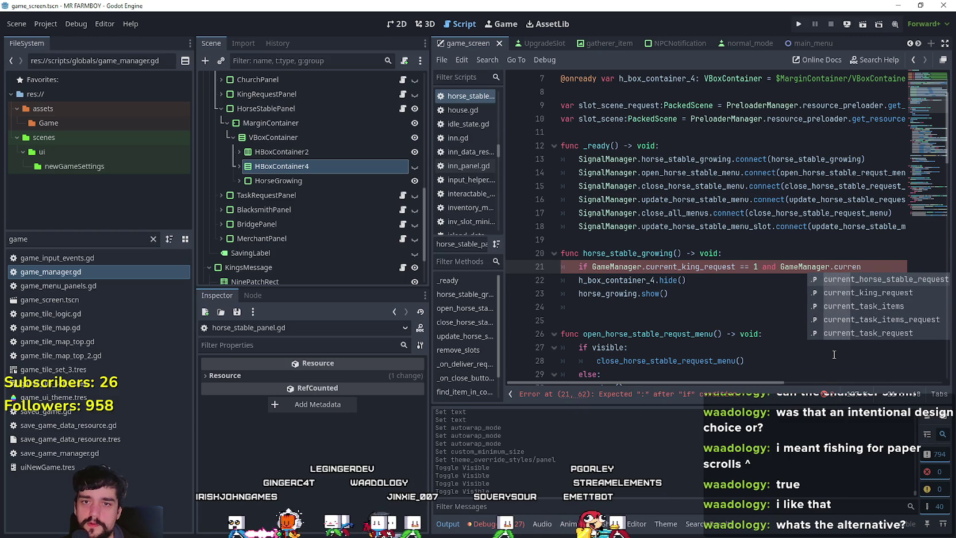
pyautogui.press('Return')
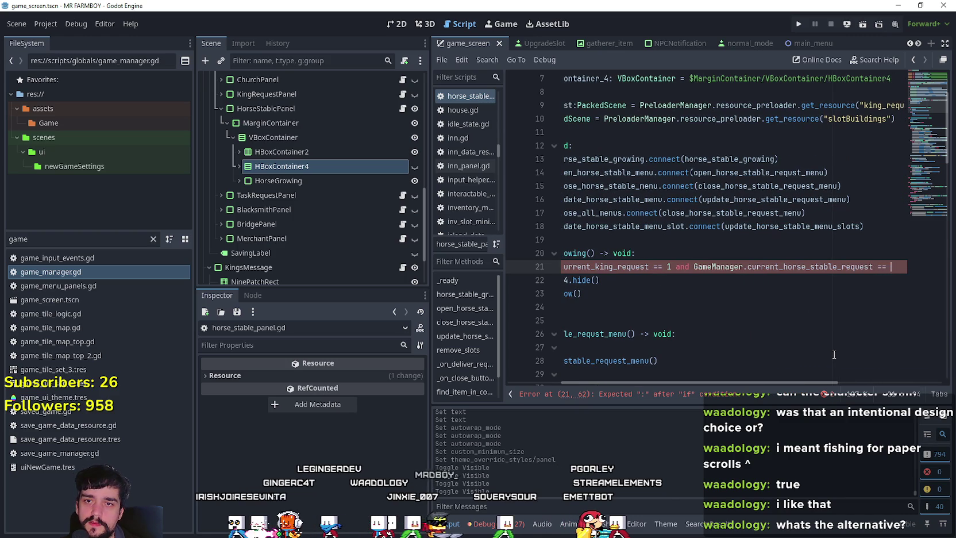
# Add a 'return' line on line 22 beneath the if condition
pyautogui.press('Return')
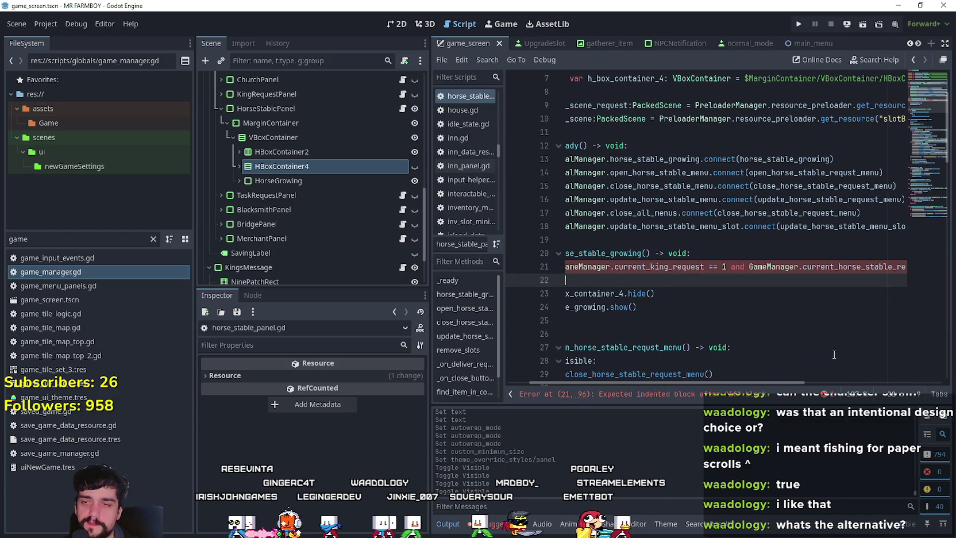
pyautogui.moveTo(683, 306); pyautogui.dragTo(565, 280)
pyautogui.click(638, 280)
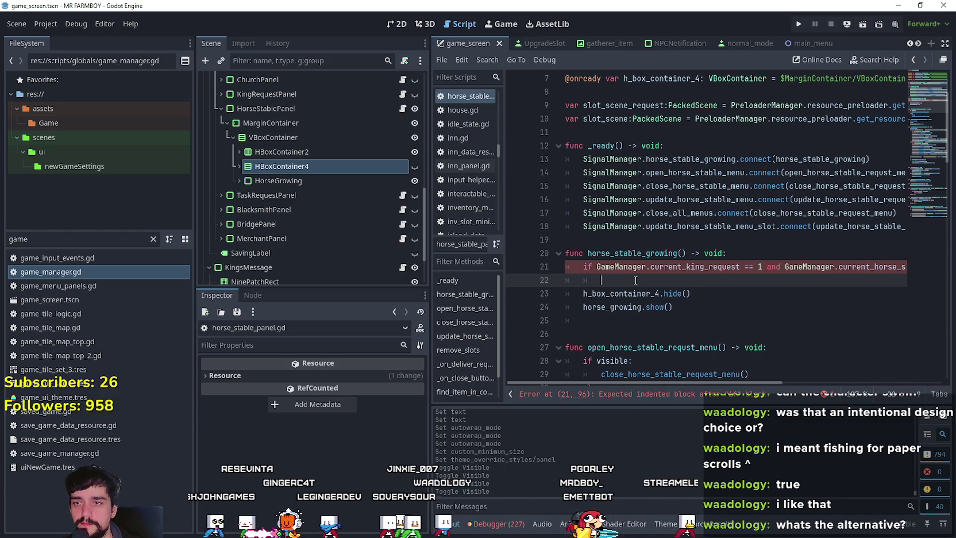
pyautogui.write('return')
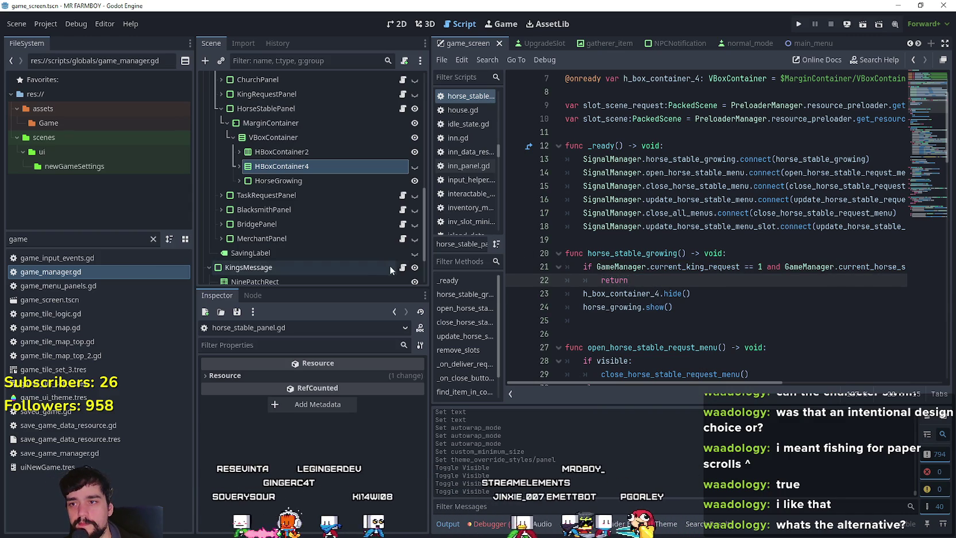
# Narrow the side docks to widen the script editor, then inspect line 21's request checks
pyautogui.moveTo(429, 260); pyautogui.dragTo(335, 261)
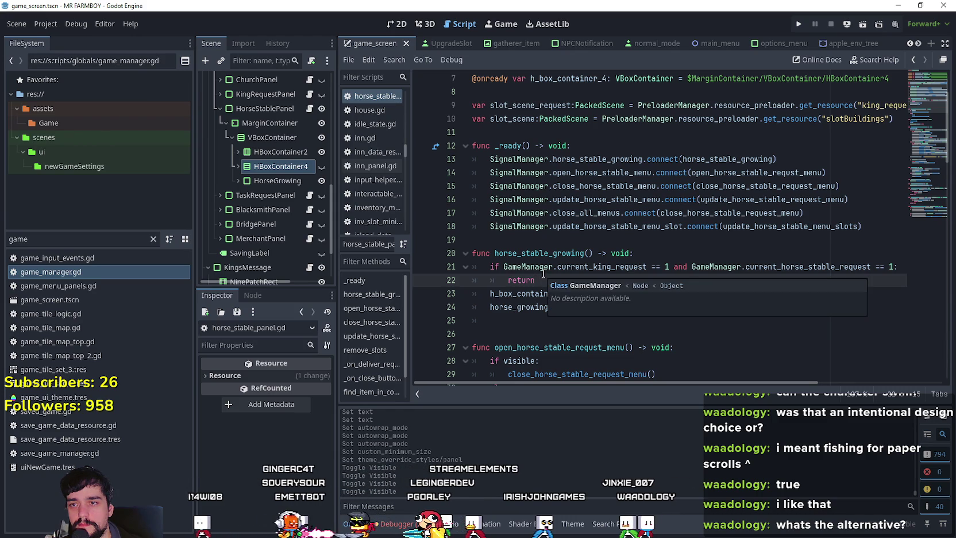
pyautogui.doubleClick(644, 266)
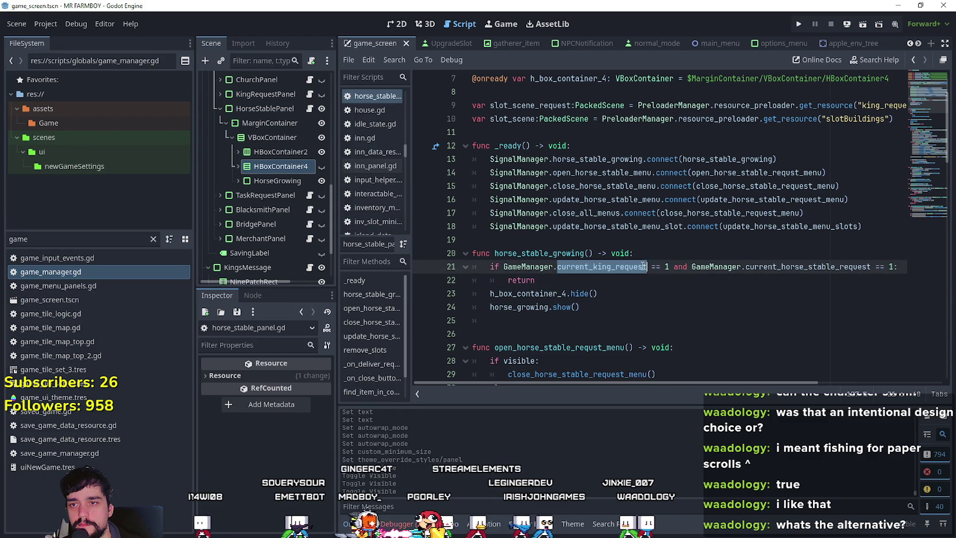
pyautogui.moveTo(691, 267); pyautogui.dragTo(889, 266)
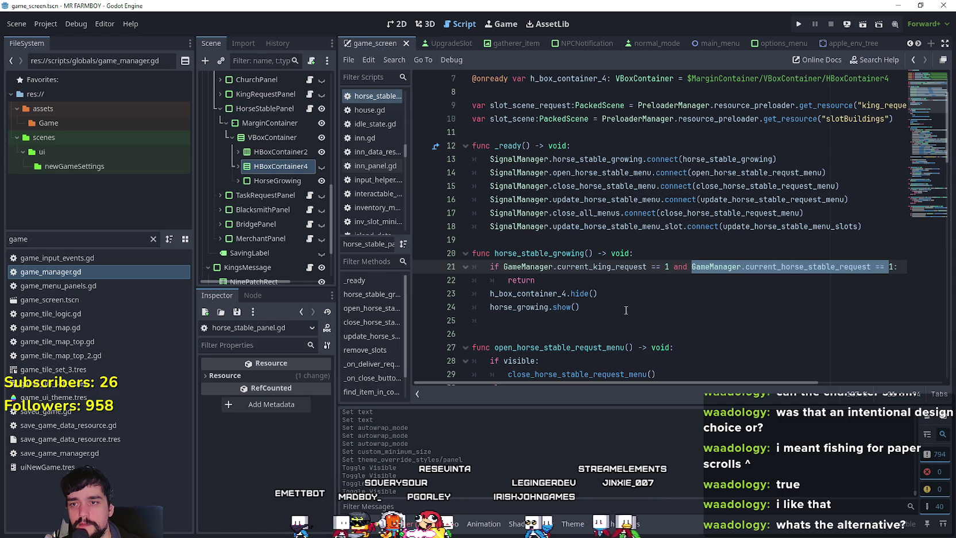
pyautogui.moveTo(489, 321); pyautogui.dragTo(447, 273)
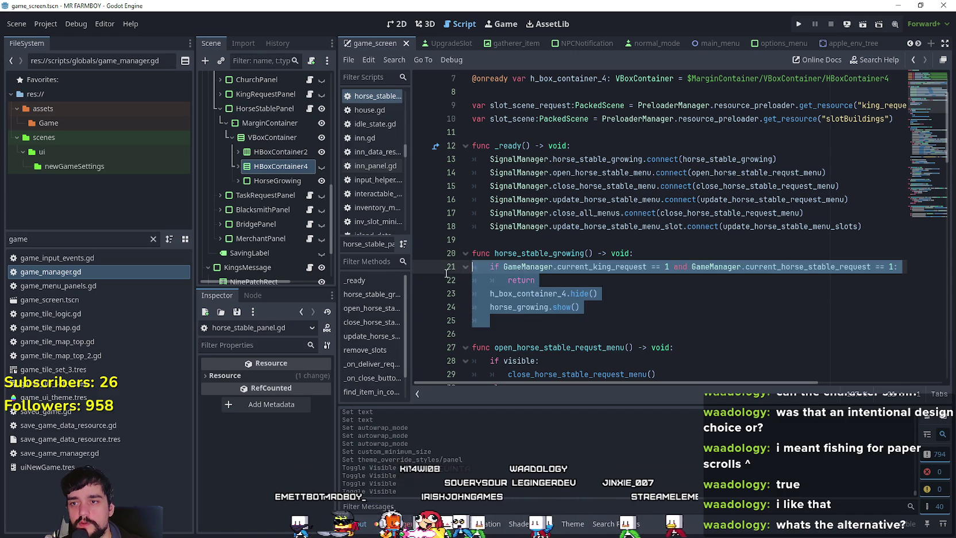
pyautogui.click(517, 320)
pyautogui.click(620, 267)
pyautogui.doubleClick(621, 267)
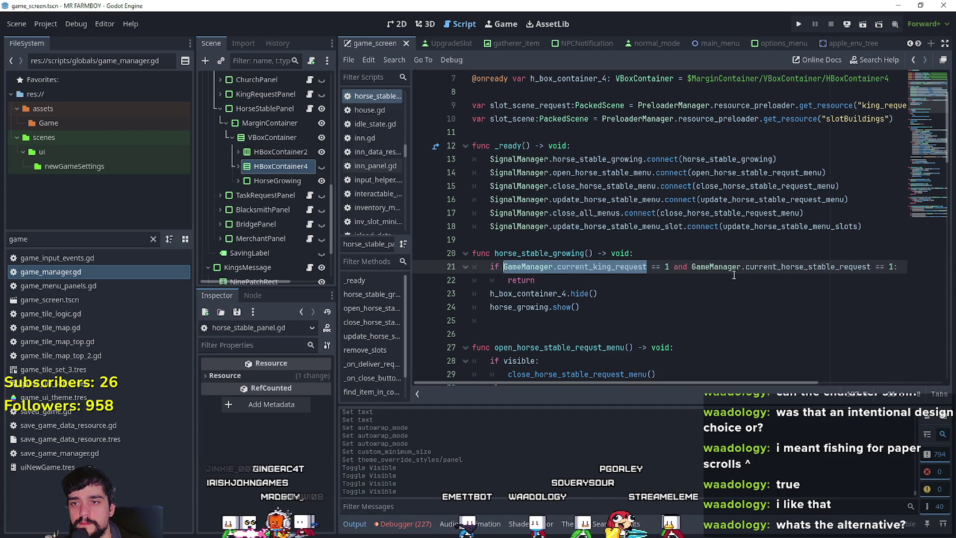
# Review the condition and return lines, adding and then removing an empty line after return
pyautogui.moveTo(539, 281); pyautogui.dragTo(472, 267)
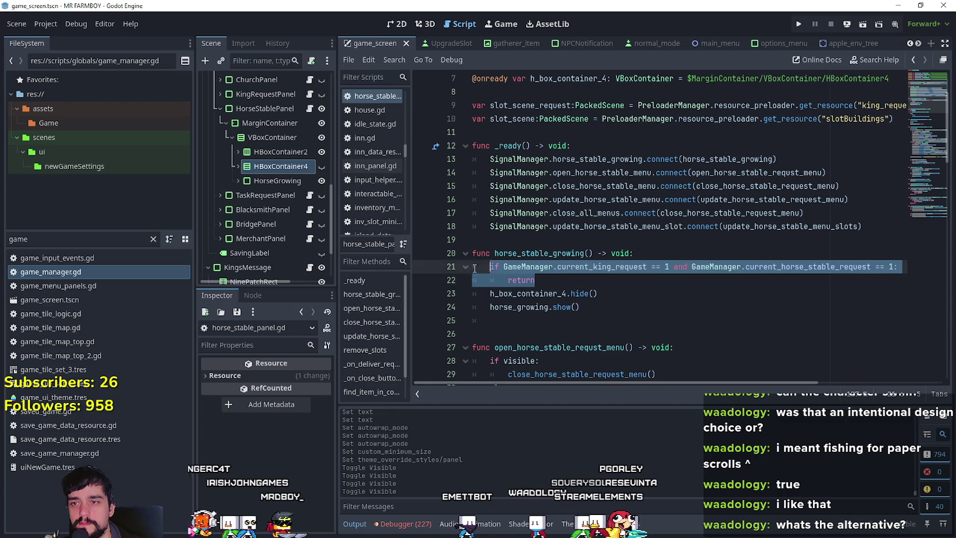
pyautogui.click(543, 281)
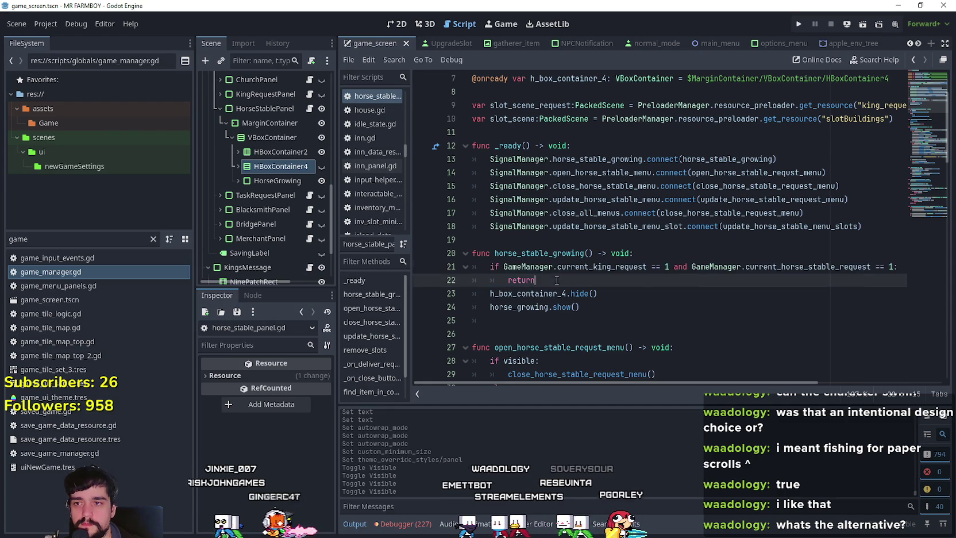
pyautogui.press('Return')
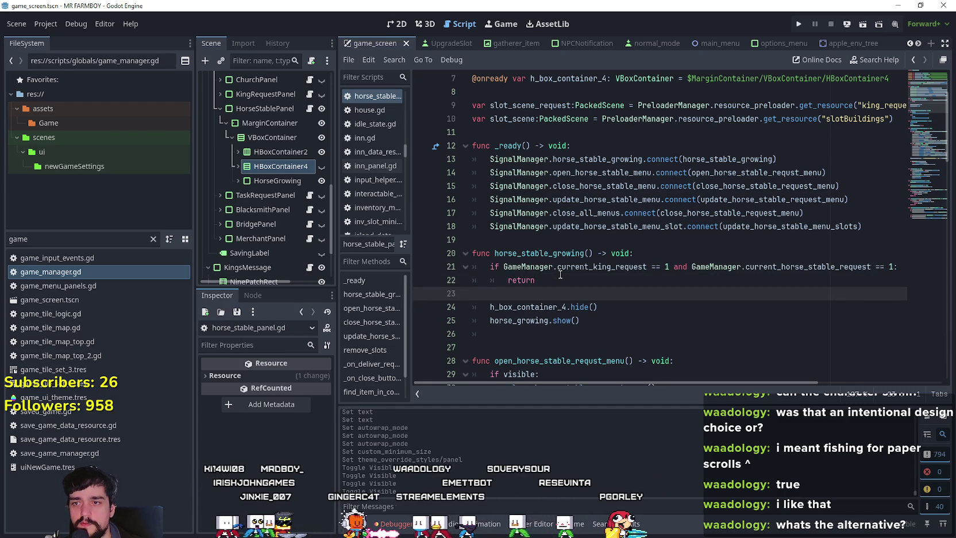
pyautogui.press('BackSpace')
pyautogui.moveTo(871, 266); pyautogui.dragTo(691, 266)
pyautogui.hotkey('ctrl', 'c')
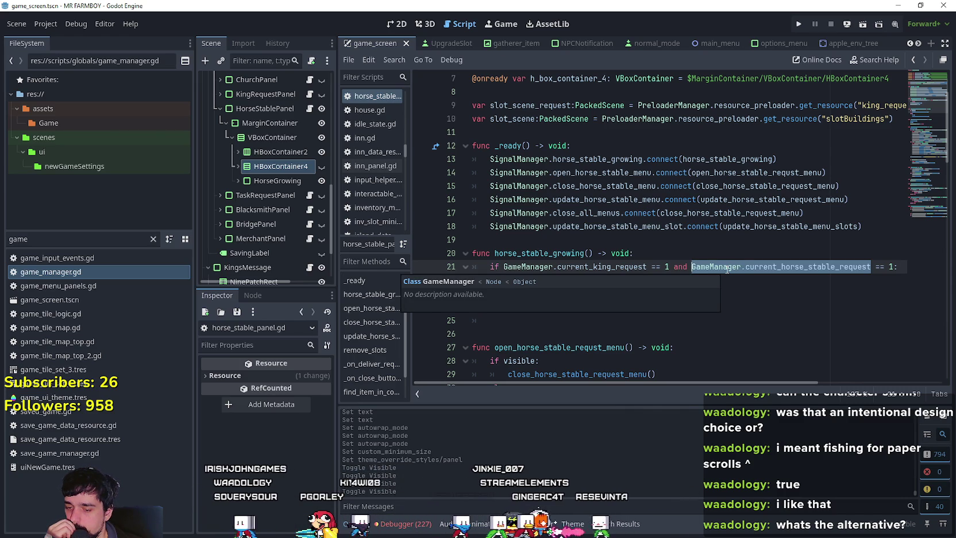
pyautogui.click(666, 266)
pyautogui.hotkey('ctrl', 'v')
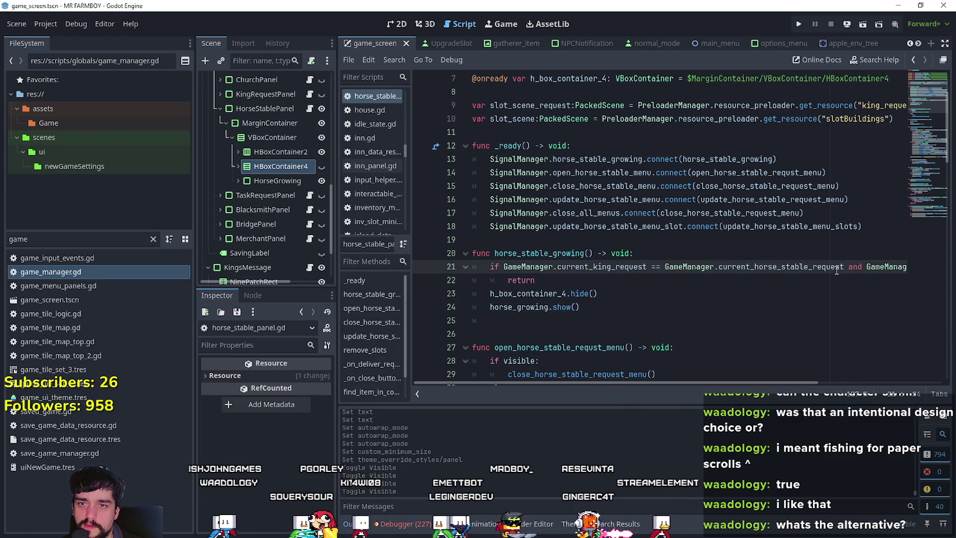
pyautogui.moveTo(843, 267)
pyautogui.mouseDown()
pyautogui.moveTo(941, 264)
pyautogui.moveTo(683, 269)
pyautogui.mouseUp()
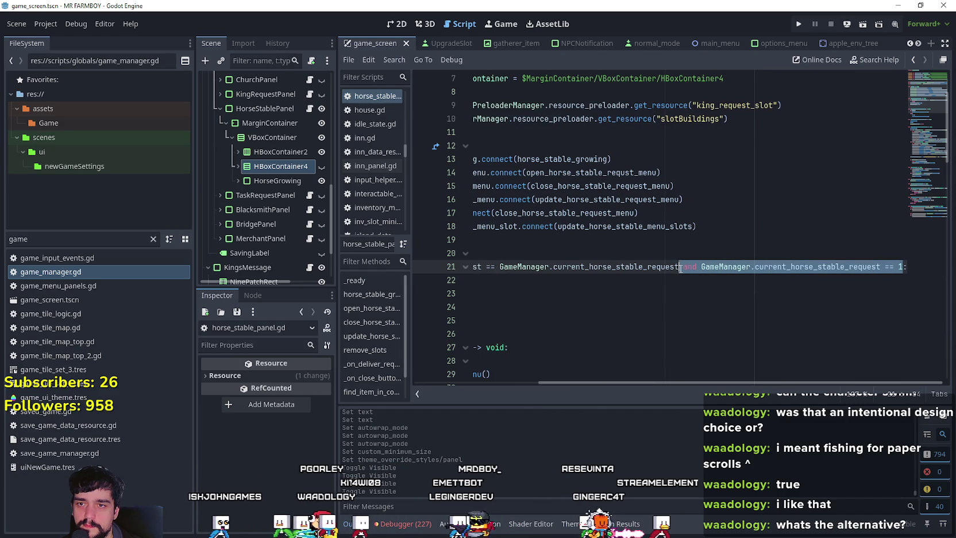
pyautogui.press('BackSpace')
pyautogui.click(620, 281)
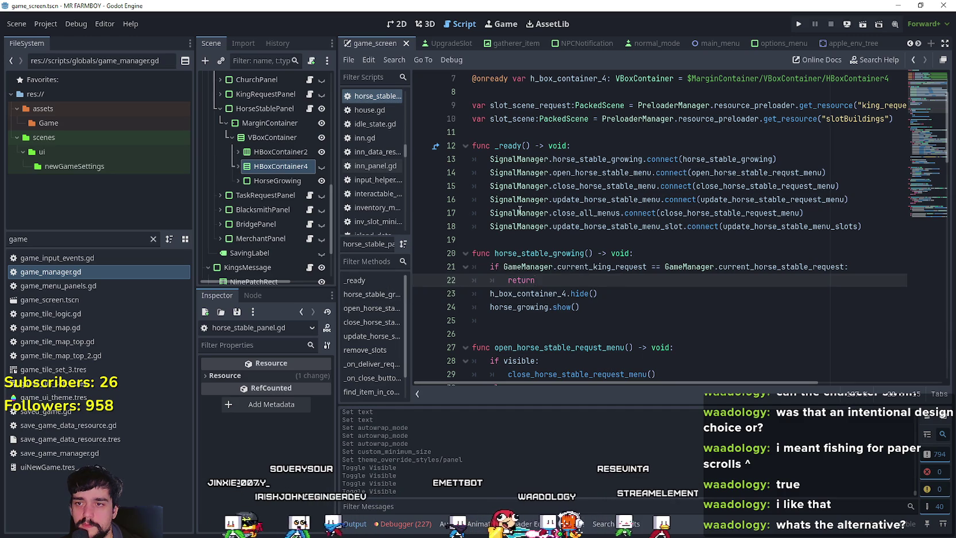
pyautogui.moveTo(581, 307)
pyautogui.mouseDown()
pyautogui.moveTo(413, 291)
pyautogui.moveTo(413, 253)
pyautogui.mouseUp()
pyautogui.click(602, 307)
pyautogui.moveTo(602, 307); pyautogui.dragTo(471, 253)
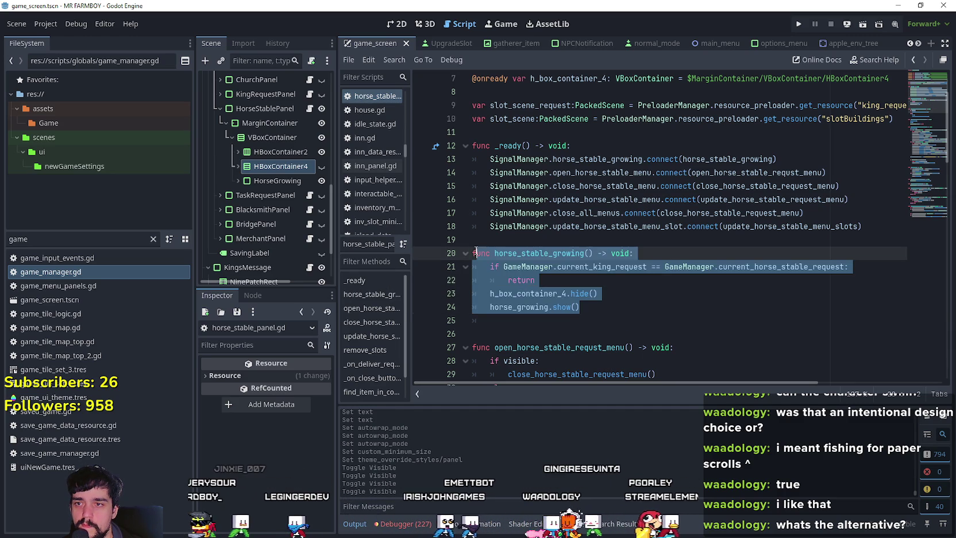
pyautogui.click(550, 280)
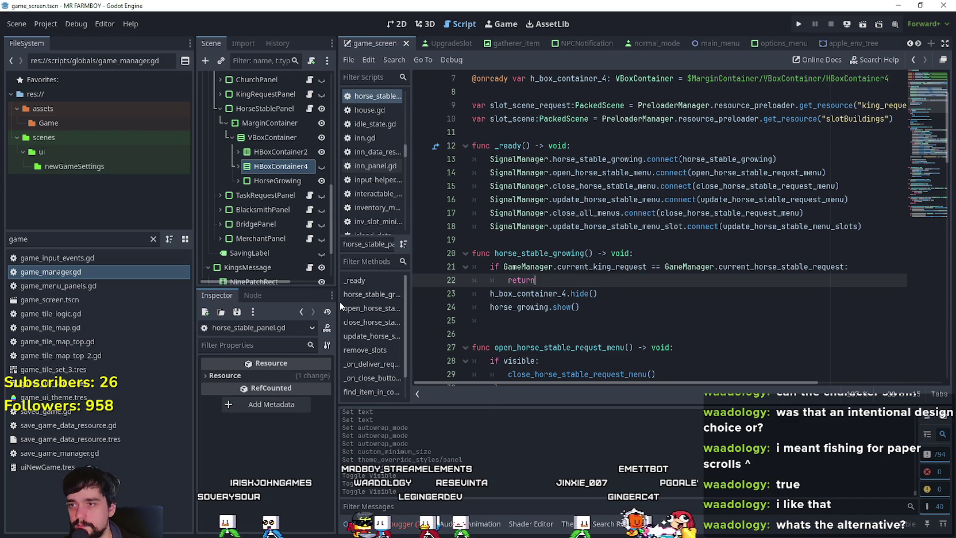
pyautogui.moveTo(339, 302); pyautogui.dragTo(382, 302)
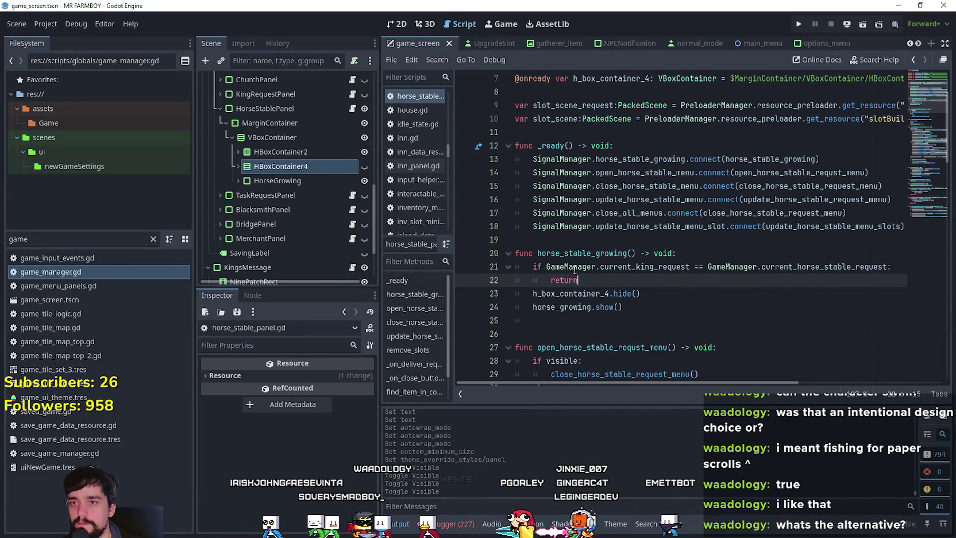
pyautogui.scroll(-3, 573, 265)
pyautogui.scroll(3, 581, 254)
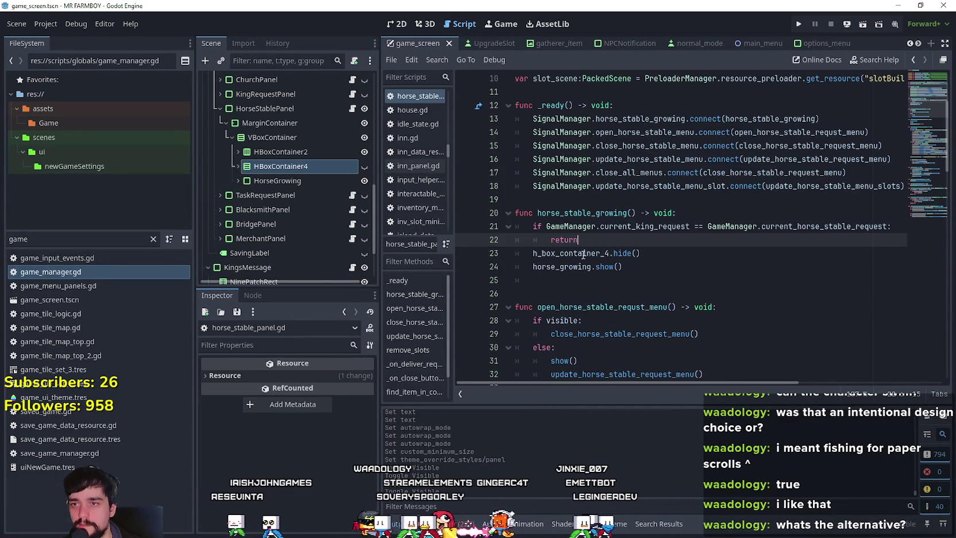
pyautogui.scroll(-8, 582, 252)
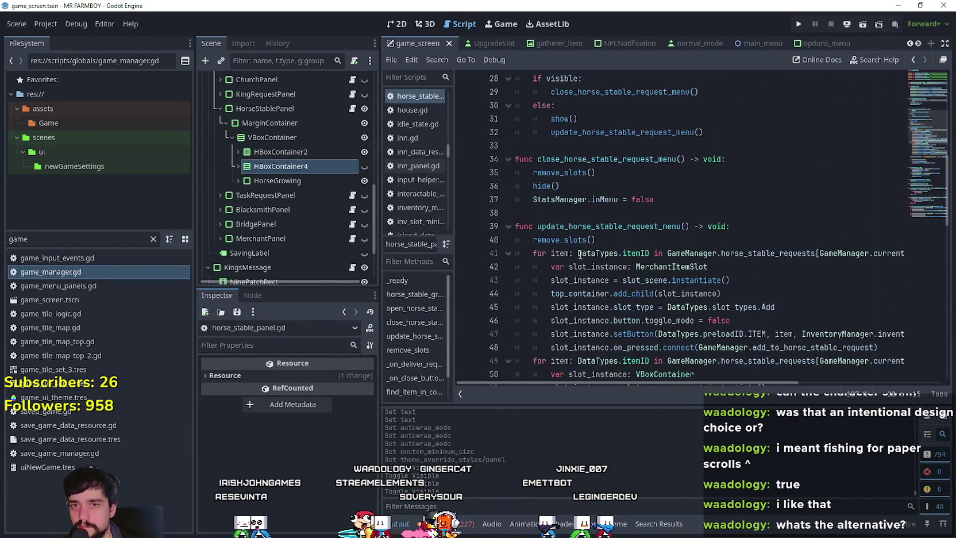
pyautogui.scroll(-3, 583, 251)
pyautogui.scroll(12, 586, 252)
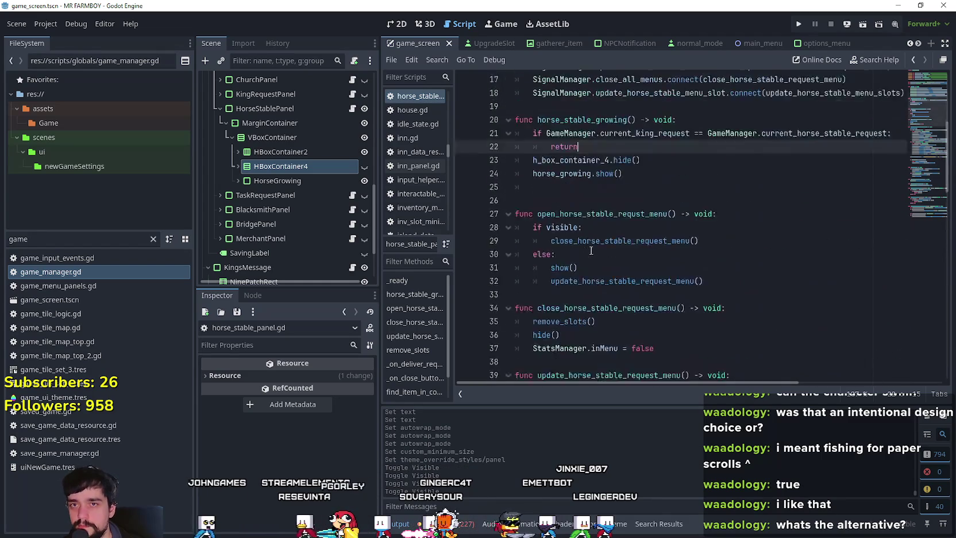
pyautogui.click(593, 310)
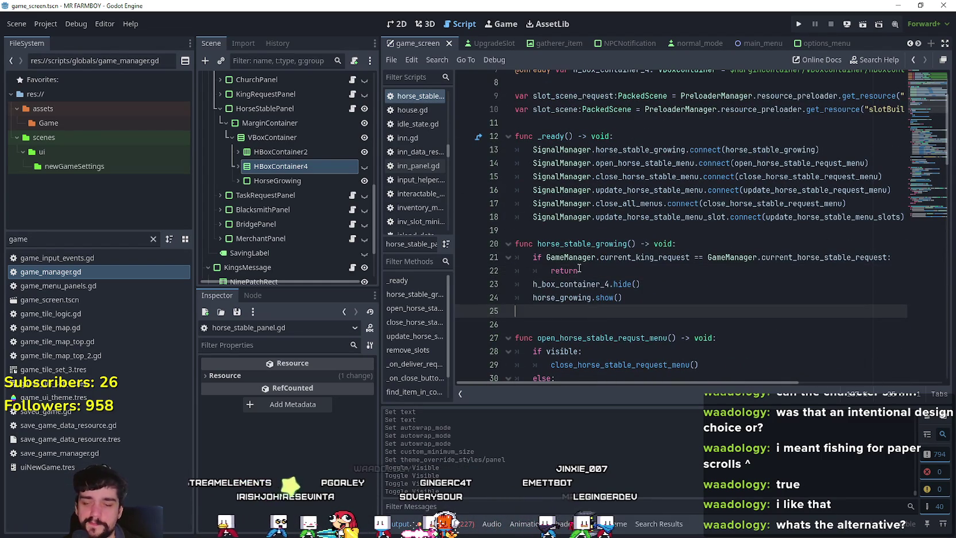
pyautogui.hotkey('ctrl', 's')
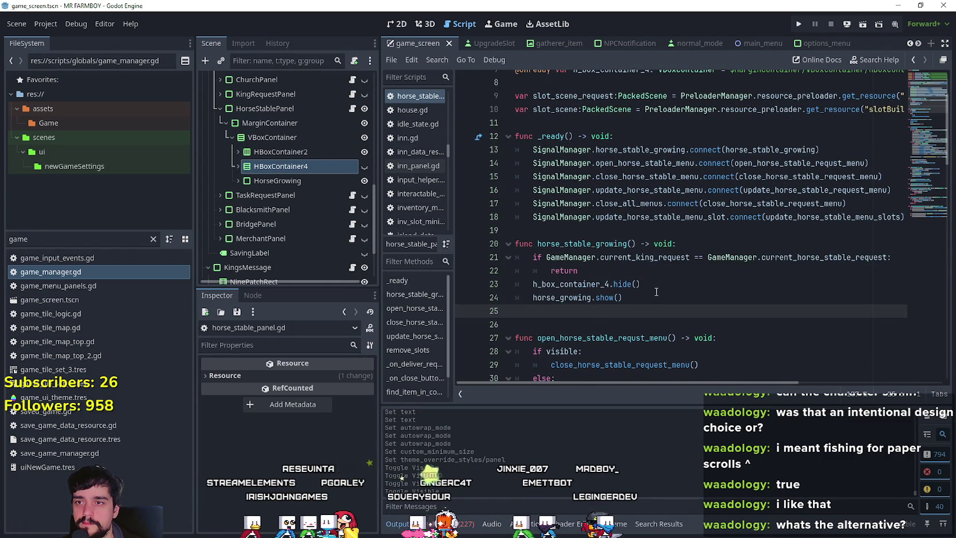
pyautogui.click(657, 290)
pyautogui.click(661, 327)
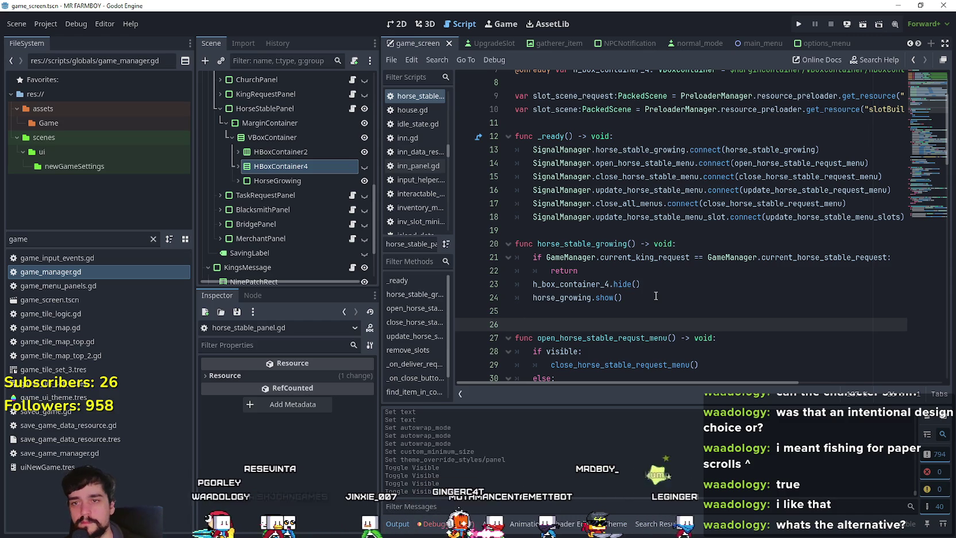
pyautogui.click(723, 289)
pyautogui.click(694, 313)
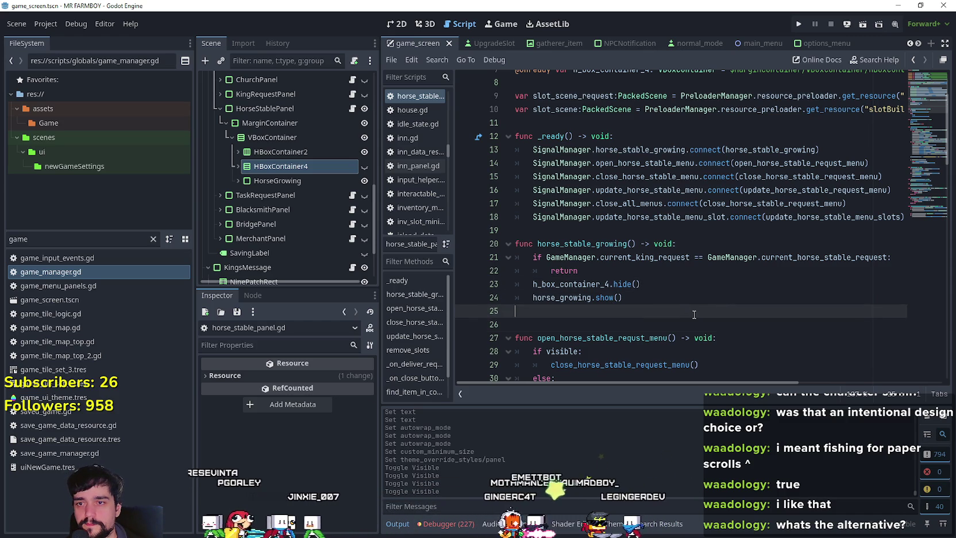
pyautogui.click(624, 218)
pyautogui.press('Down')
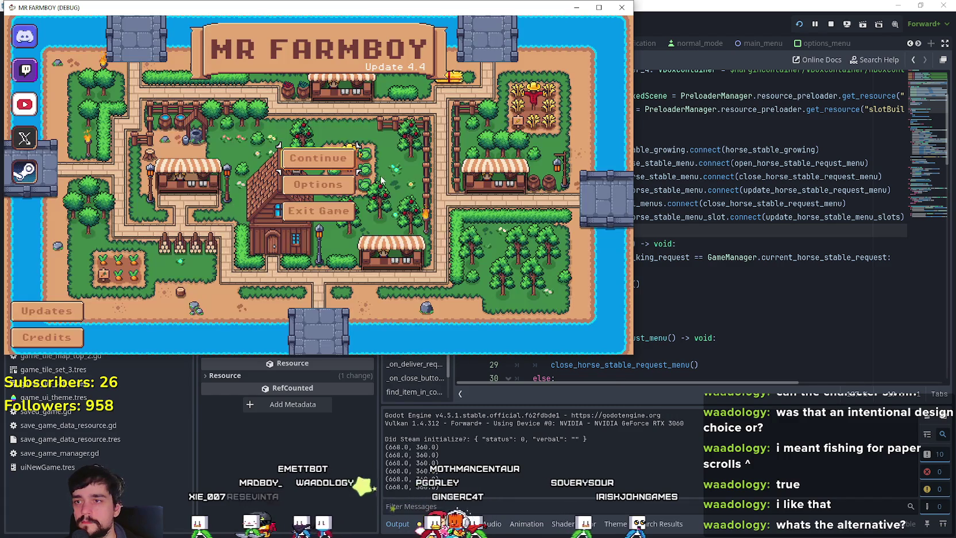
# Continue into the running game, load Save 2, and bring the editor back to the front
pyautogui.click(340, 160)
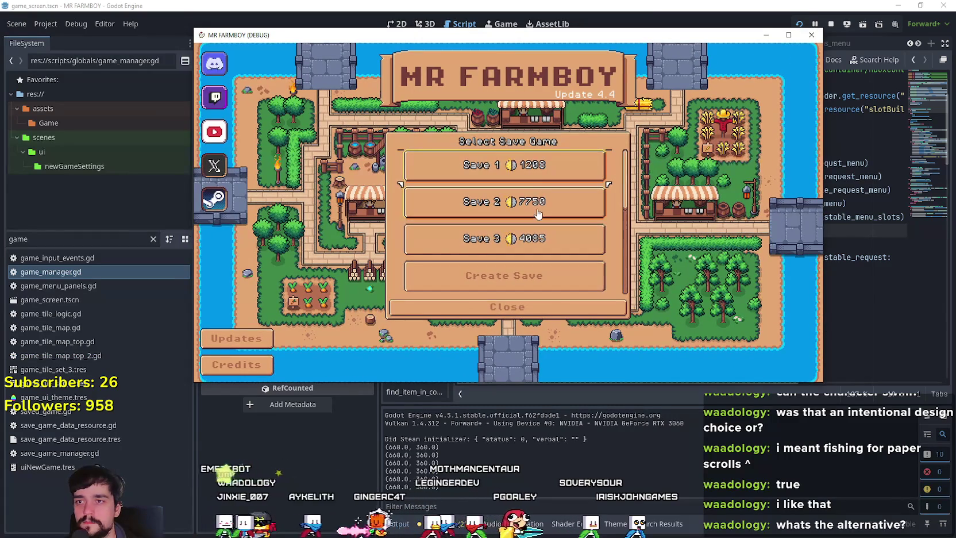
pyautogui.click(537, 213)
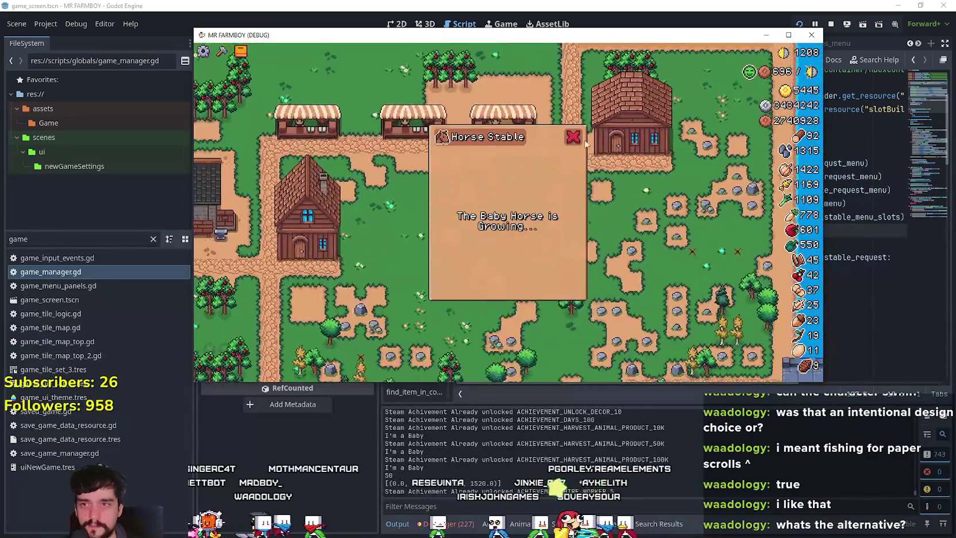
pyautogui.click(530, 5)
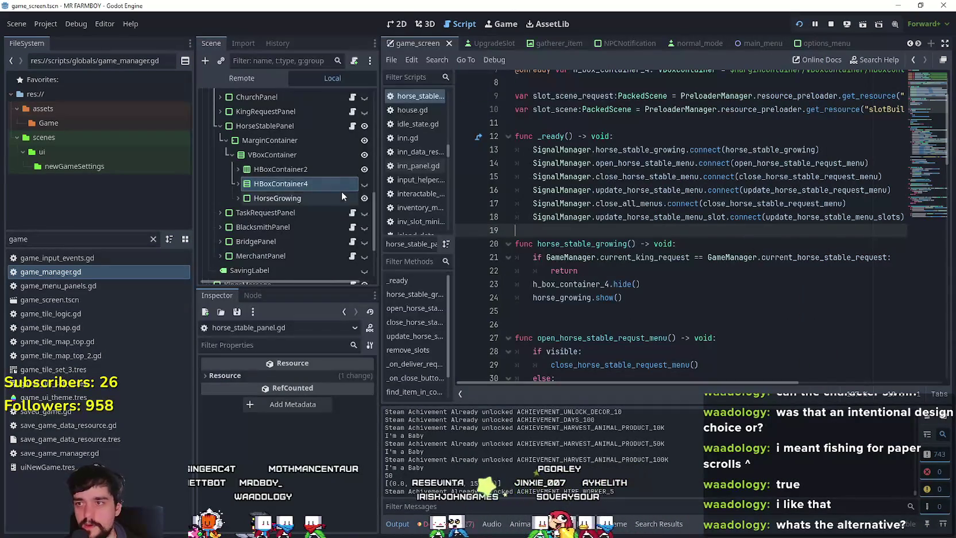
# In the Remote tree, toggle HorseStablePanel, show HBoxContainer4 and hide HorseGrowing
pyautogui.scroll(1, 356, 172)
pyautogui.click(364, 150)
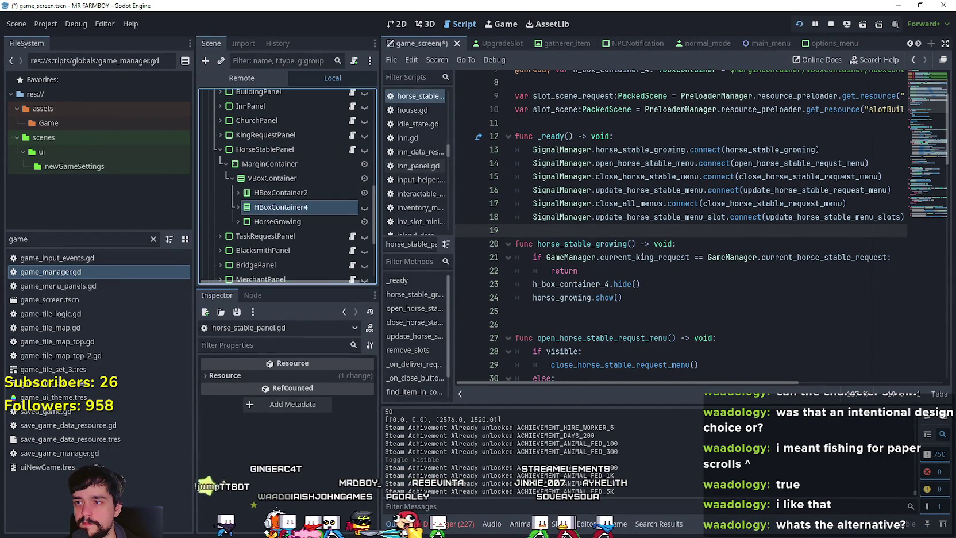
pyautogui.click(364, 221)
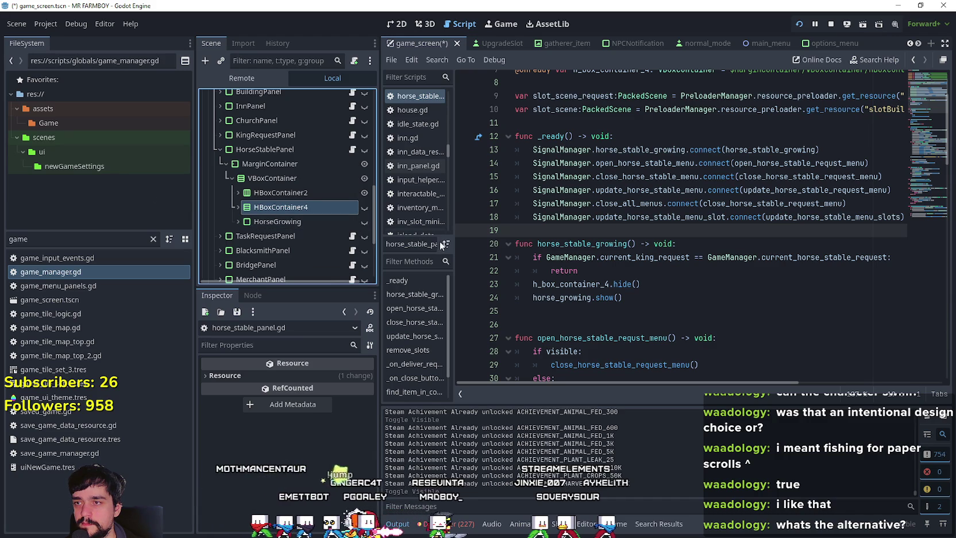
pyautogui.click(364, 207)
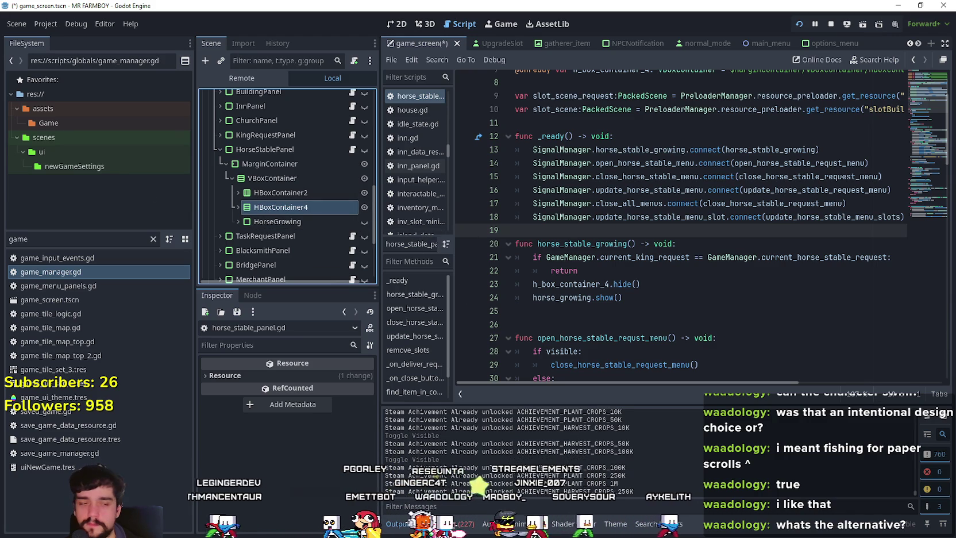
# In the maximized game, walk to the stable and feed the horse 50 apples and meat
pyautogui.hotkey('alt', 'Tab')
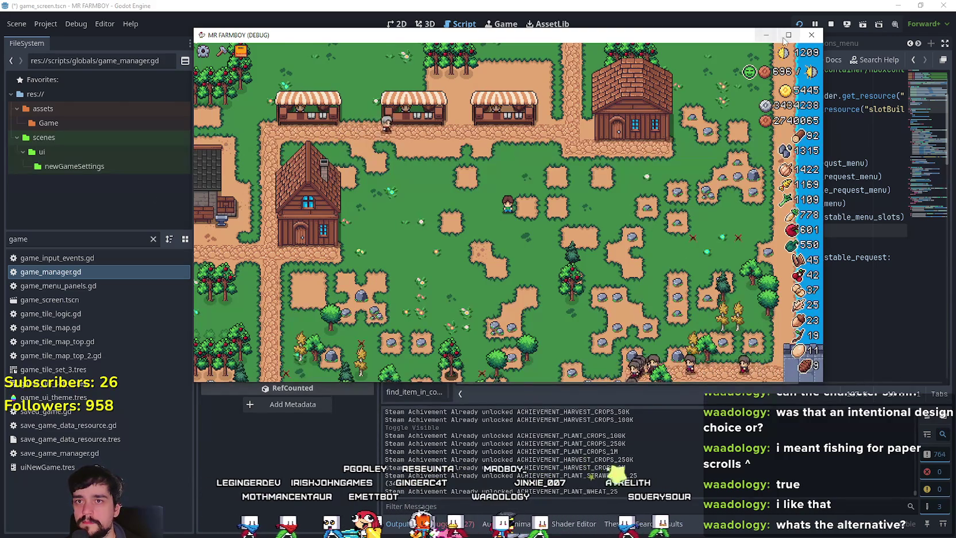
pyautogui.doubleClick(547, 35)
pyautogui.press('w')
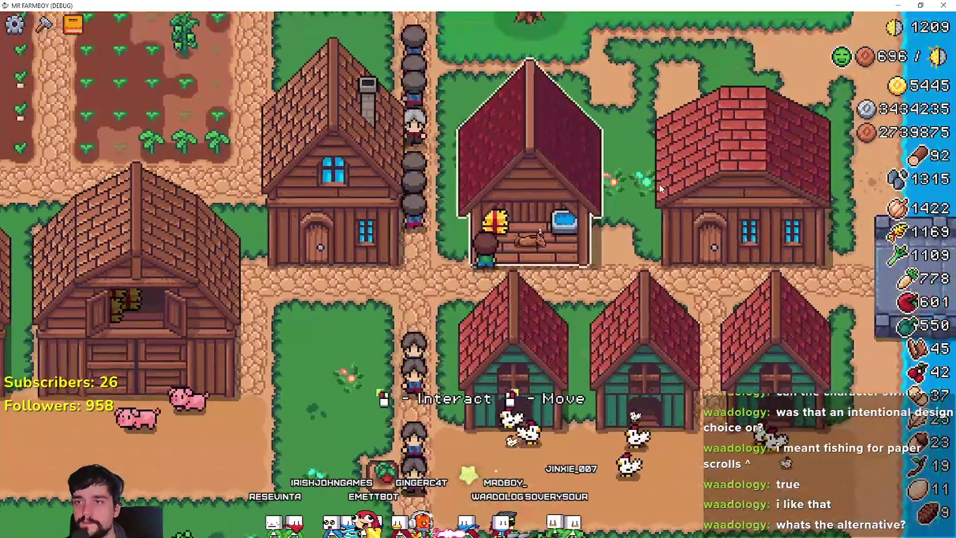
pyautogui.press('e')
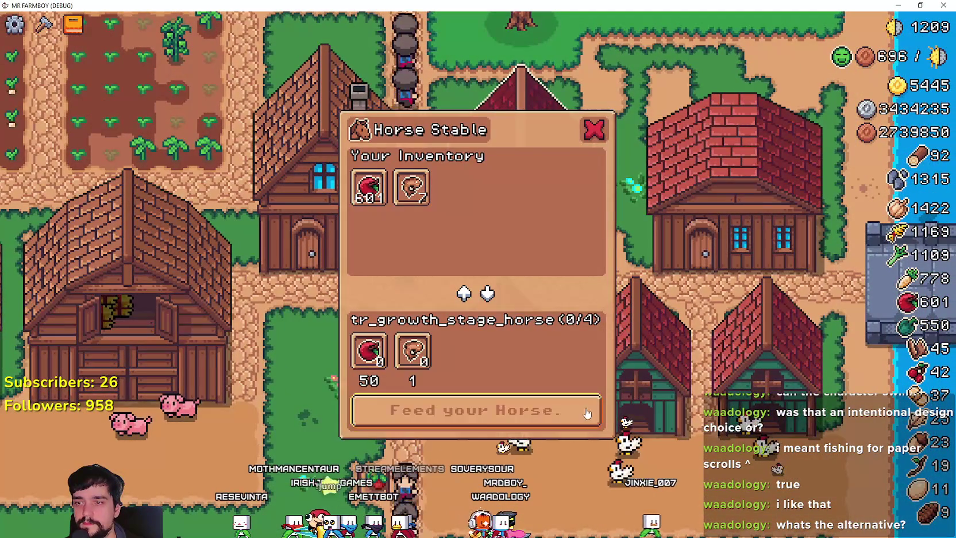
pyautogui.click(368, 187)
pyautogui.click(411, 186)
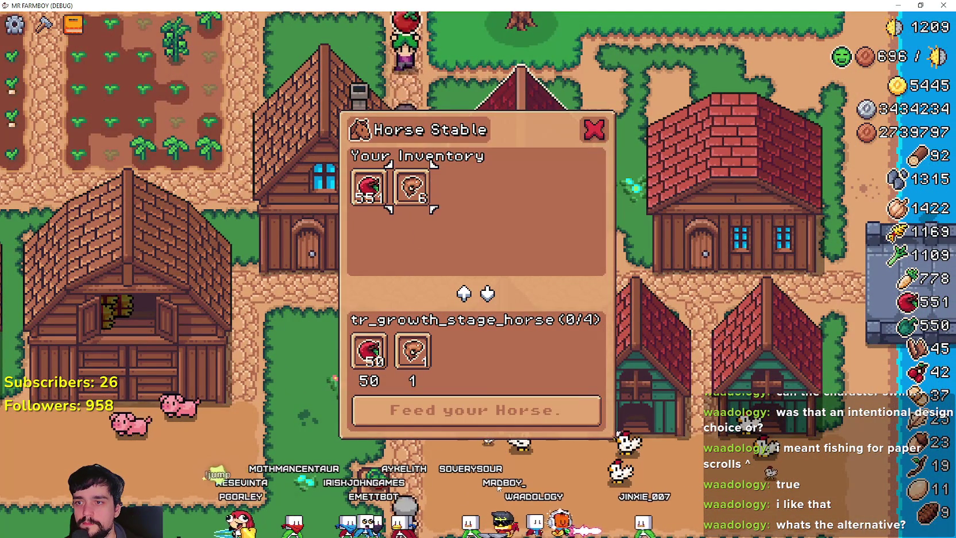
pyautogui.click(563, 414)
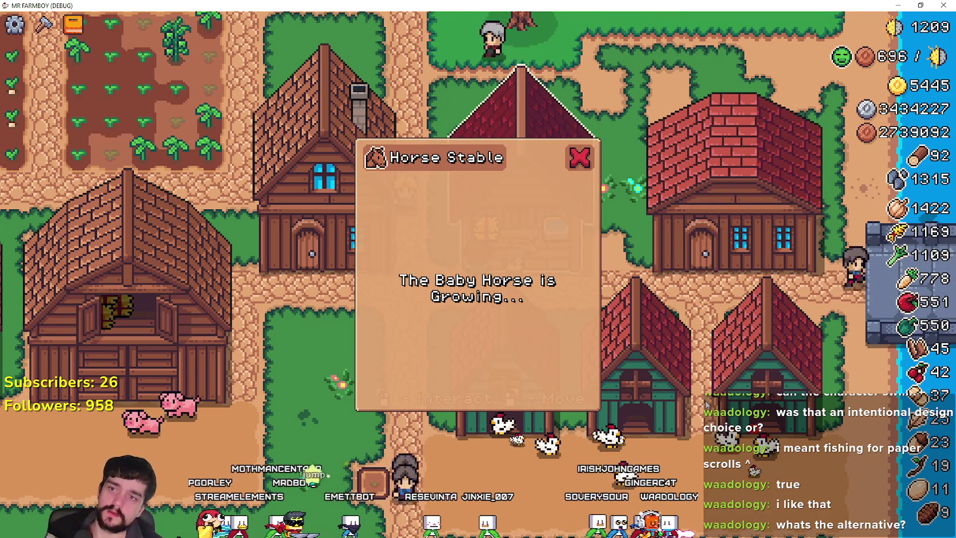
# Close the stable, recheck it, toggle the Advancements panel, then return to the editor
pyautogui.press('Escape')
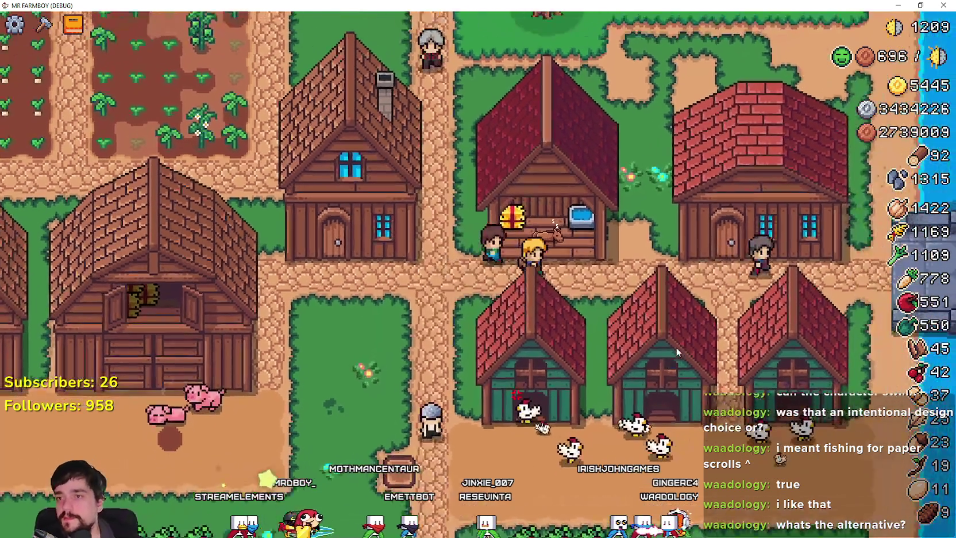
pyautogui.press('e')
pyautogui.press('d')
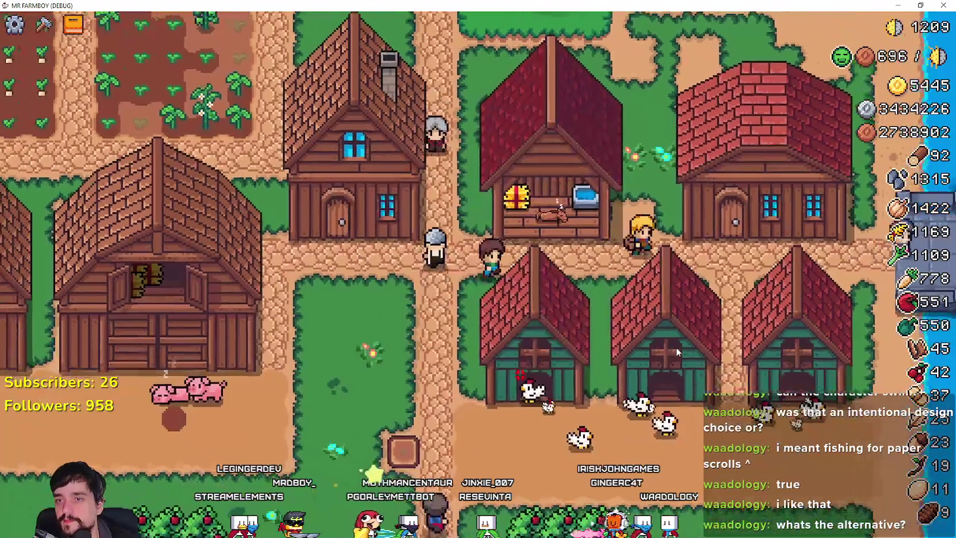
pyautogui.press('e')
pyautogui.press('Escape')
pyautogui.press('Tab')
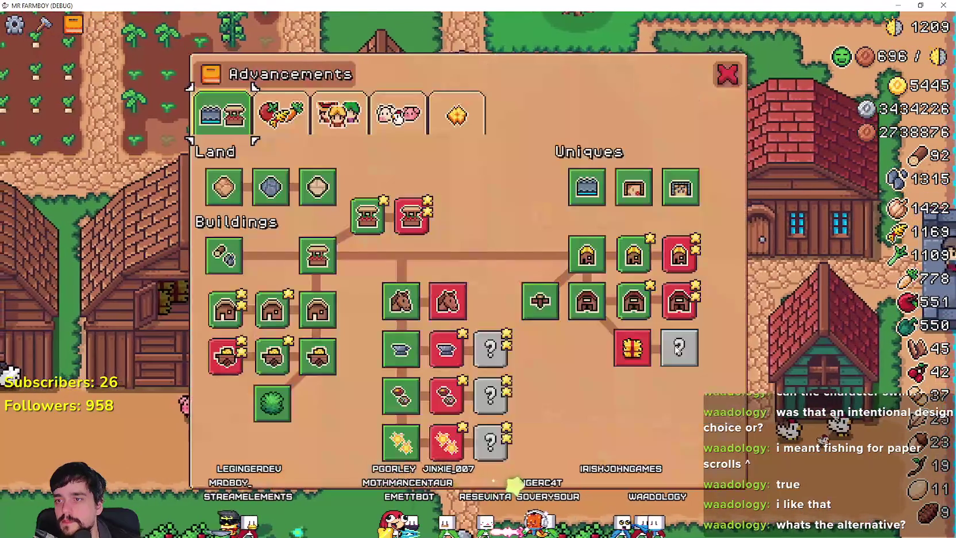
pyautogui.press('Tab')
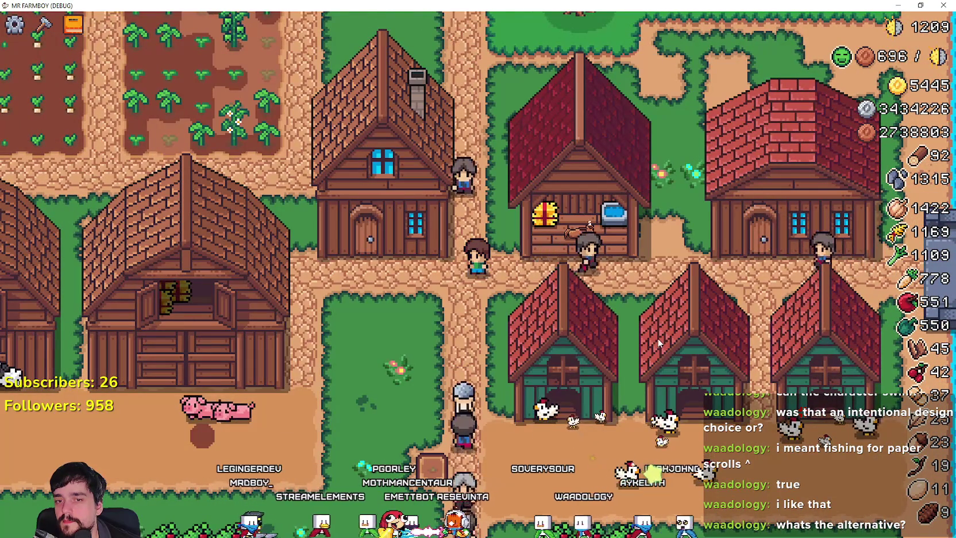
pyautogui.press('Tab')
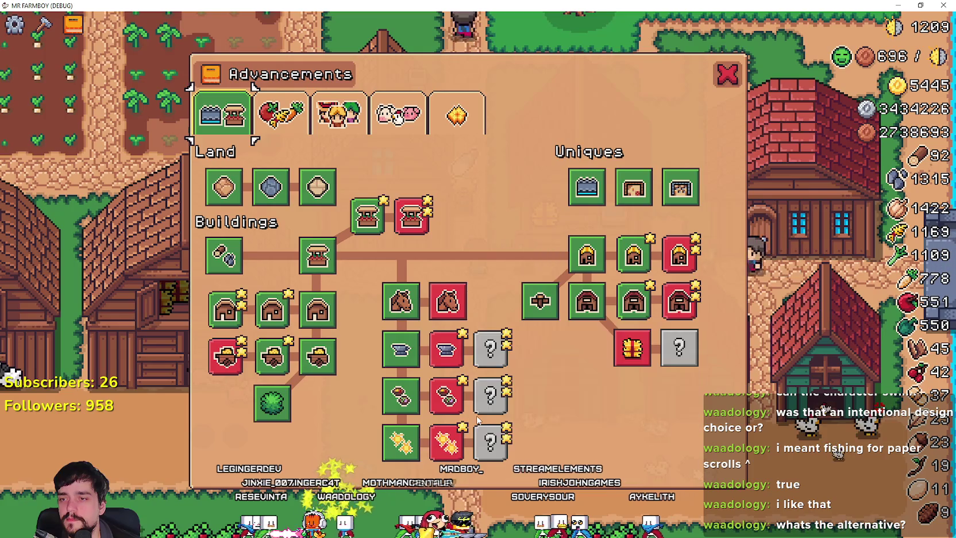
pyautogui.moveTo(454, 432)
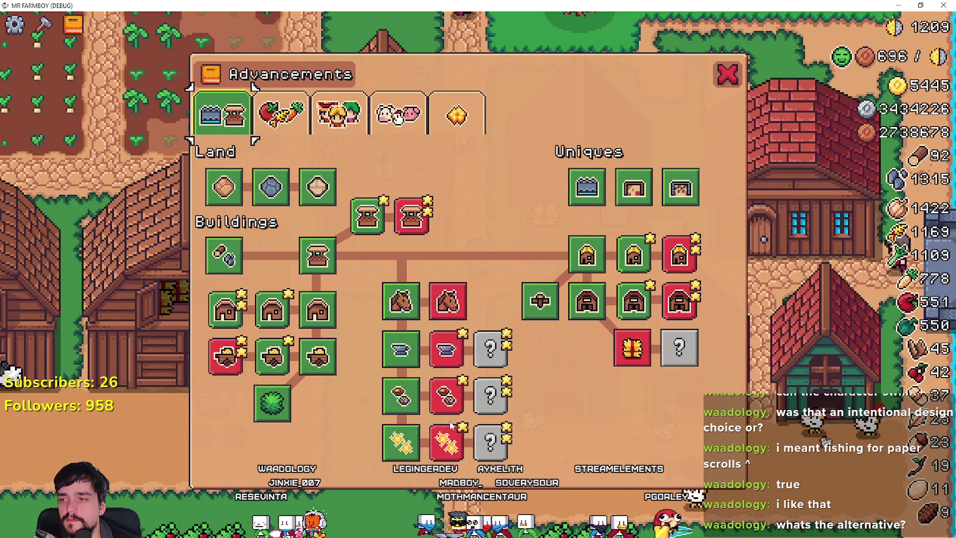
pyautogui.hotkey('alt', 'Tab')
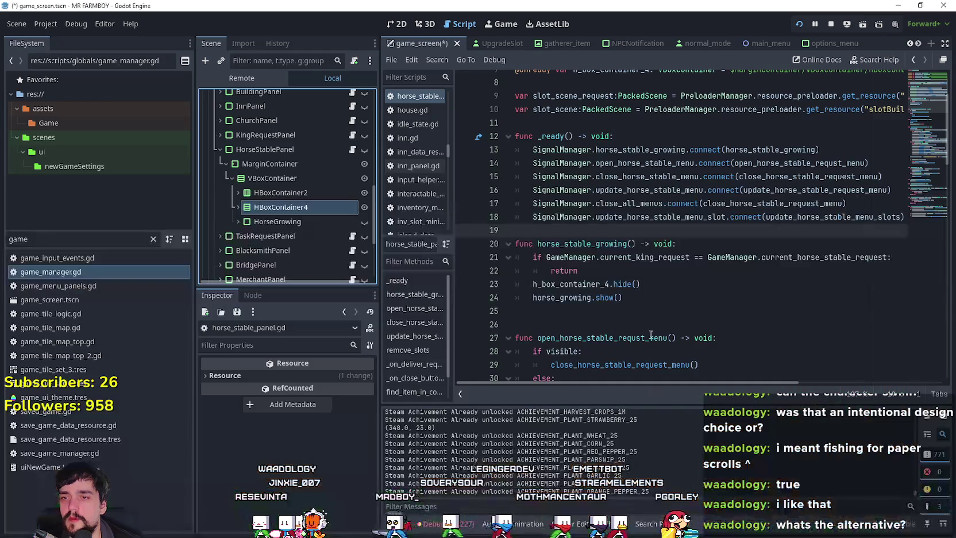
# Change line 21's comparison from == to != and save the script
pyautogui.click(700, 262)
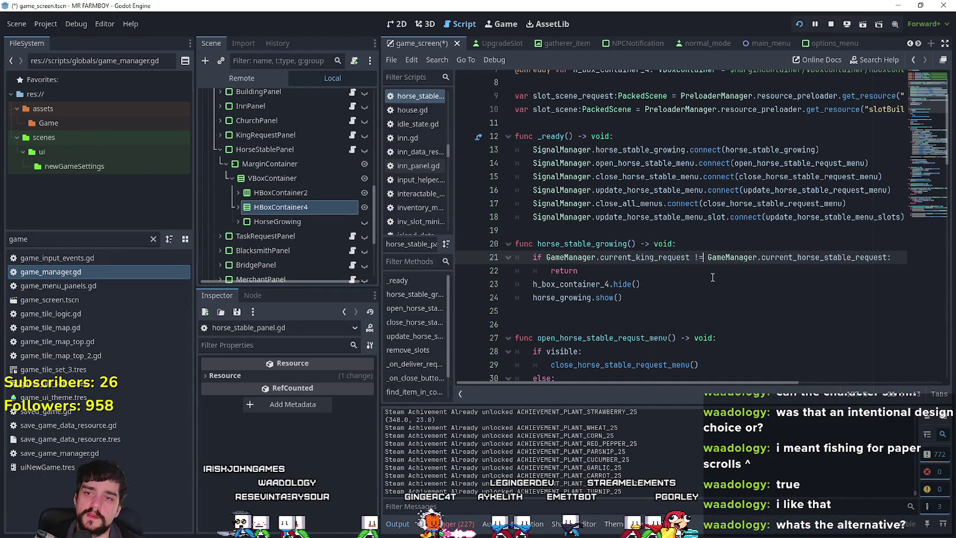
pyautogui.hotkey('ctrl', 'space')
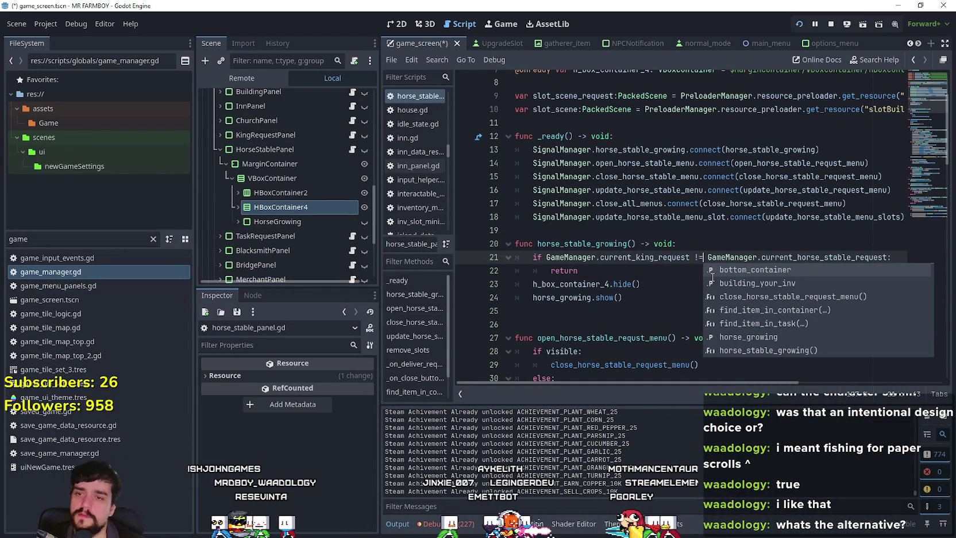
pyautogui.press('Escape')
pyautogui.hotkey('ctrl', 's')
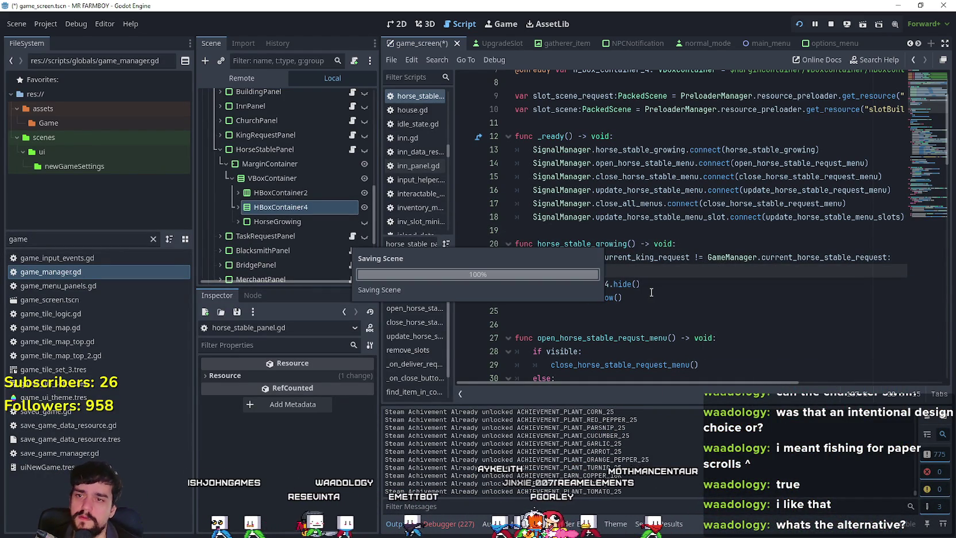
# Select the function name, the hide/show lines 23–24, and the return on line 22
pyautogui.moveTo(538, 243); pyautogui.dragTo(637, 241)
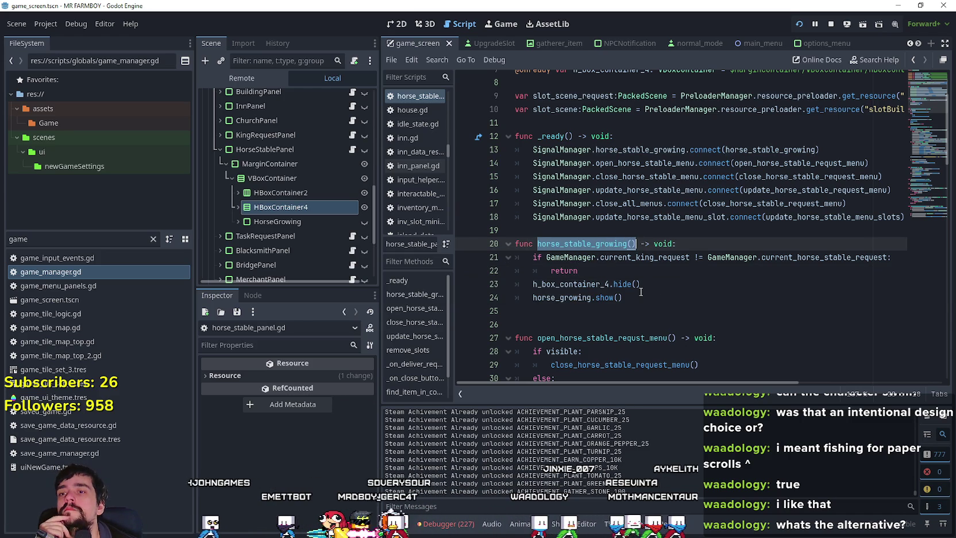
pyautogui.moveTo(640, 293)
pyautogui.mouseDown()
pyautogui.moveTo(511, 271)
pyautogui.moveTo(500, 285)
pyautogui.mouseUp()
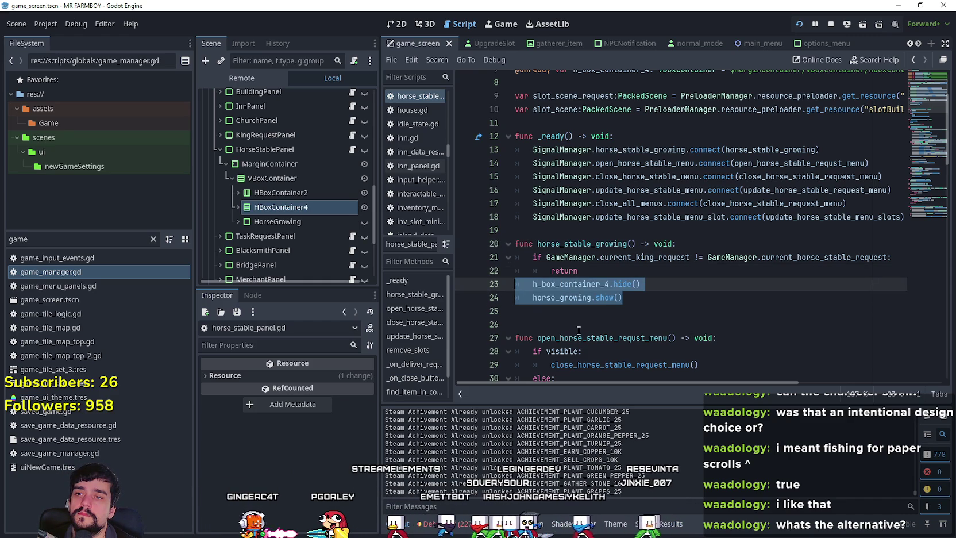
pyautogui.click(599, 272)
pyautogui.moveTo(625, 299); pyautogui.dragTo(533, 284)
pyautogui.click(620, 271)
# Replace return with the pasted hide/show lines, add an indented else branch, and save
pyautogui.write('h_box_container_4.hide() \thorse_growing.show()')
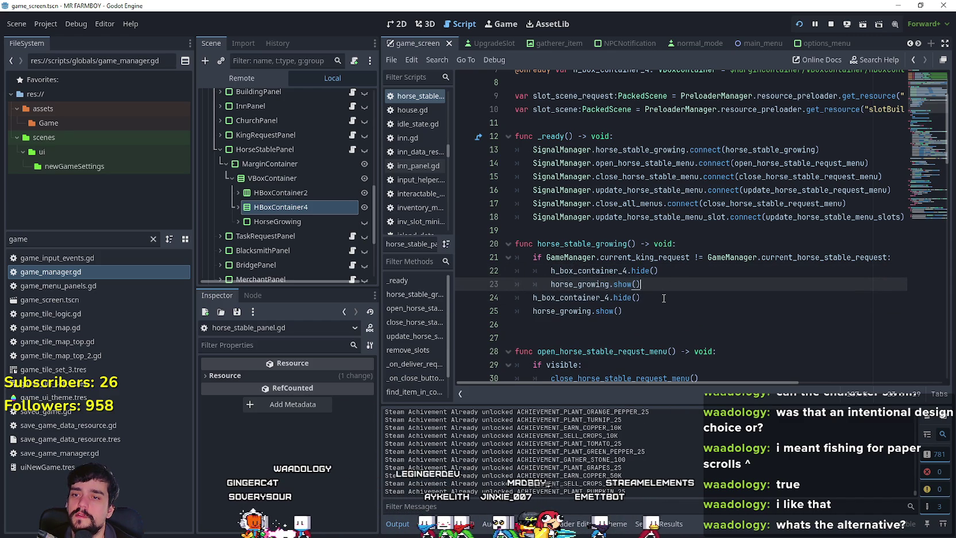
pyautogui.press('Return')
pyautogui.press('BackSpace')
pyautogui.write('else:')
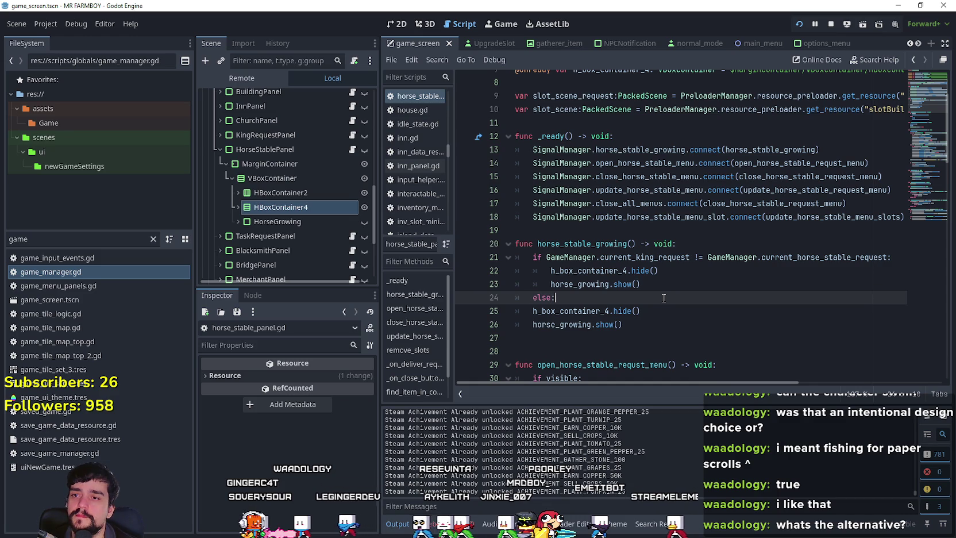
pyautogui.click(532, 311)
pyautogui.press('Tab')
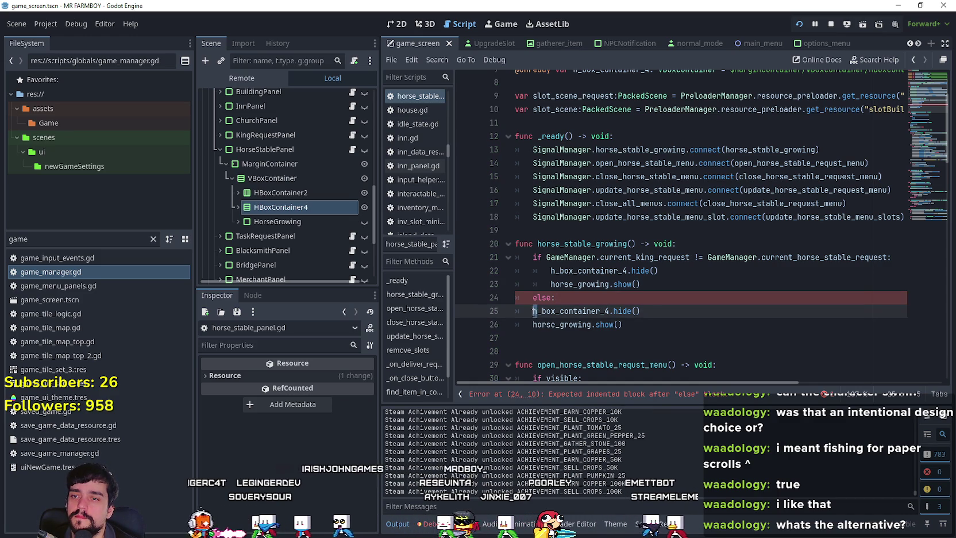
pyautogui.click(533, 324)
pyautogui.press('Tab')
pyautogui.hotkey('ctrl', 's')
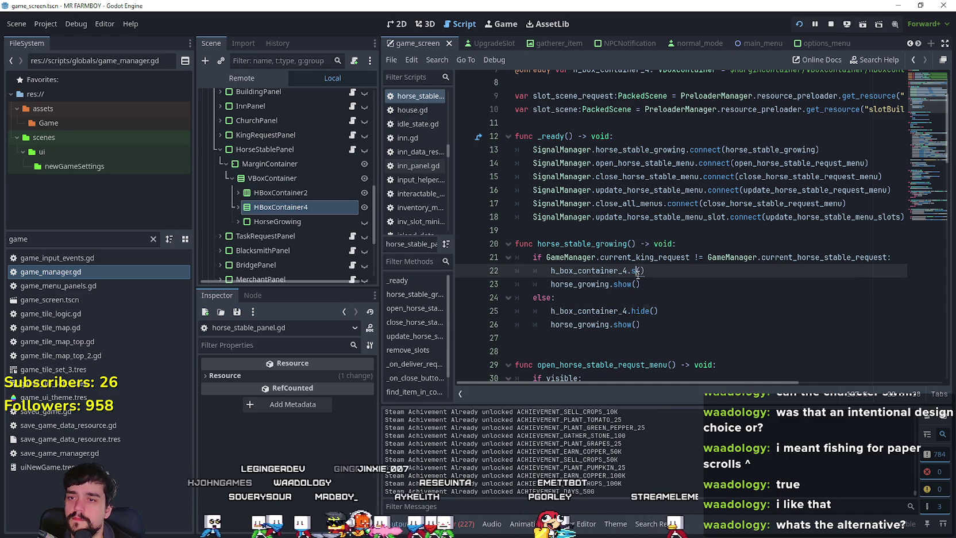
# Change line 22 to show() and line 23 to hide(), and save
pyautogui.doubleClick(640, 271)
pyautogui.write('show')
pyautogui.doubleClick(621, 284)
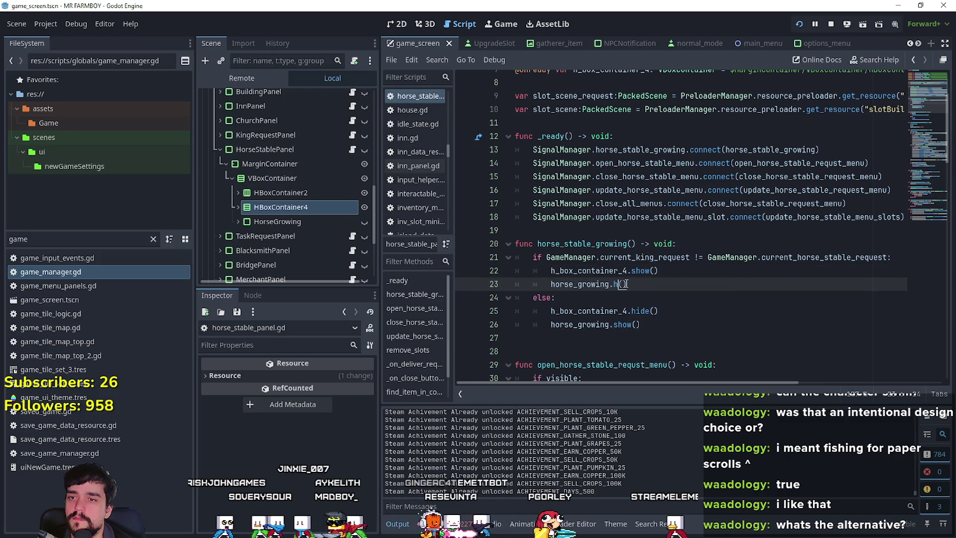
pyautogui.write('hide')
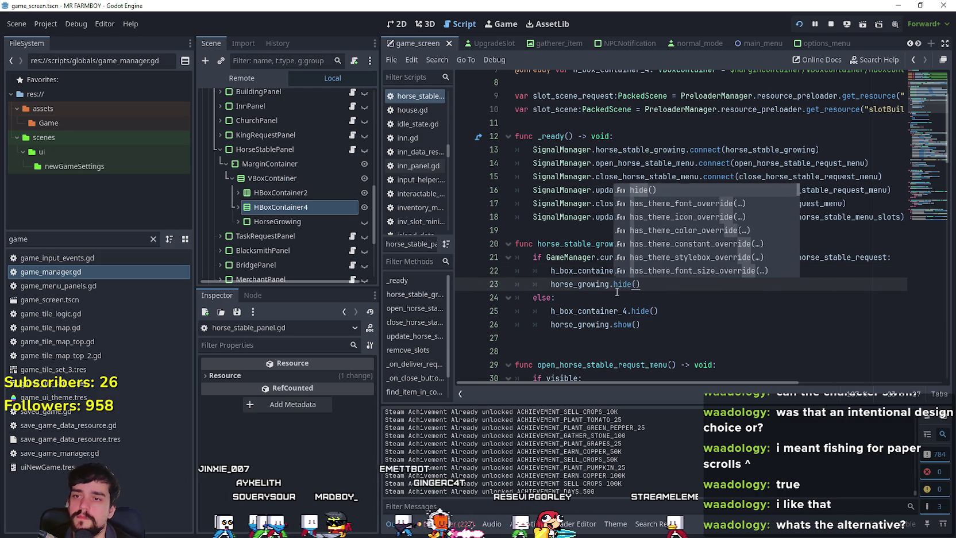
pyautogui.hotkey('ctrl', 's')
# Call horse_stable_growing() after show() in open_horse_stable_requst_menu, save, and run the game
pyautogui.doubleClick(602, 244)
pyautogui.click(627, 216)
pyautogui.click(642, 232)
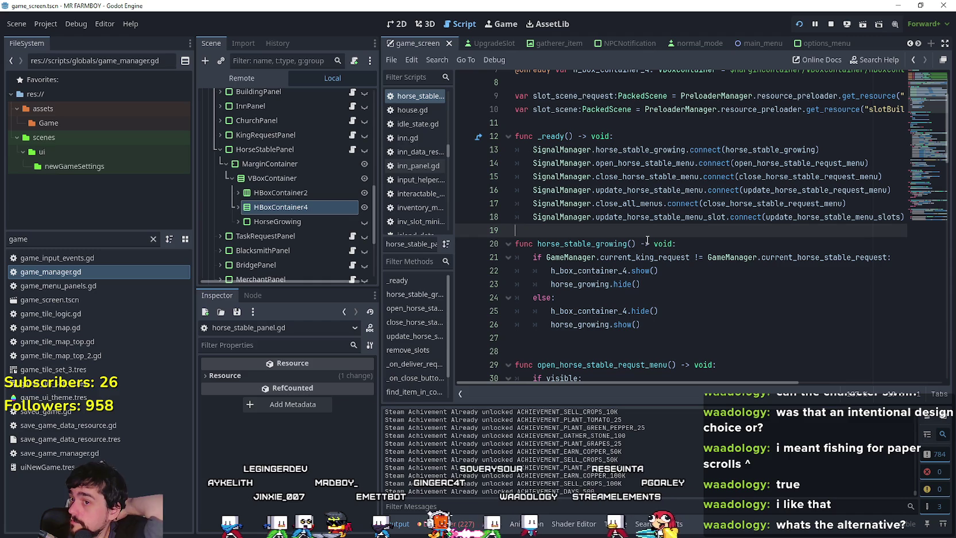
pyautogui.scroll(-2, 596, 271)
pyautogui.scroll(-5, 597, 270)
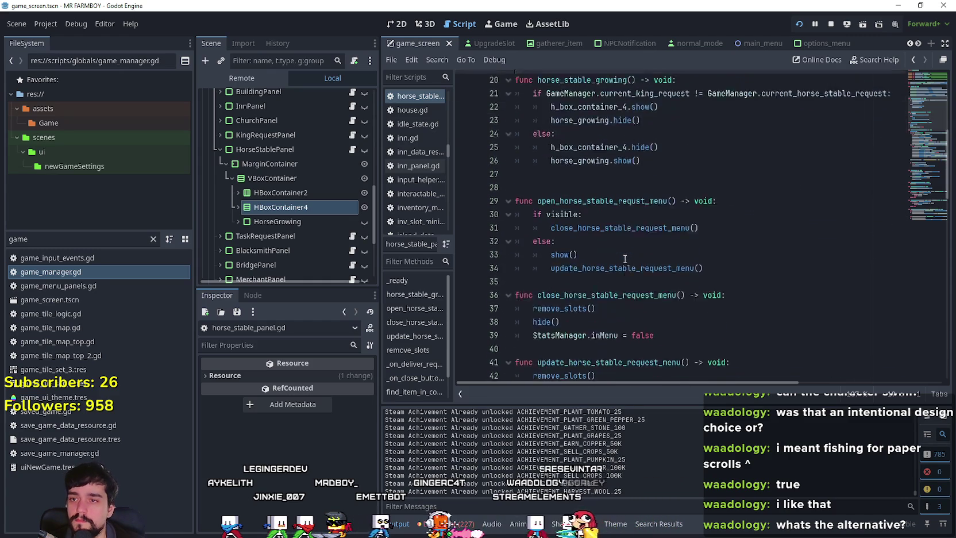
pyautogui.click(644, 218)
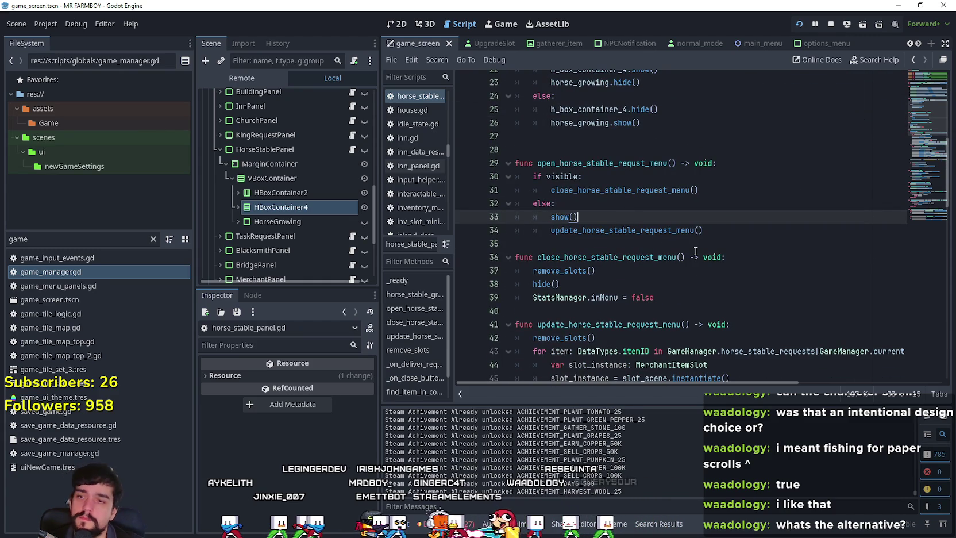
pyautogui.press('Return')
pyautogui.write('horse_stable_growing.')
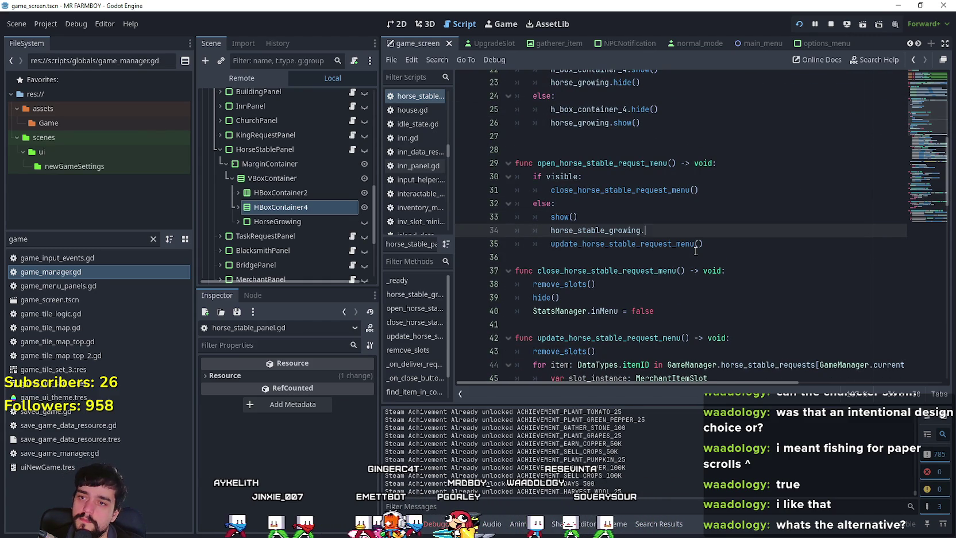
pyautogui.press('BackSpace')
pyautogui.write('()')
pyautogui.hotkey('ctrl', 's')
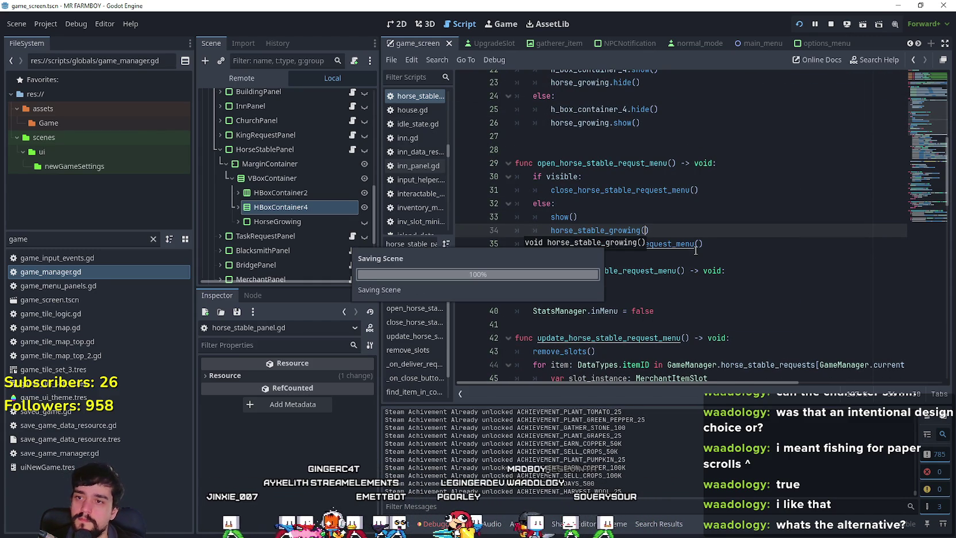
pyautogui.click(667, 203)
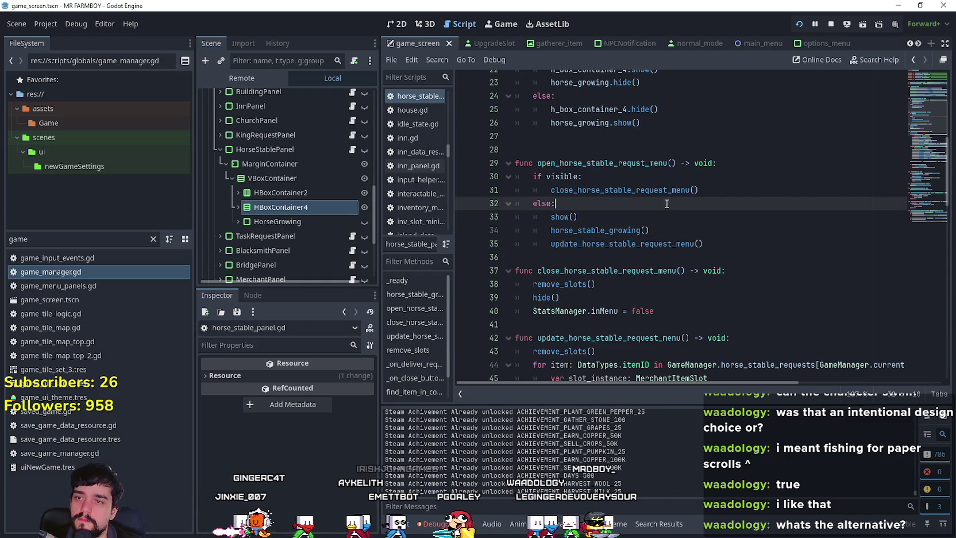
pyautogui.scroll(3, 684, 230)
pyautogui.press('F5')
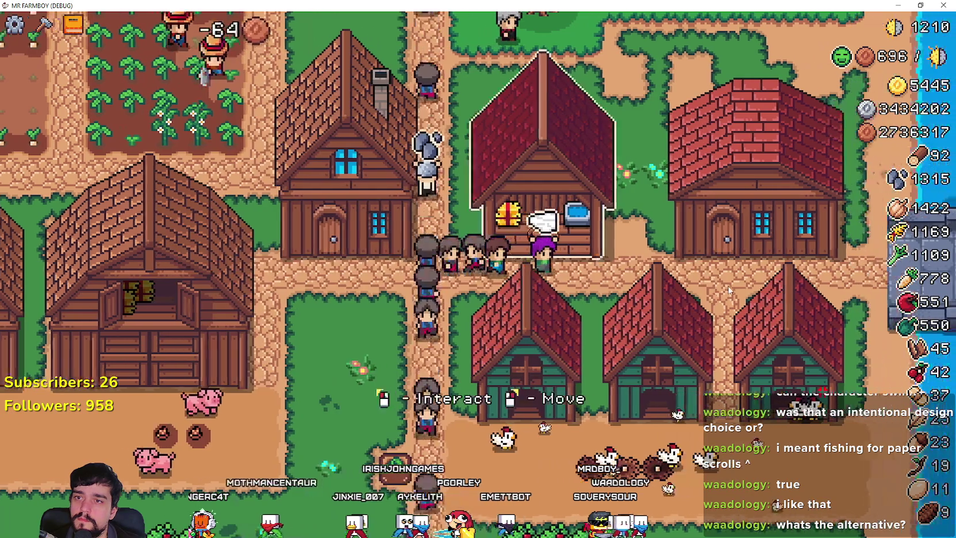
# Open and close the Horse Stable feeding panel, quit via the pause menu, and relaunch the game
pyautogui.click(729, 285)
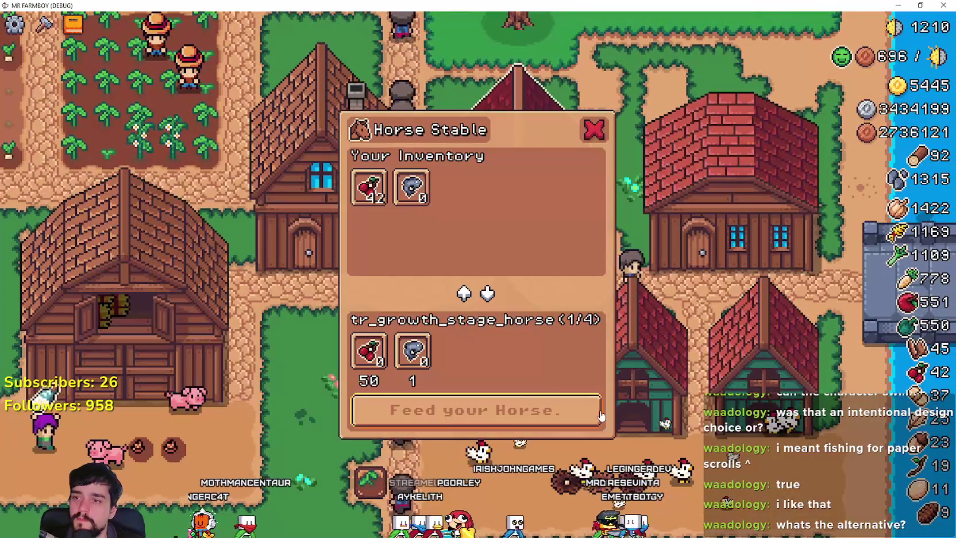
pyautogui.press('Escape')
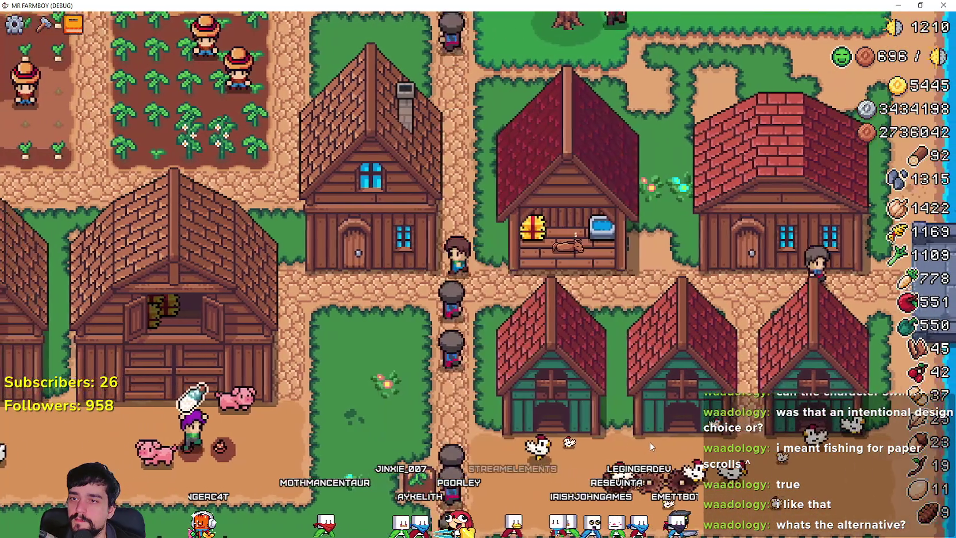
pyautogui.press('Escape')
pyautogui.click(520, 377)
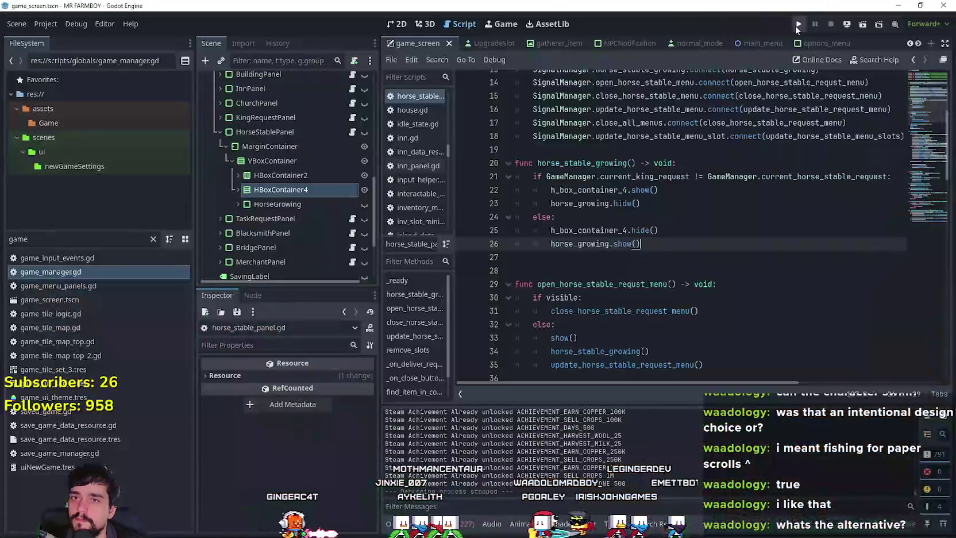
pyautogui.click(798, 24)
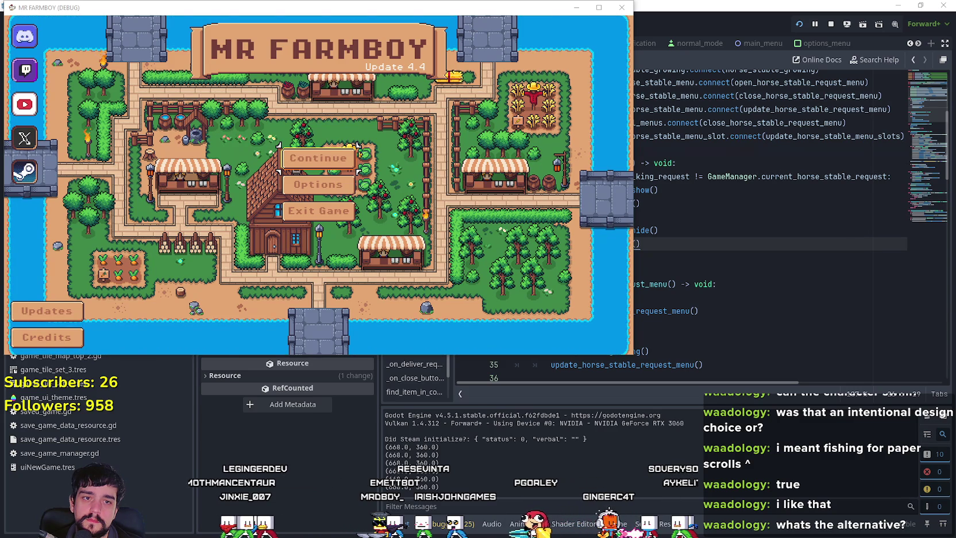
# Continue and load the Save 1 game
pyautogui.click(324, 158)
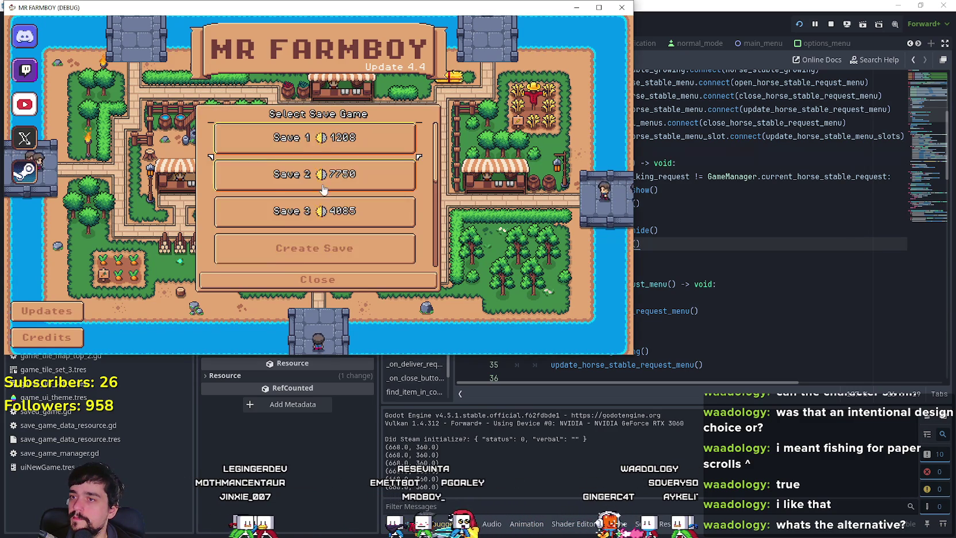
pyautogui.click(337, 139)
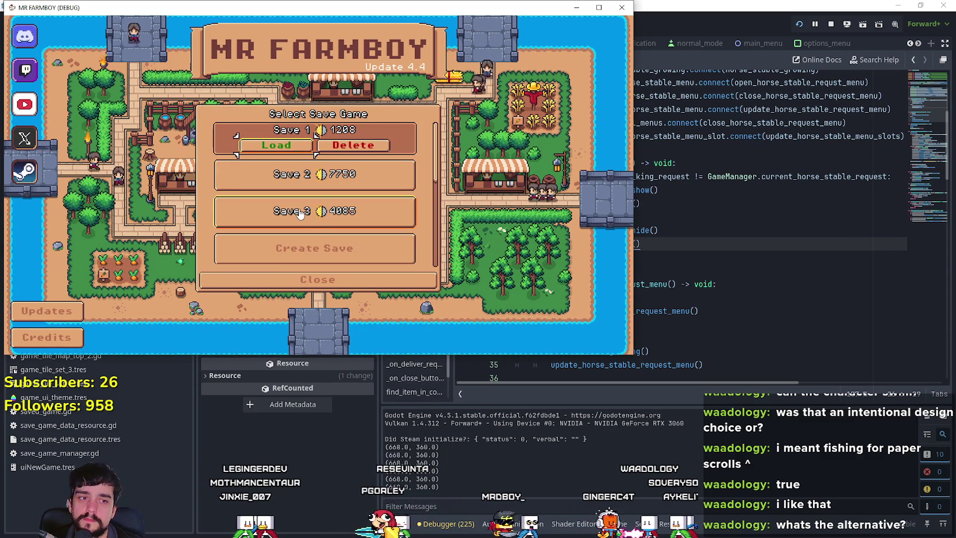
pyautogui.click(281, 144)
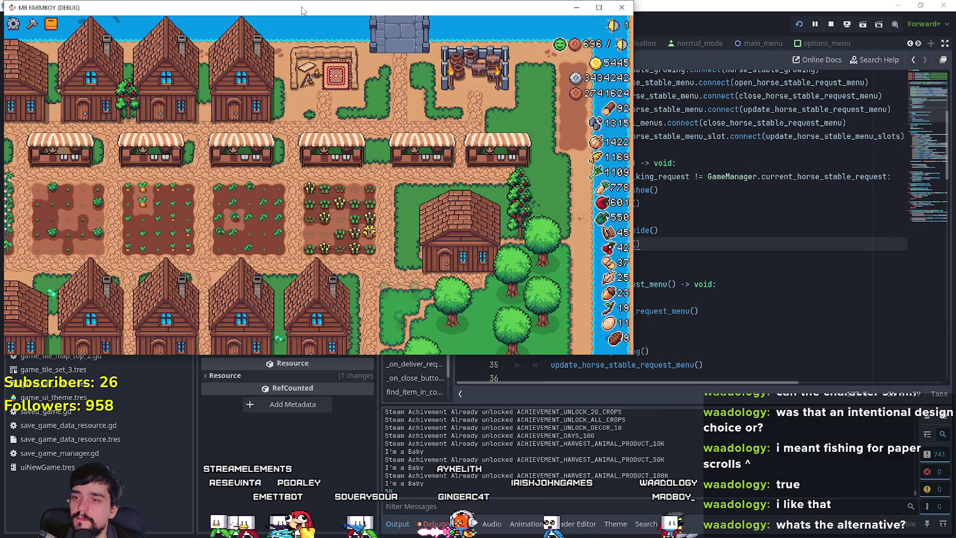
# Walk to the Horse Stable, open its panel in a maximized window, then return to the script
pyautogui.moveTo(303, 11)
pyautogui.mouseDown()
pyautogui.moveTo(480, 32)
pyautogui.moveTo(489, 51)
pyautogui.mouseUp()
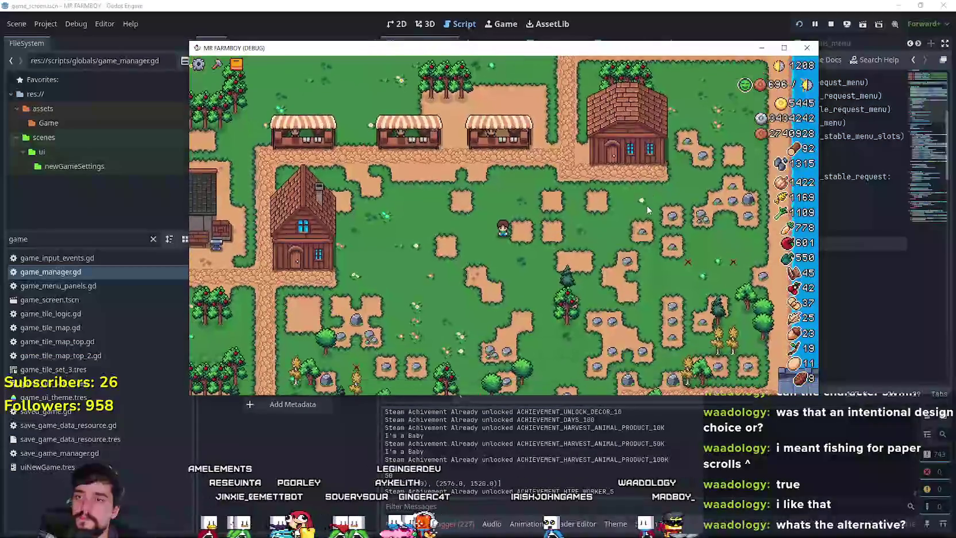
pyautogui.press('w')
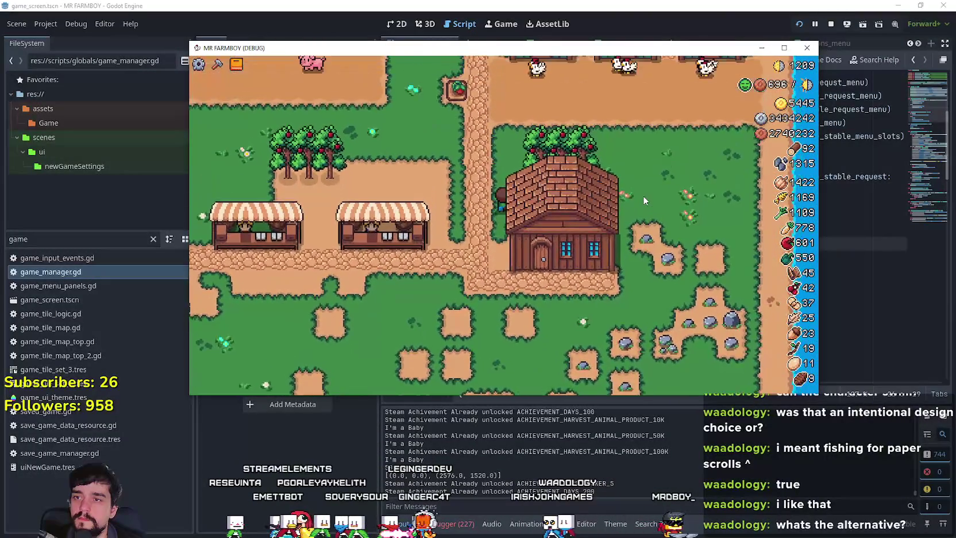
pyautogui.press('w')
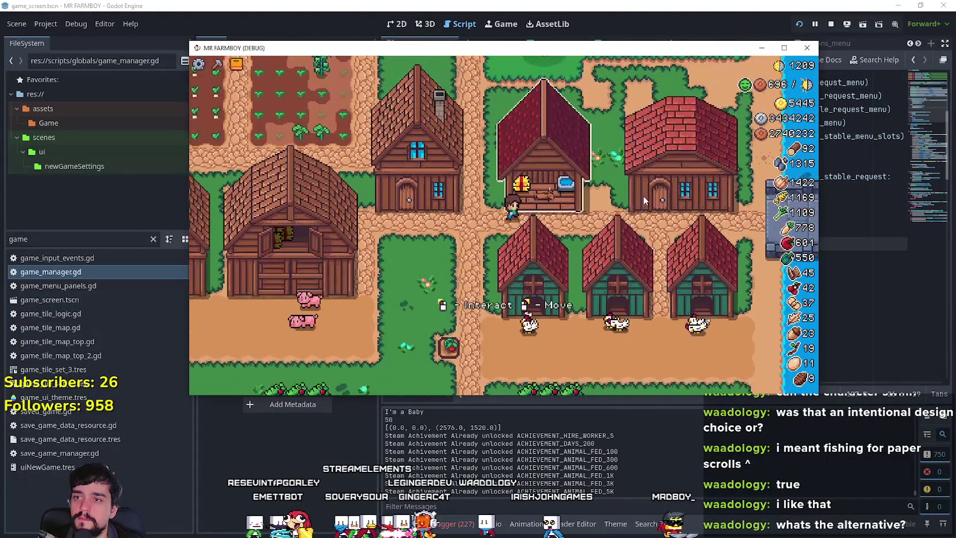
pyautogui.press('e')
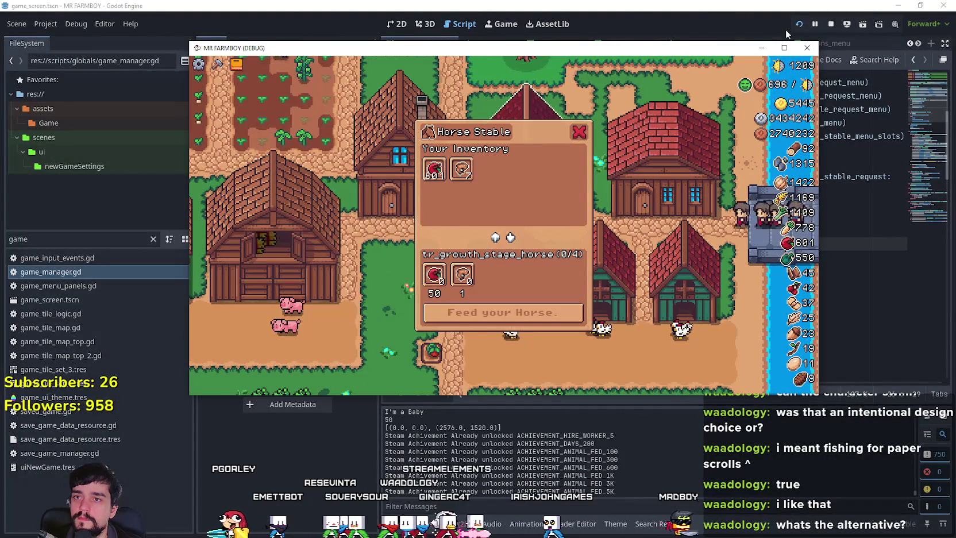
pyautogui.click(784, 48)
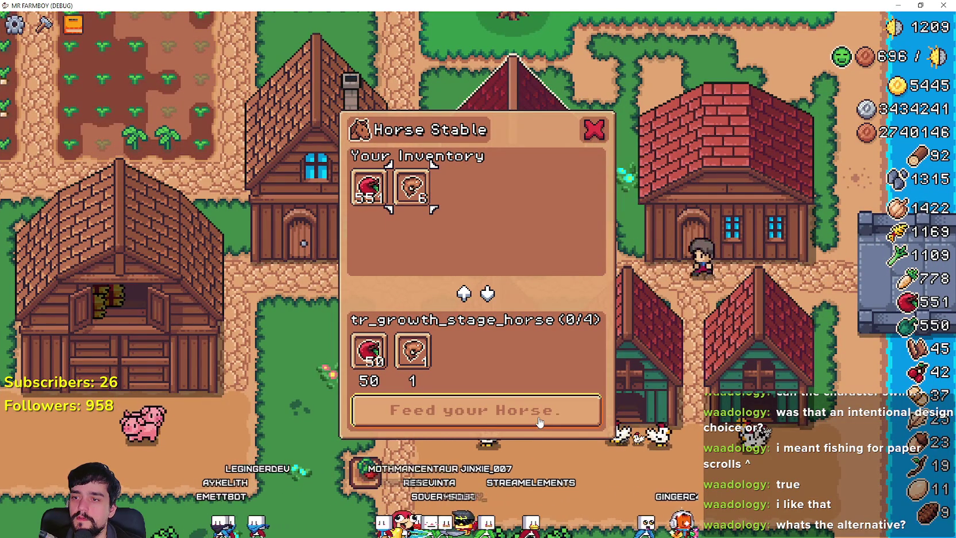
pyautogui.hotkey('alt', 'Tab')
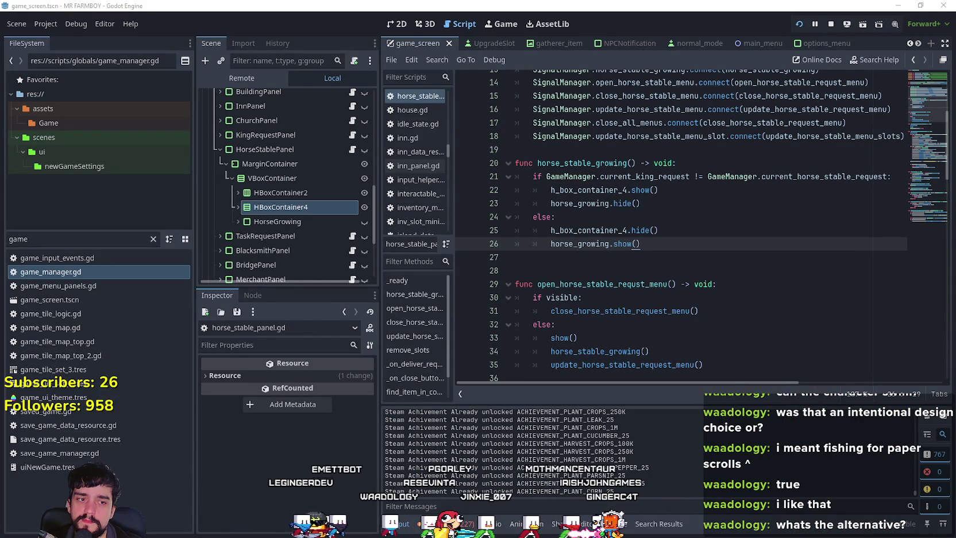
# Download the localization sheet as CSV over translations.csv, then return to Godot
pyautogui.hotkey('alt', 'Tab')
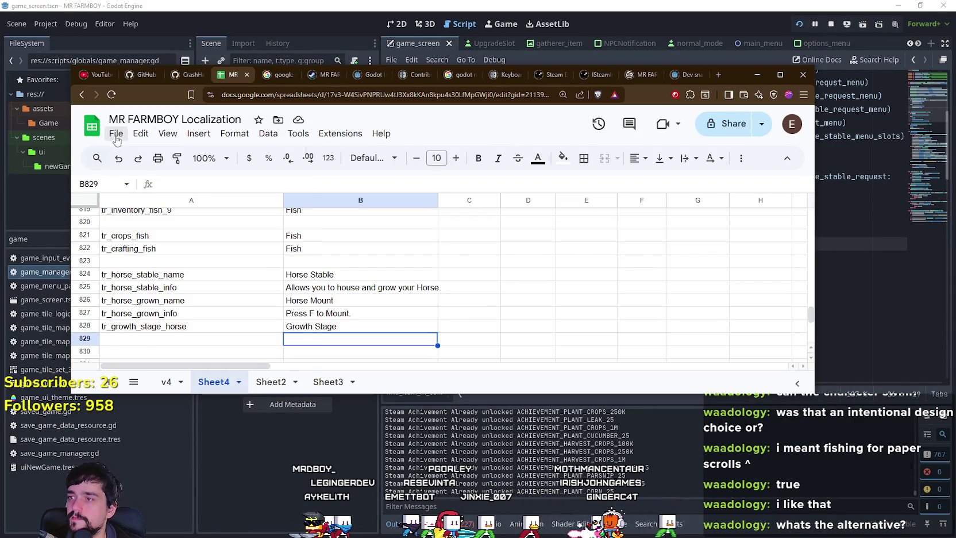
pyautogui.click(116, 134)
pyautogui.moveTo(251, 286)
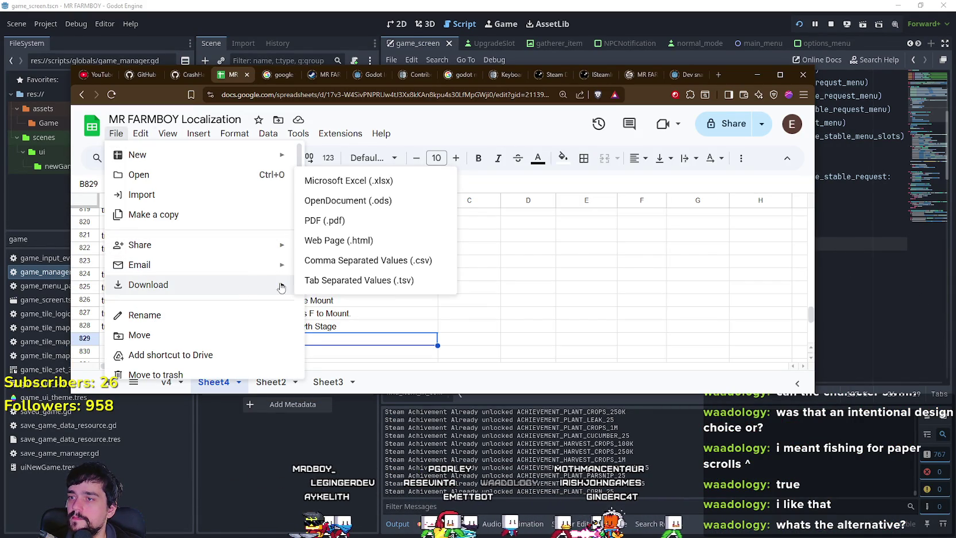
pyautogui.click(395, 262)
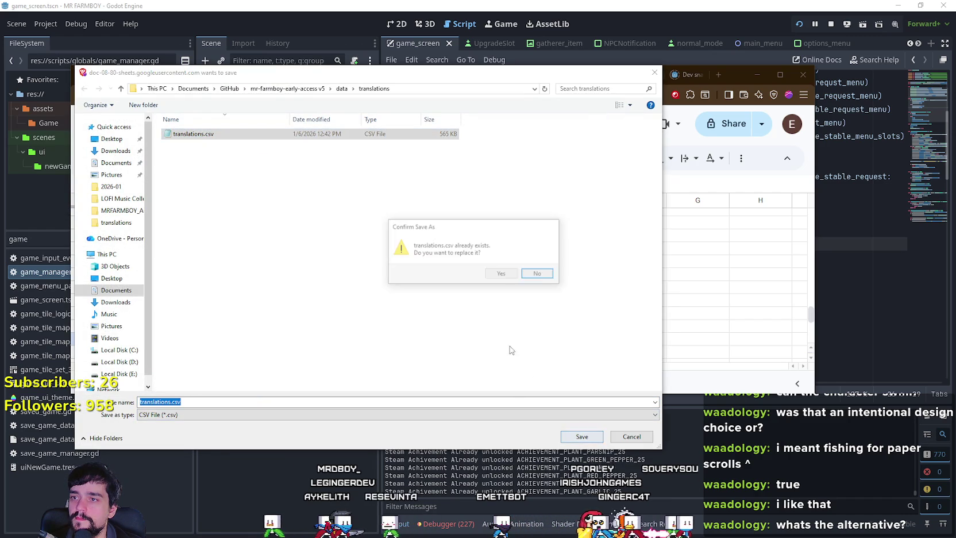
pyautogui.click(500, 274)
pyautogui.click(522, 323)
pyautogui.hotkey('alt', 'Tab')
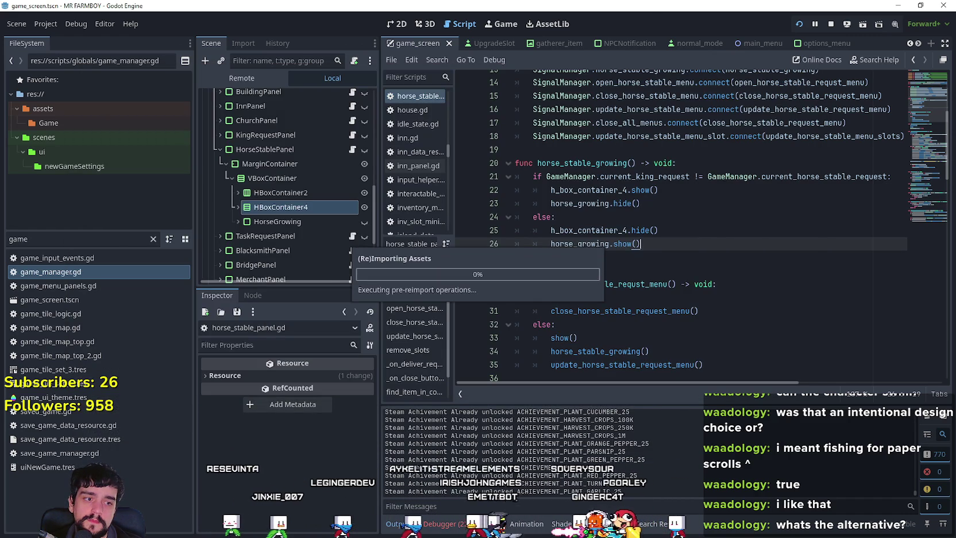
# In the running game, reopen the Horse Stable panel, check the cherry's sell price, and close it
pyautogui.hotkey('alt', 'Tab')
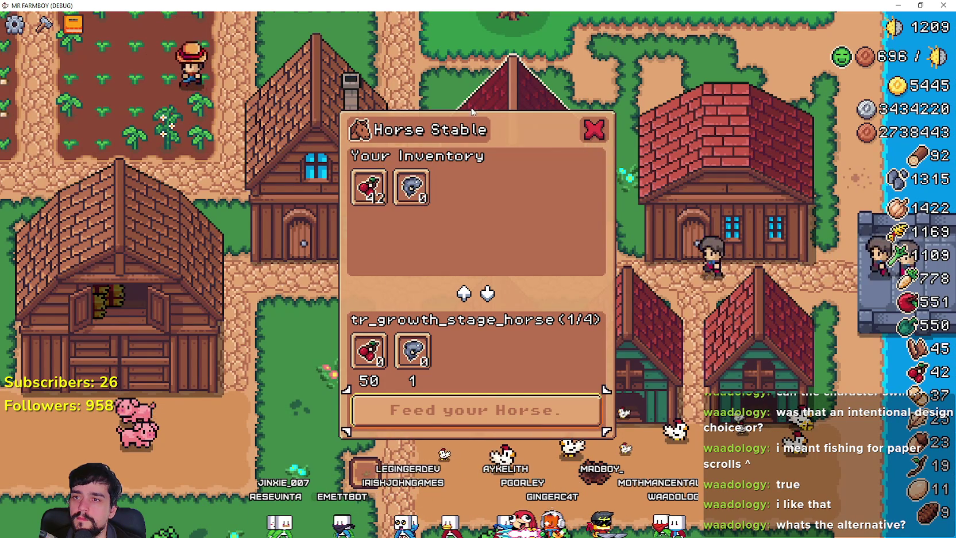
pyautogui.click(595, 131)
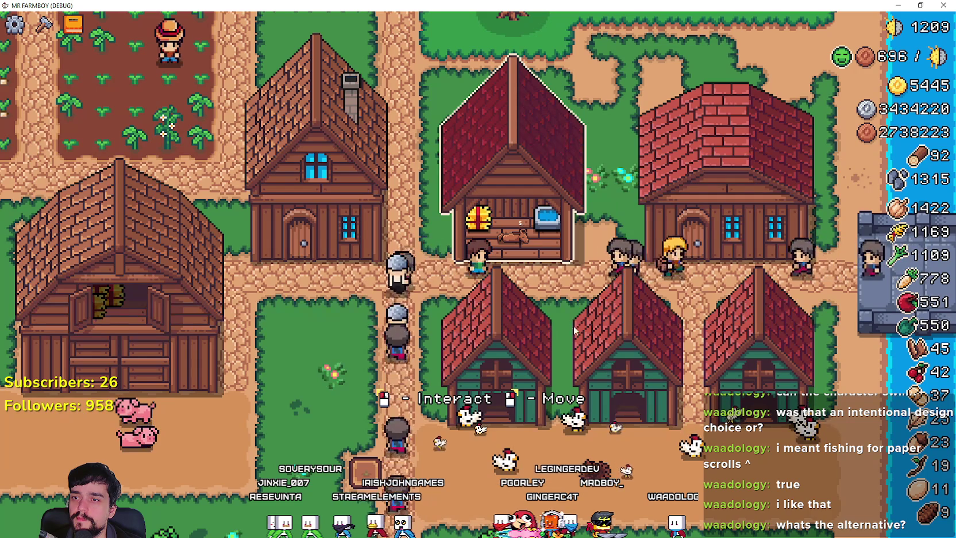
pyautogui.click(592, 351)
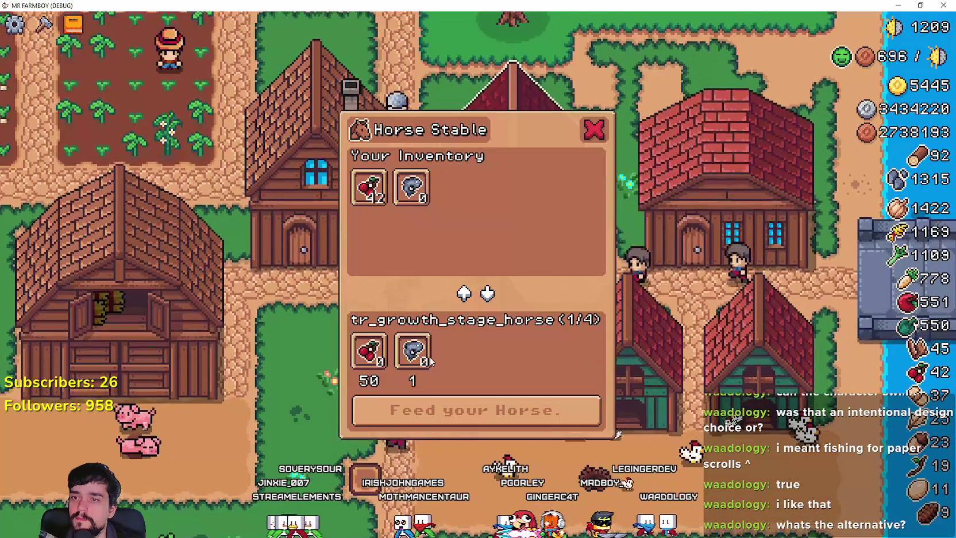
pyautogui.click(511, 238)
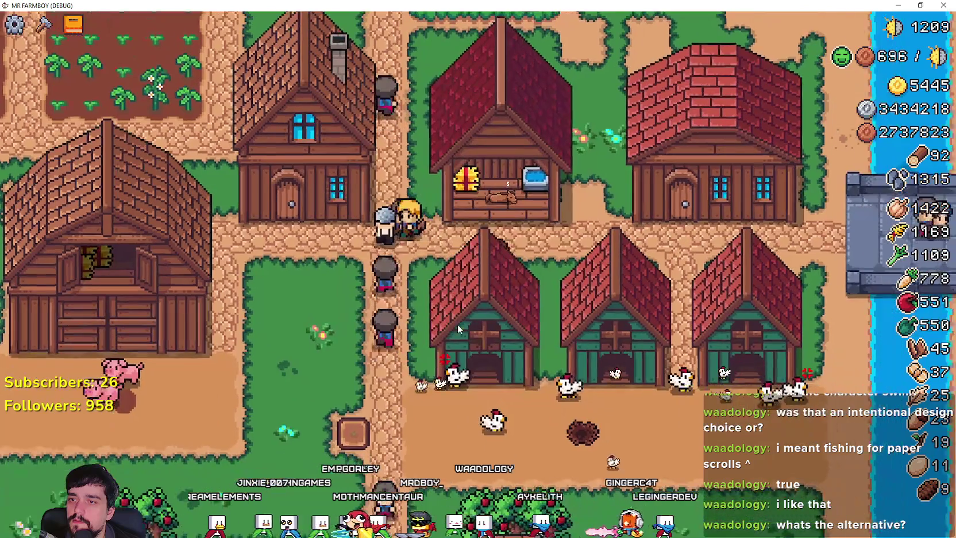
pyautogui.click(457, 324)
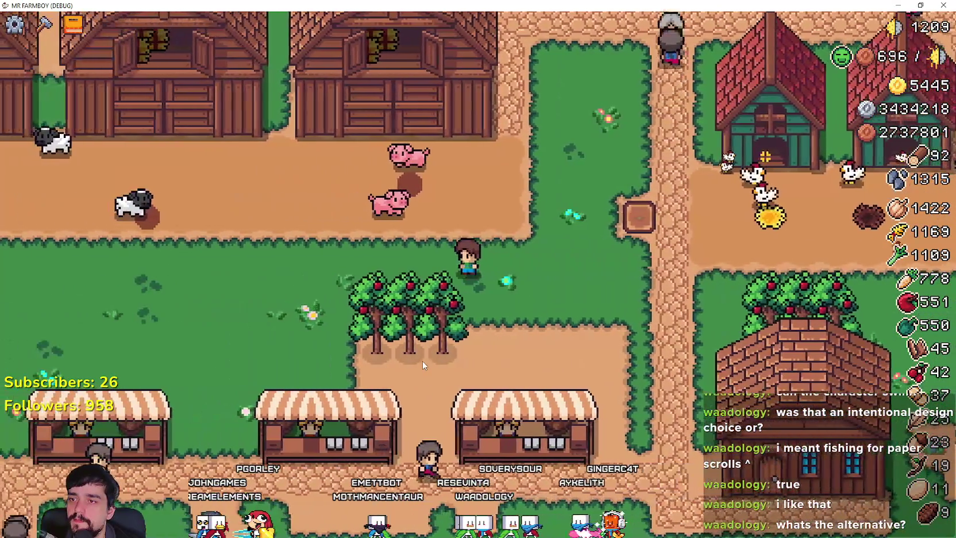
# Walk the farmer past the barns and market stalls, heading south toward the orchard
pyautogui.press('w')
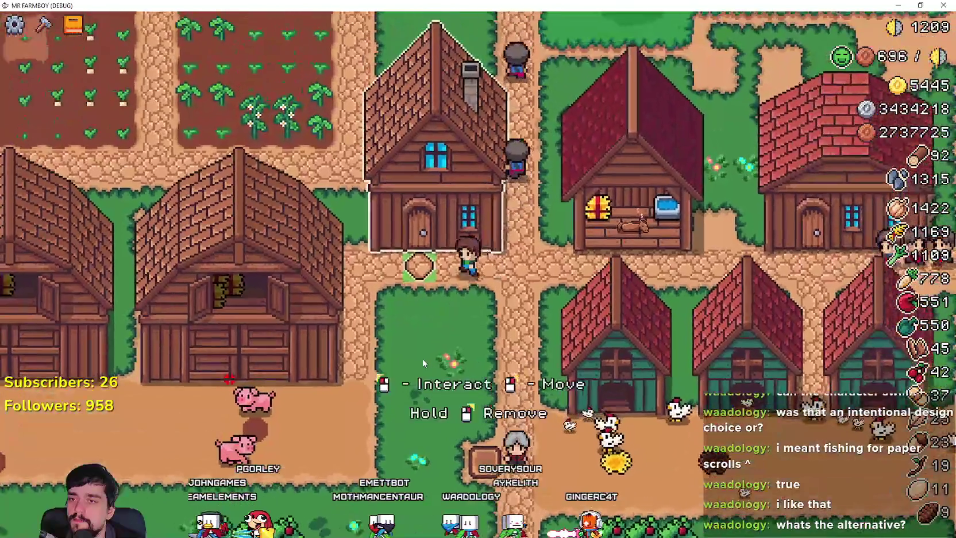
pyautogui.press('s')
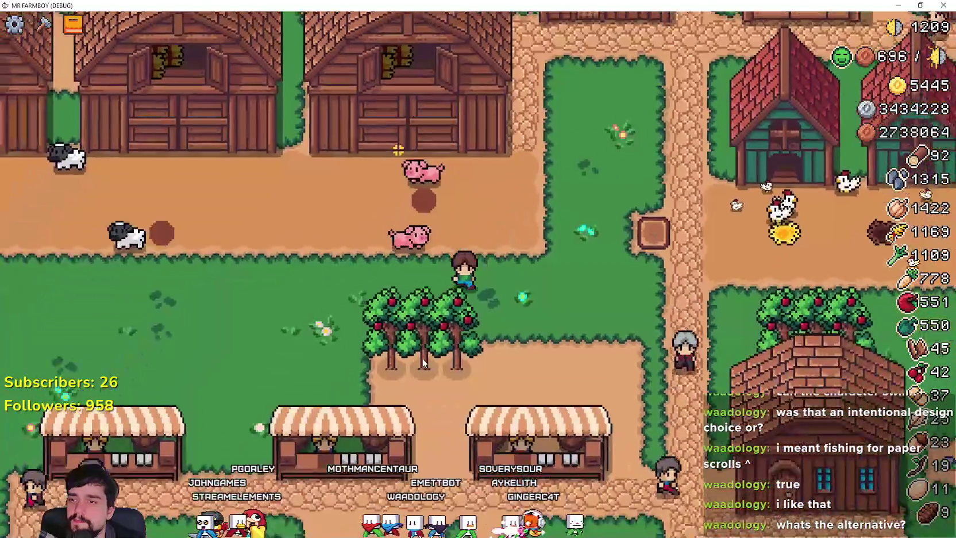
pyautogui.scroll(-2, 422, 359)
pyautogui.press('a')
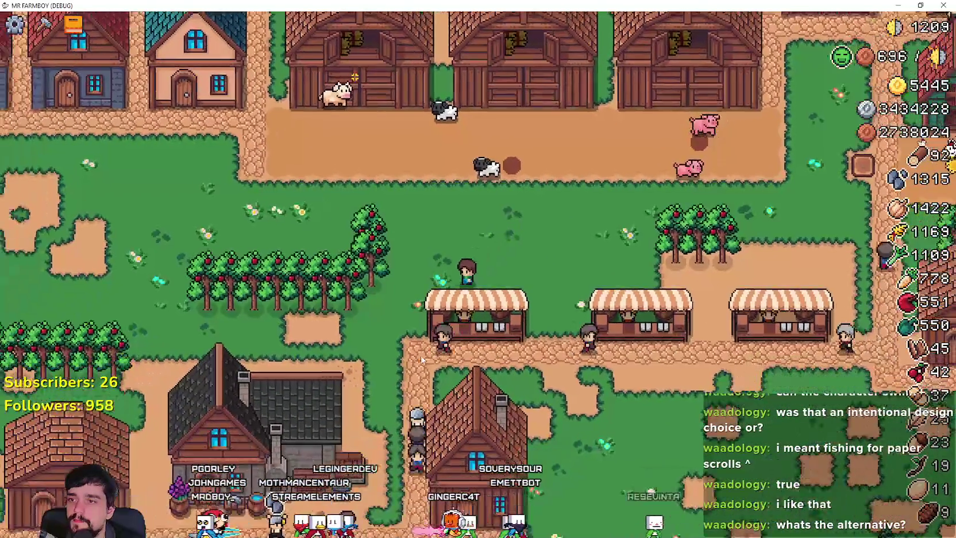
pyautogui.press('s')
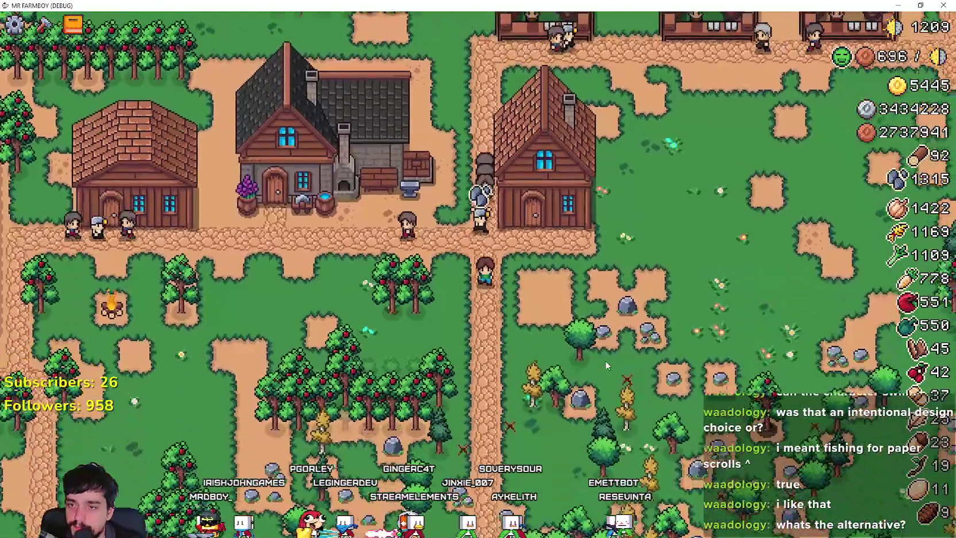
pyautogui.press('s')
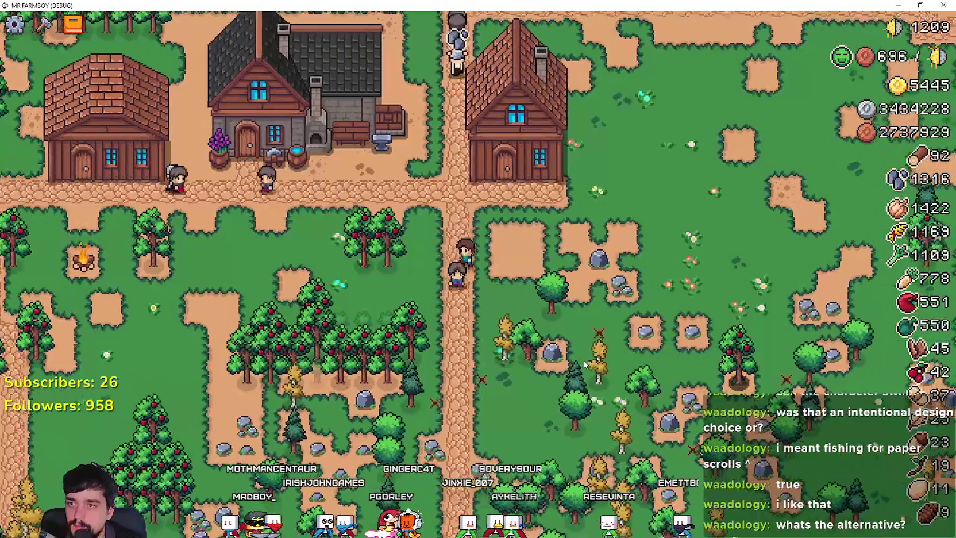
pyautogui.scroll(-3, 584, 364)
pyautogui.scroll(-5, 583, 363)
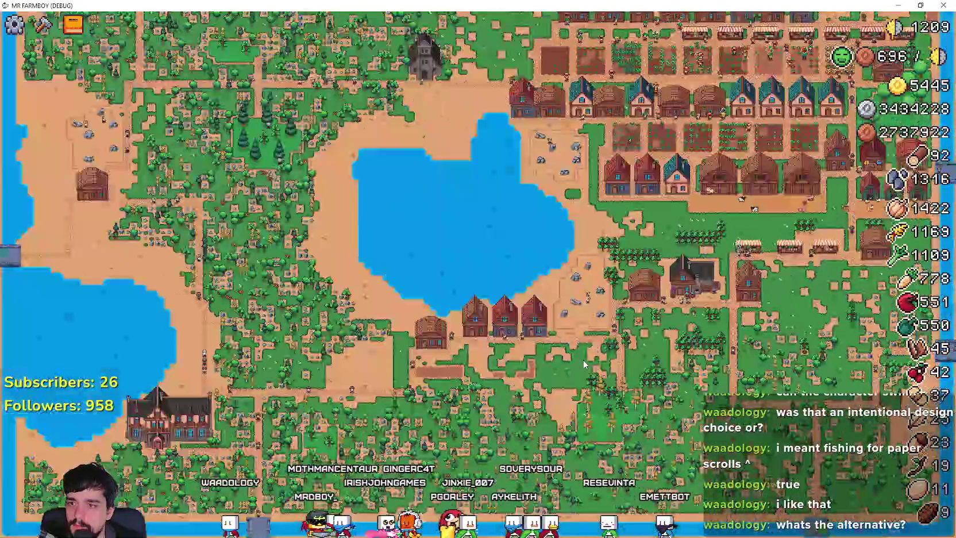
pyautogui.scroll(8, 584, 363)
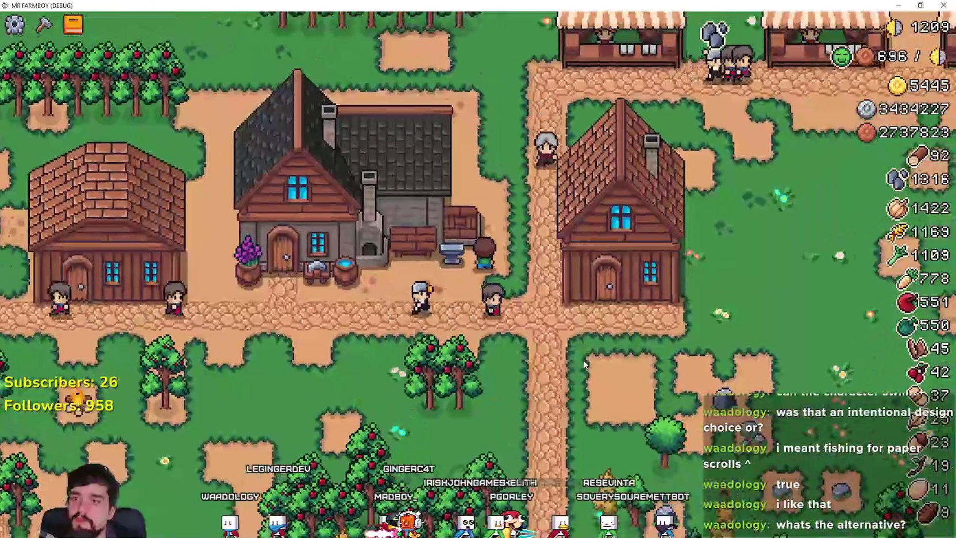
# Enter the grassy orchard and harvest cherries from a cherry tree
pyautogui.press('s')
pyautogui.press('a')
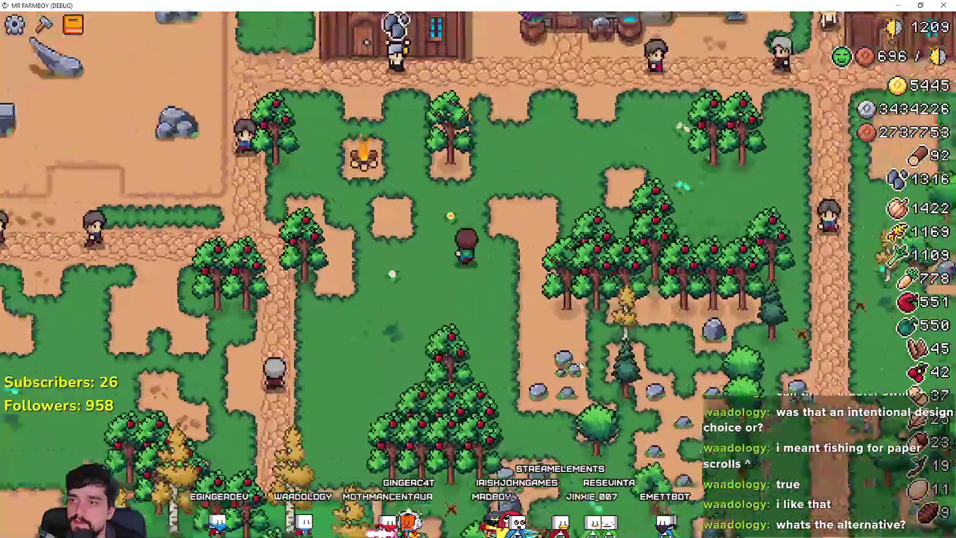
pyautogui.scroll(1, 580, 366)
pyautogui.press('w')
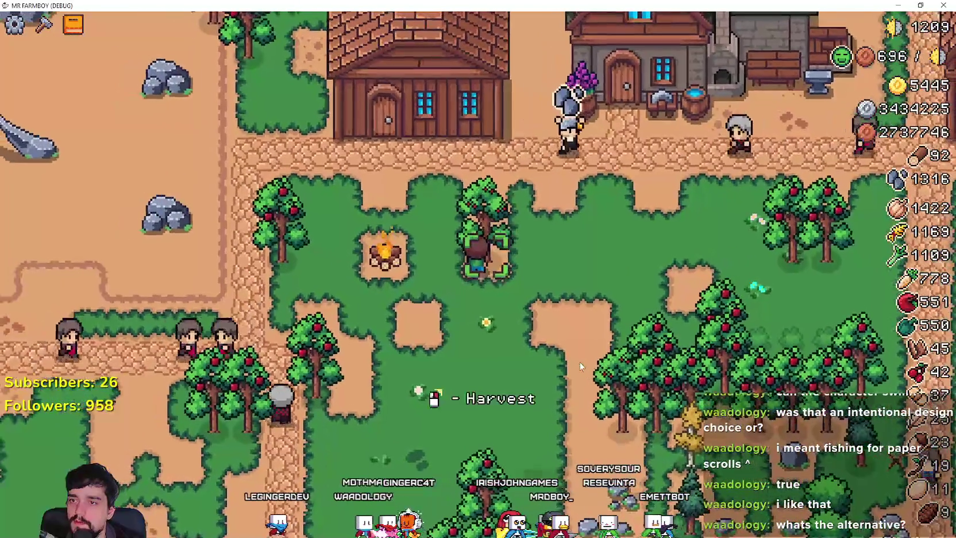
pyautogui.press('e')
# Walk the farmer back onto the cobblestone path and east toward the trees
pyautogui.scroll(-2, 580, 362)
pyautogui.press('s')
pyautogui.press('a')
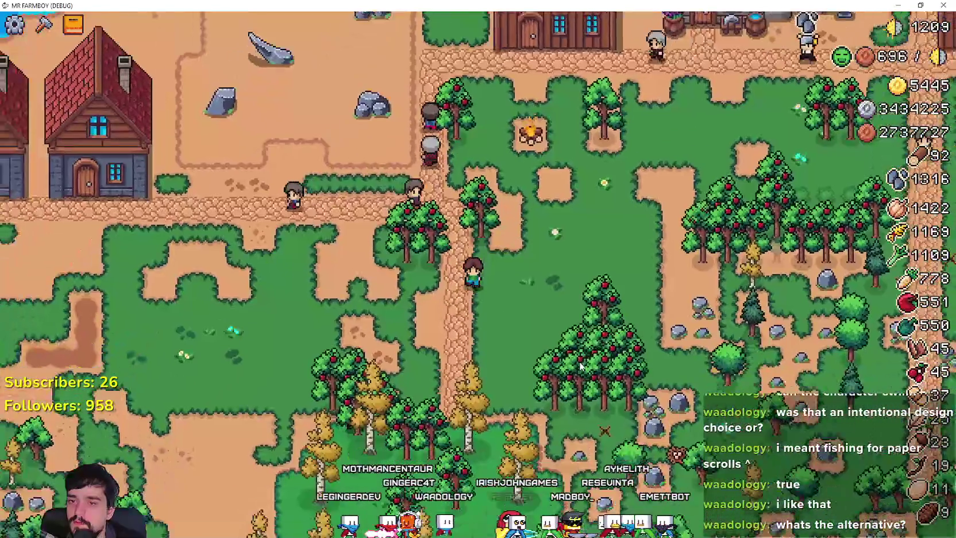
pyautogui.scroll(-5, 580, 362)
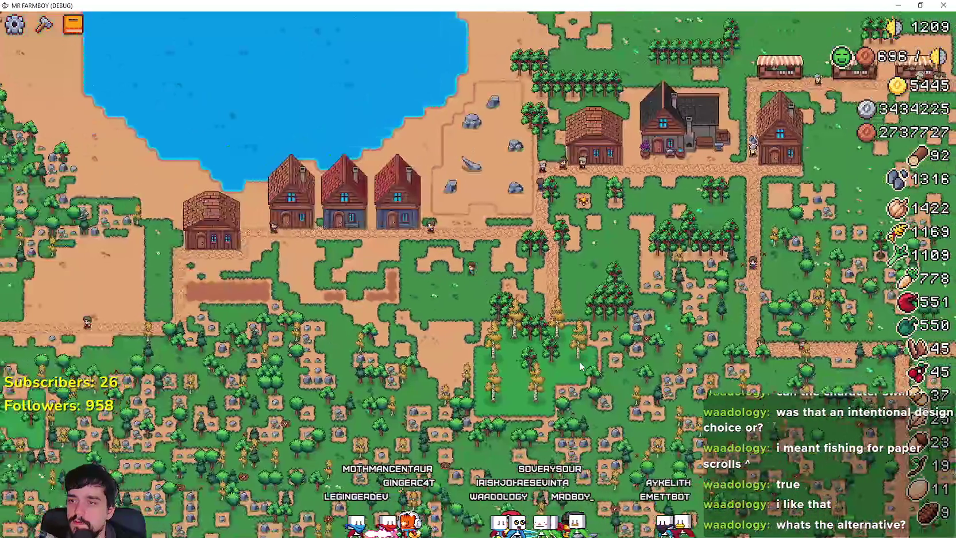
pyautogui.press('d')
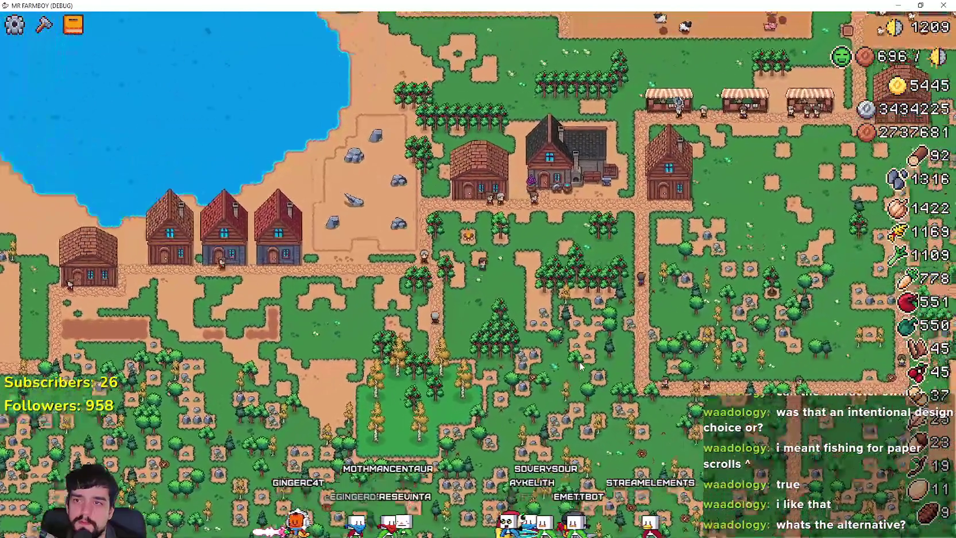
pyautogui.scroll(5, 580, 366)
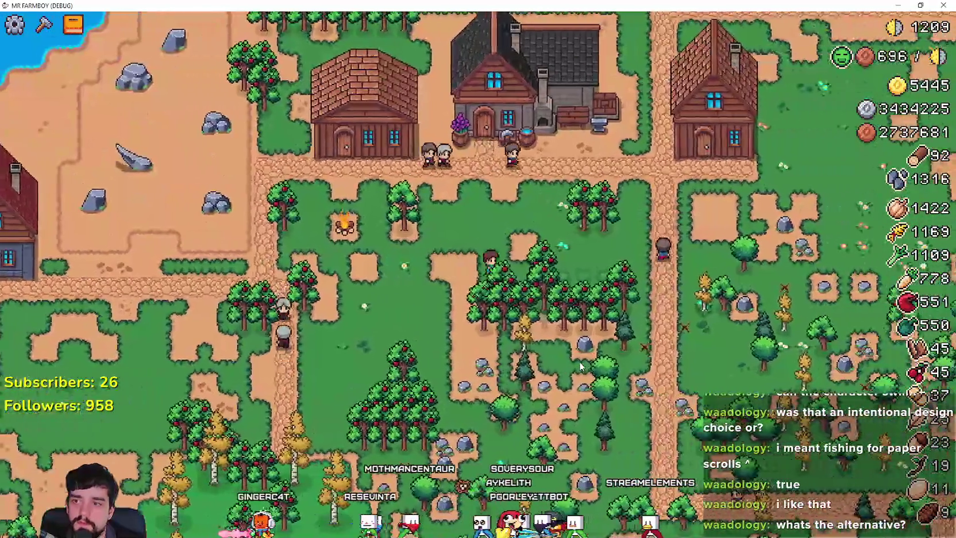
pyautogui.press('d')
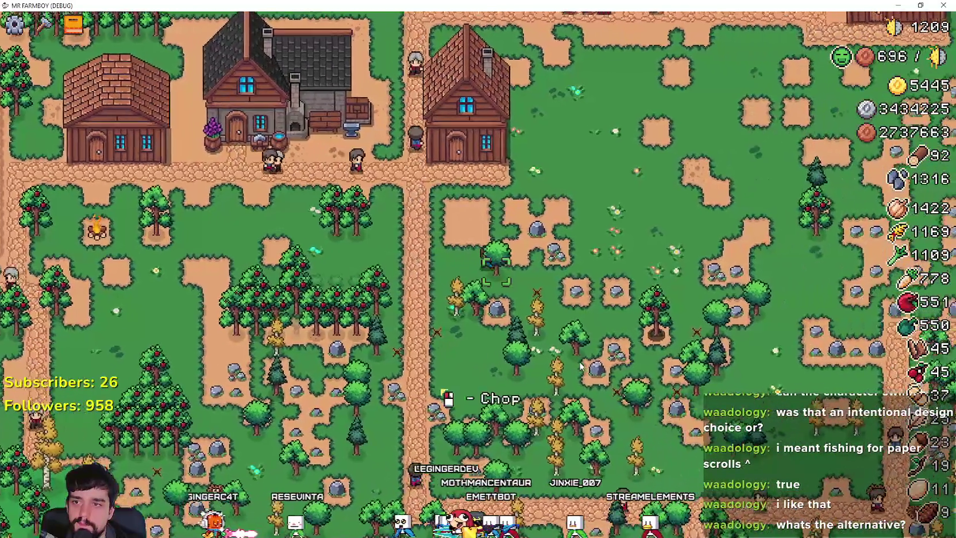
pyautogui.press('w')
pyautogui.scroll(3, 579, 361)
# Choose Cherry in the crafting list and plant a row of five cherry saplings
pyautogui.press('c')
pyautogui.scroll(-4, 121, 339)
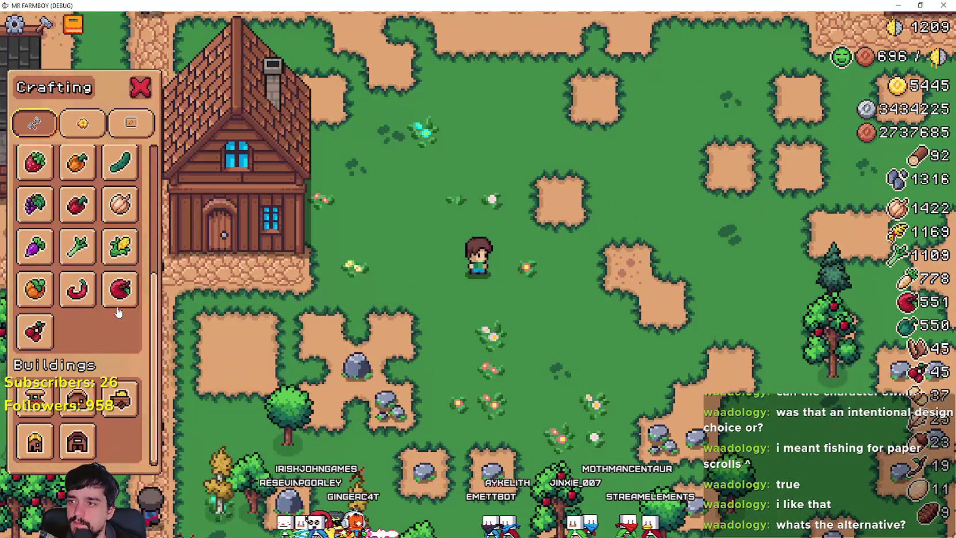
pyautogui.click(24, 343)
pyautogui.press('w')
pyautogui.click(597, 346)
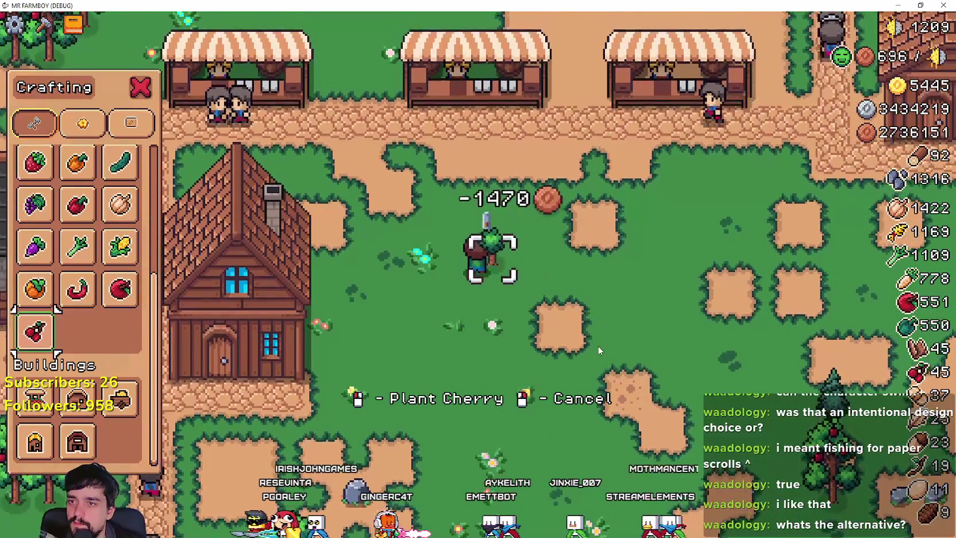
pyautogui.press('d')
pyautogui.click(597, 346)
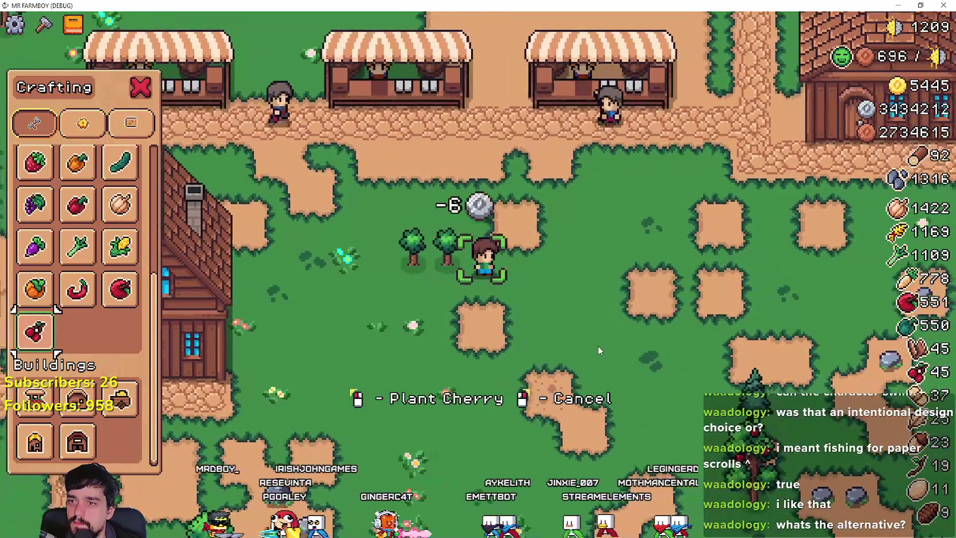
pyautogui.press('d')
pyautogui.click(597, 345)
pyautogui.click(598, 346)
pyautogui.click(598, 345)
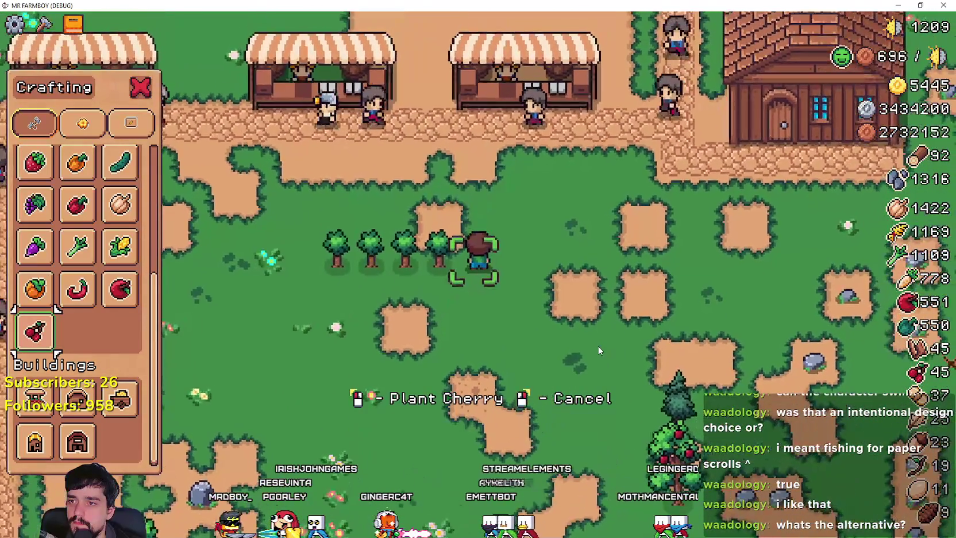
pyautogui.rightClick(598, 349)
# Walk the farmer southwest, then return to the Godot editor
pyautogui.press('s')
pyautogui.press('a')
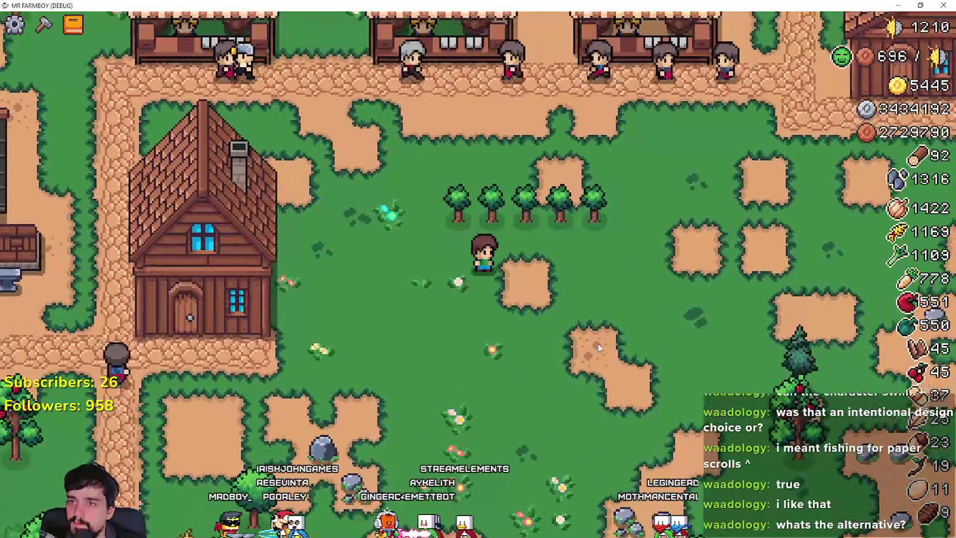
pyautogui.hotkey('alt', 'Tab')
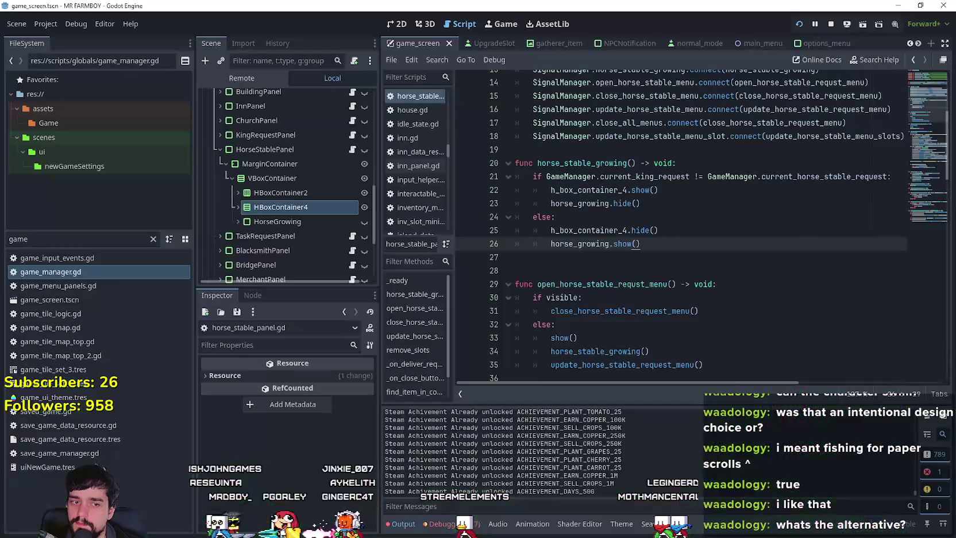
# Set DayAndNightCycleManager's game_speed to 500 in the Remote tree, then return to the game
pyautogui.click(276, 80)
pyautogui.click(278, 144)
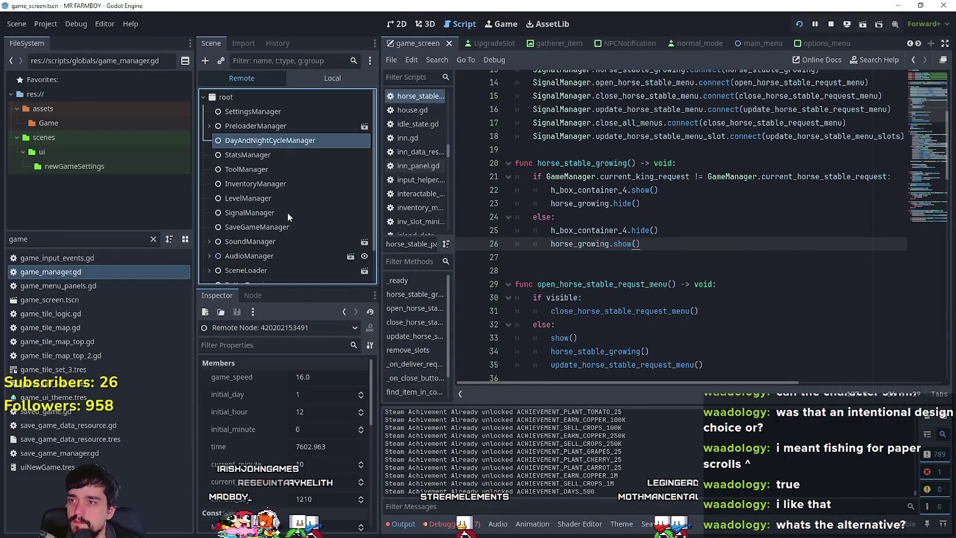
pyautogui.write('500')
pyautogui.press('Return')
pyautogui.click(326, 78)
pyautogui.click(325, 146)
pyautogui.hotkey('alt', 'Tab')
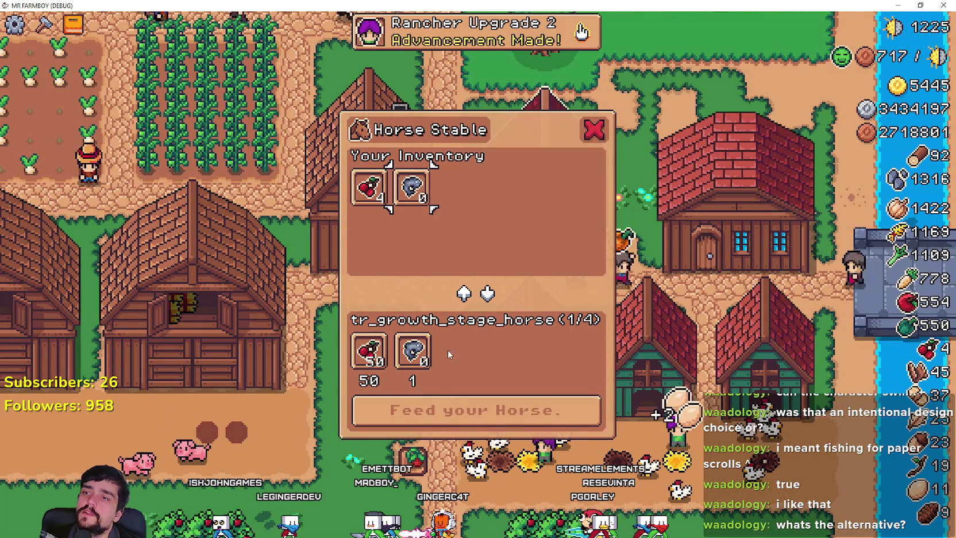
# Close the Horse Stable window and pause the game
pyautogui.press('Escape')
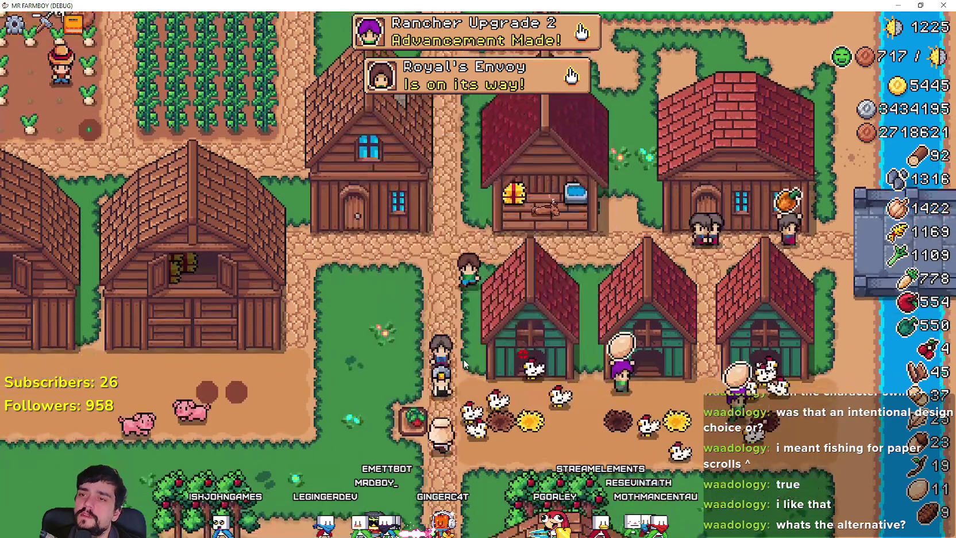
pyautogui.press('Escape')
pyautogui.hotkey('alt', 'Tab')
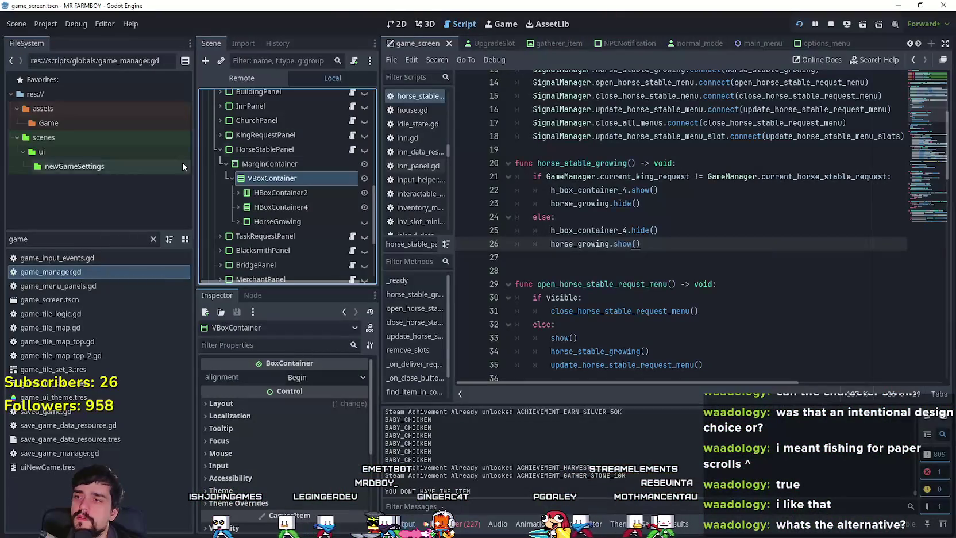
# Recheck DayAndNightCycleManager's live settings in the Remote tree, then resume play
pyautogui.click(241, 78)
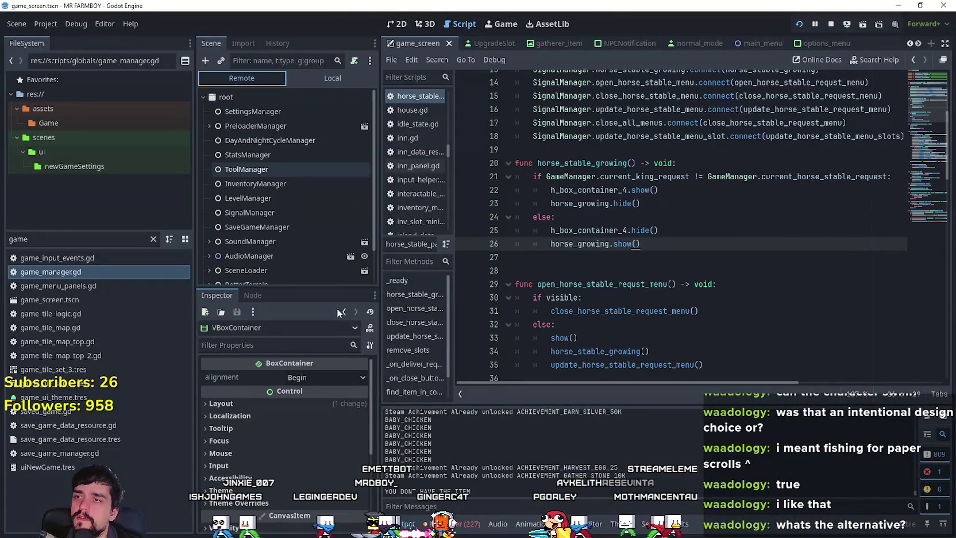
pyautogui.click(289, 168)
pyautogui.click(293, 142)
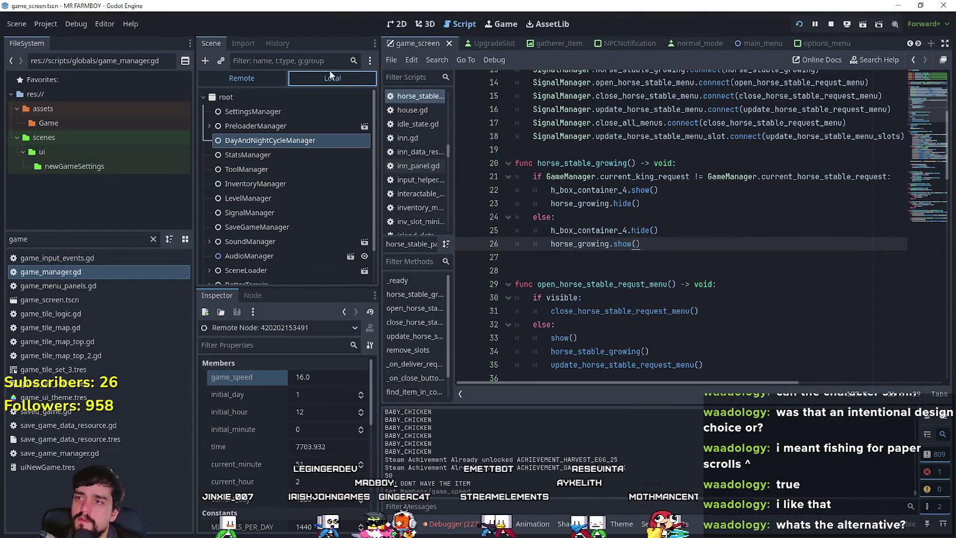
pyautogui.click(291, 185)
pyautogui.hotkey('alt', 'Tab')
pyautogui.press('Escape')
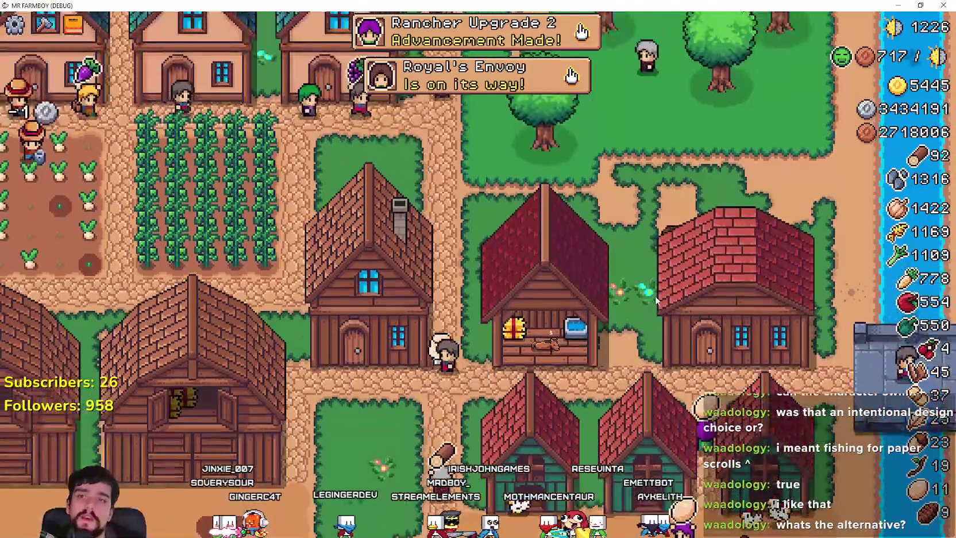
# Dismiss the advancements panel and cast a fishing line into the river
pyautogui.press('Tab')
pyautogui.press('Escape')
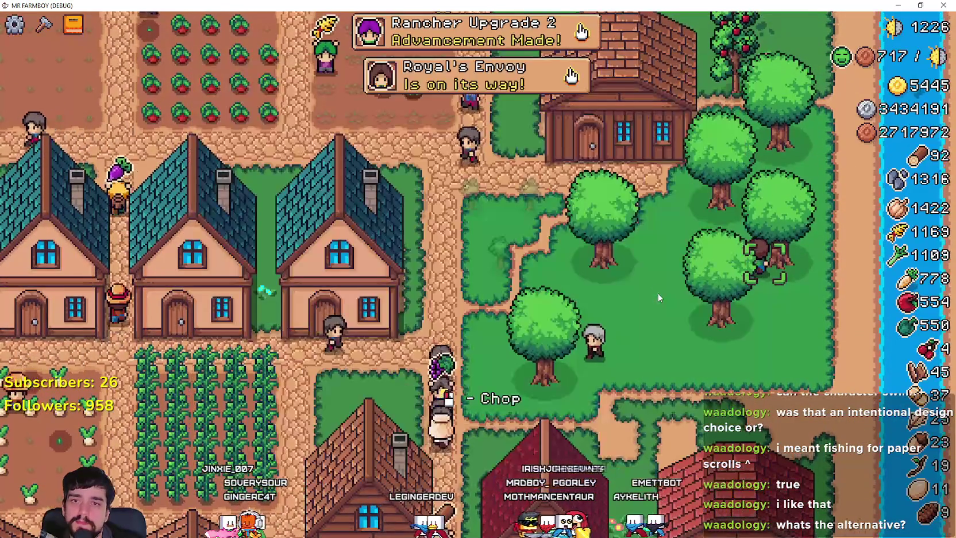
pyautogui.press('Tab')
pyautogui.press('Escape')
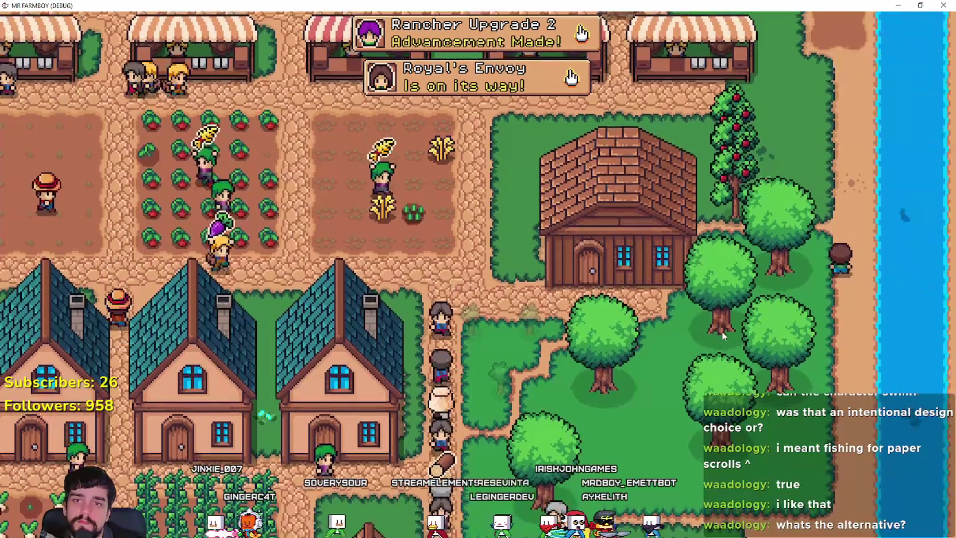
pyautogui.click(853, 379)
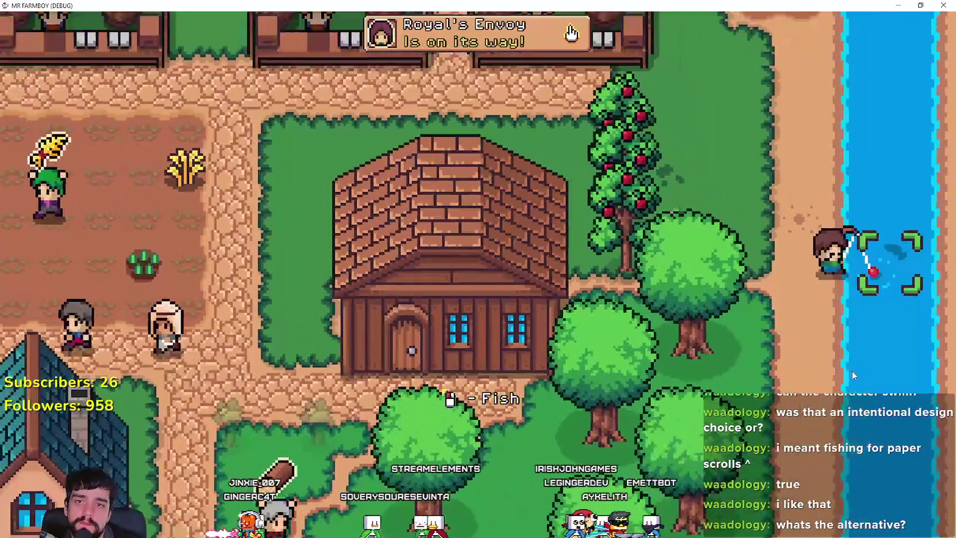
# Fish at the river edge, then walk southwest past the market stalls to the water
pyautogui.press('w')
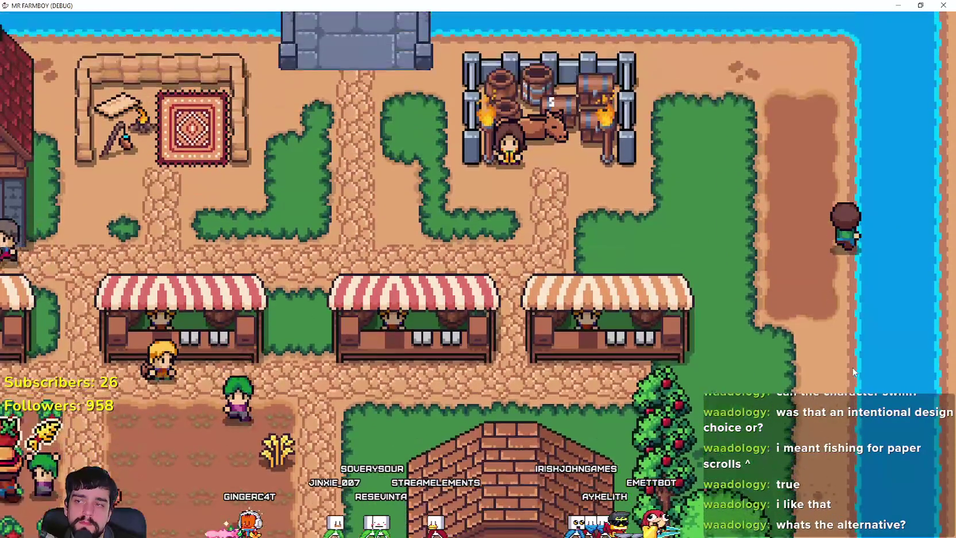
pyautogui.press('w')
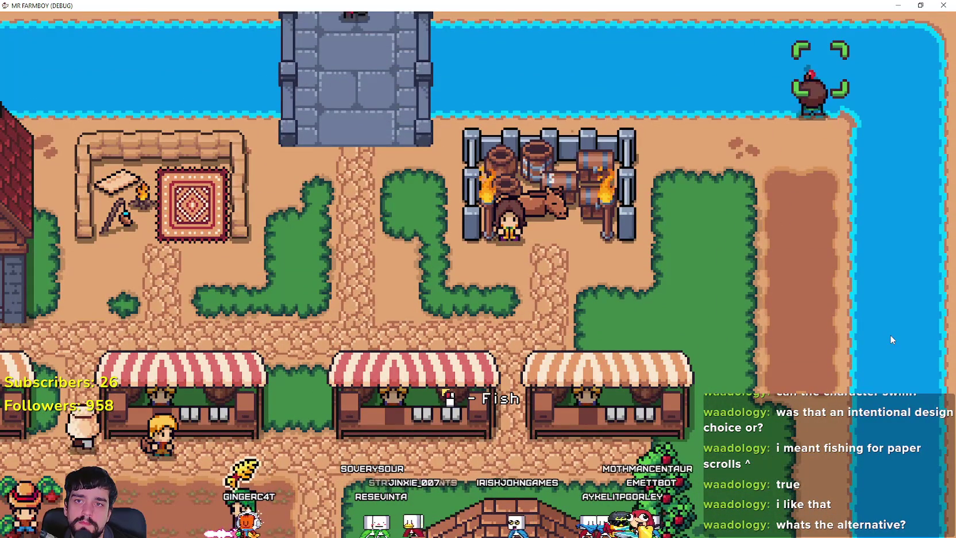
pyautogui.hotkey('a', 's')
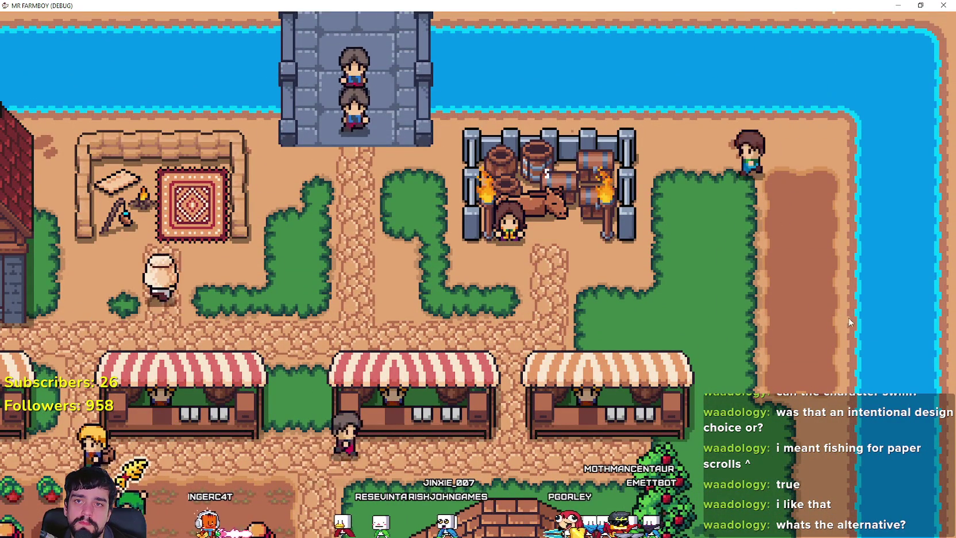
pyautogui.hotkey('a', 's')
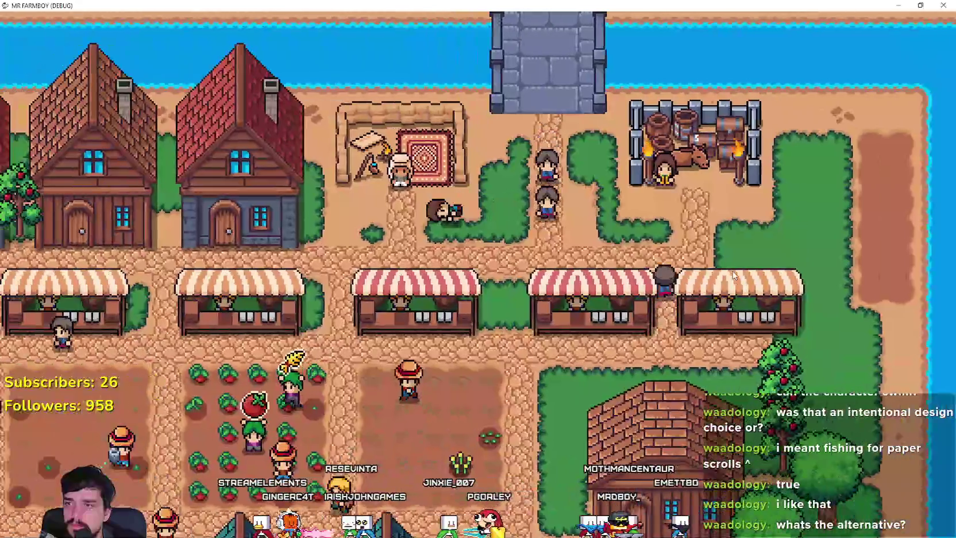
pyautogui.press('a')
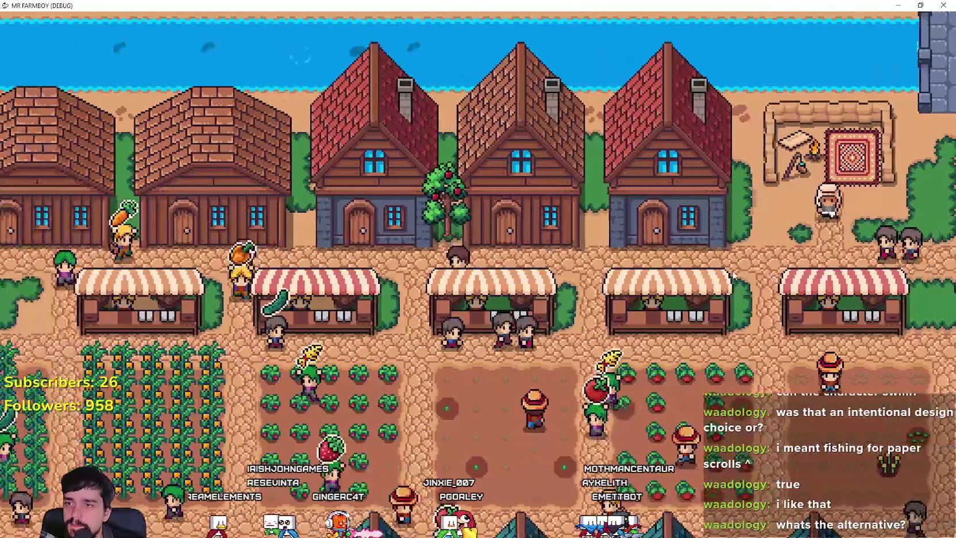
pyautogui.press('d')
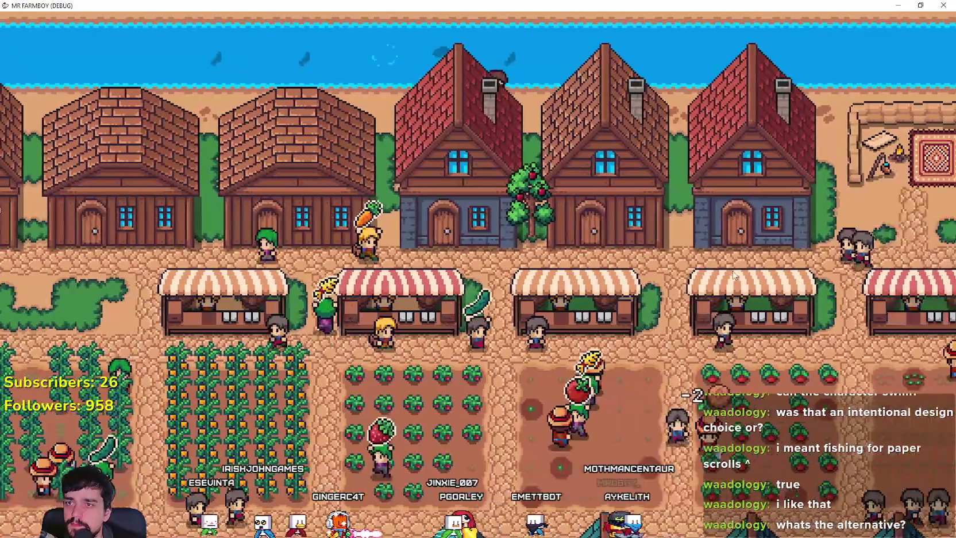
pyautogui.scroll(2, 732, 270)
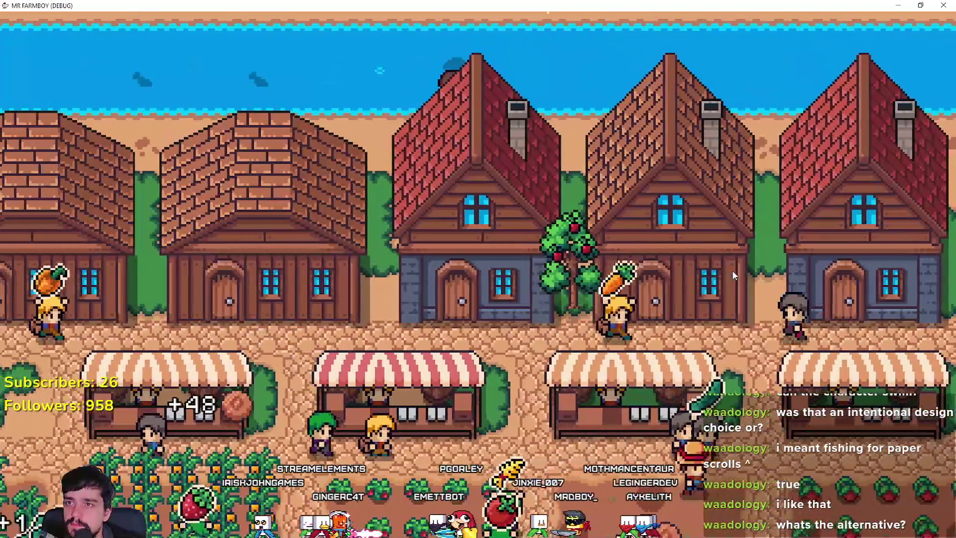
# Walk west along the water past the houses to a shoreline fishing spot
pyautogui.press('a')
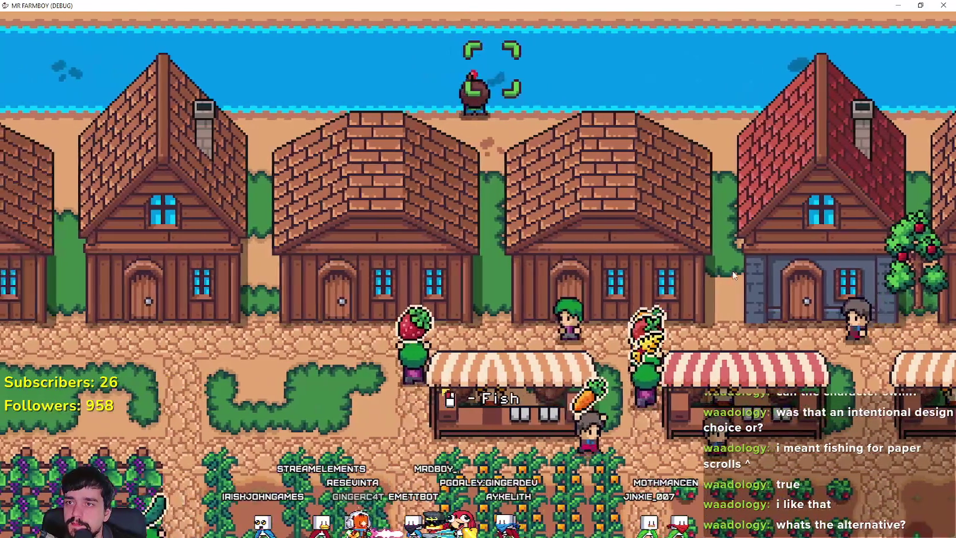
pyautogui.press('a')
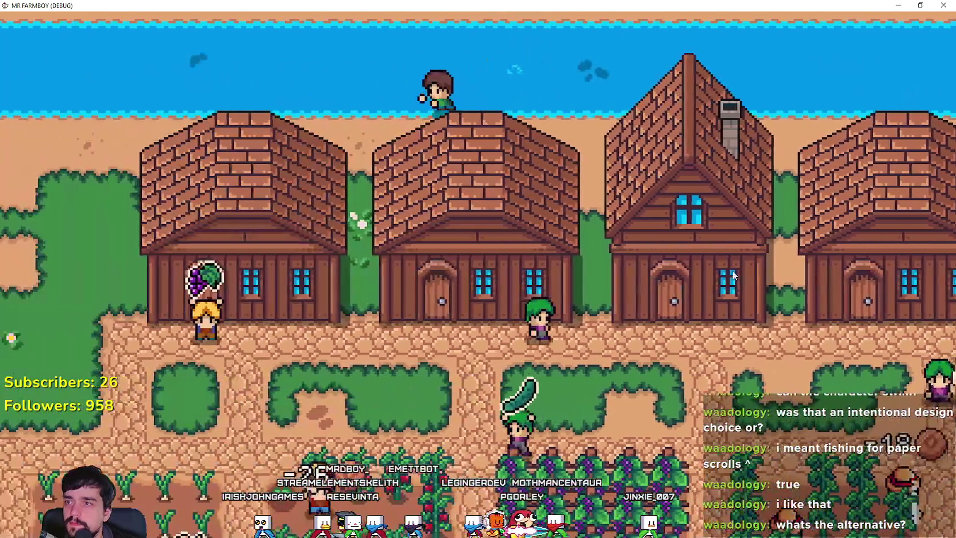
pyautogui.press('a')
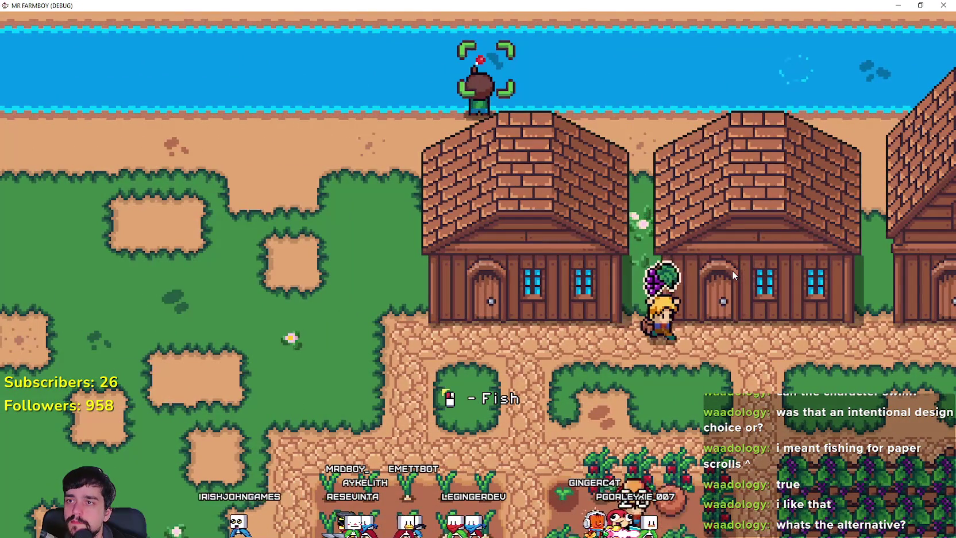
pyautogui.press('s')
pyautogui.press('a')
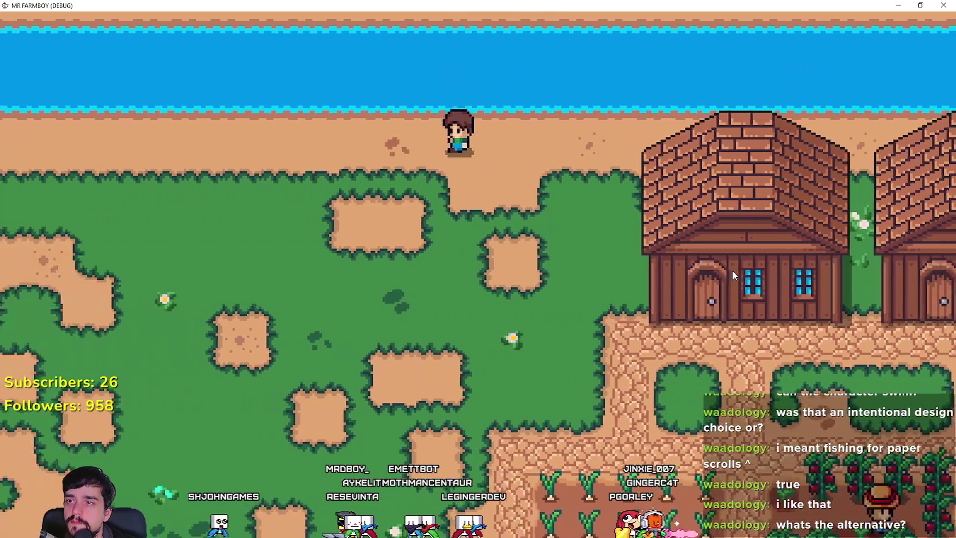
pyautogui.press('s')
pyautogui.press('a')
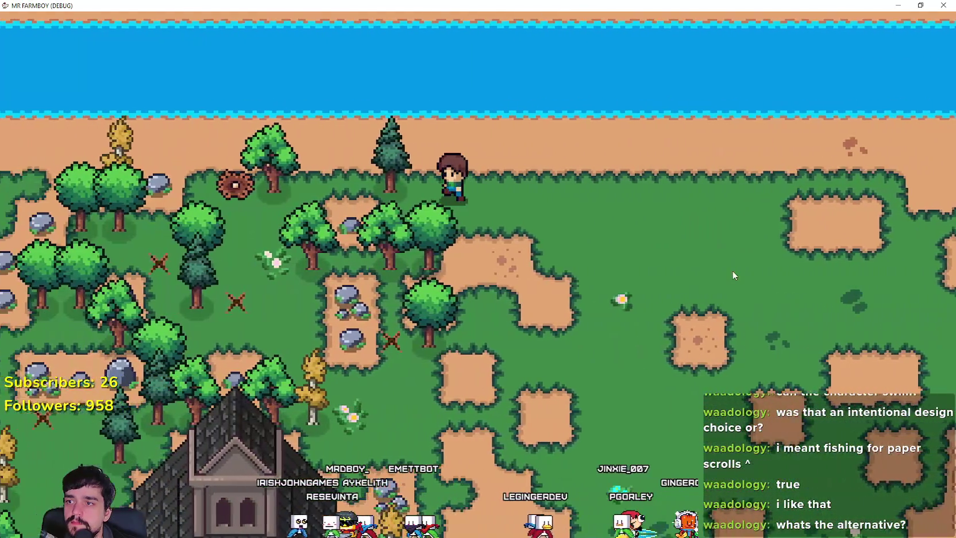
pyautogui.scroll(-3, 732, 270)
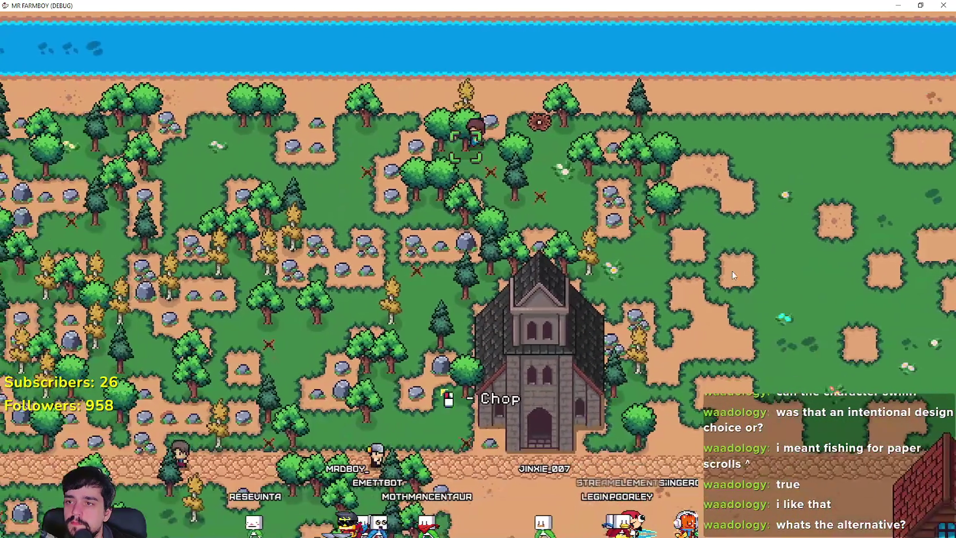
pyautogui.press('w')
pyautogui.press('a')
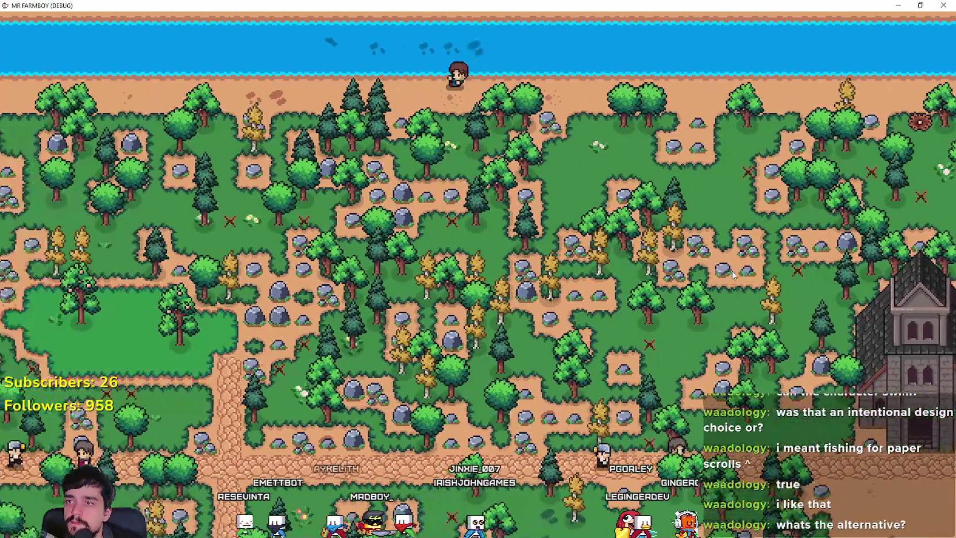
pyautogui.scroll(3, 732, 272)
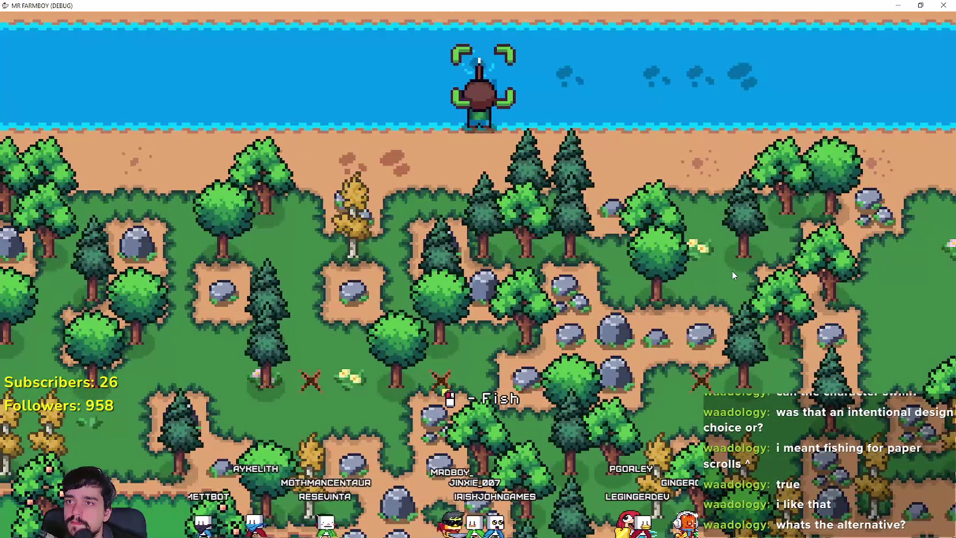
# Continue west along the shore to another spot at the water's edge
pyautogui.press('a')
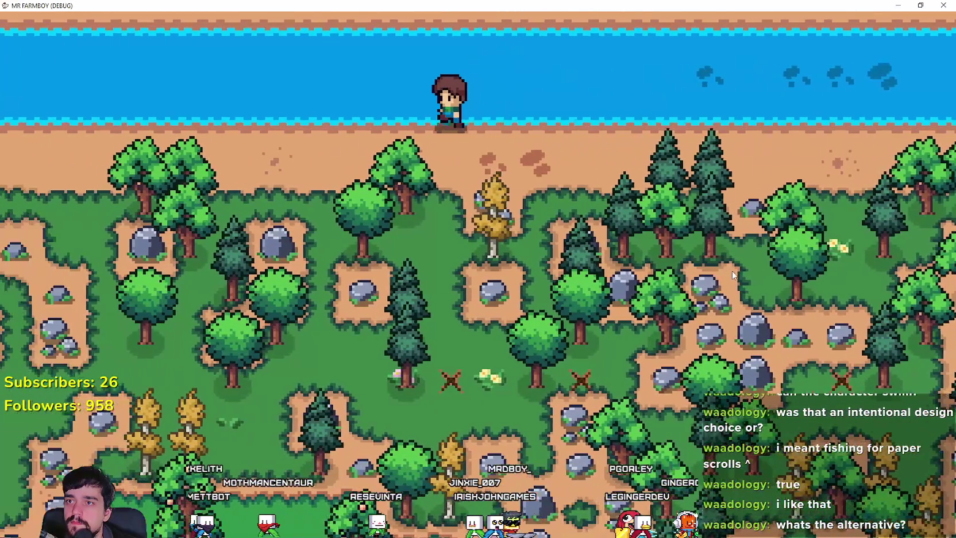
pyautogui.scroll(-3, 732, 271)
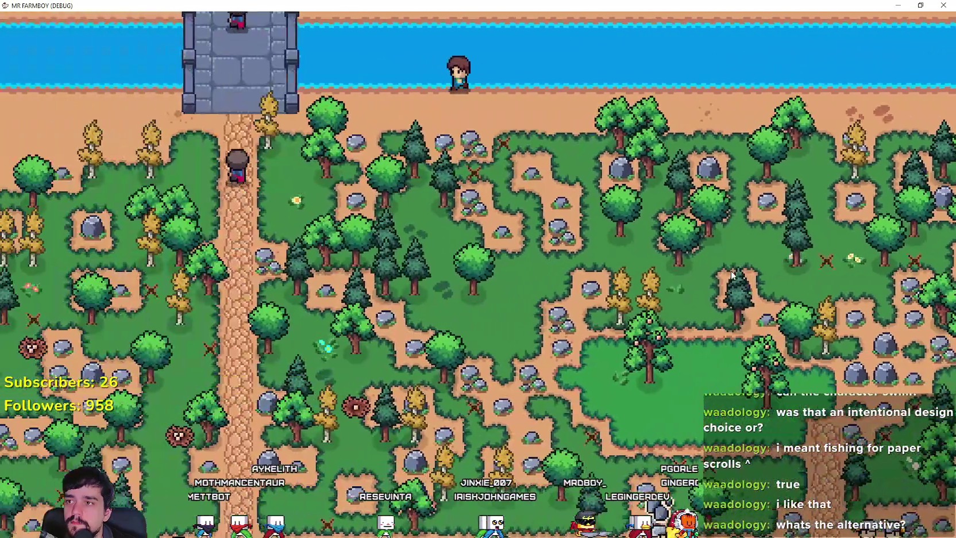
pyautogui.press('a')
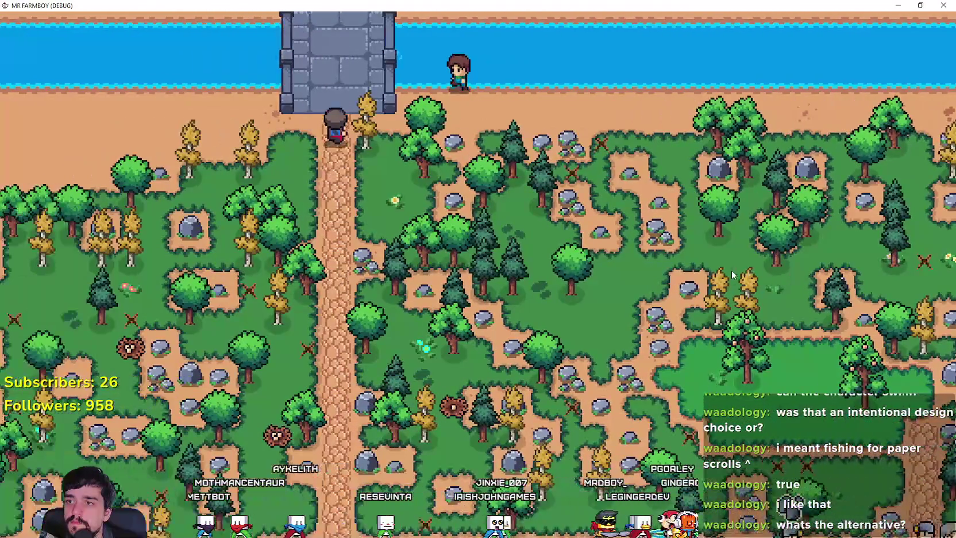
pyautogui.press('a')
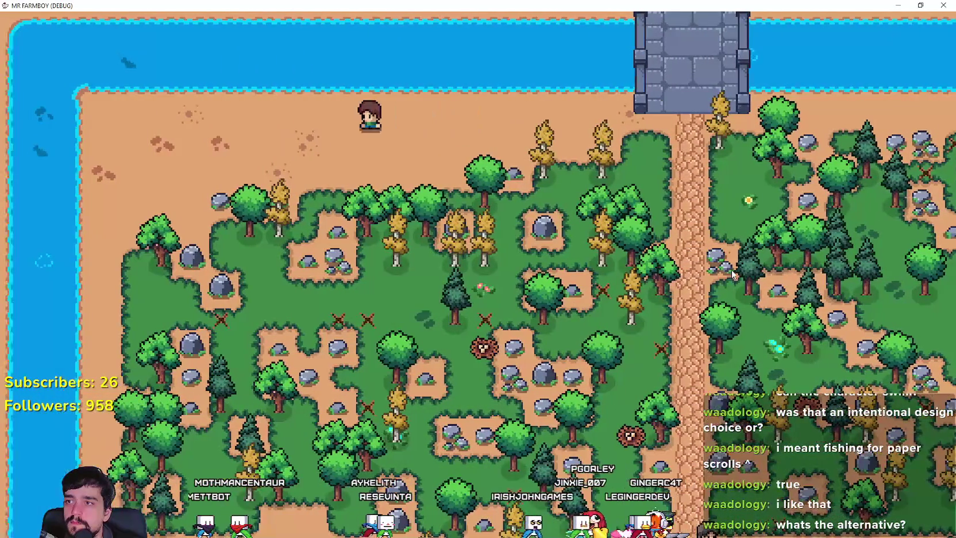
pyautogui.press('w')
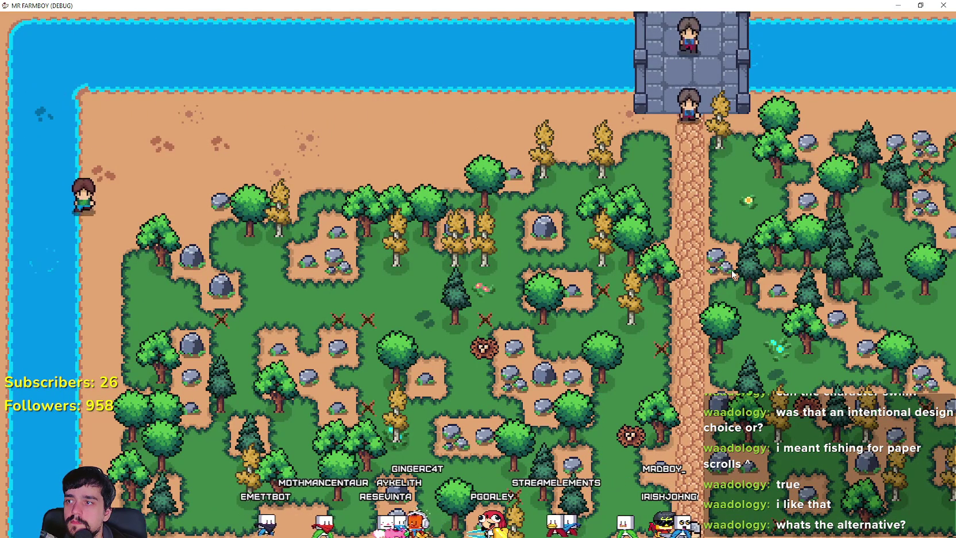
# Cross the sand south and east to the lake shore
pyautogui.press('s')
pyautogui.press('d')
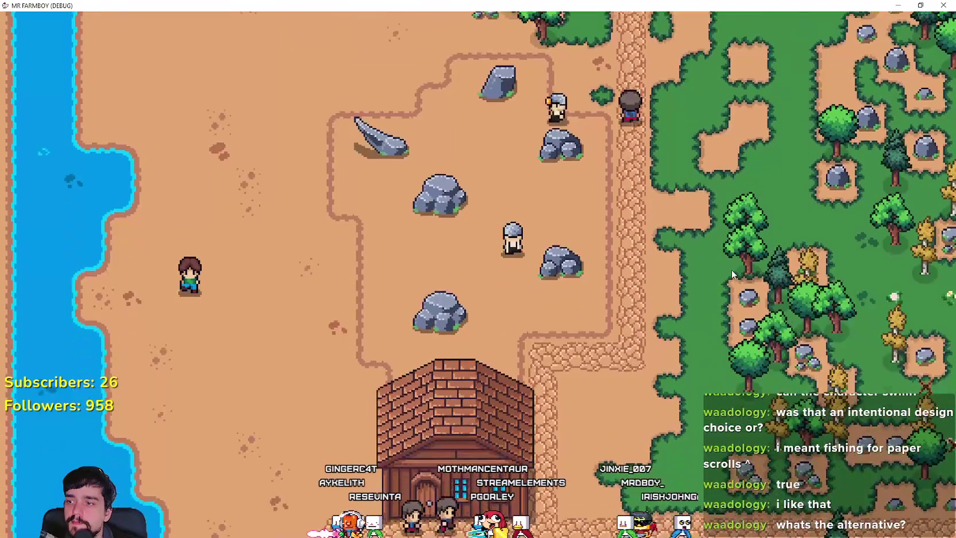
pyautogui.press('s')
pyautogui.press('d')
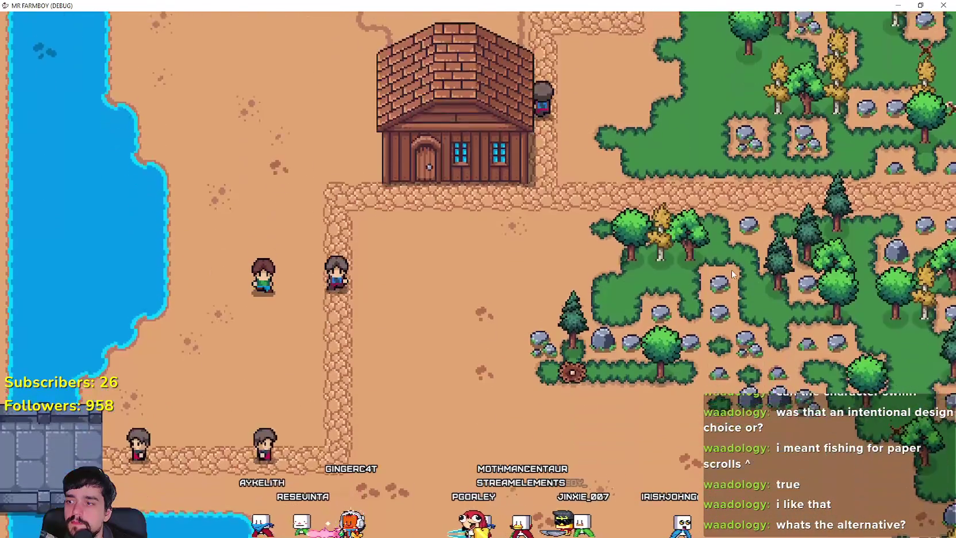
pyautogui.press('s')
pyautogui.press('d')
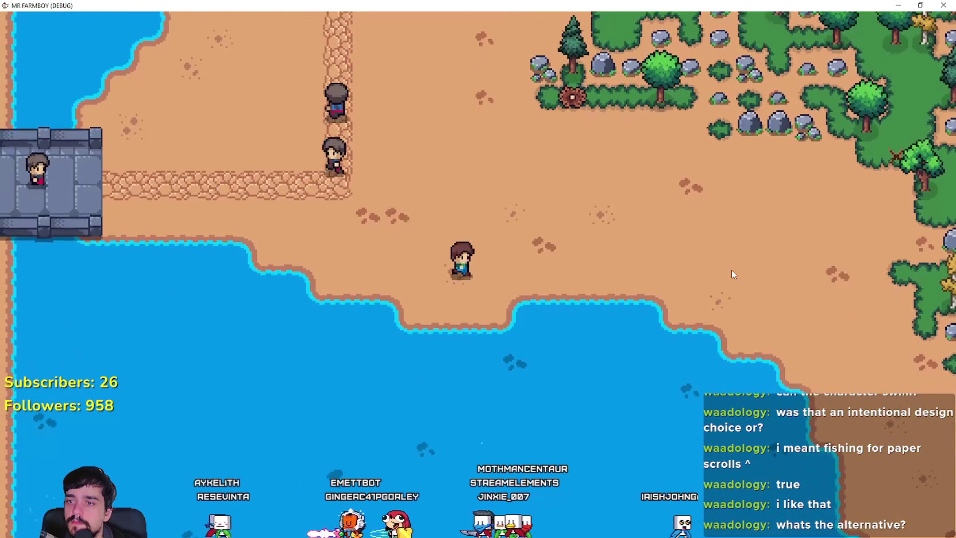
pyautogui.press('d')
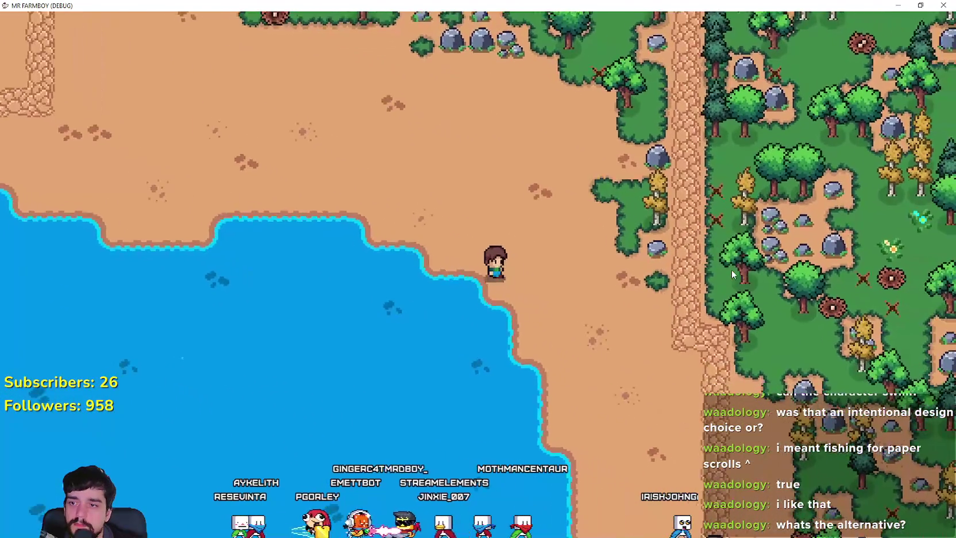
# Walk around the manor to the lakeshore fishing spot beside it
pyautogui.press('s')
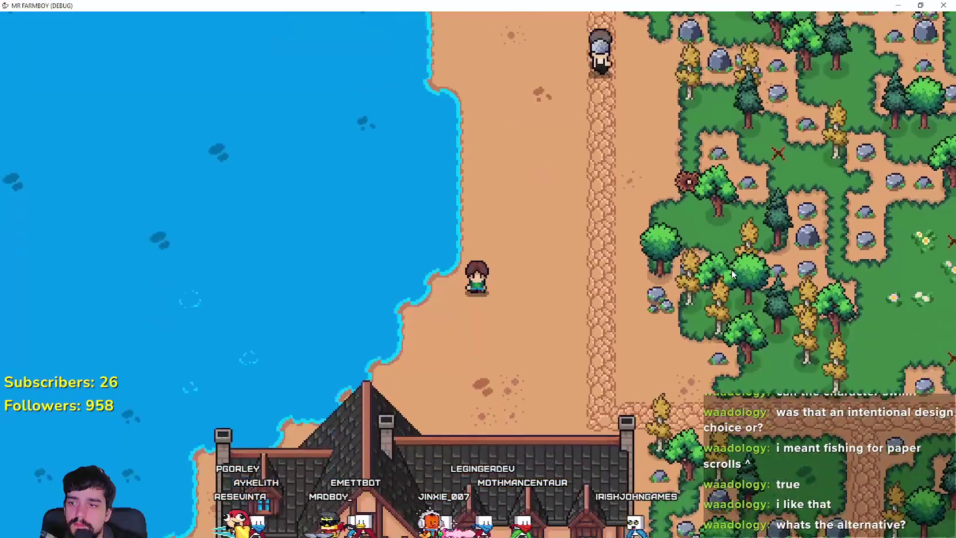
pyautogui.press('a')
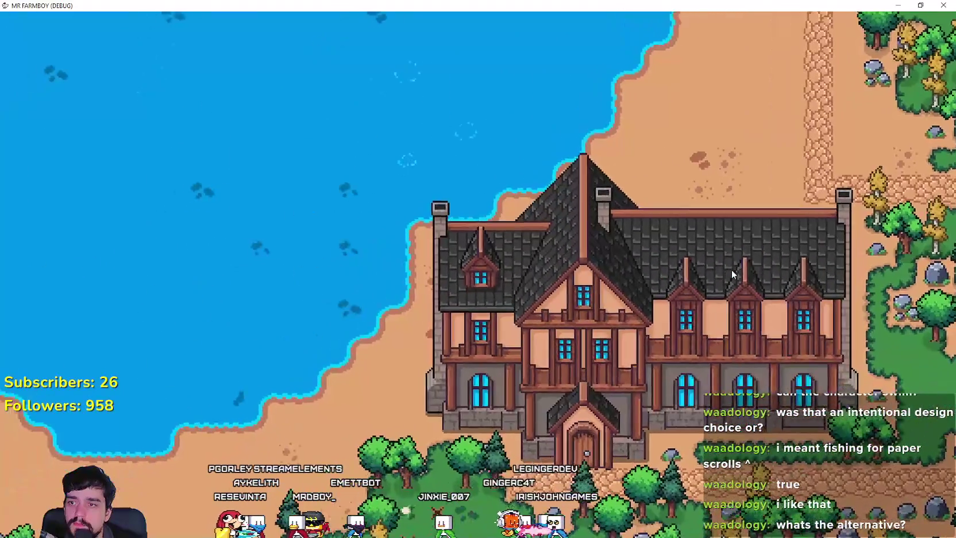
pyautogui.press('a')
pyautogui.press('d')
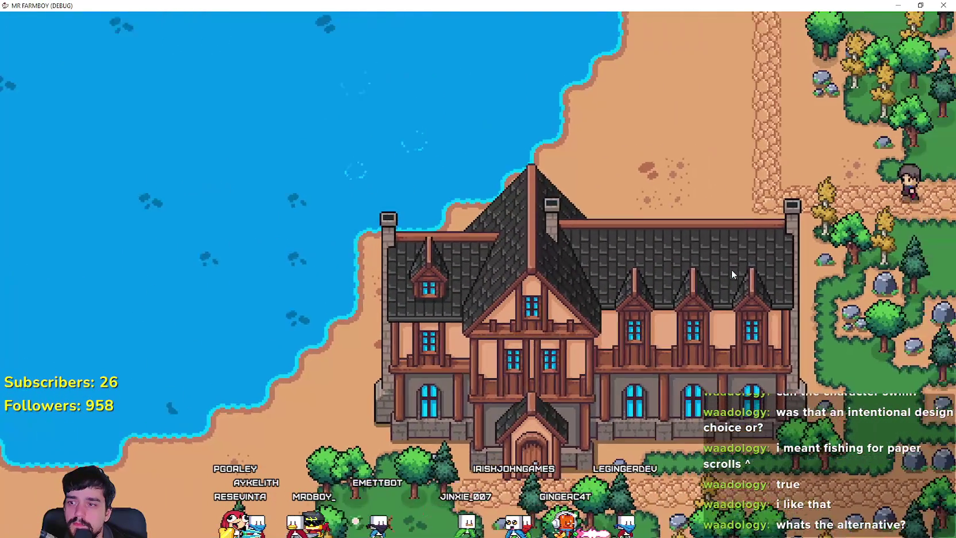
pyautogui.press('d')
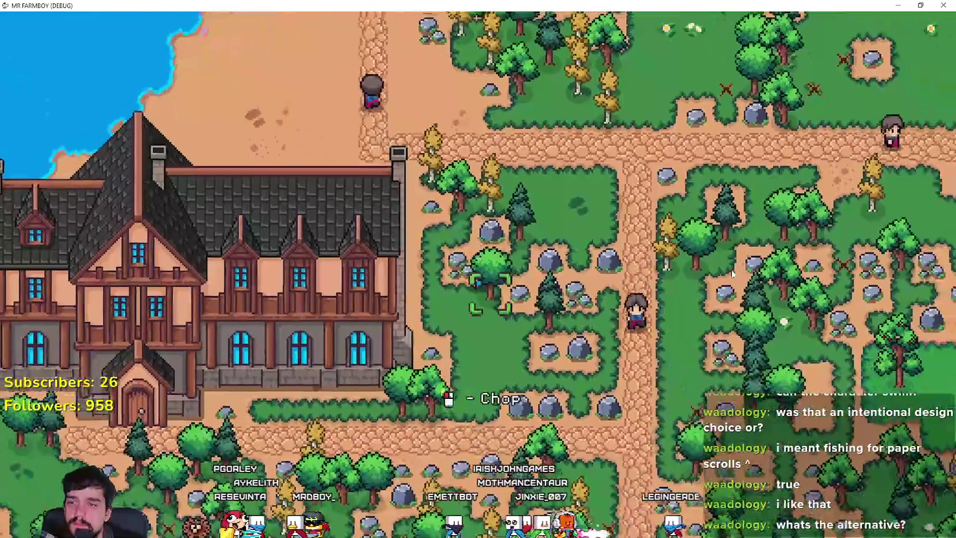
pyautogui.press('s')
pyautogui.press('a')
pyautogui.press('a')
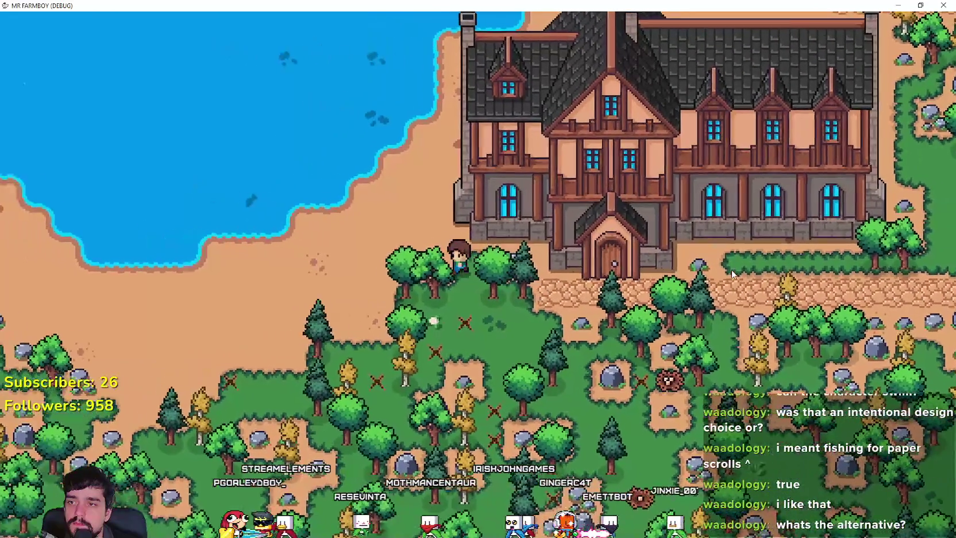
# Reach a lake fishing spot and reel in a fish
pyautogui.press('a')
pyautogui.press('w')
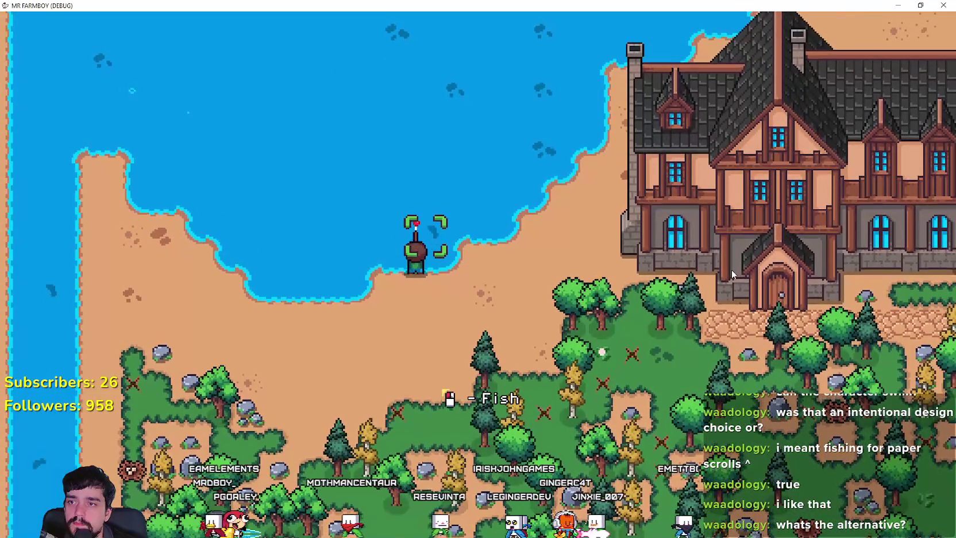
pyautogui.click(731, 269)
# Move to the left shore and cast the fishing line
pyautogui.press('s')
pyautogui.press('a')
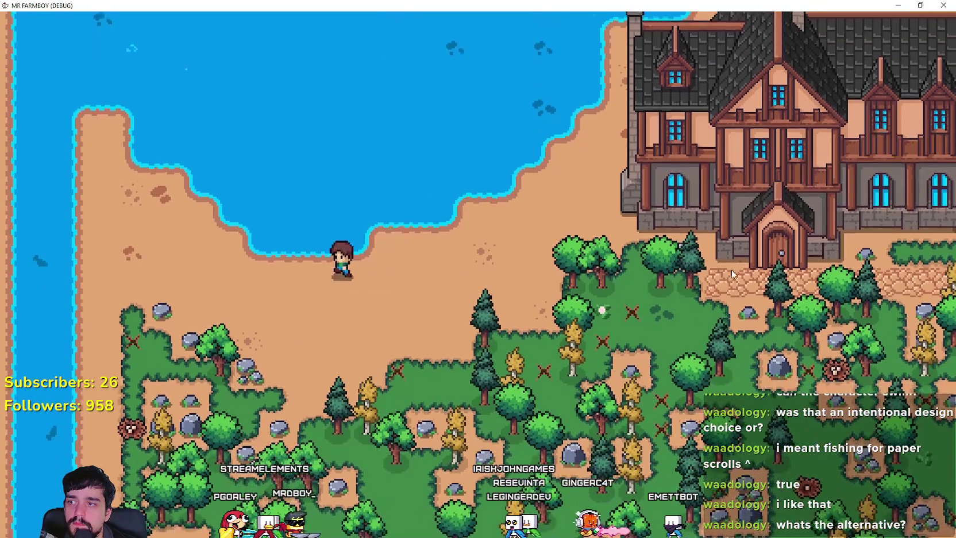
pyautogui.press('a')
pyautogui.press('w')
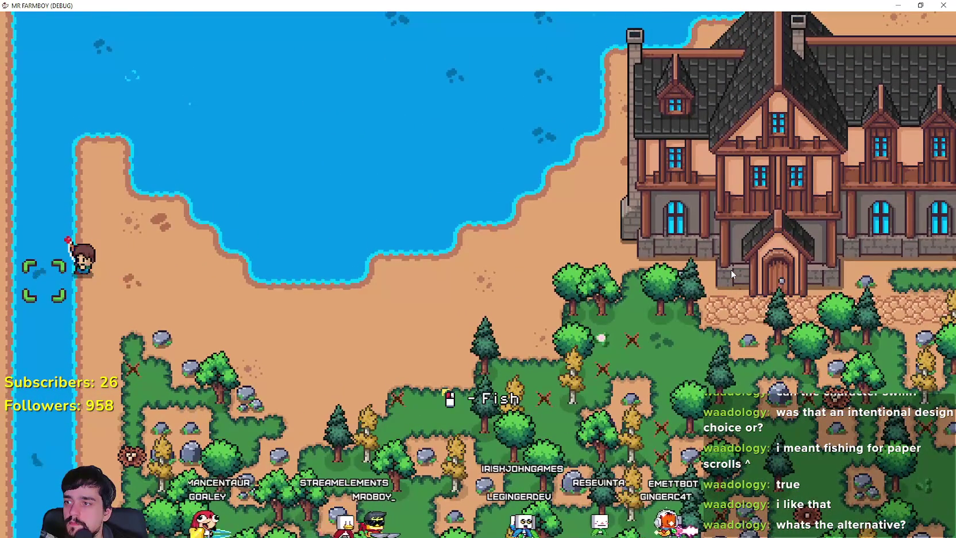
pyautogui.click(732, 270)
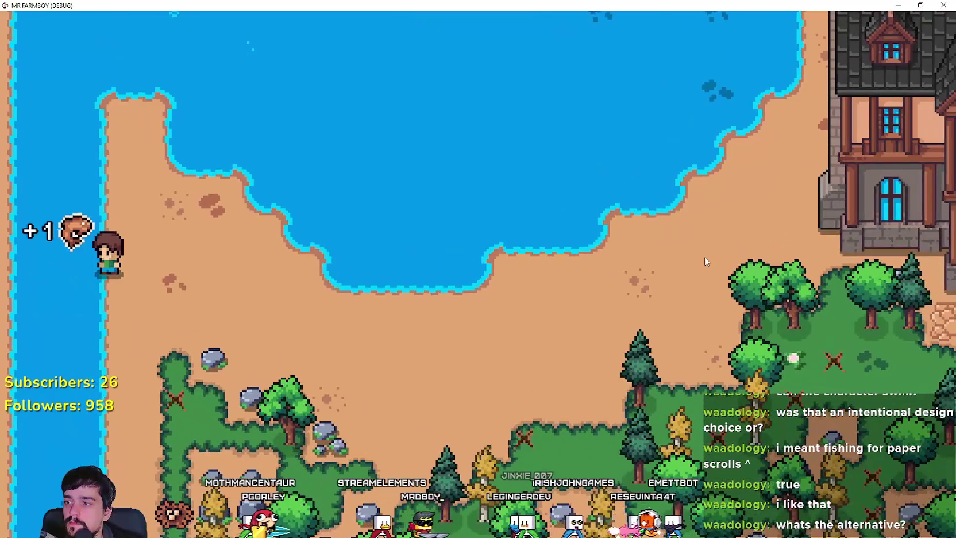
# Walk down the shore and along the lower path toward the bridge
pyautogui.press('s')
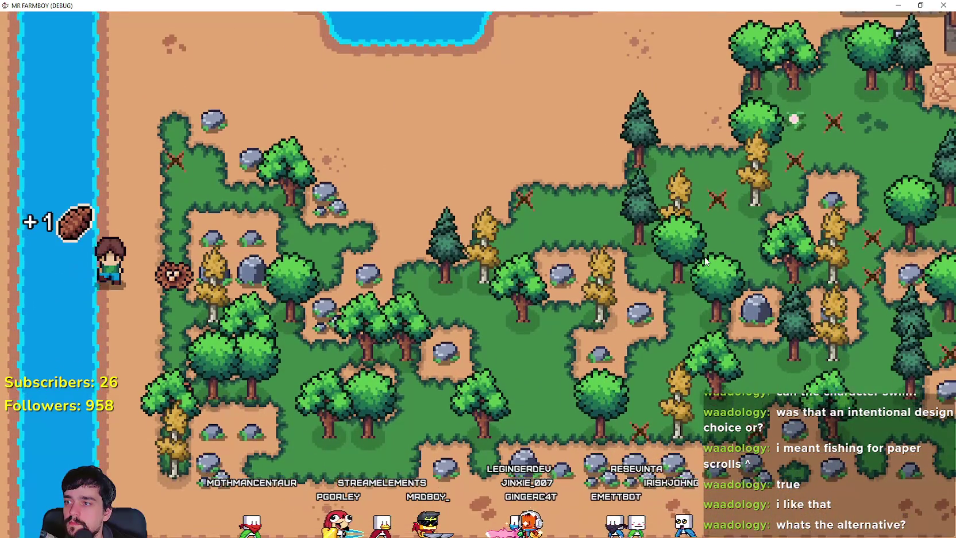
pyautogui.press('s')
pyautogui.press('d')
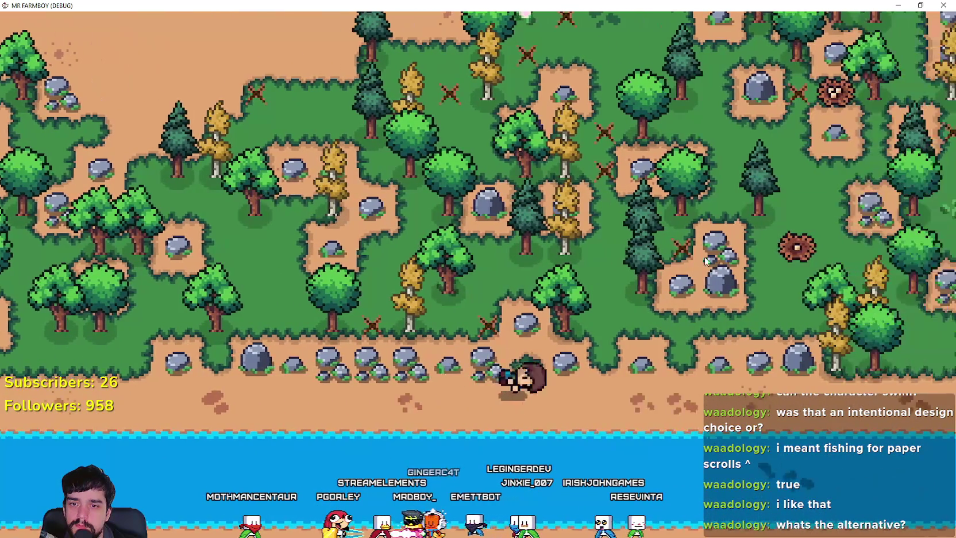
pyautogui.press('d')
pyautogui.press('s')
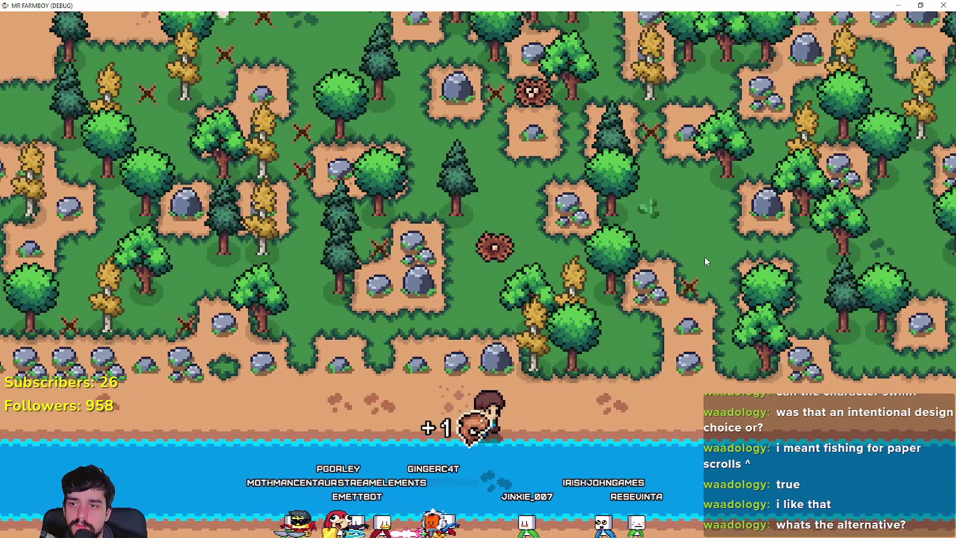
pyautogui.press('d')
pyautogui.press('w')
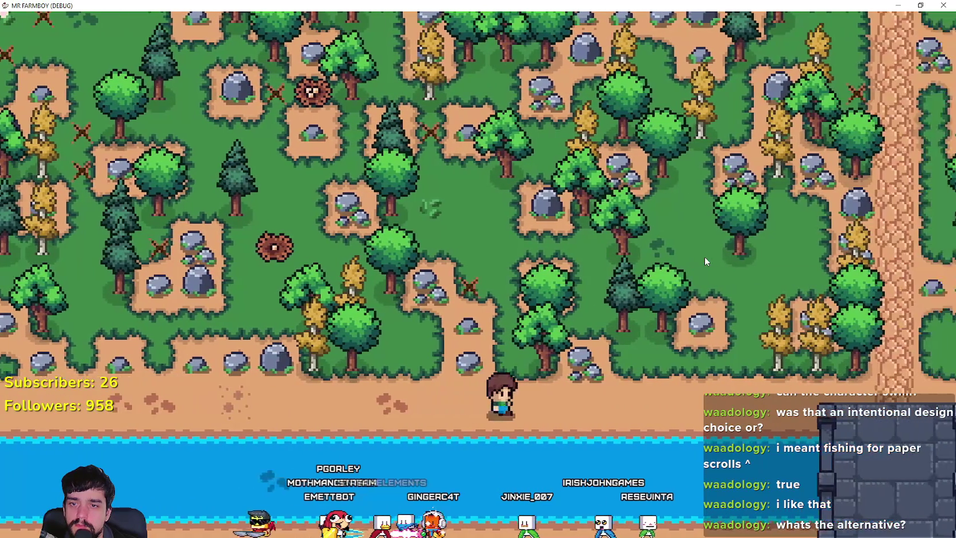
pyautogui.press('d')
pyautogui.press('w')
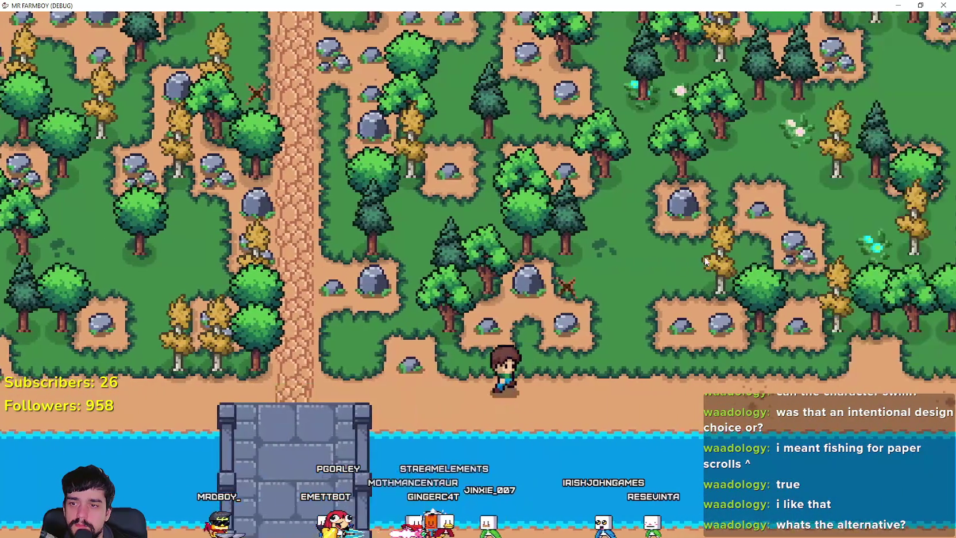
# Pass the bridge and cast from the water's edge
pyautogui.press('d')
pyautogui.press('s')
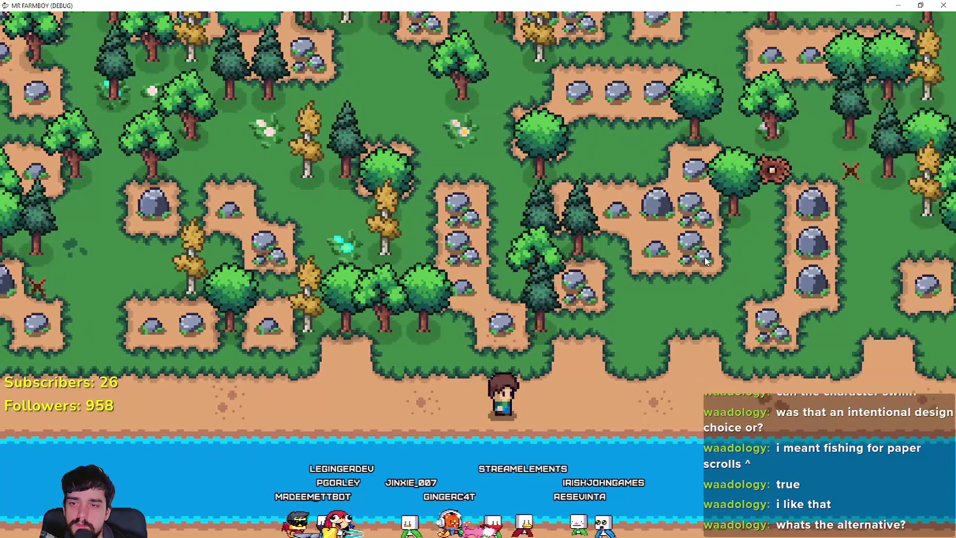
pyautogui.press('d')
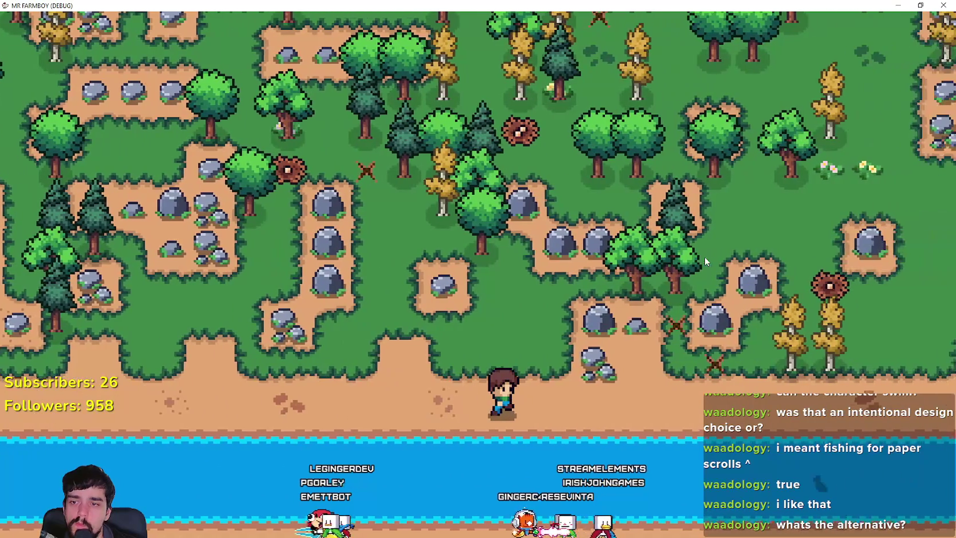
pyautogui.press('d')
pyautogui.press('s')
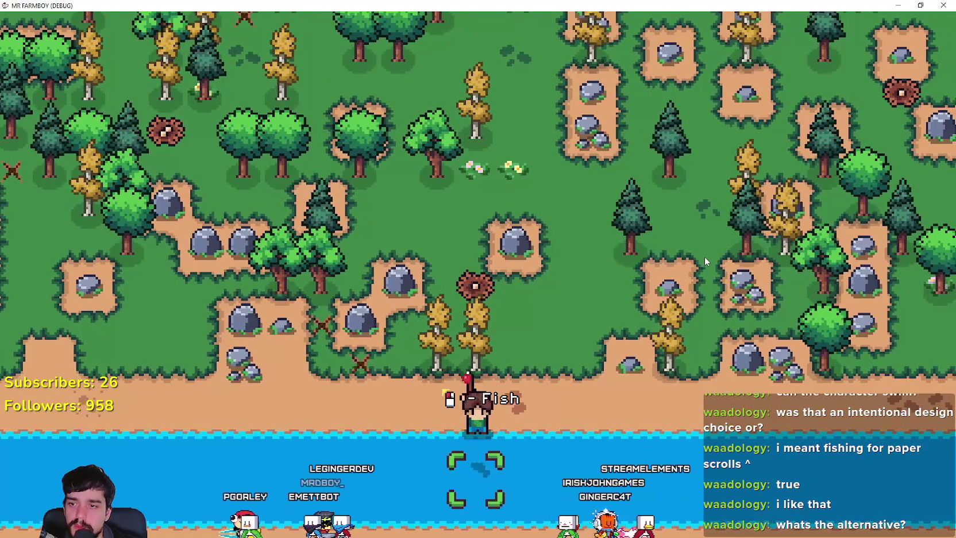
pyautogui.click(704, 257)
# Move along the shore, returning to the water to fish again
pyautogui.press('d')
pyautogui.press('w')
pyautogui.press('d')
pyautogui.press('s')
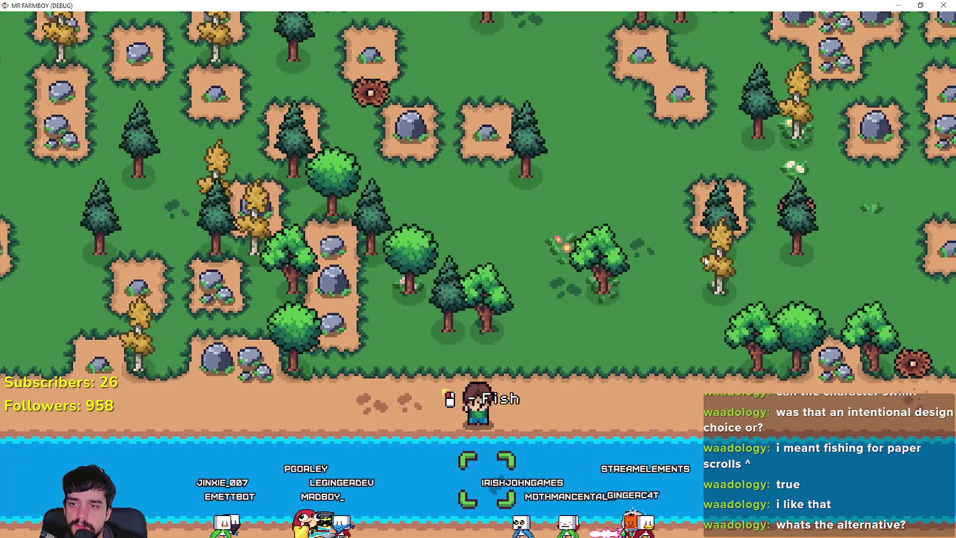
pyautogui.press('d')
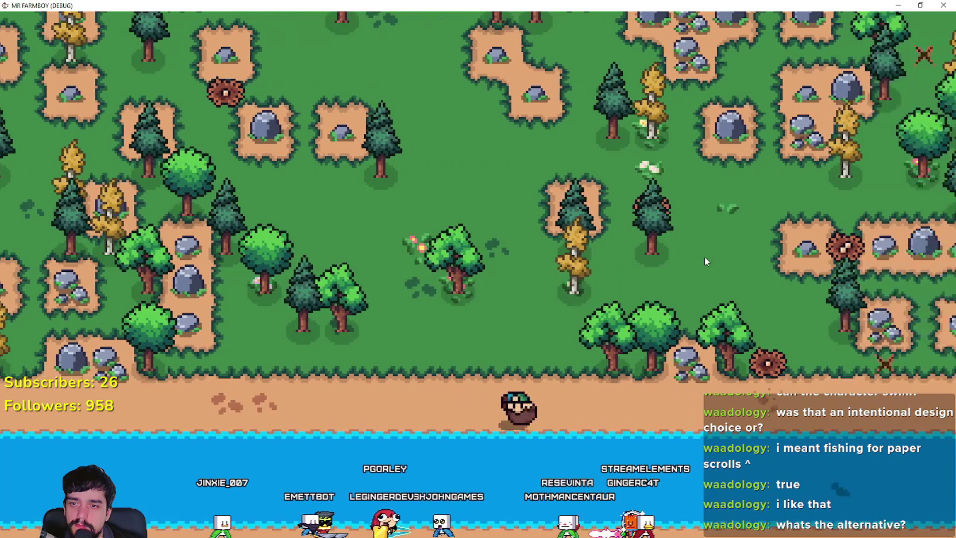
pyautogui.press('d')
pyautogui.press('s')
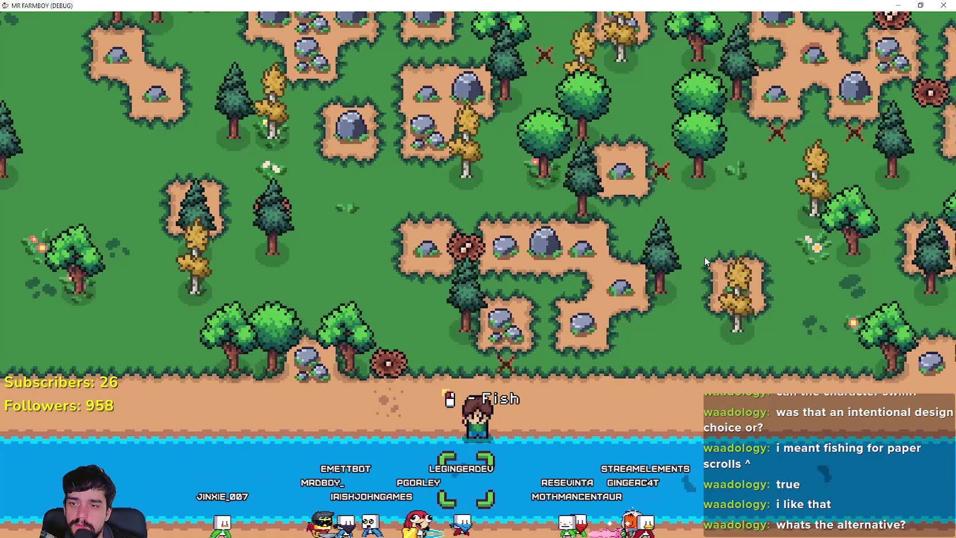
pyautogui.press('d')
pyautogui.press('s')
pyautogui.click(705, 259)
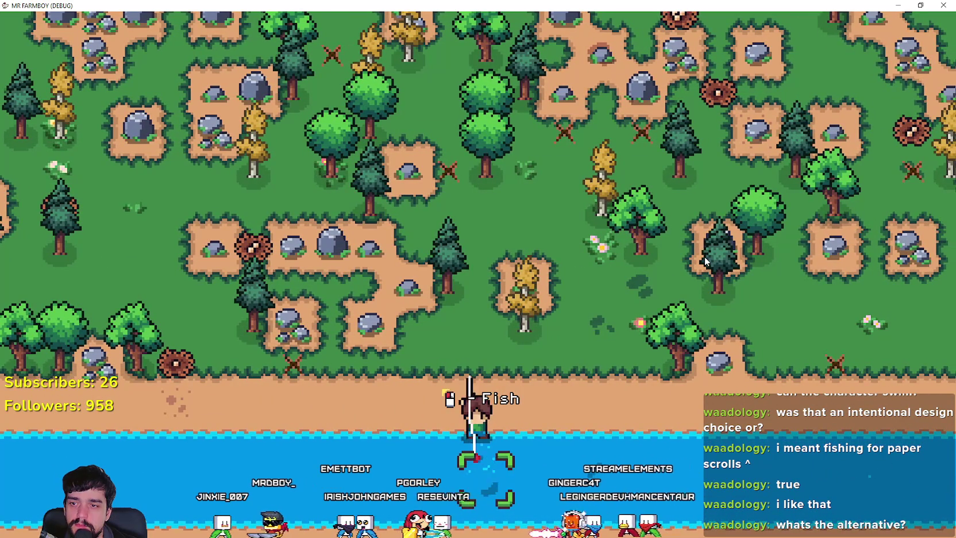
# Walk east past the stone path to the river bank at the map edge and fish
pyautogui.press('d')
pyautogui.press('s')
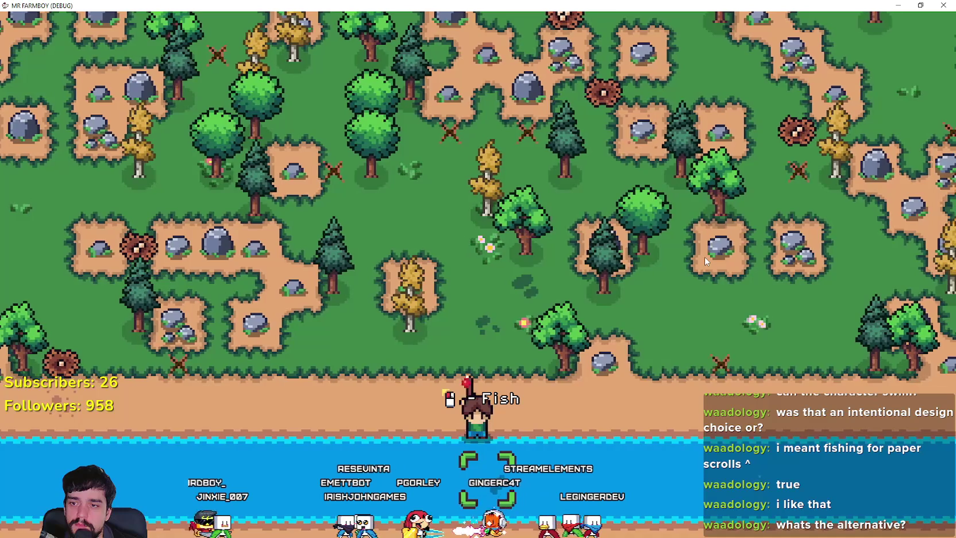
pyautogui.press('d')
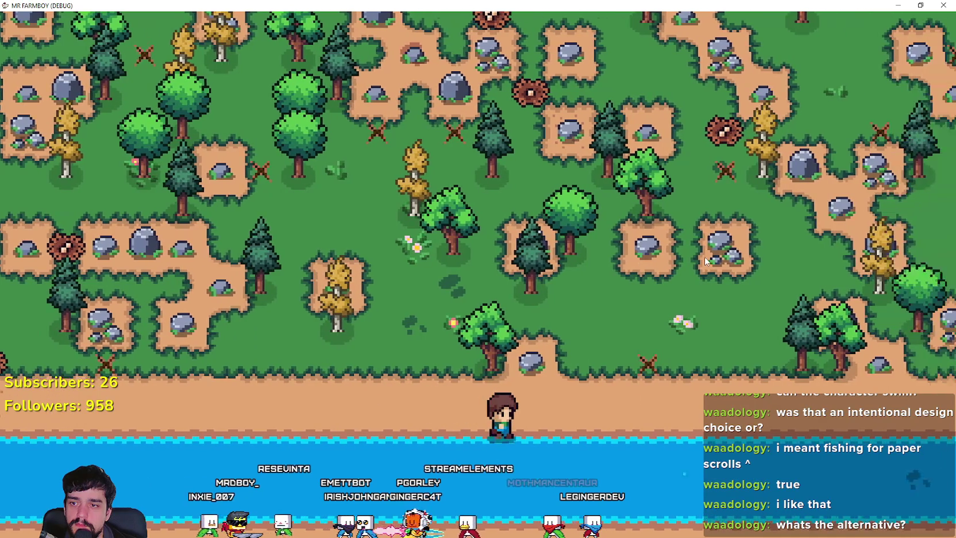
pyautogui.press('d')
pyautogui.press('w')
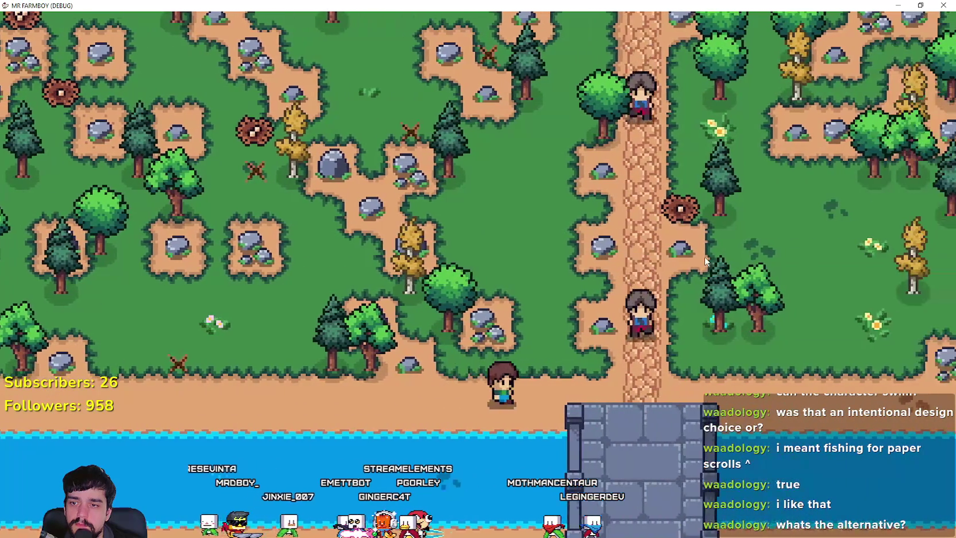
pyautogui.press('d')
pyautogui.press('w')
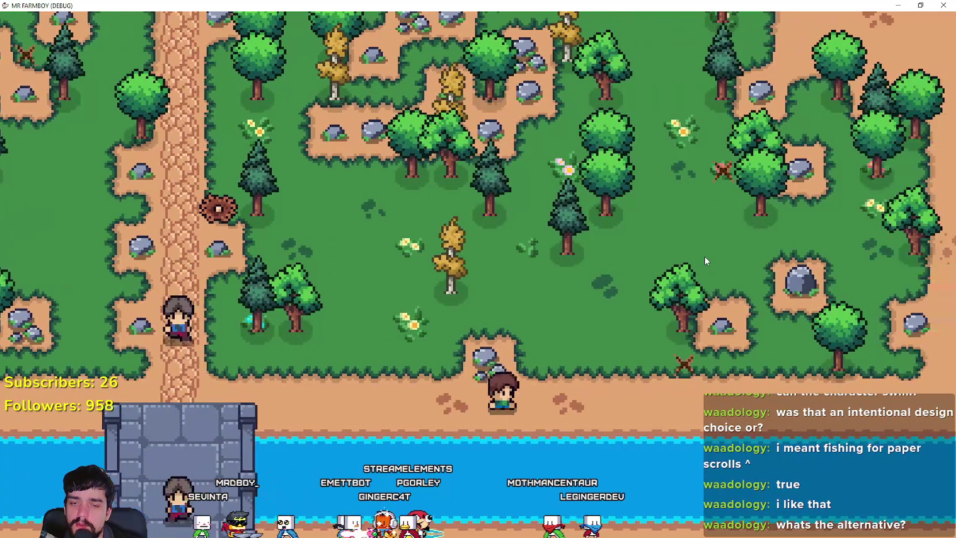
pyautogui.press('d')
pyautogui.press('w')
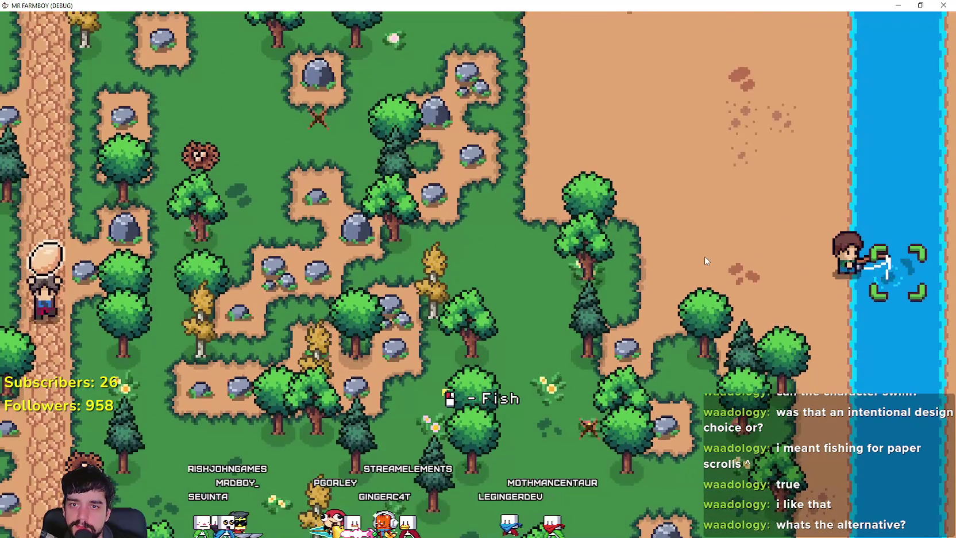
pyautogui.click(704, 256)
# Walk the farmer north along the river bank to the village by the market stalls, zooming out and back in
pyautogui.press('w')
pyautogui.press('w')
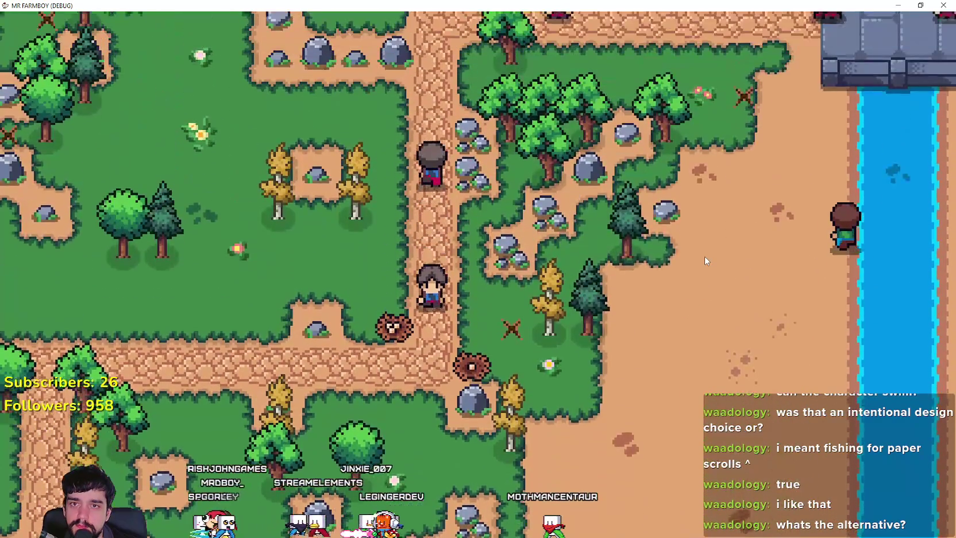
pyautogui.press('a')
pyautogui.press('w')
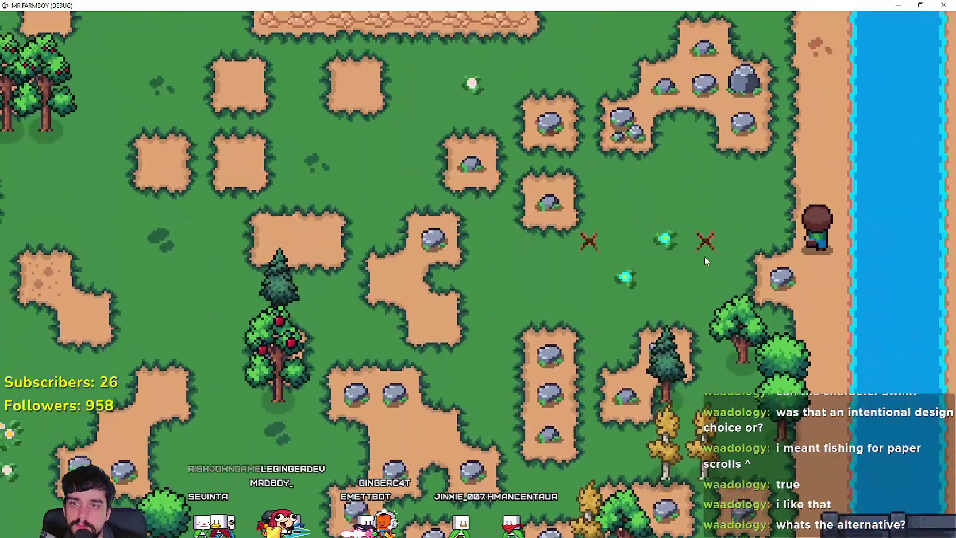
pyautogui.press('w')
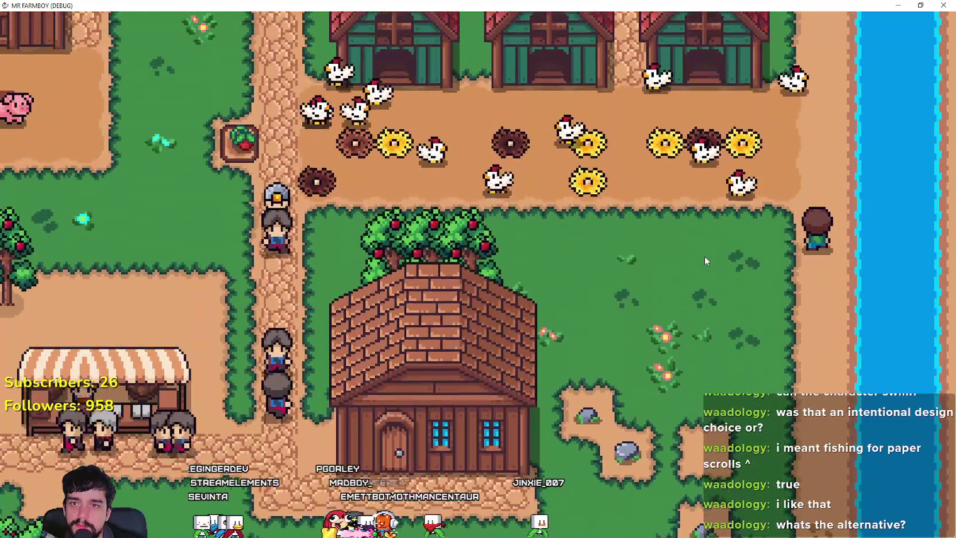
pyautogui.press('w')
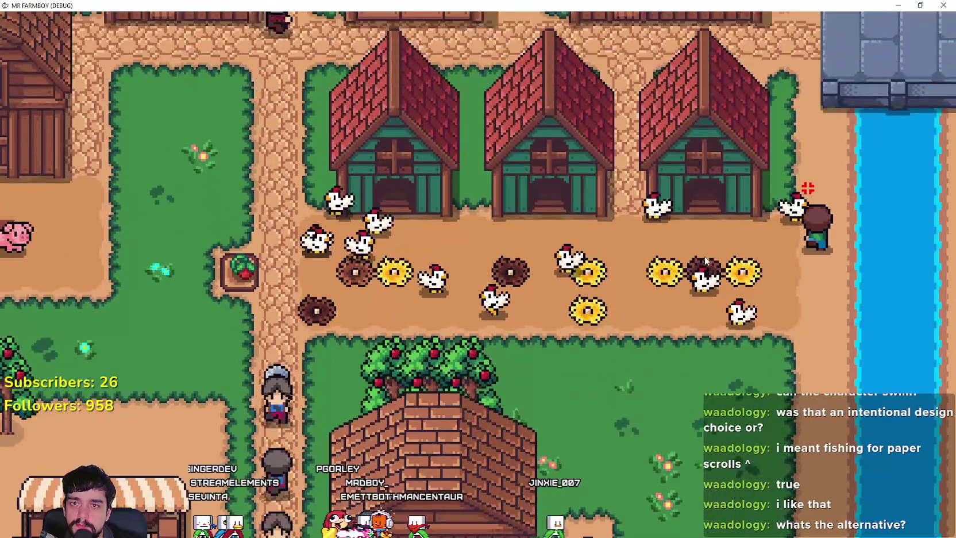
pyautogui.press('a')
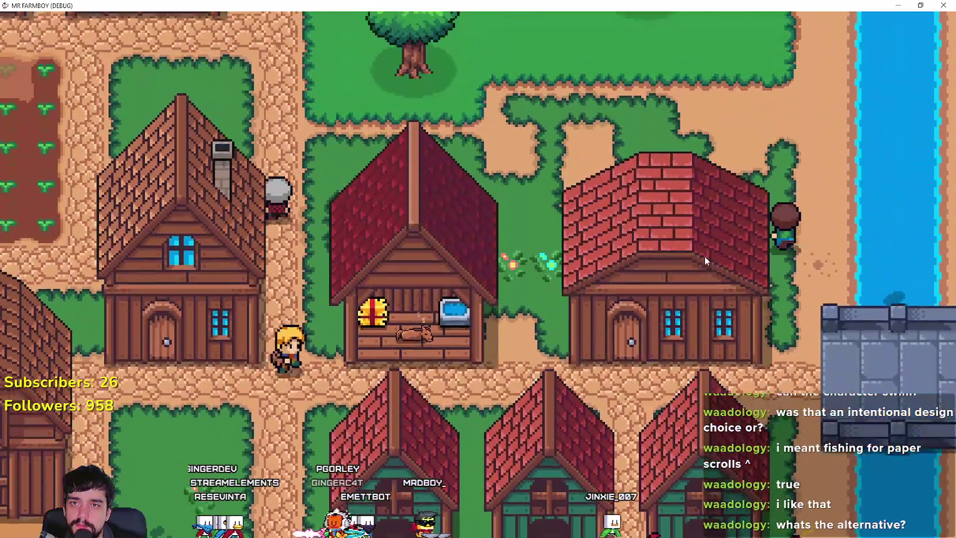
pyautogui.press('w')
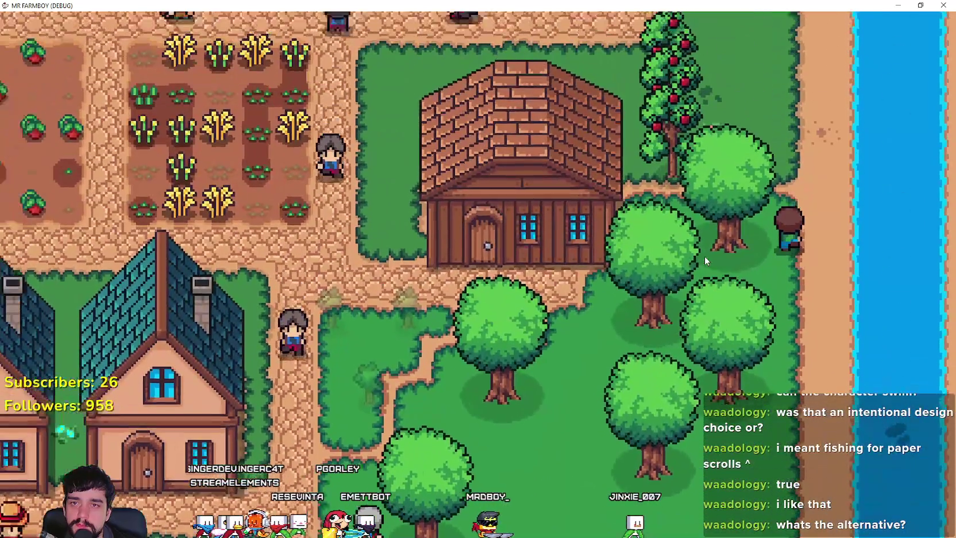
pyautogui.scroll(-4, 704, 256)
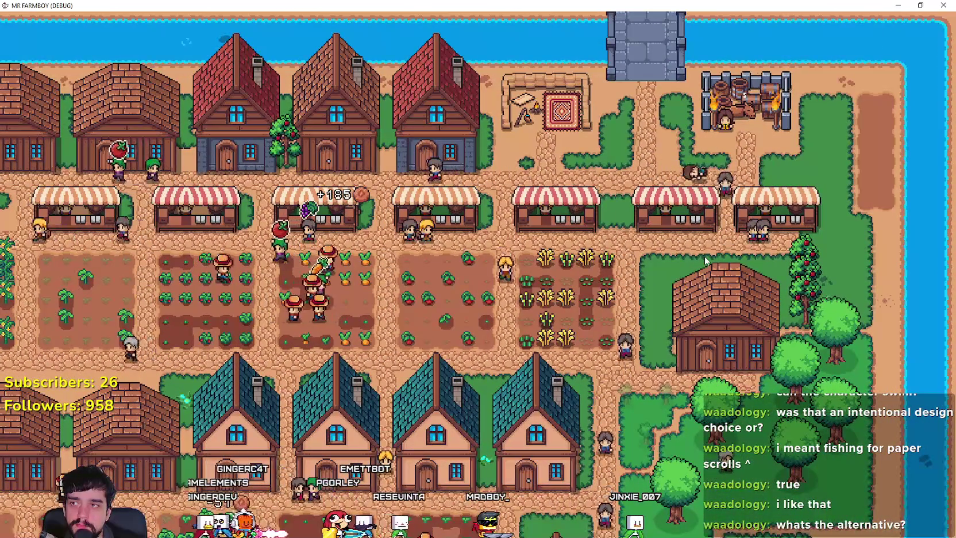
pyautogui.scroll(4, 705, 256)
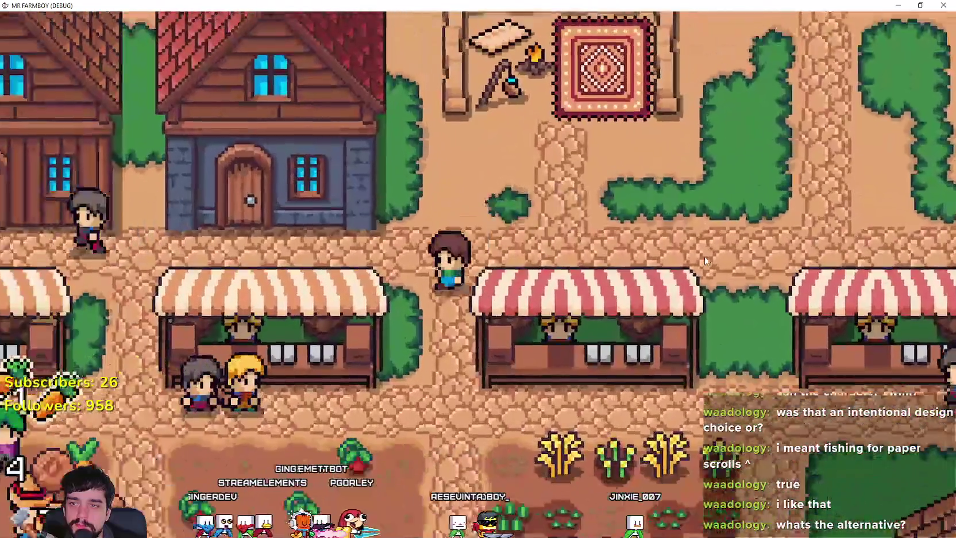
pyautogui.scroll(-2, 704, 255)
pyautogui.press('s')
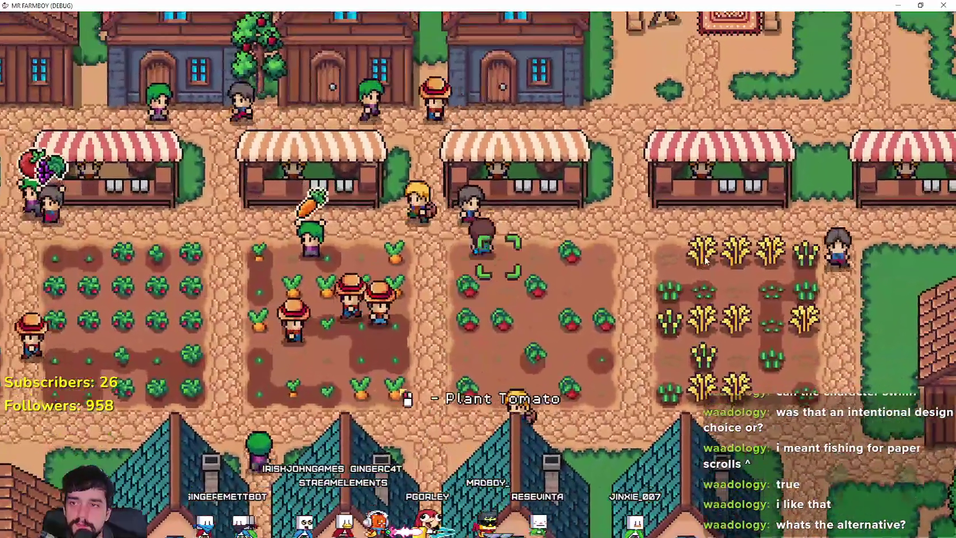
pyautogui.press('w')
pyautogui.press('e')
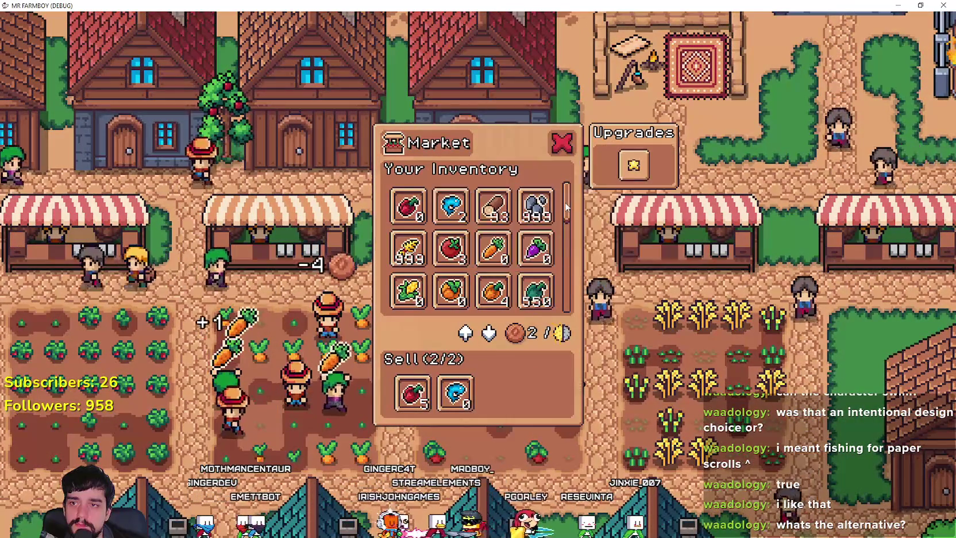
pyautogui.moveTo(566, 207); pyautogui.dragTo(576, 338)
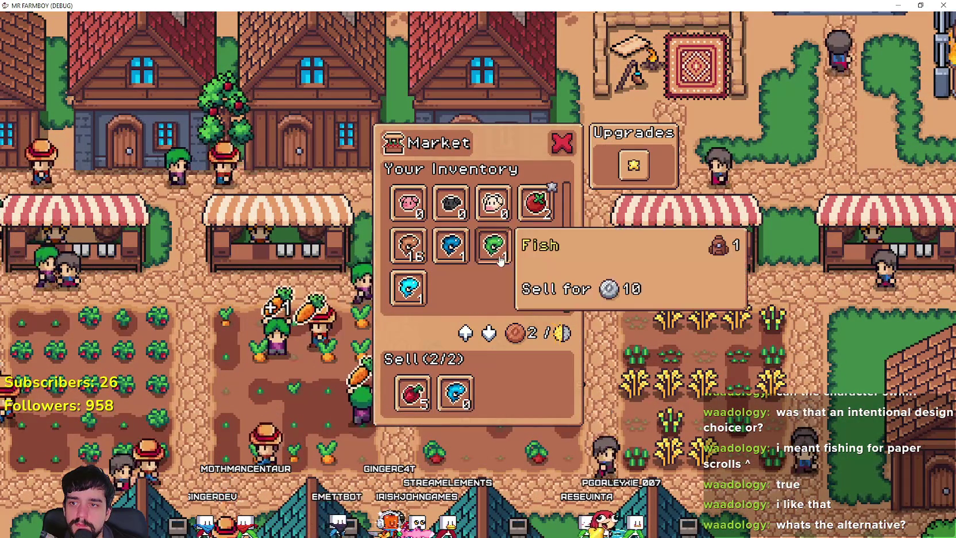
pyautogui.moveTo(530, 250)
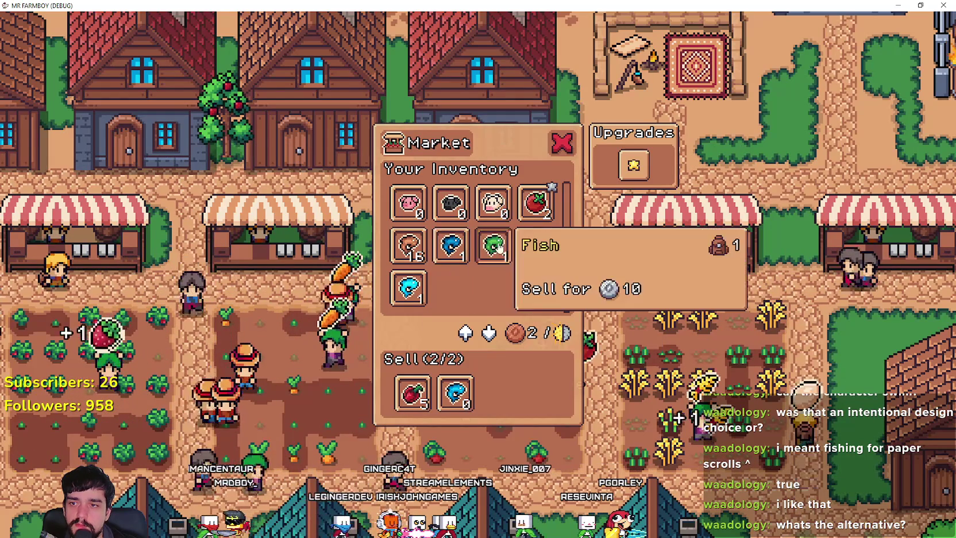
pyautogui.press('Escape')
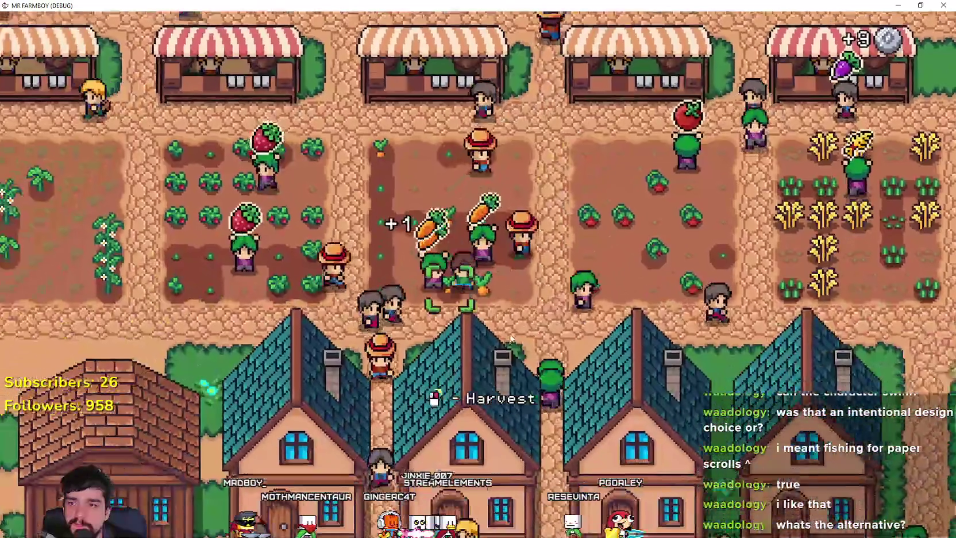
# Walk the farmer west and south past the village houses to the lakeshore
pyautogui.press('a')
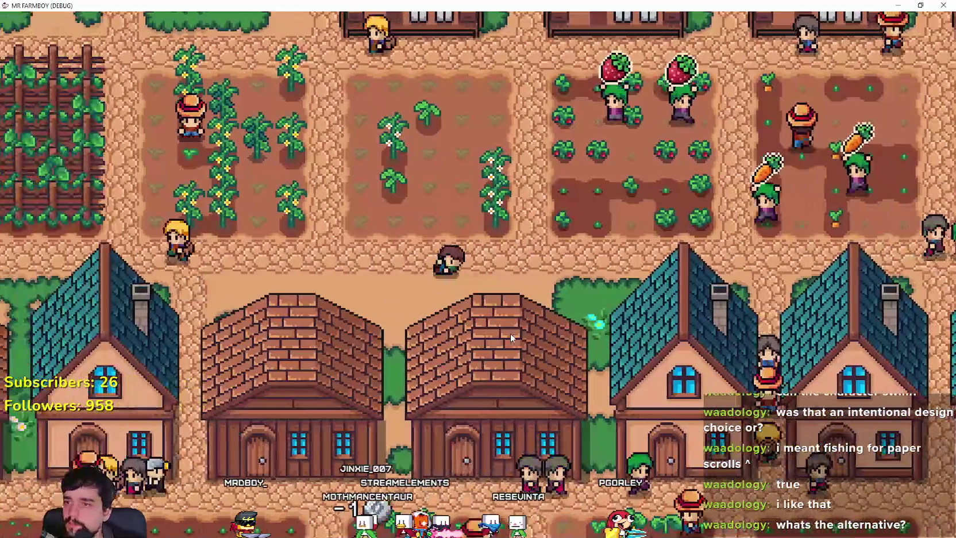
pyautogui.press('s')
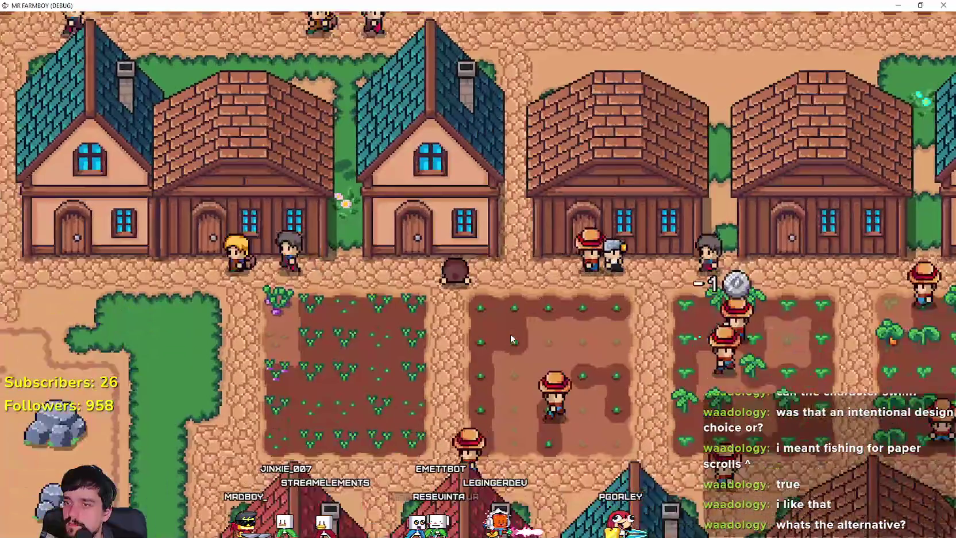
pyautogui.press('a')
pyautogui.press('s')
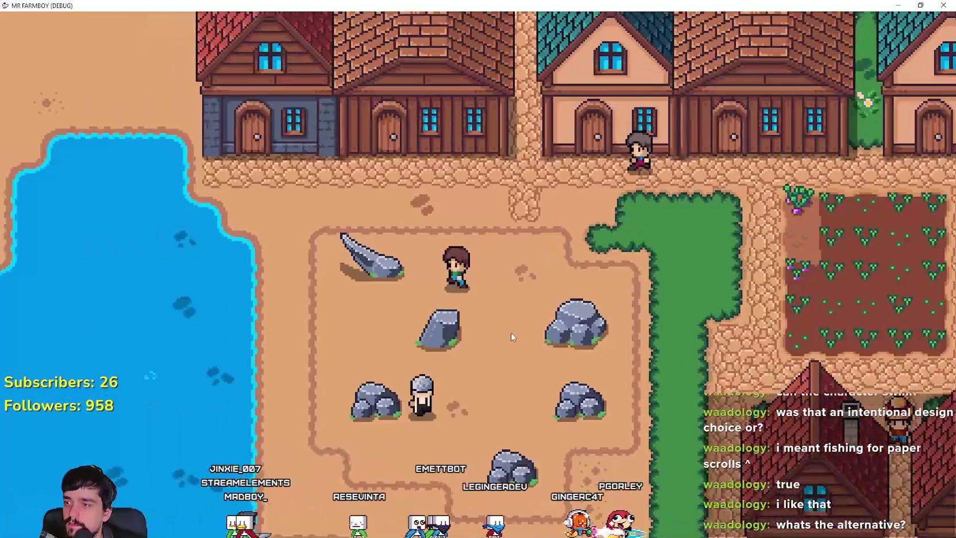
pyautogui.press('a')
pyautogui.press('s')
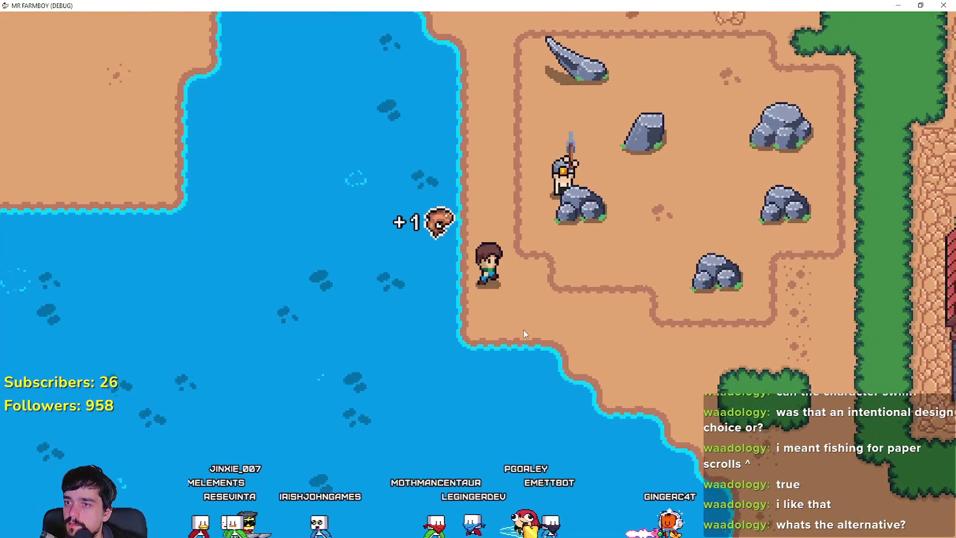
pyautogui.press('d')
pyautogui.press('s')
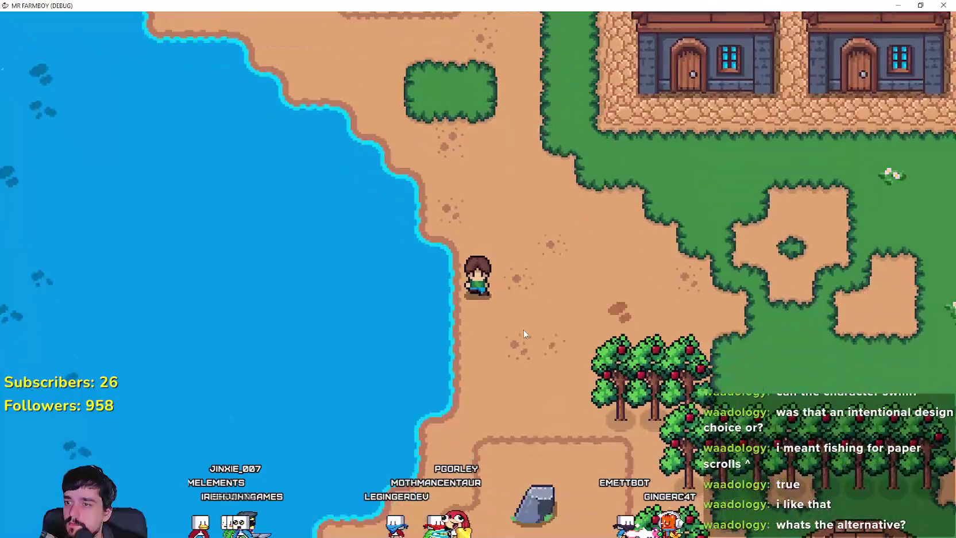
pyautogui.press('s')
pyautogui.press('a')
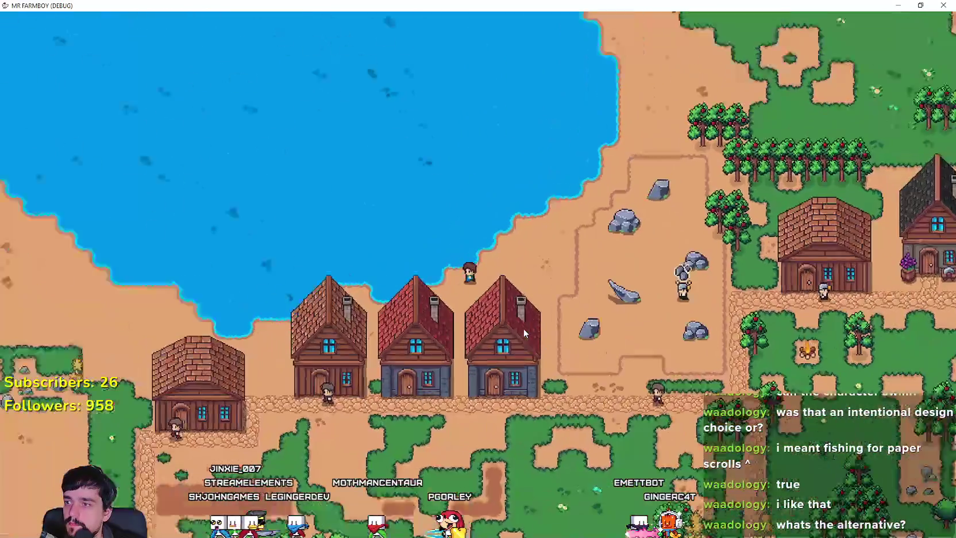
pyautogui.scroll(3, 523, 328)
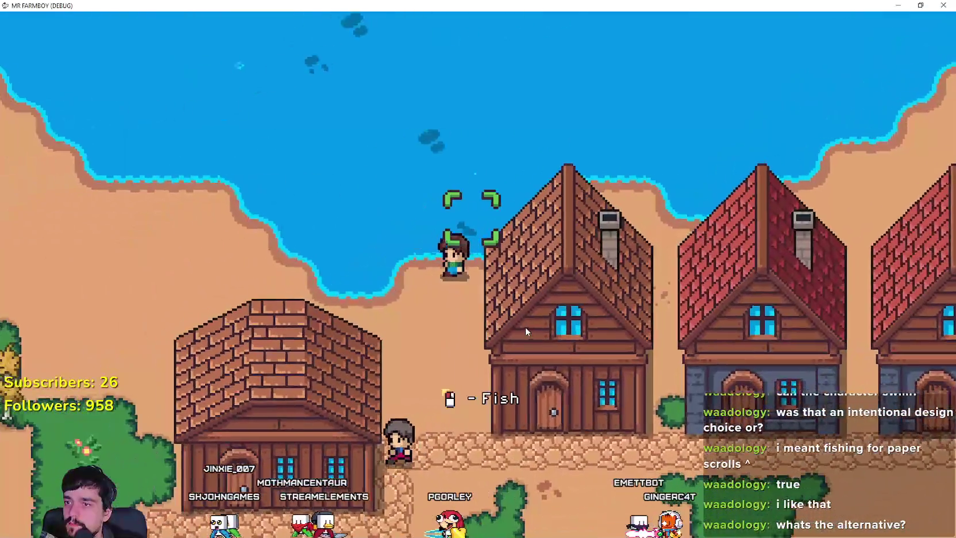
# Cast from the shore and reel in a fish for a +1 catch, then zoom out
pyautogui.press('w')
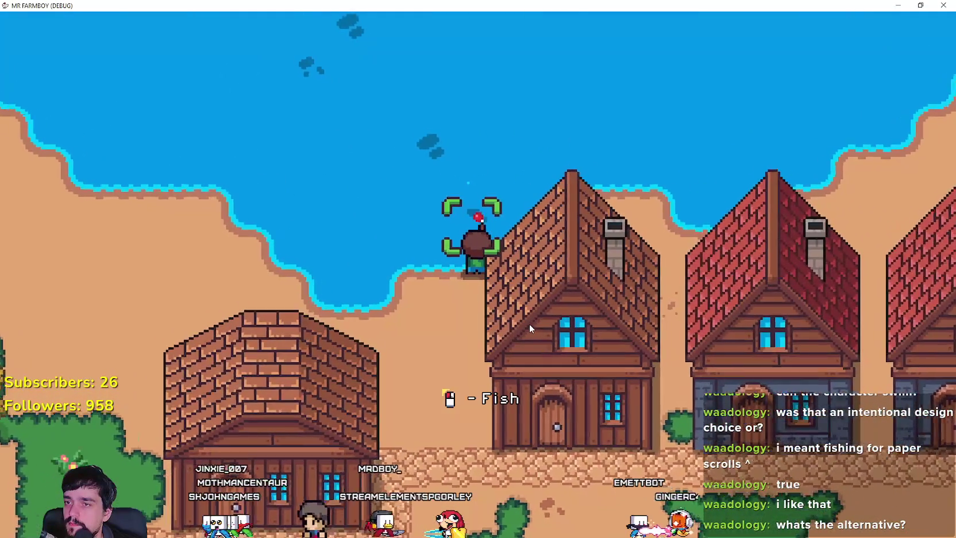
pyautogui.click(528, 324)
pyautogui.click(528, 325)
pyautogui.scroll(-6, 528, 325)
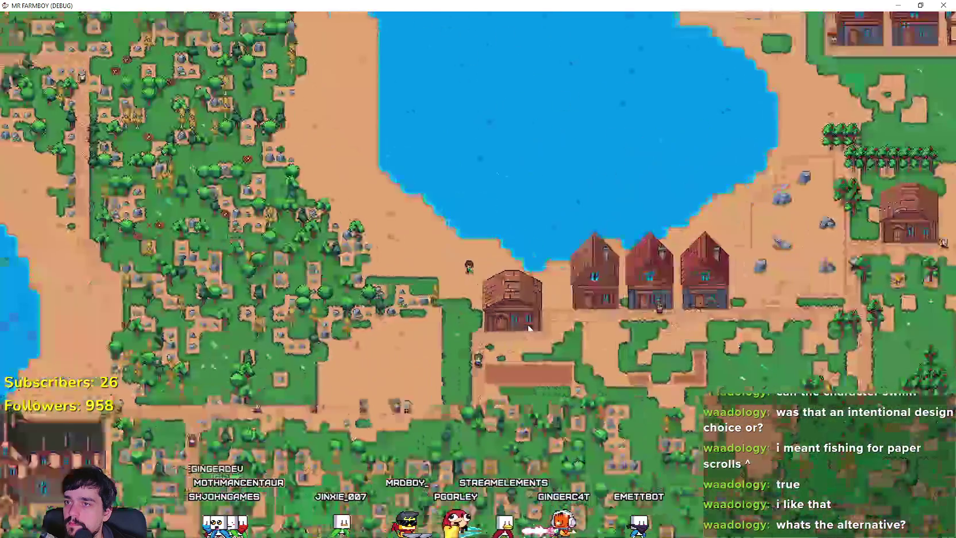
pyautogui.press('a')
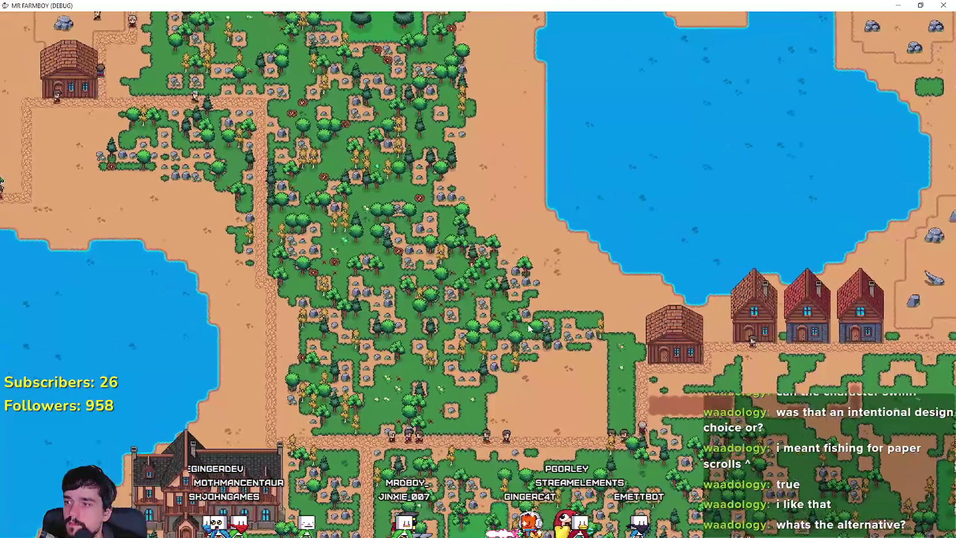
# Walk the farmer north to the central lake's sandy shore and zoom back in on him
pyautogui.scroll(-3, 529, 328)
pyautogui.press('w')
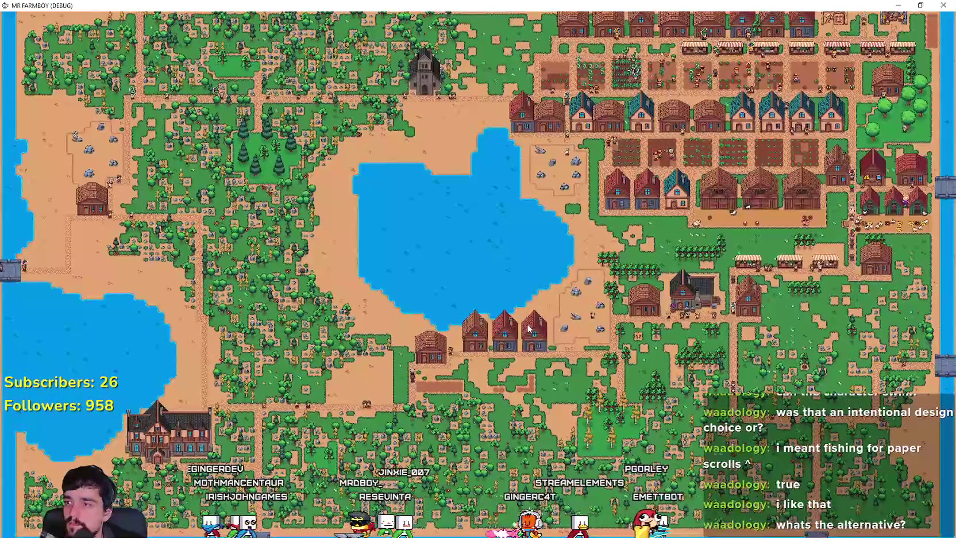
pyautogui.press('w')
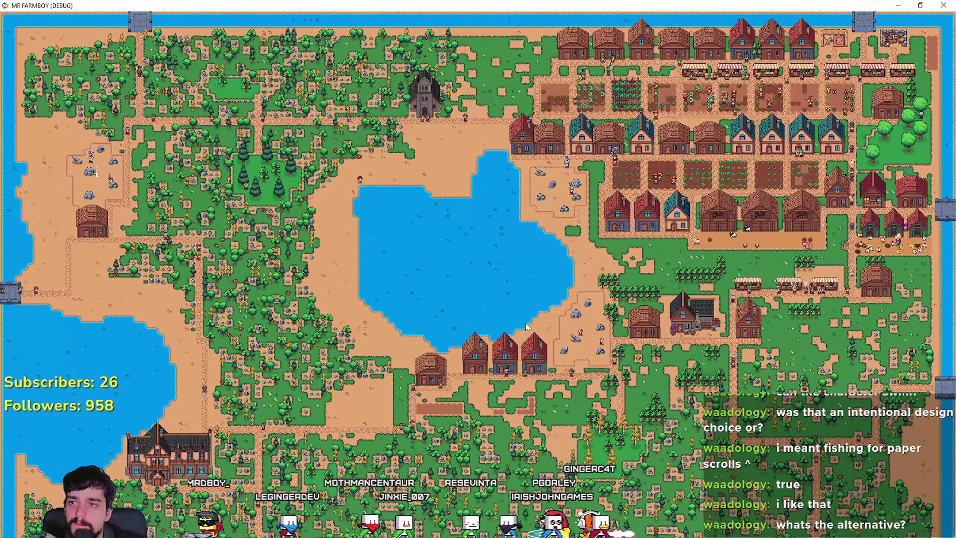
pyautogui.press('m')
pyautogui.press('d')
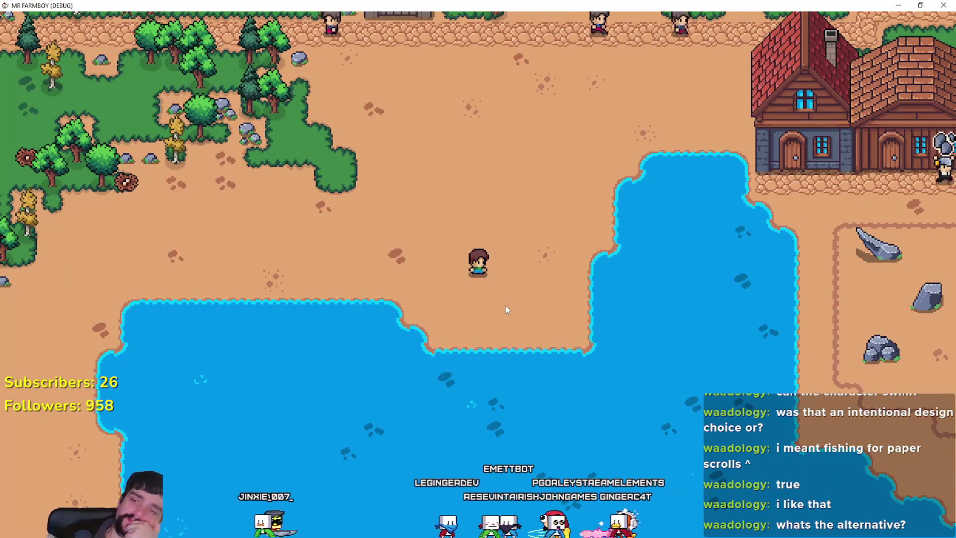
# Walk the farmer east past the farm plots to the warehouse and open its inventory
pyautogui.press('w')
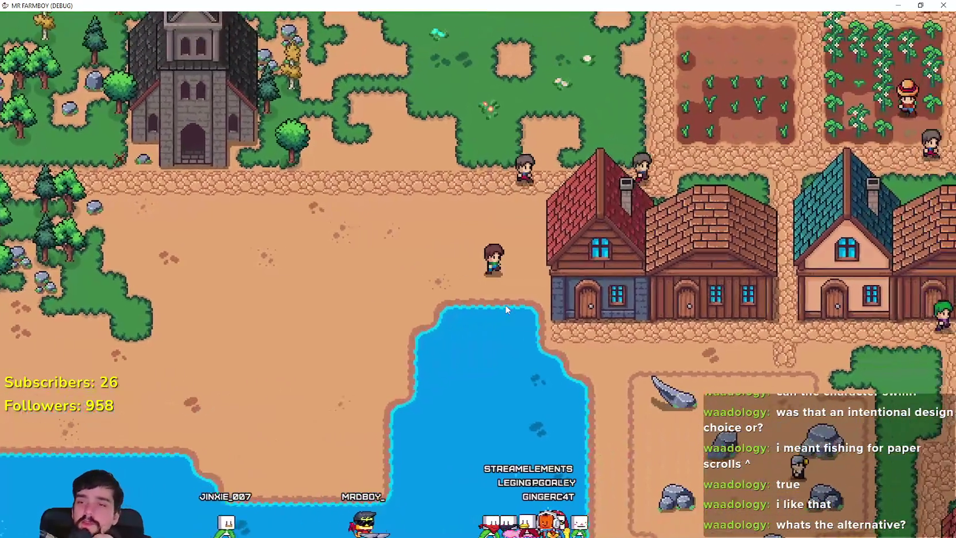
pyautogui.press('d')
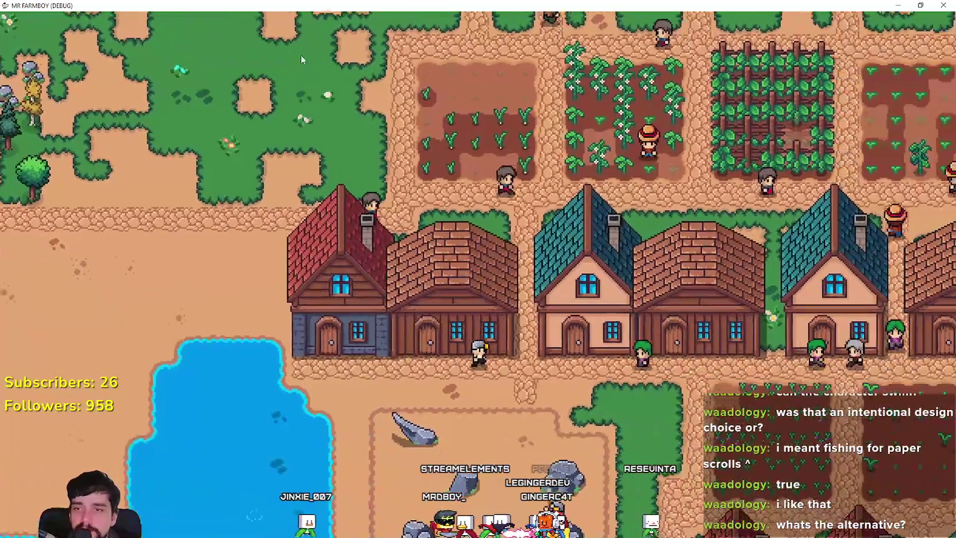
pyautogui.scroll(3, 300, 54)
pyautogui.press('d')
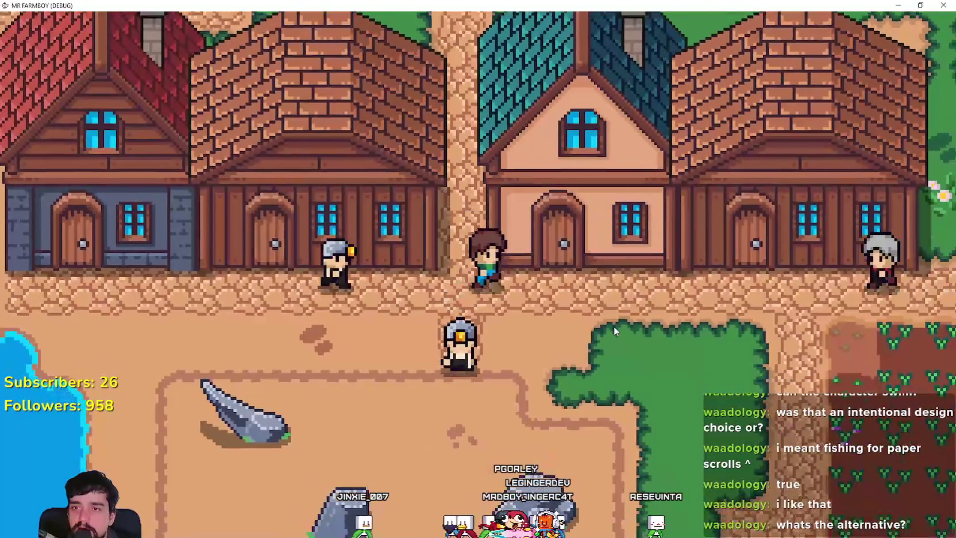
pyautogui.press('e')
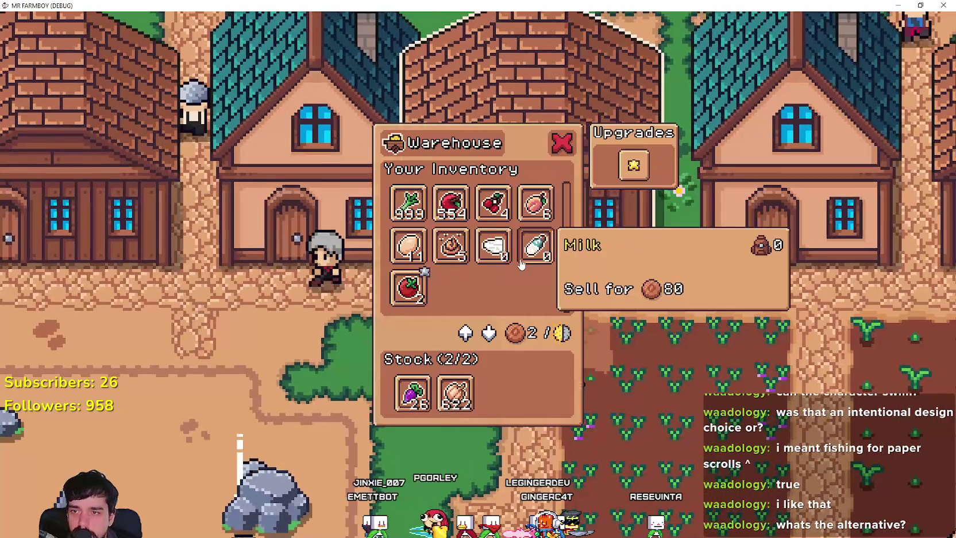
# Leave the Warehouse and open the Market, scrolling to the fish that sell for 10 each
pyautogui.press('d')
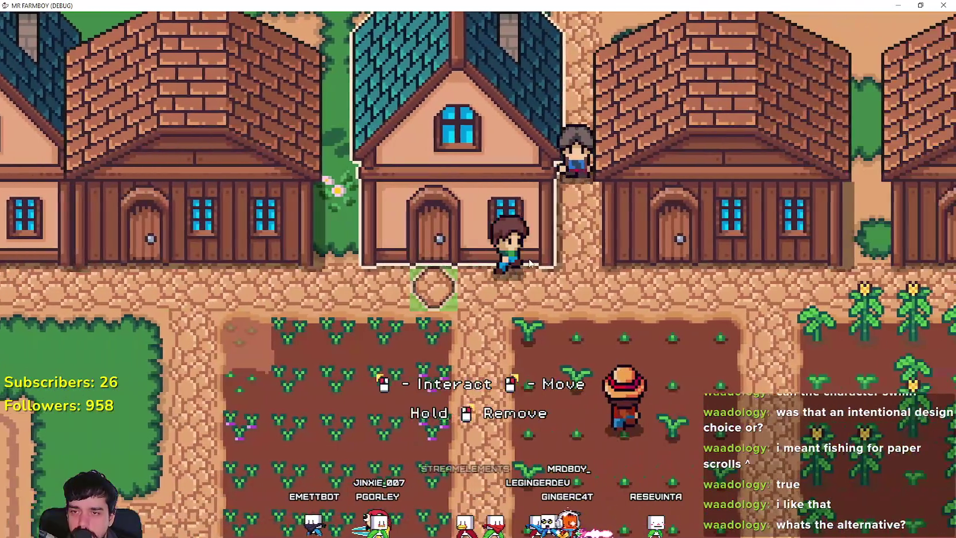
pyautogui.scroll(-5, 529, 263)
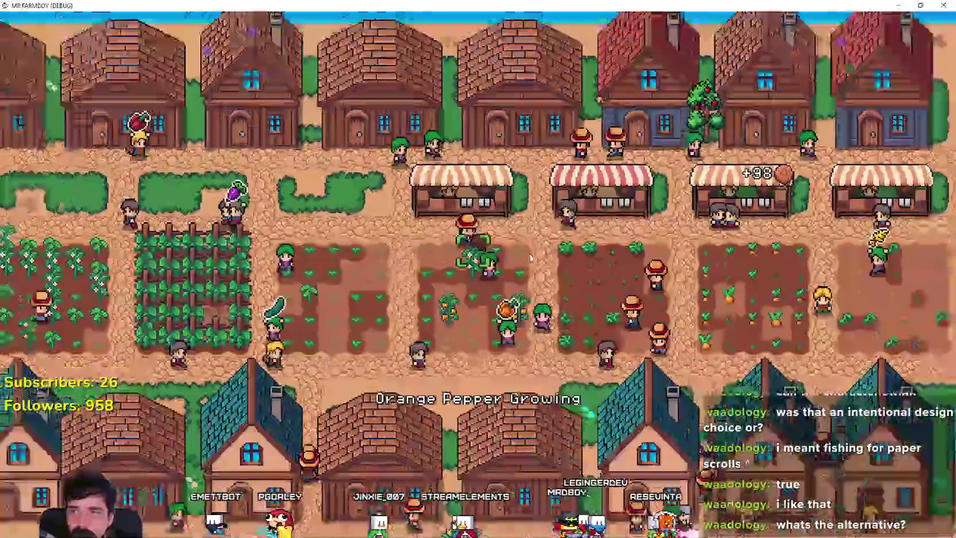
pyautogui.scroll(5, 530, 259)
pyautogui.press('e')
pyautogui.scroll(-5, 557, 199)
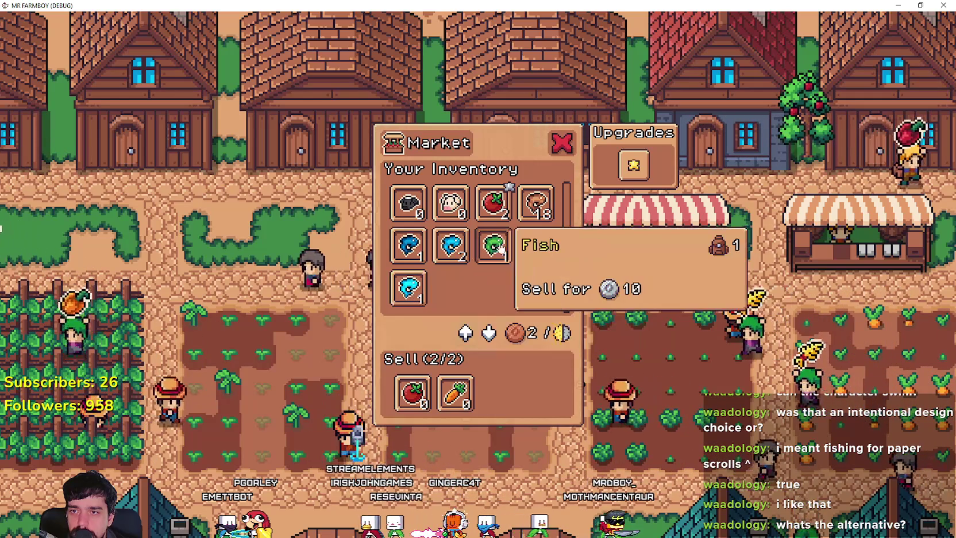
# Close the Market, walk southeast past the houses toward the river bridge, then return to Godot
pyautogui.press('Escape')
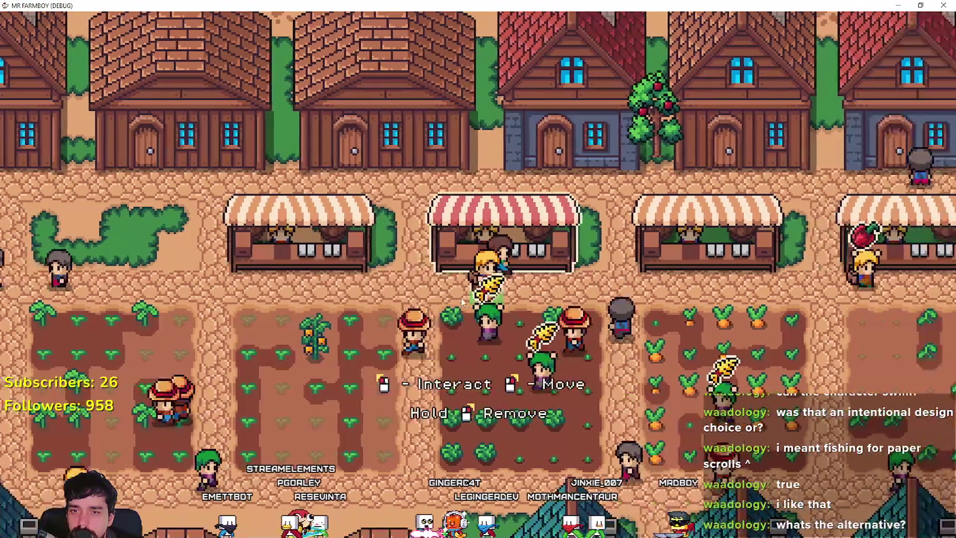
pyautogui.press('d')
pyautogui.press('s')
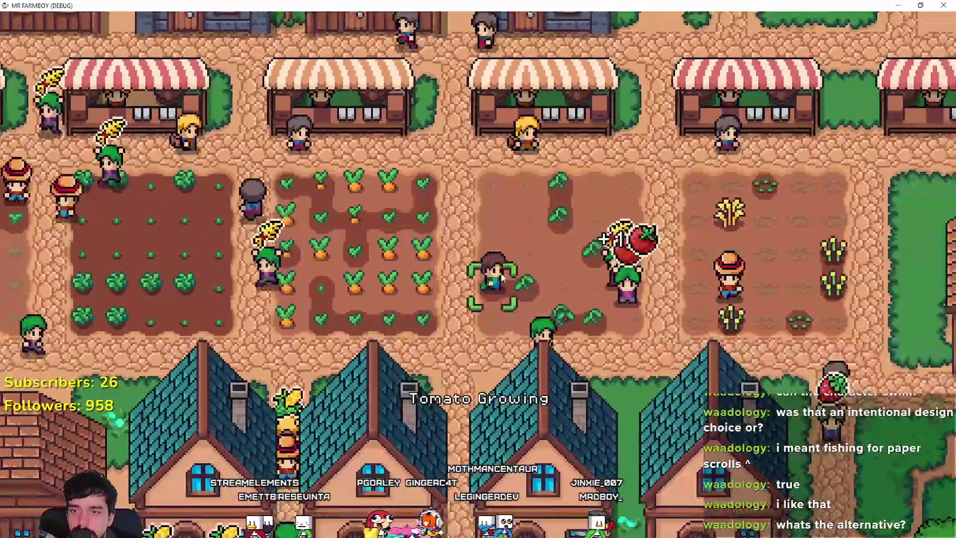
pyautogui.press('d')
pyautogui.press('s')
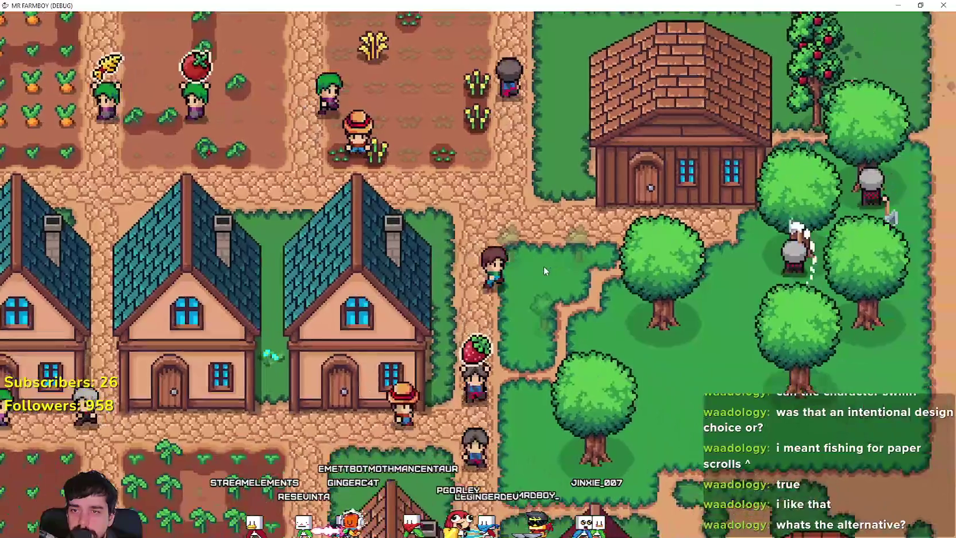
pyautogui.press('s')
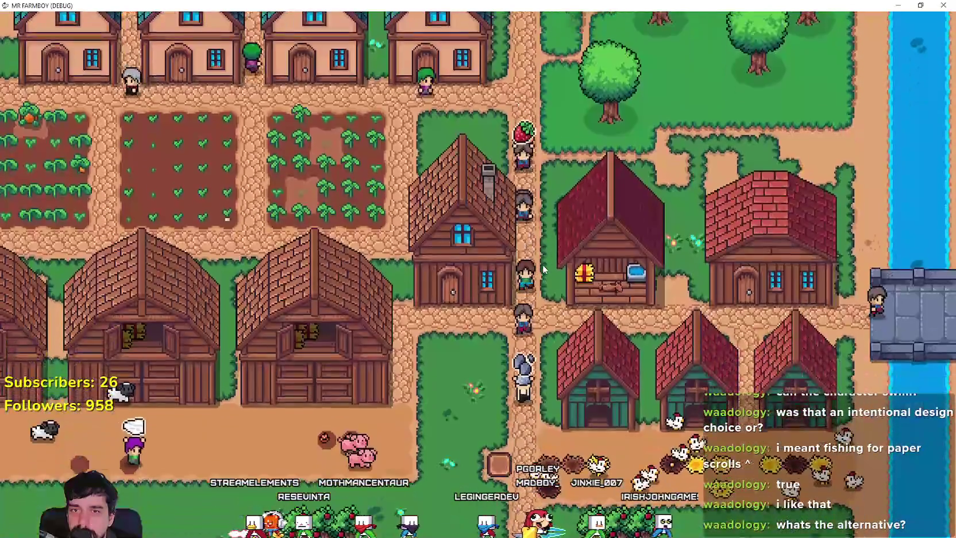
pyautogui.scroll(-5, 544, 267)
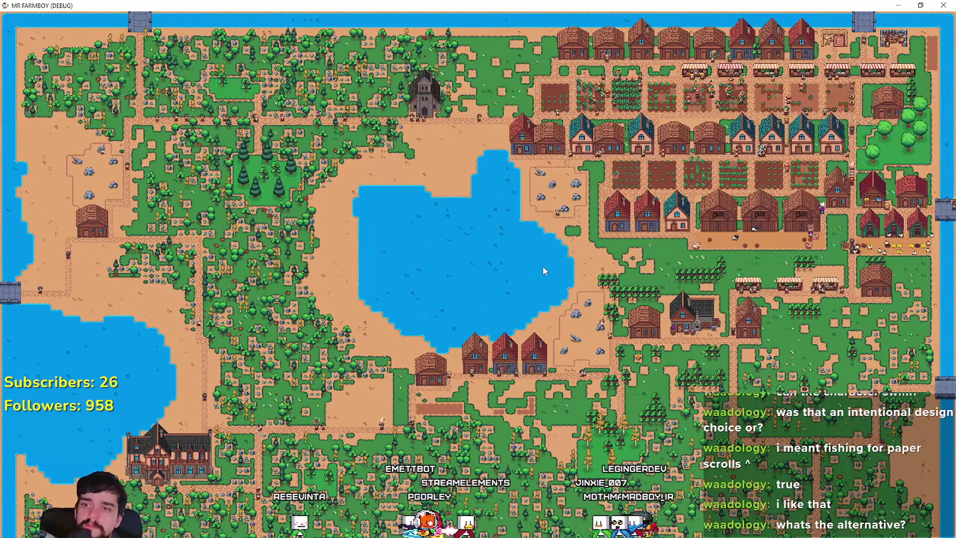
pyautogui.scroll(-2, 544, 270)
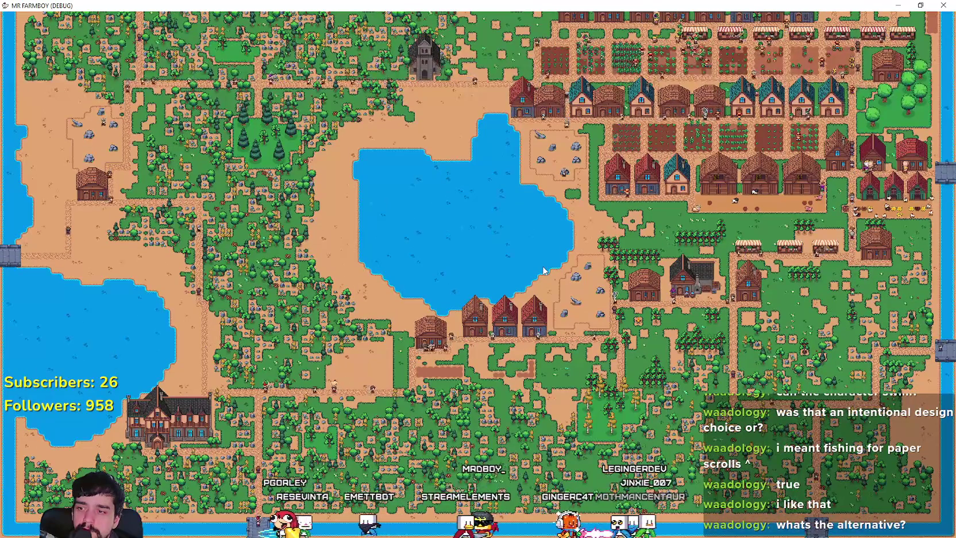
pyautogui.hotkey('alt', 'Tab')
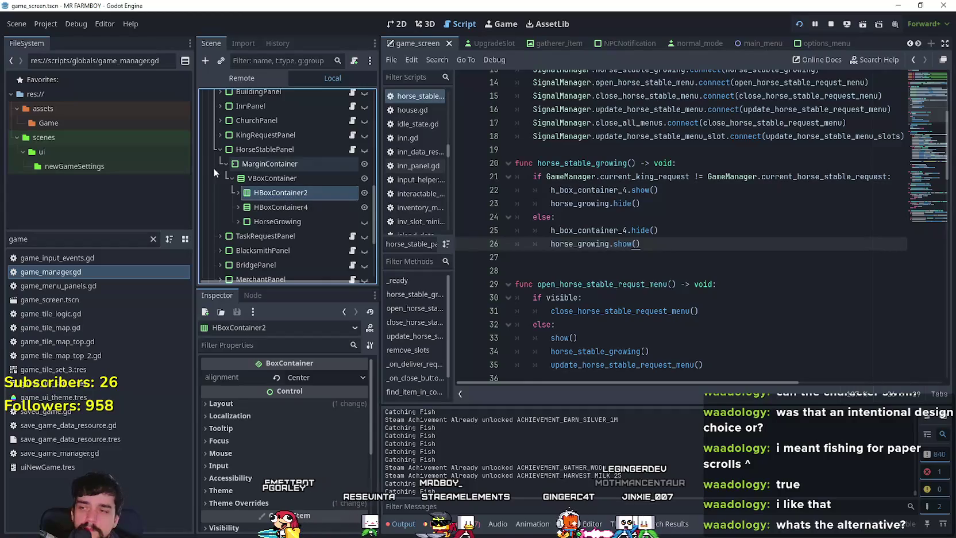
# Set the live DayAndNightCycleManager game_speed to 500 in the Remote tree, then return to the game
pyautogui.click(257, 77)
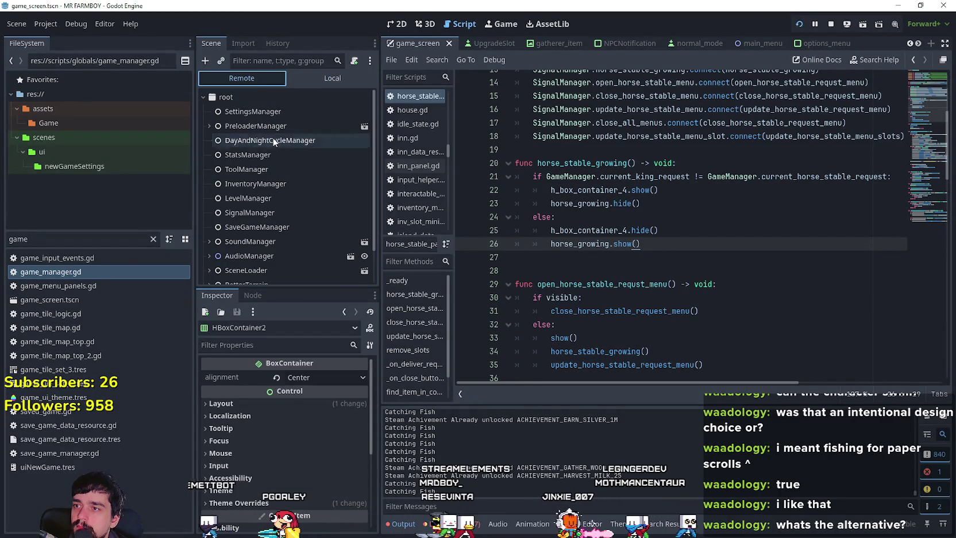
pyautogui.click(274, 141)
pyautogui.click(322, 373)
pyautogui.write('500')
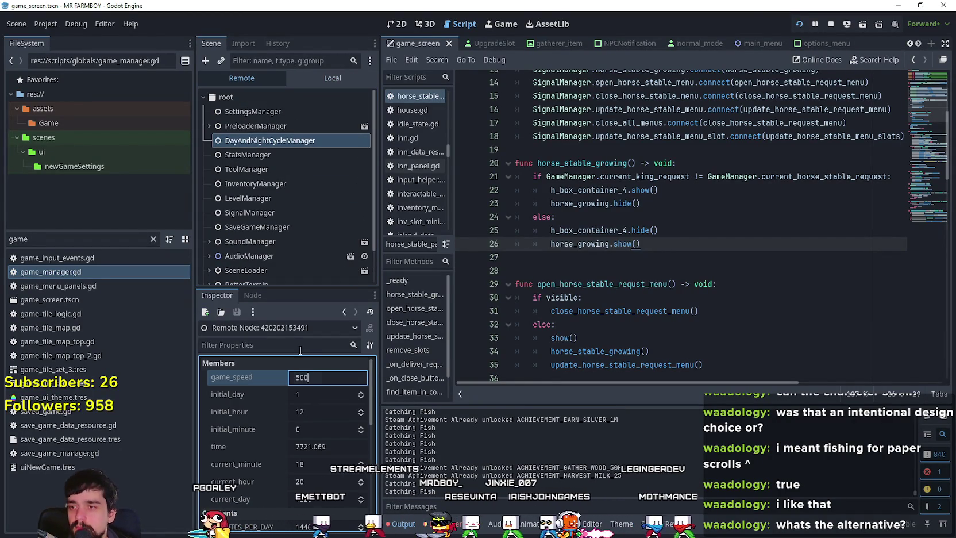
pyautogui.press('Return')
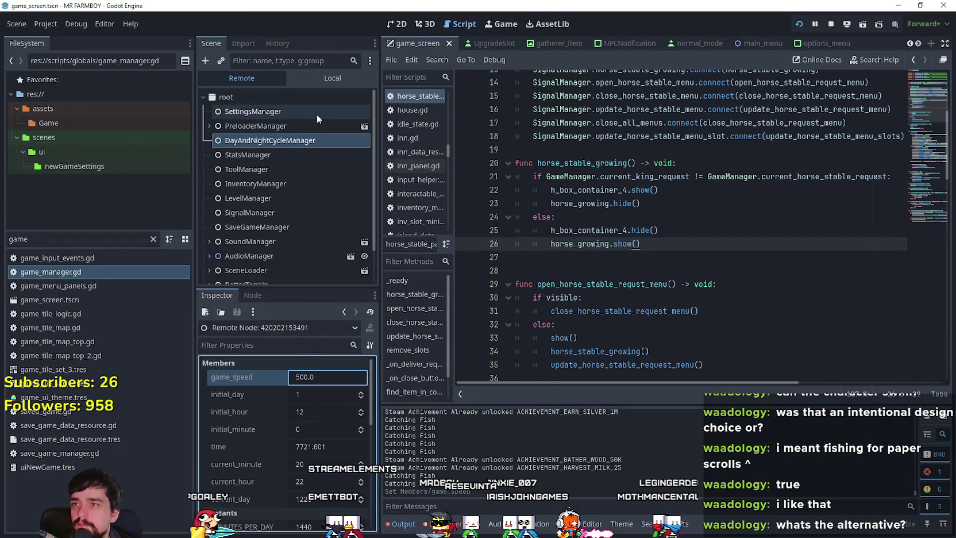
pyautogui.click(319, 77)
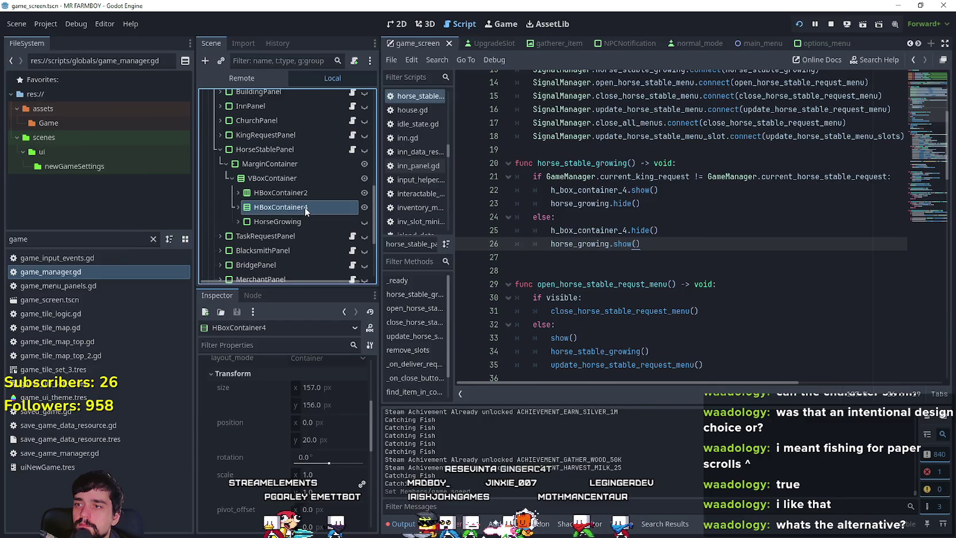
pyautogui.hotkey('alt', 'Tab')
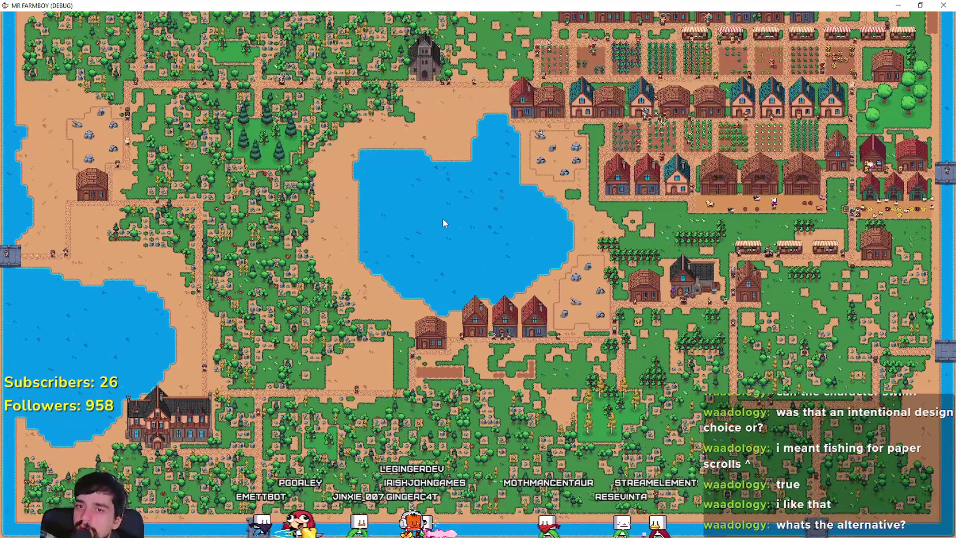
pyautogui.press('Up')
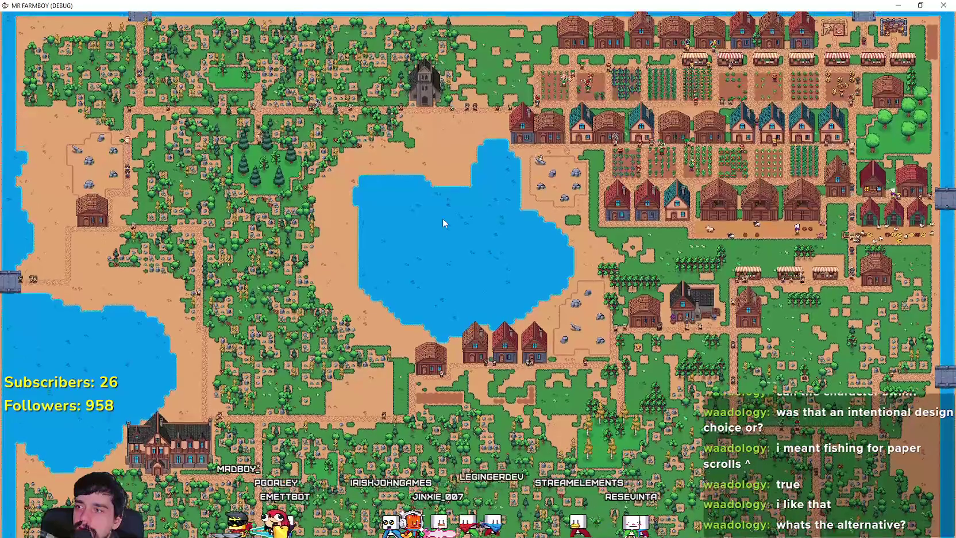
pyautogui.press('Up')
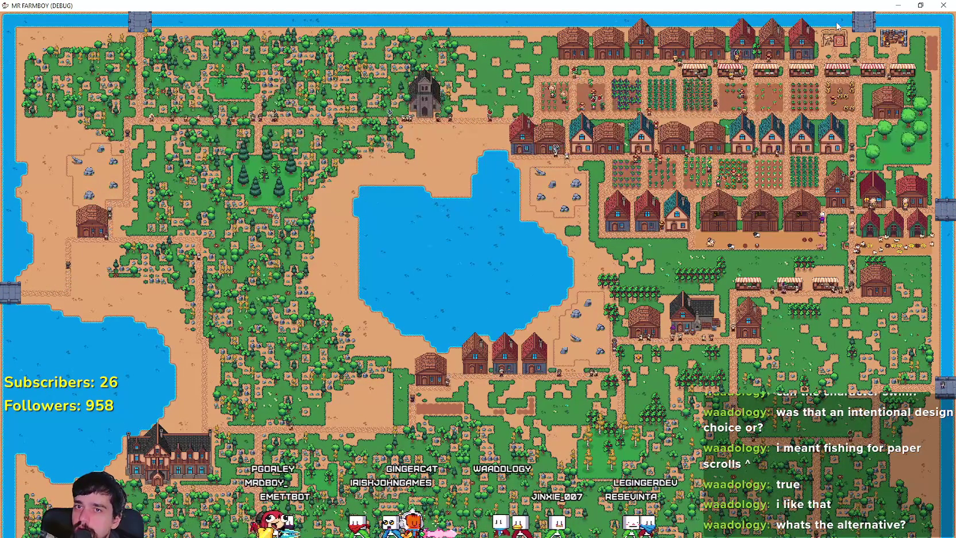
pyautogui.press('Down')
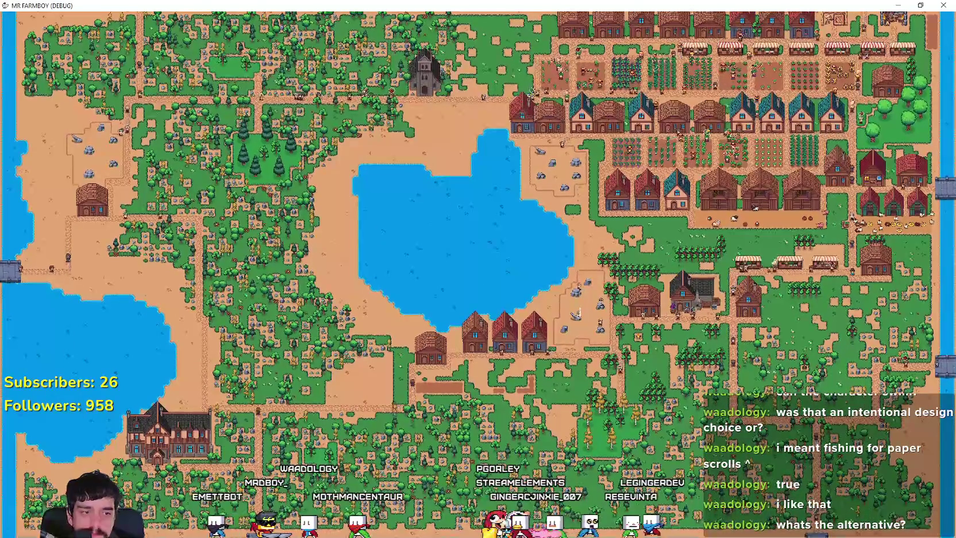
pyautogui.hotkey('alt', 'F4')
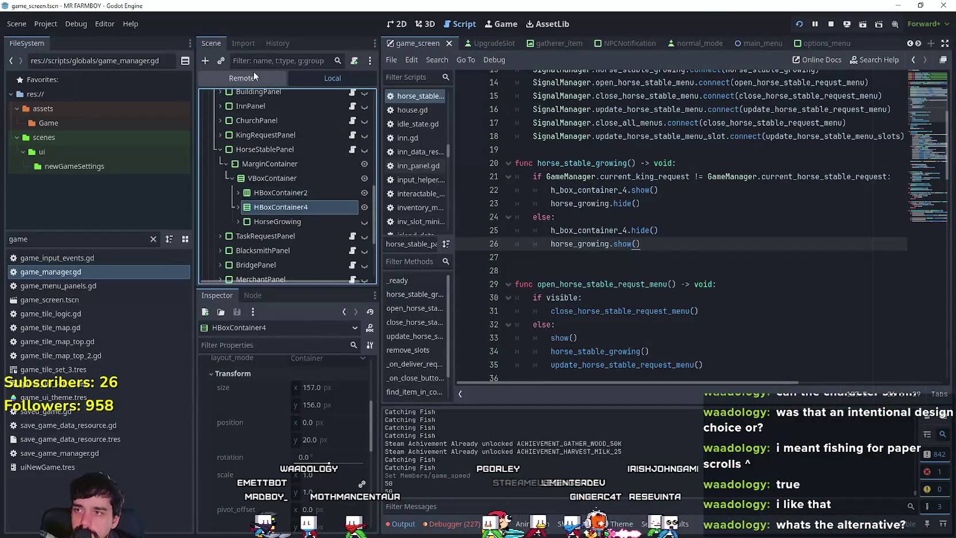
# Change the remote DayAndNightCycleManager's game_speed to 16, then switch back to Local and the game
pyautogui.click(253, 72)
pyautogui.click(316, 144)
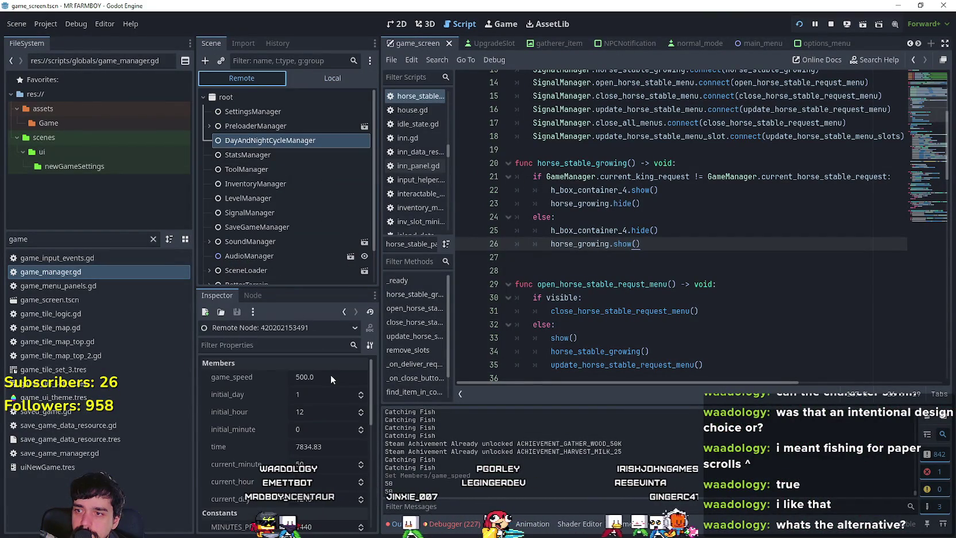
pyautogui.click(330, 377)
pyautogui.write('16')
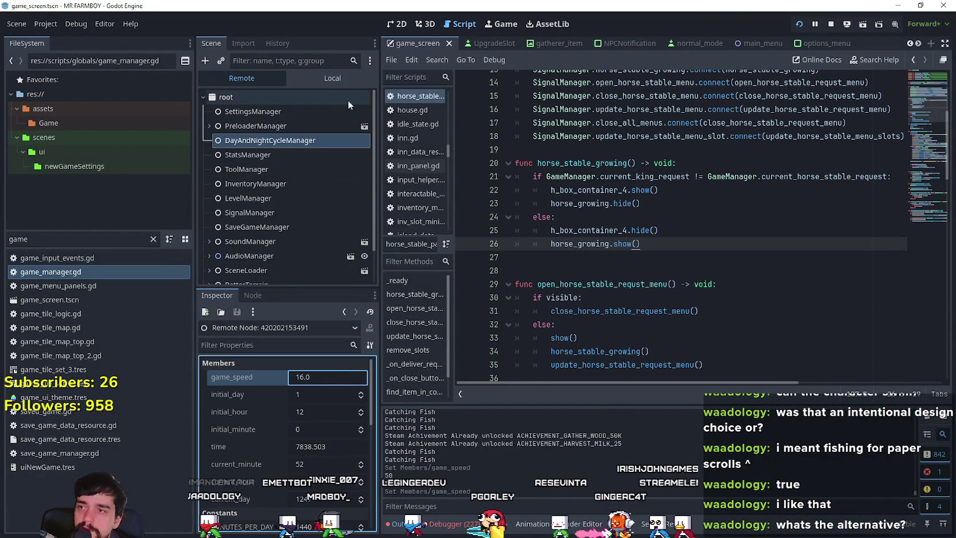
pyautogui.click(306, 80)
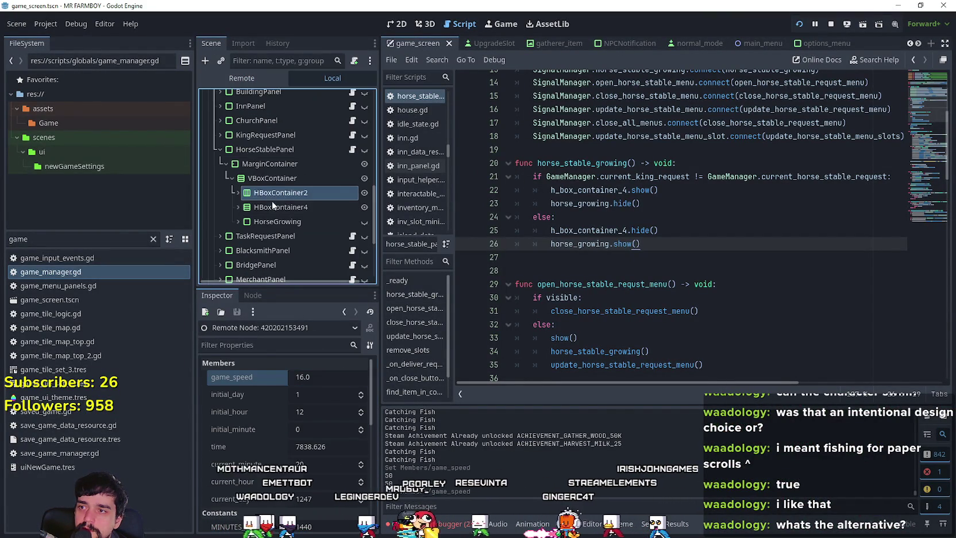
pyautogui.hotkey('alt', 'Tab')
pyautogui.scroll(5, 710, 237)
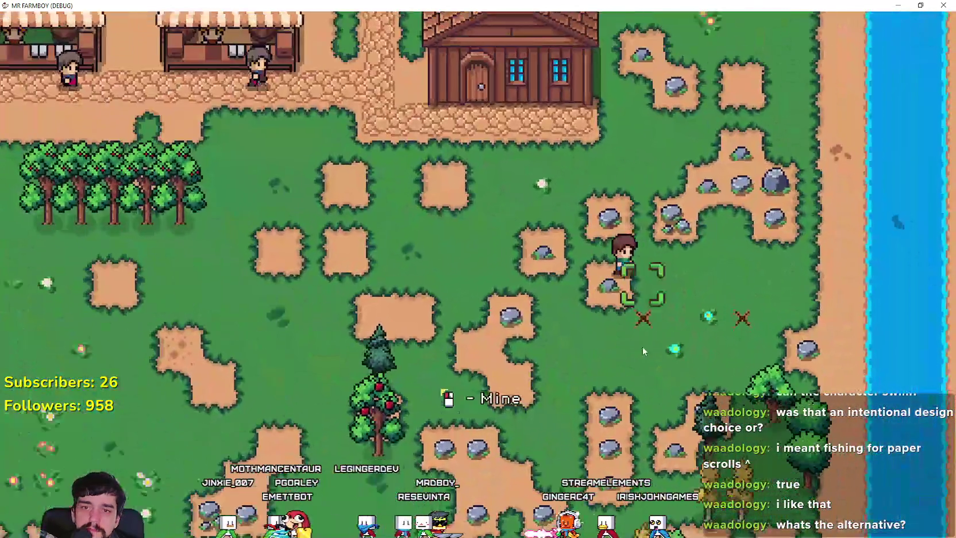
# Fish twice along the eastern river bank, walking north between casts
pyautogui.press('d')
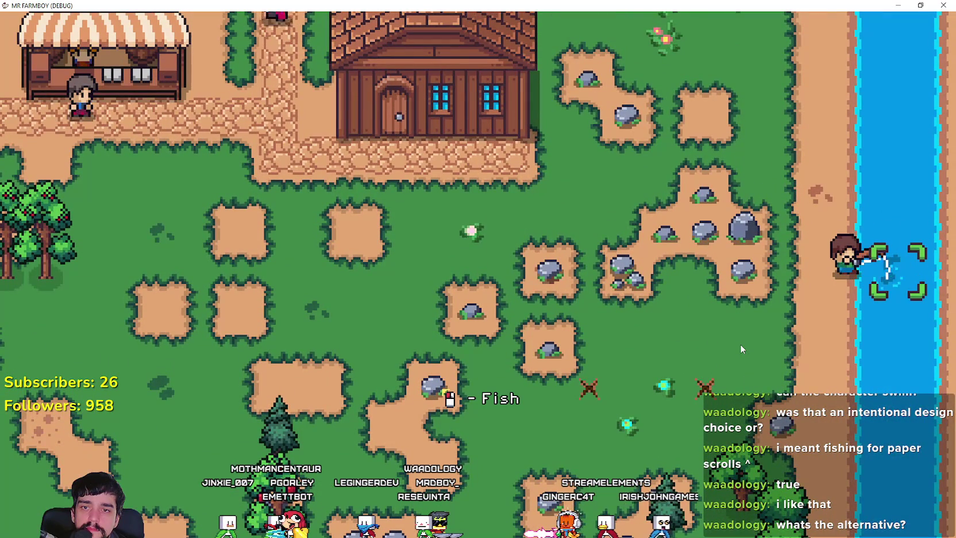
pyautogui.scroll(-3, 740, 349)
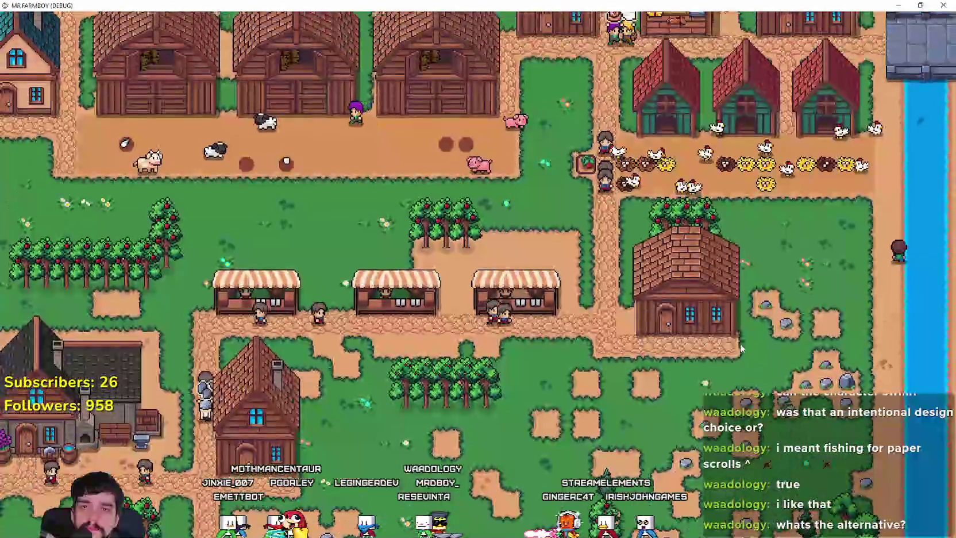
pyautogui.scroll(4, 747, 339)
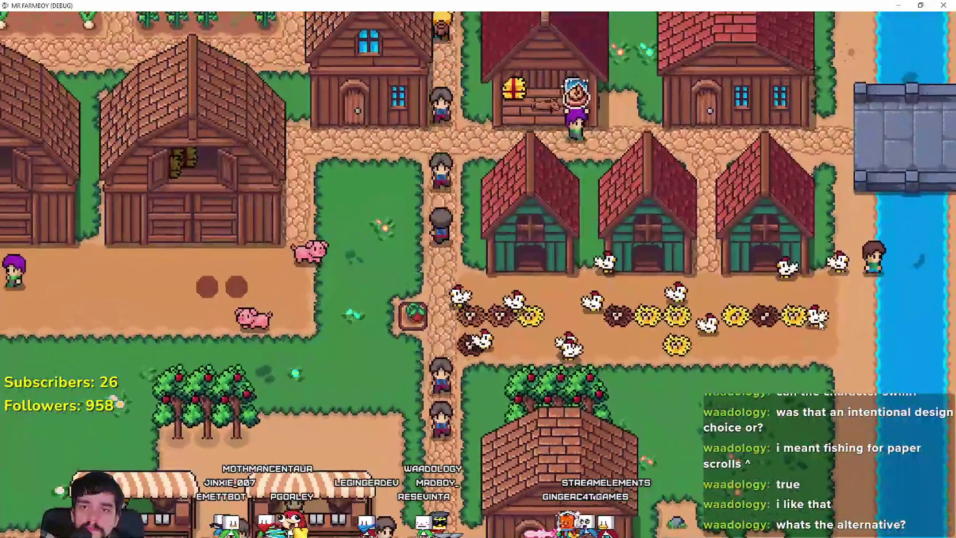
pyautogui.click(820, 326)
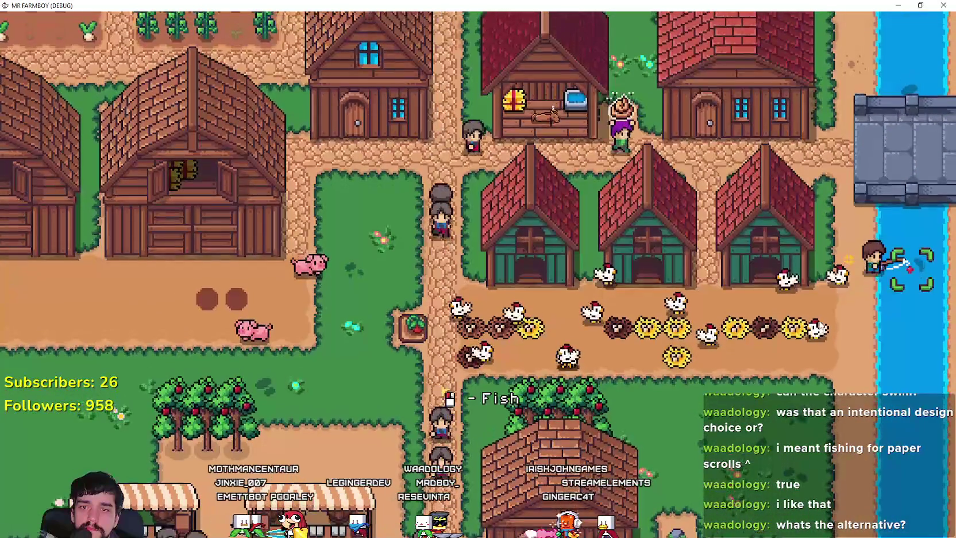
pyautogui.press('w')
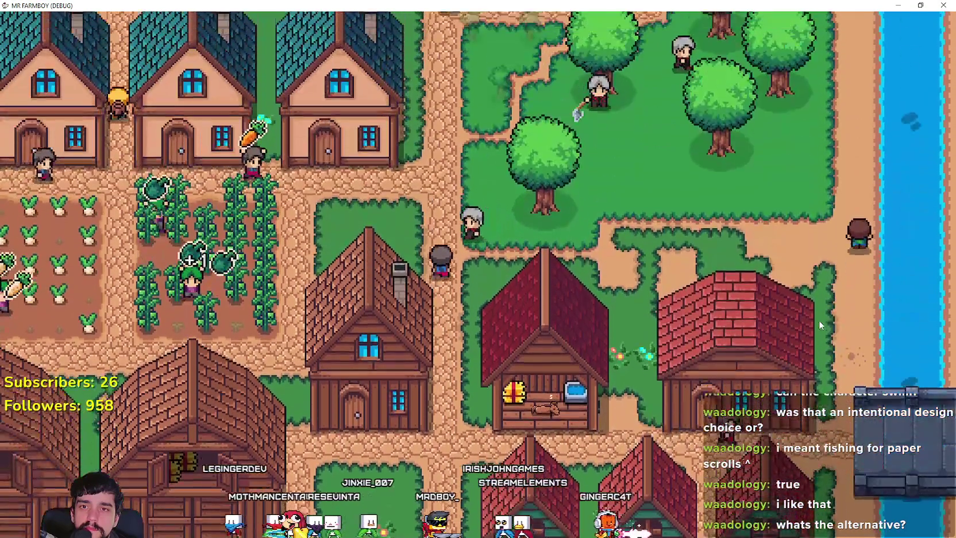
pyautogui.press('w')
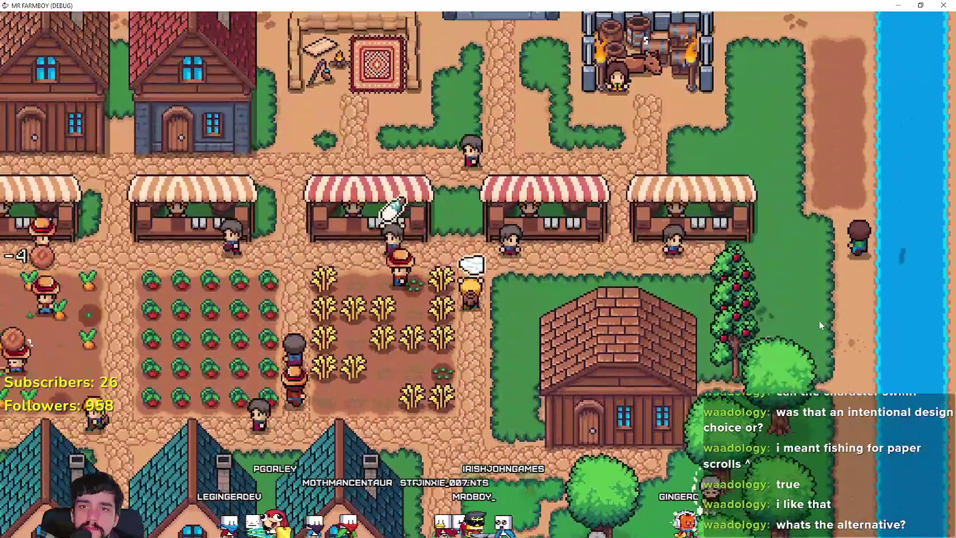
pyautogui.click(819, 320)
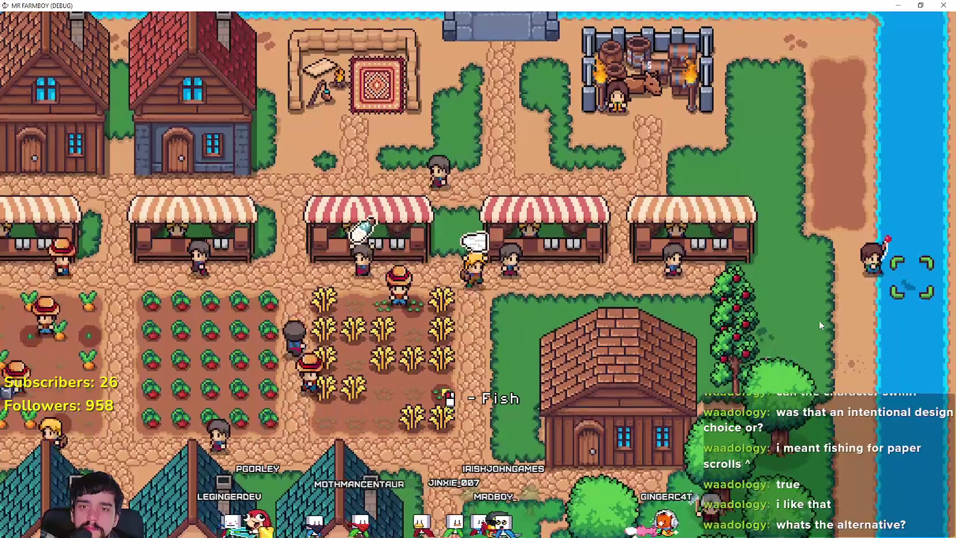
# Walk the farmer north-west through the village past the market stalls and houses
pyautogui.press('w')
pyautogui.press('a')
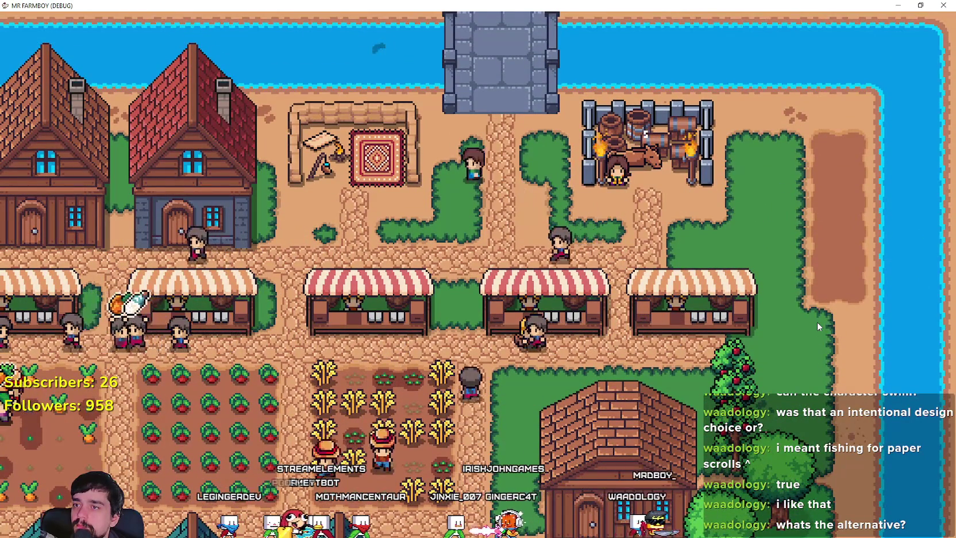
pyautogui.press('a')
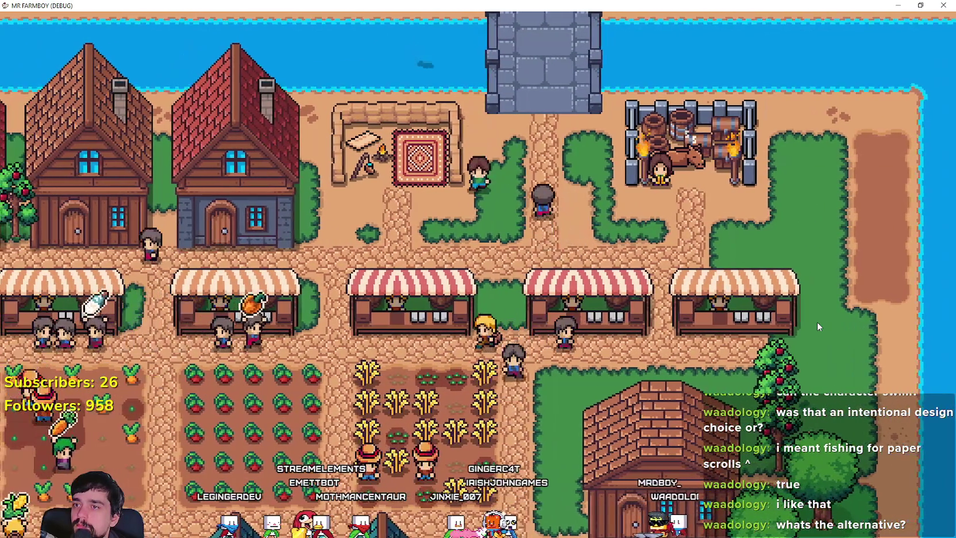
pyautogui.press('a')
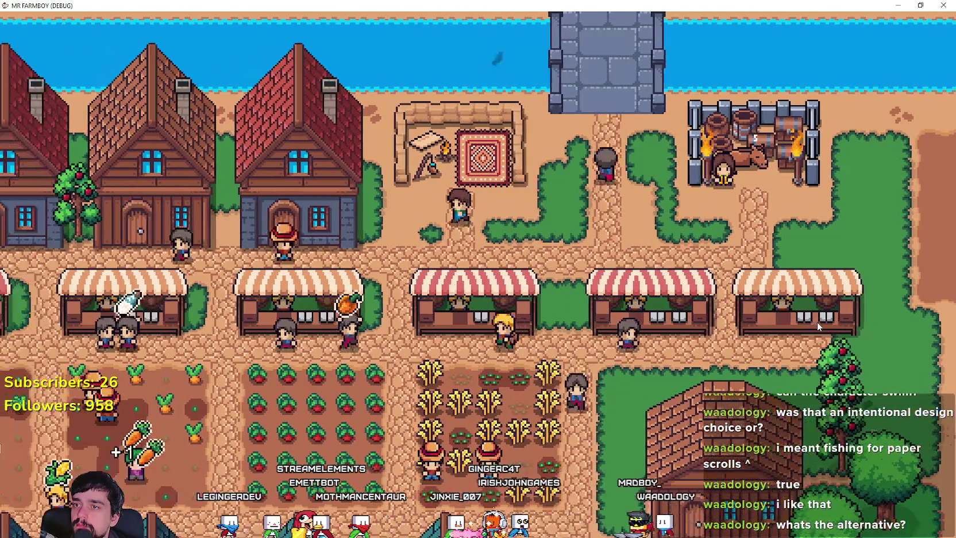
pyautogui.press('d')
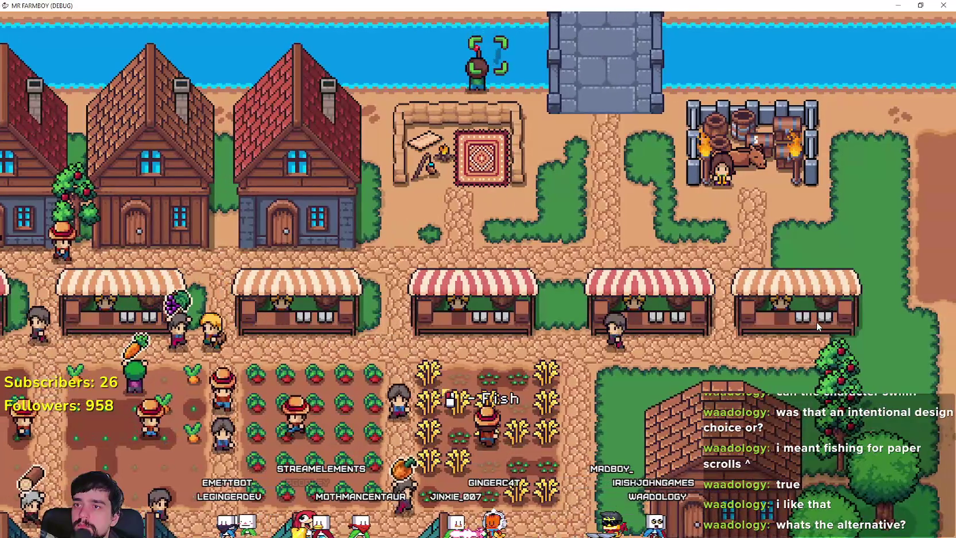
pyautogui.press('a')
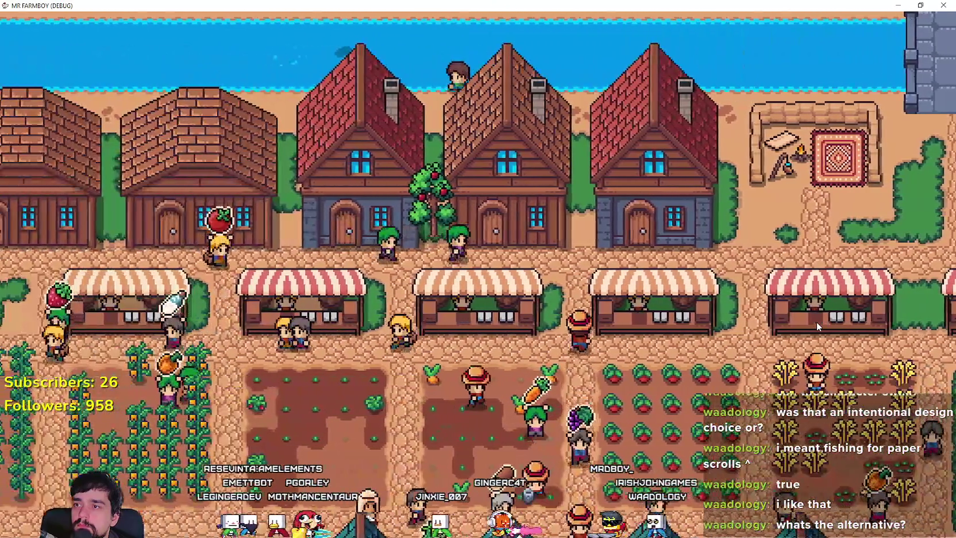
pyautogui.press('a')
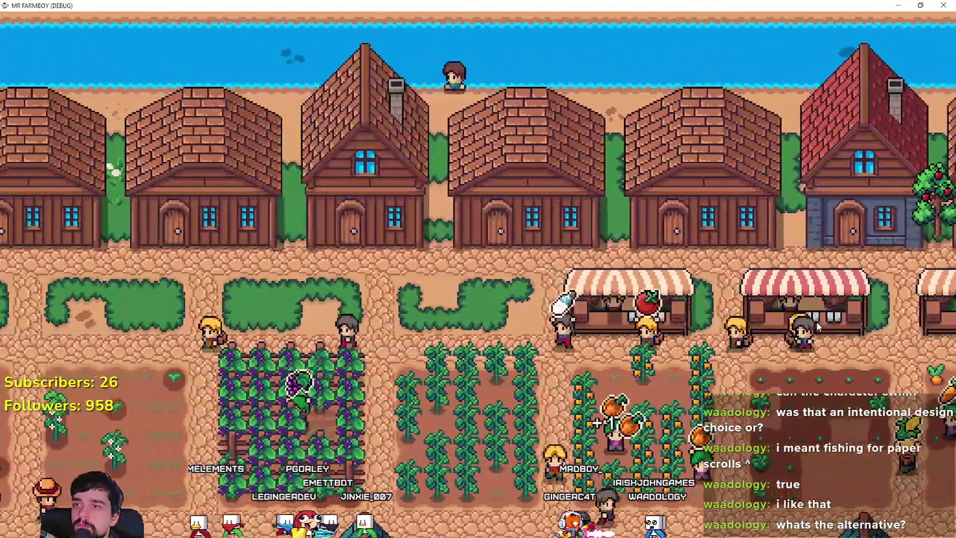
# Continue west along the northern shore past the church to the stone bridge
pyautogui.press('a')
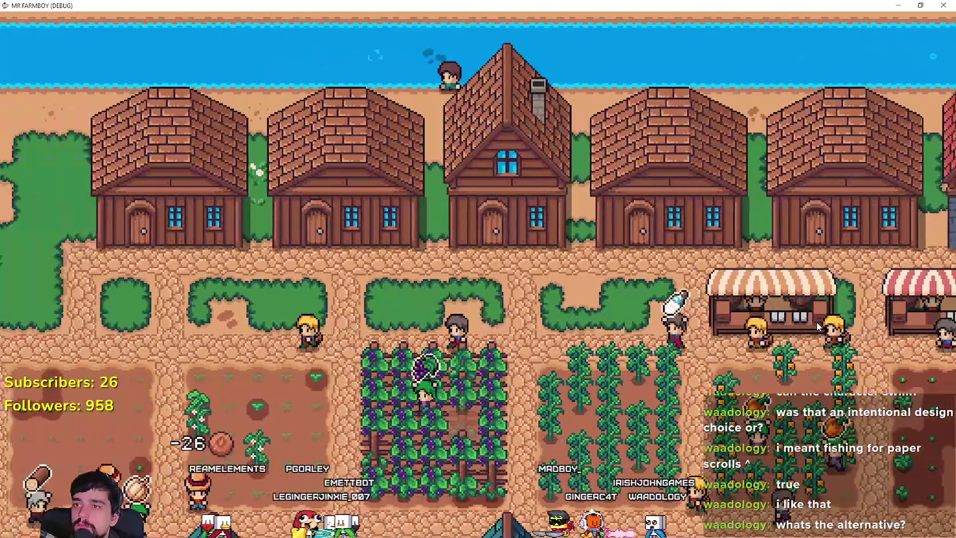
pyautogui.press('a')
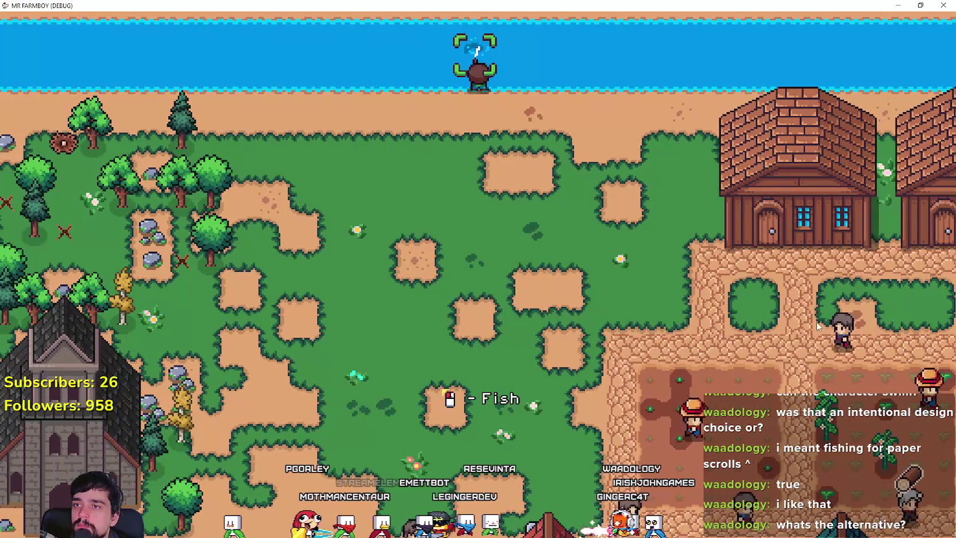
pyautogui.press('a')
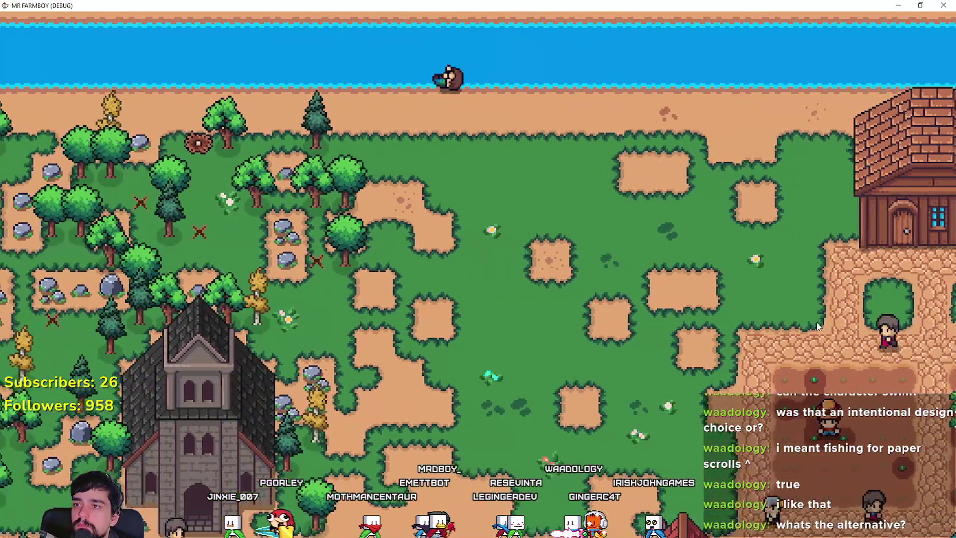
pyautogui.press('a')
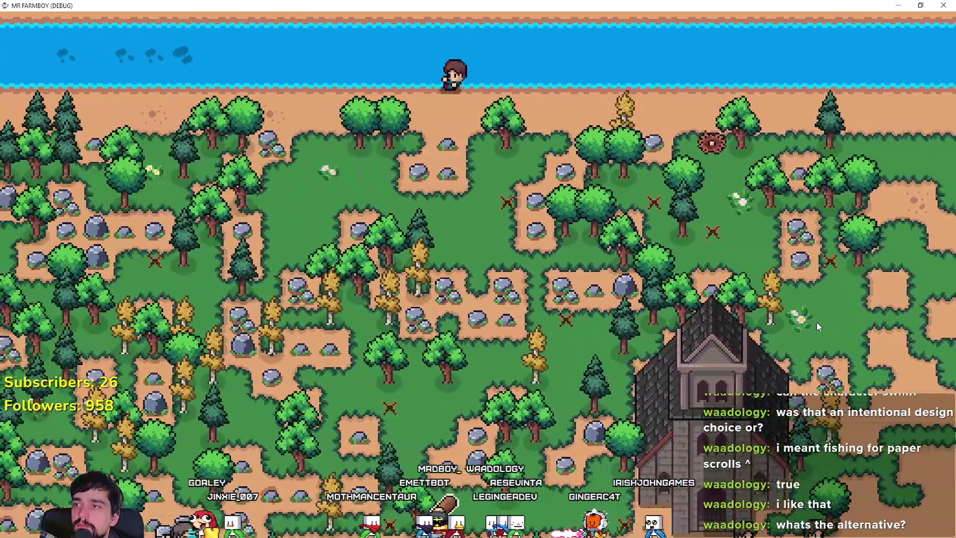
pyautogui.press('a')
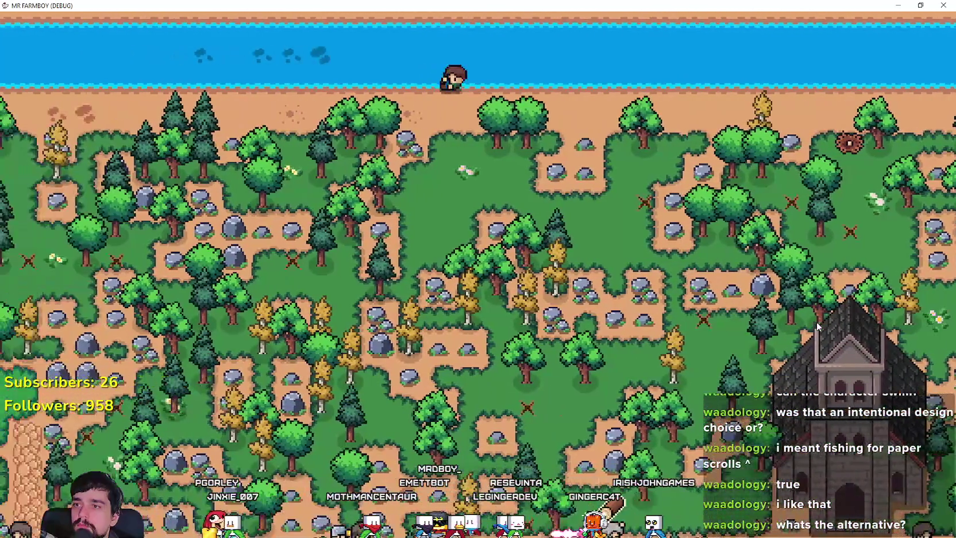
pyautogui.press('a')
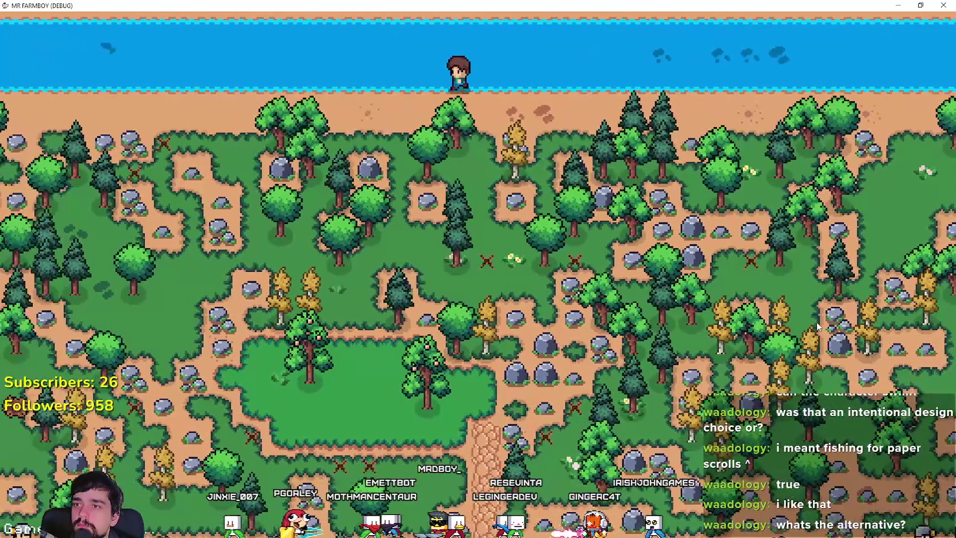
pyautogui.press('a')
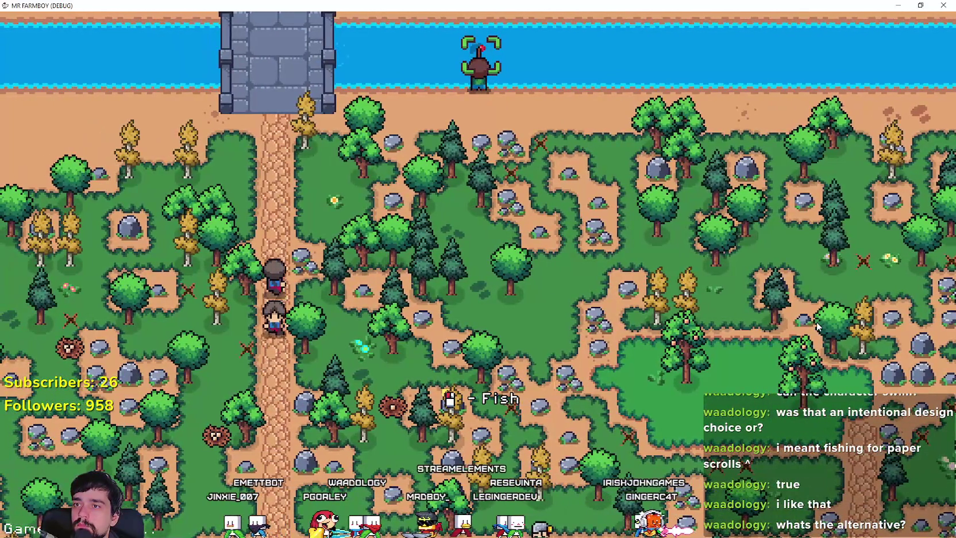
pyautogui.press('a')
pyautogui.press('s')
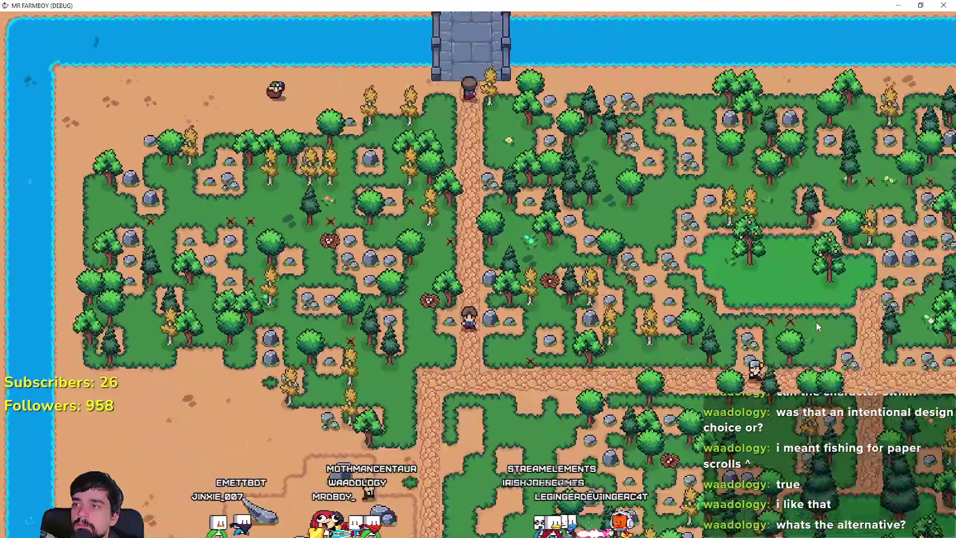
# Walk down the shore to another fishing spot and cast into the river
pyautogui.scroll(3, 816, 322)
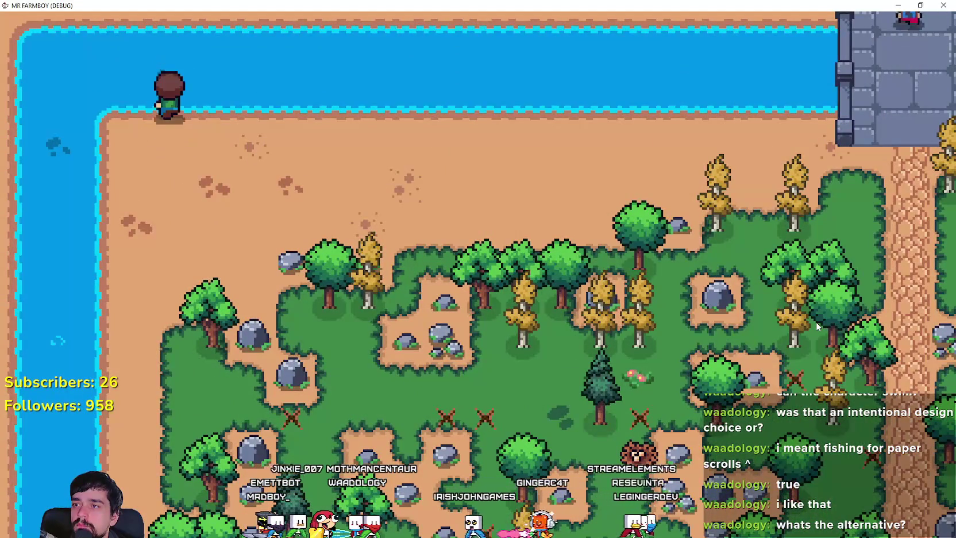
pyautogui.scroll(-5, 811, 327)
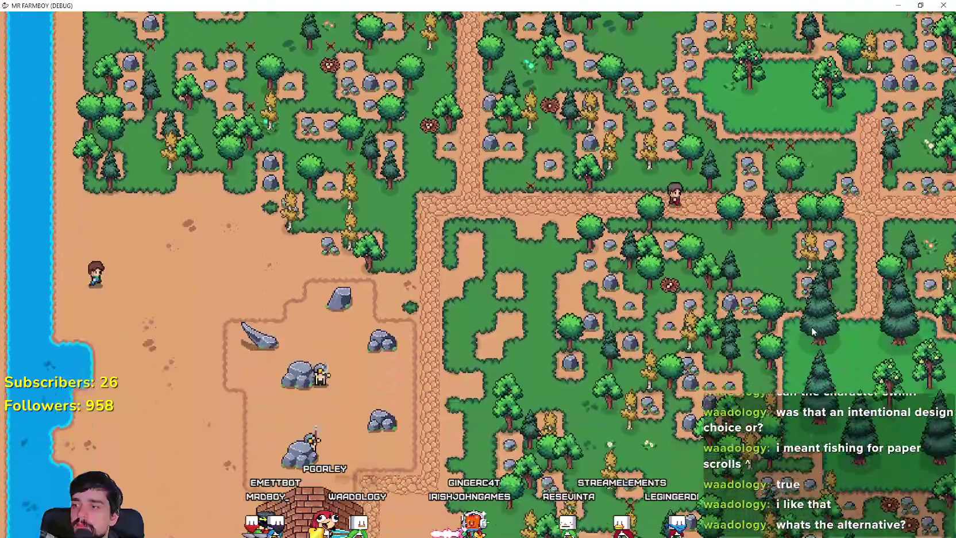
pyautogui.scroll(5, 812, 330)
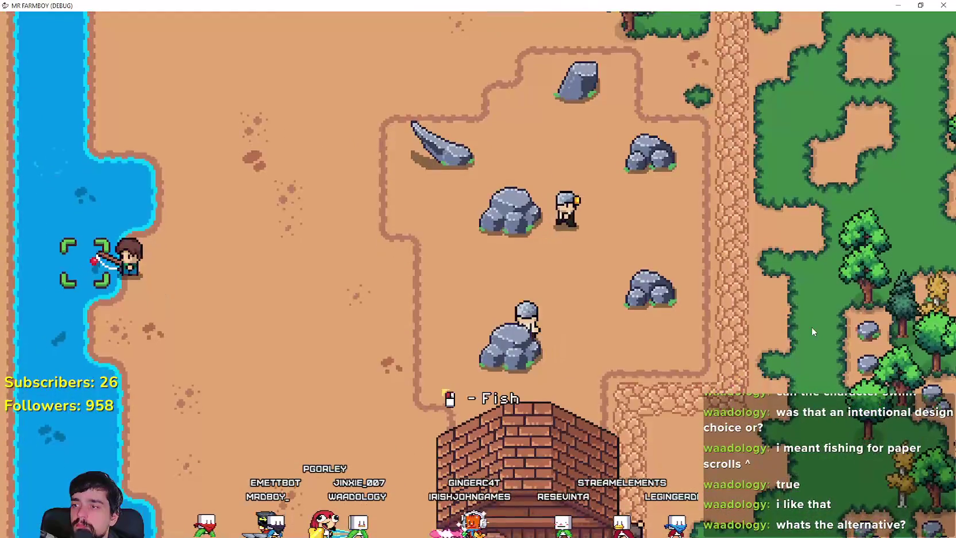
pyautogui.press('s')
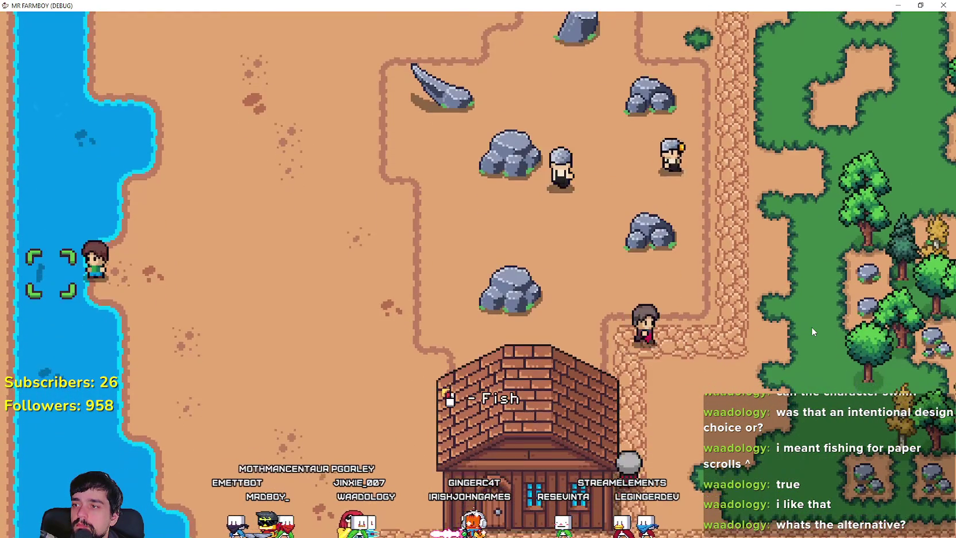
pyautogui.press('d')
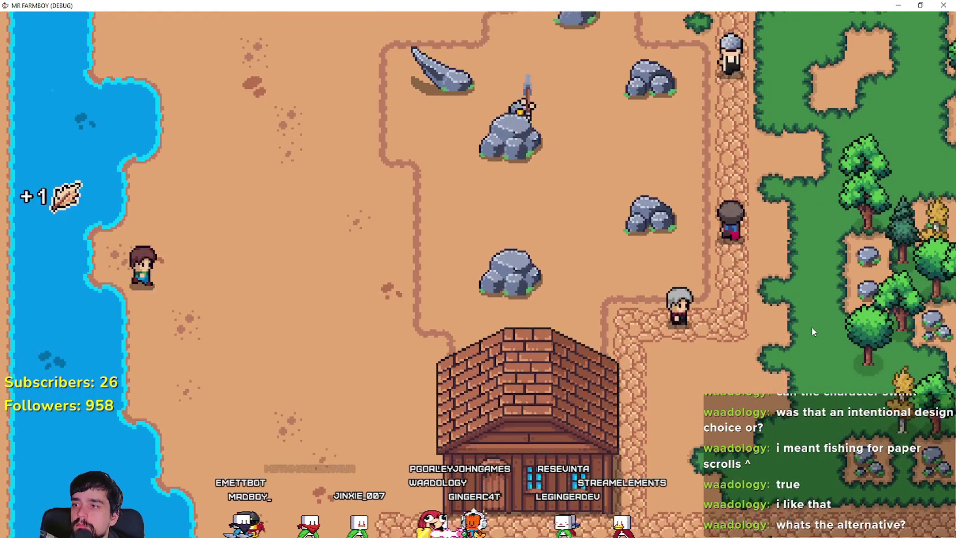
pyautogui.press('s')
pyautogui.press('a')
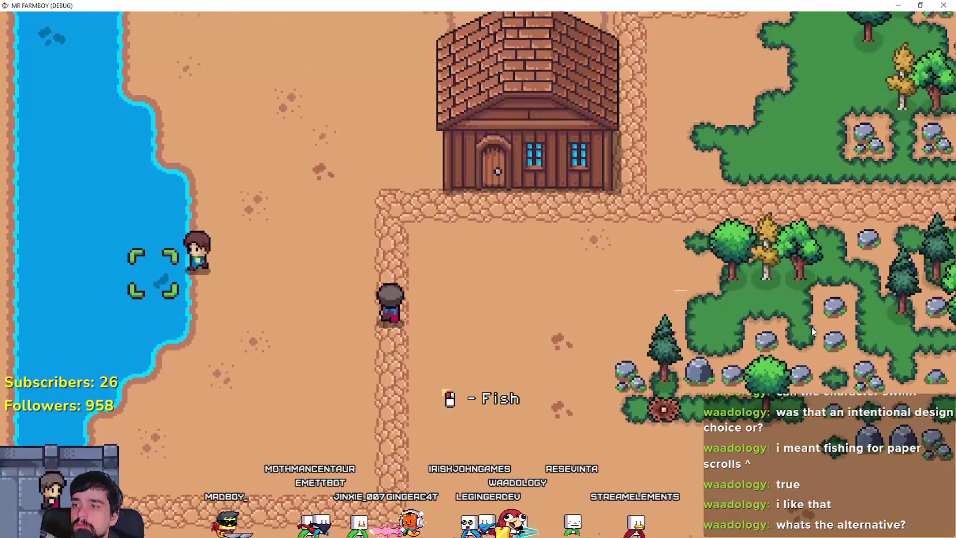
pyautogui.click(811, 331)
# Cast twice more from nearby lake shore spots
pyautogui.press('s')
pyautogui.press('d')
pyautogui.click(812, 331)
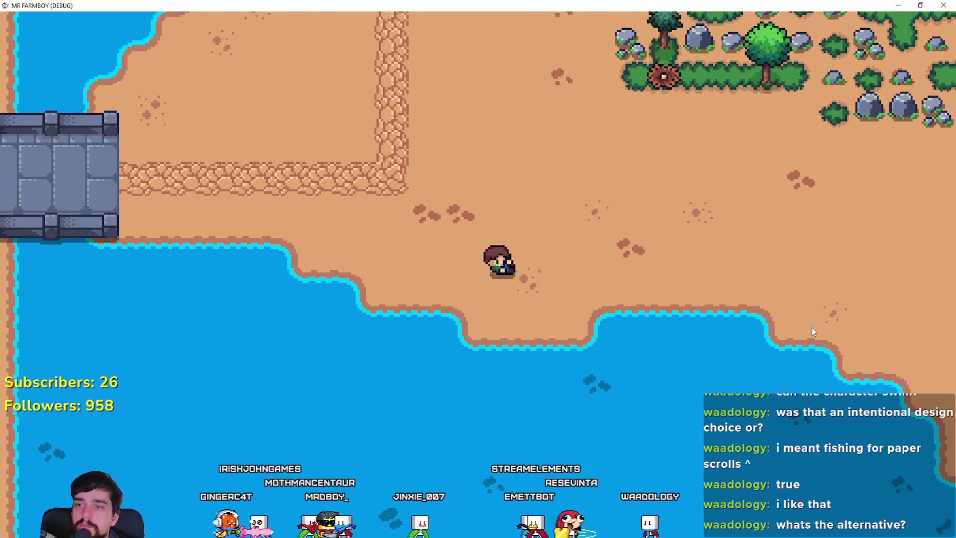
pyautogui.press('d')
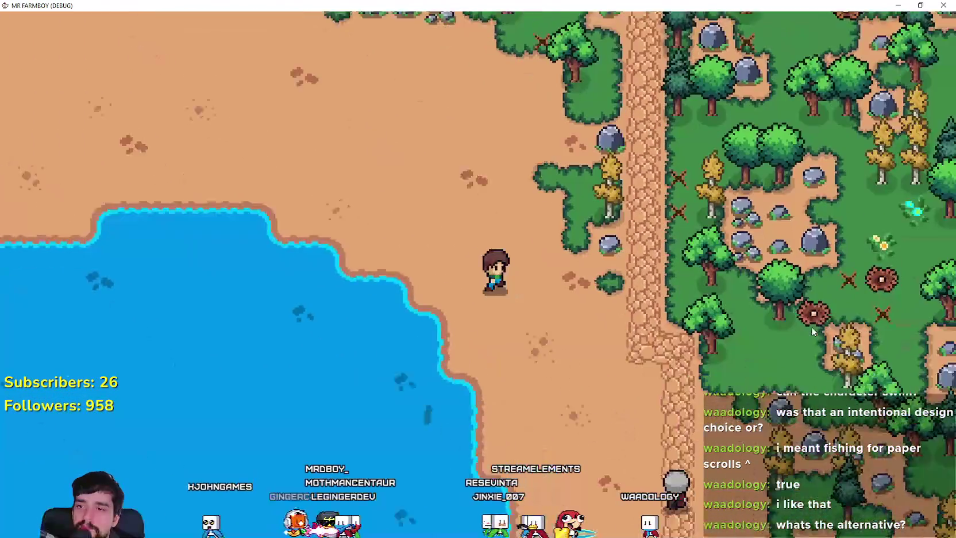
pyautogui.press('s')
pyautogui.press('a')
pyautogui.click(811, 326)
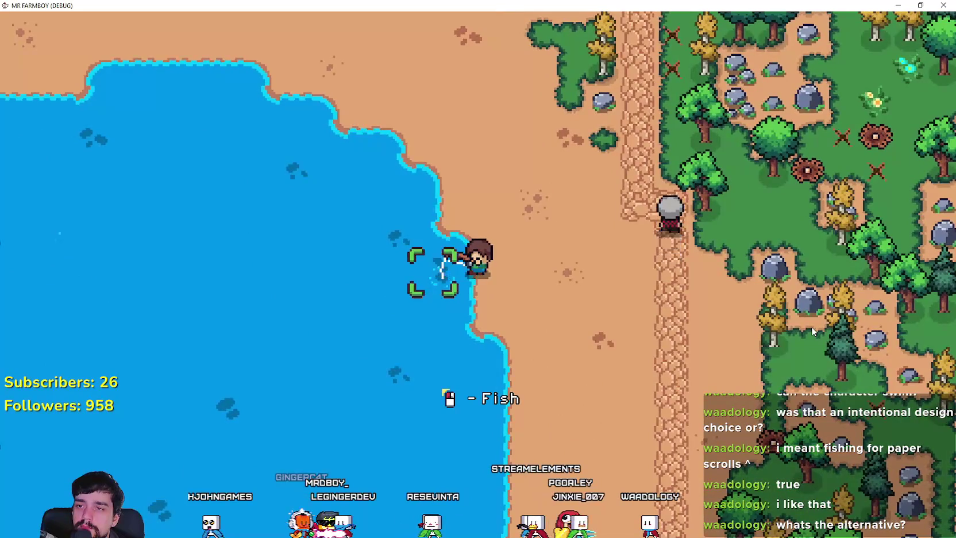
# Walk south past the manor along the cobblestone path and cast into the lake
pyautogui.press('s')
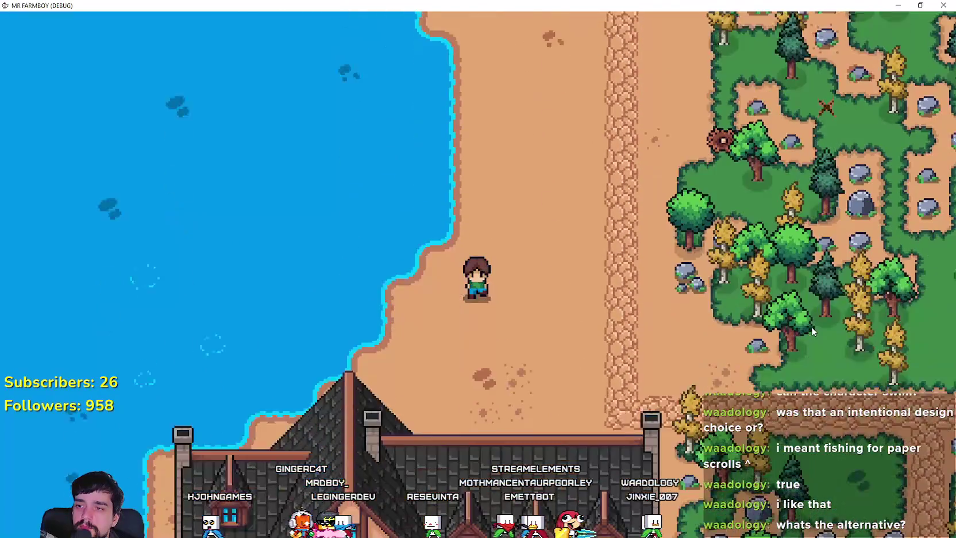
pyautogui.press('d')
pyautogui.press('w')
pyautogui.press('s')
pyautogui.press('s')
pyautogui.press('a')
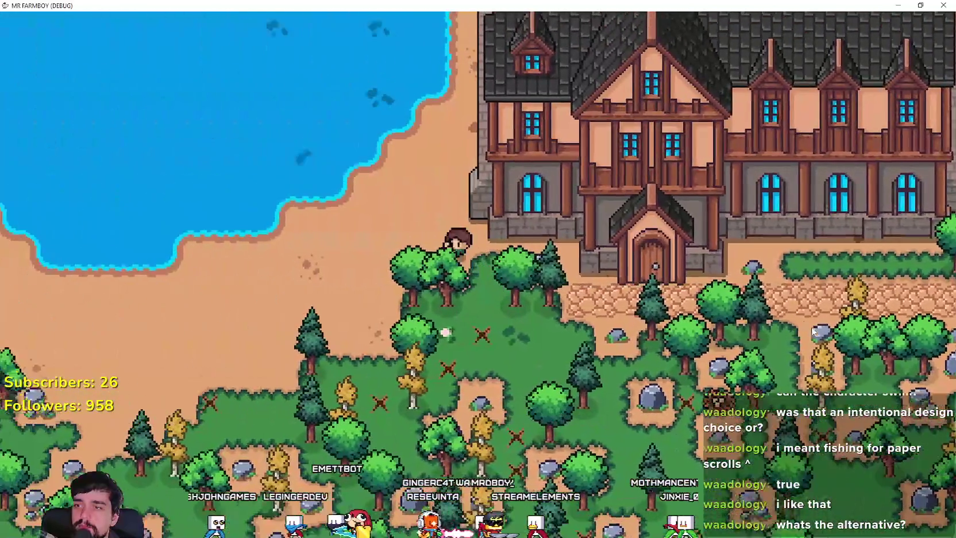
pyautogui.press('w')
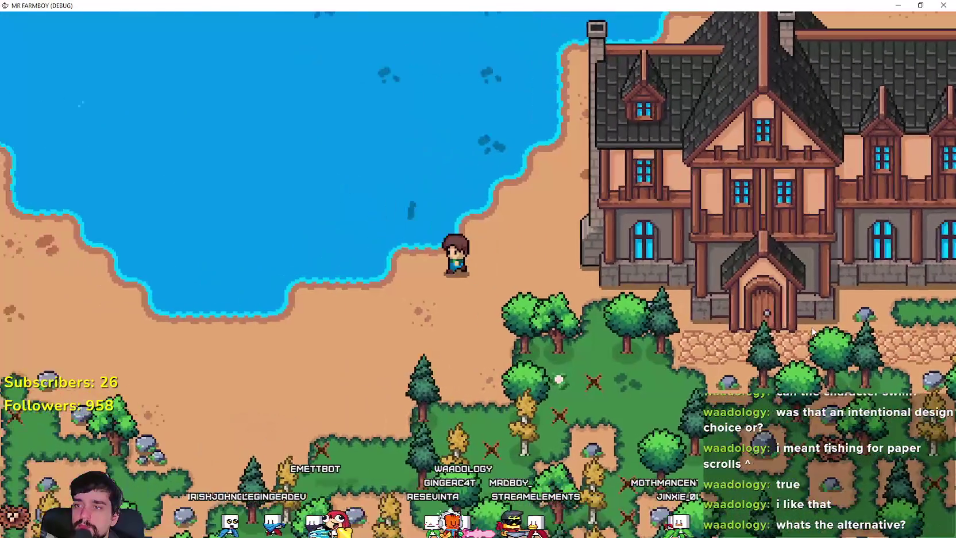
pyautogui.press('w')
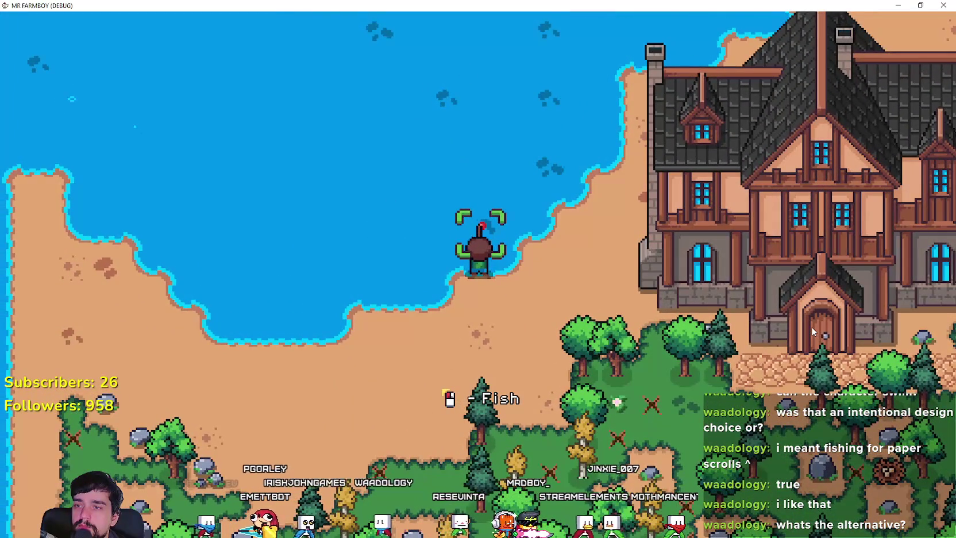
pyautogui.click(812, 328)
# Walk southwest to the southern river bank and face the water to fish
pyautogui.press('s')
pyautogui.press('a')
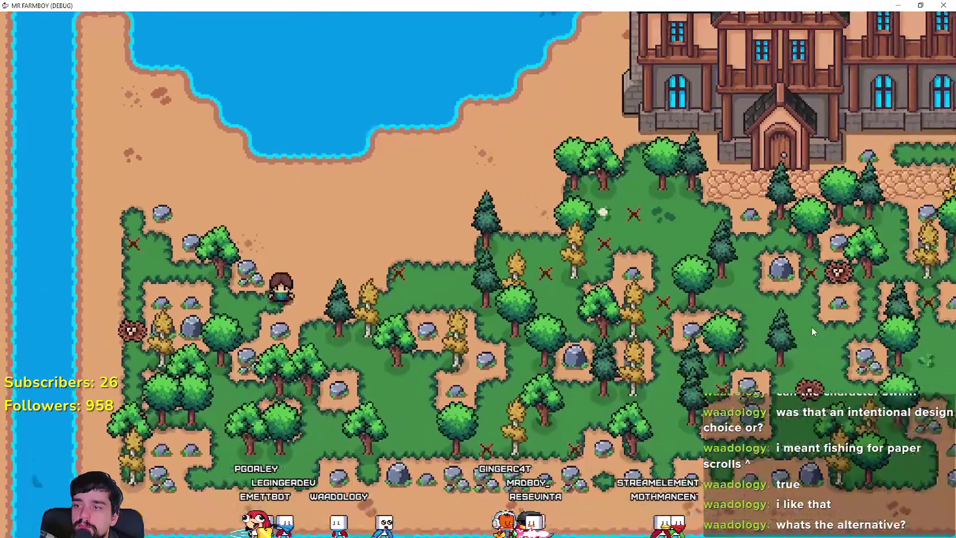
pyautogui.press('s')
pyautogui.press('a')
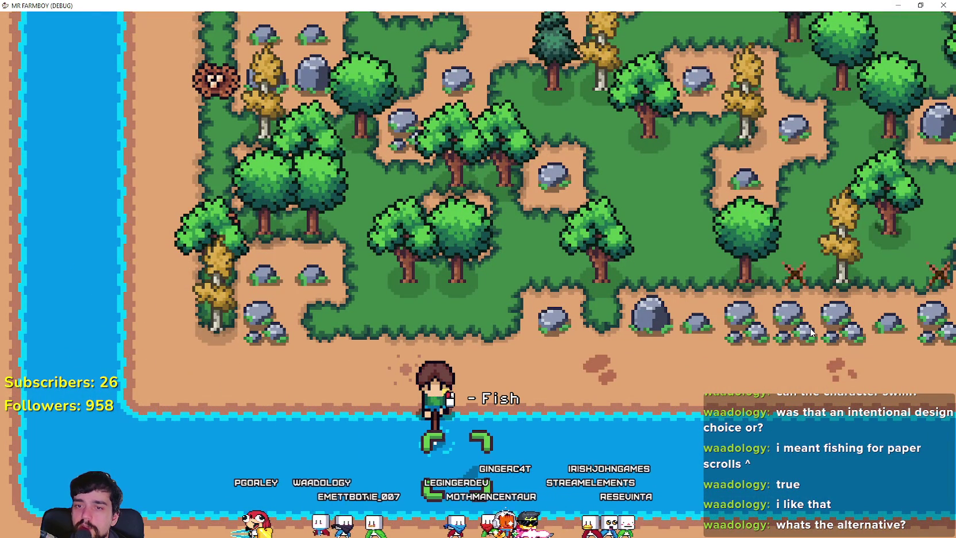
# Walk east along the river shore toward the stone bridge and cast into the river
pyautogui.press('d')
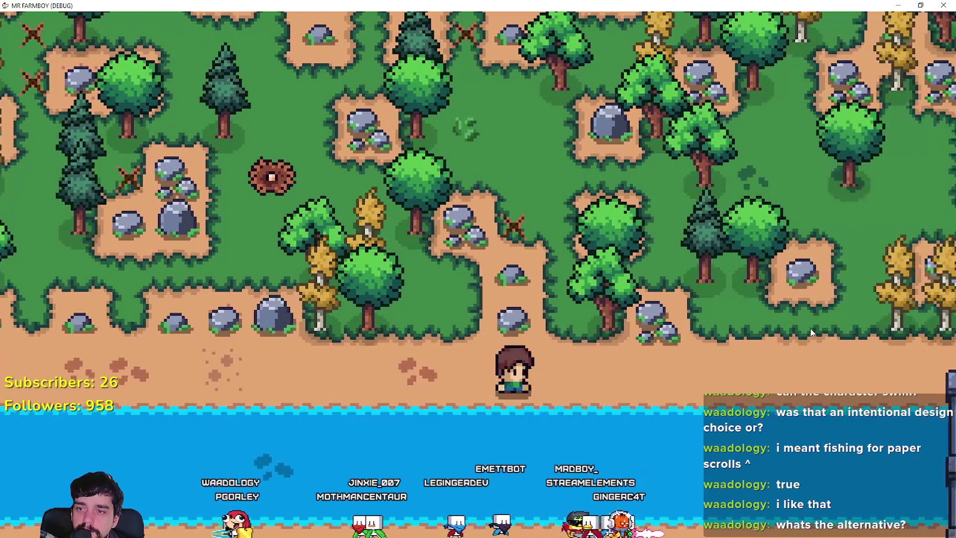
pyautogui.press('w')
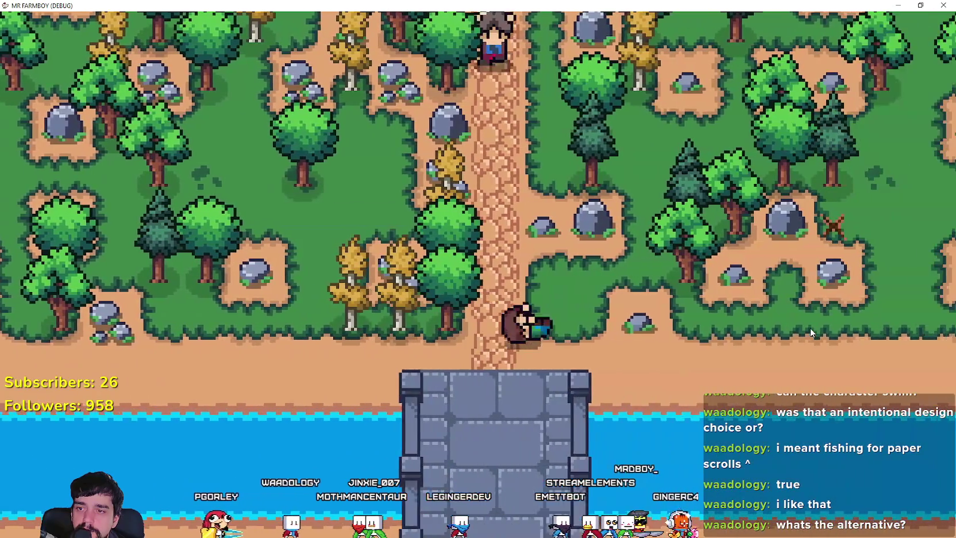
pyautogui.press('d')
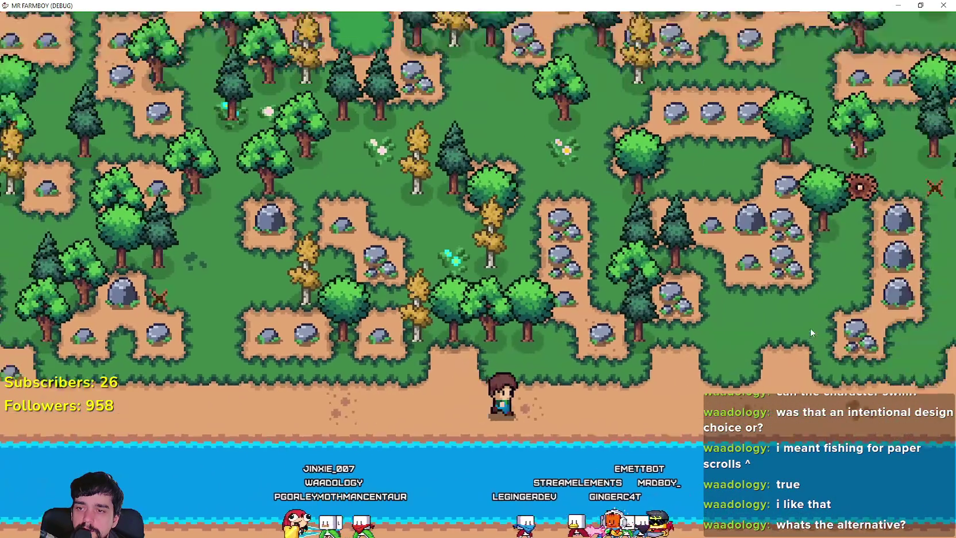
pyautogui.press('d')
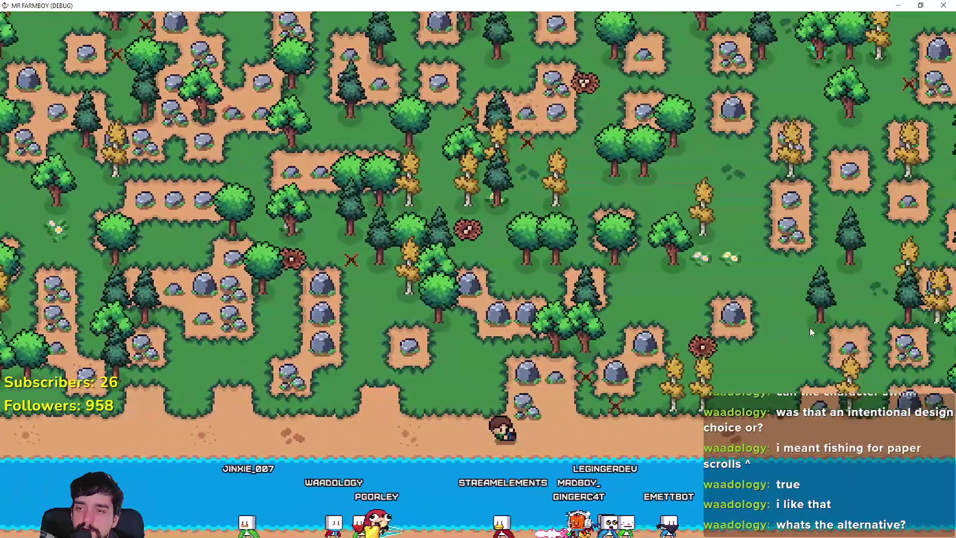
pyautogui.press('d')
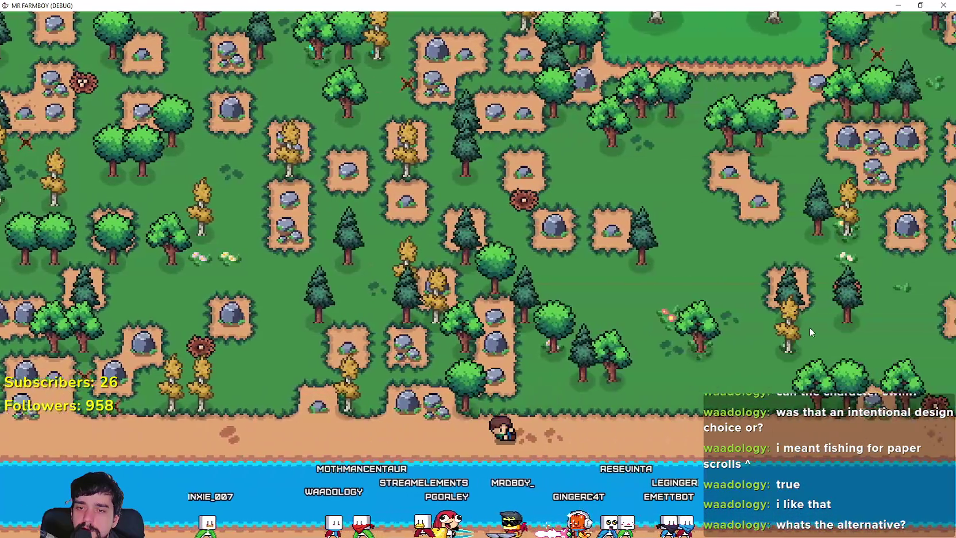
pyautogui.press('d')
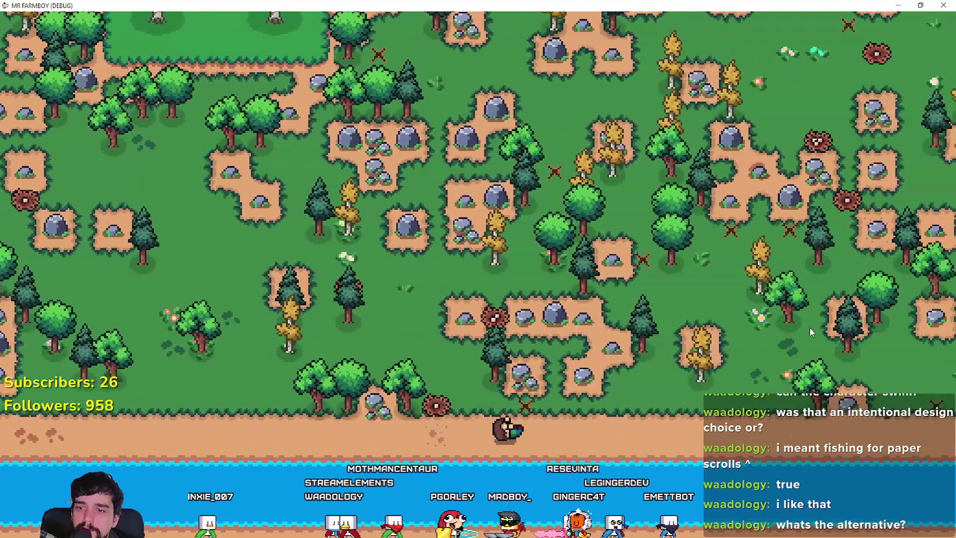
pyautogui.press('d')
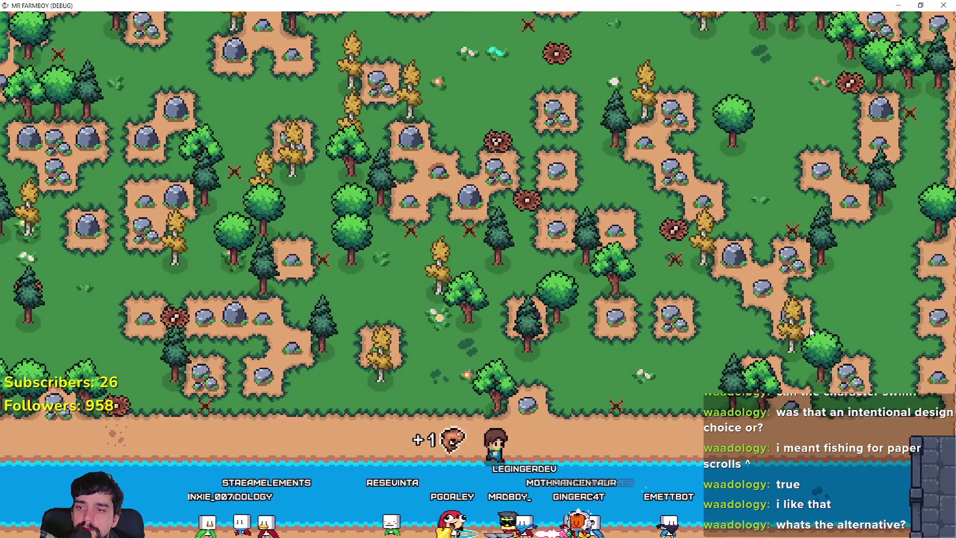
pyautogui.scroll(3, 810, 331)
pyautogui.press('w')
pyautogui.press('d')
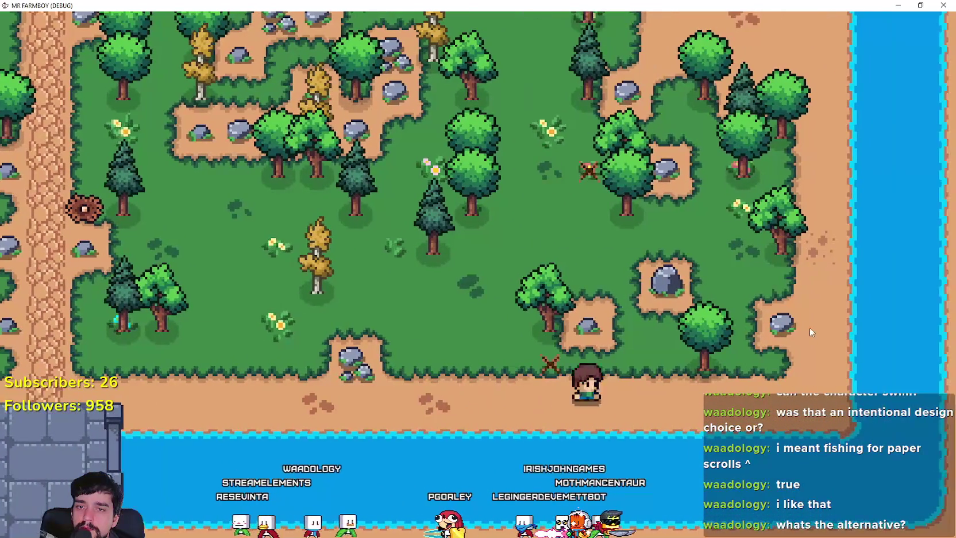
pyautogui.press('w')
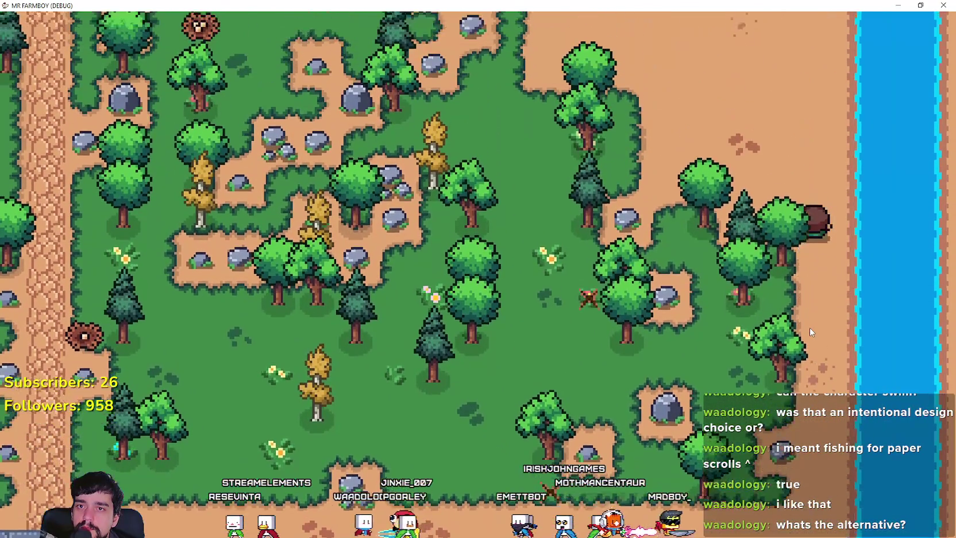
pyautogui.press('w')
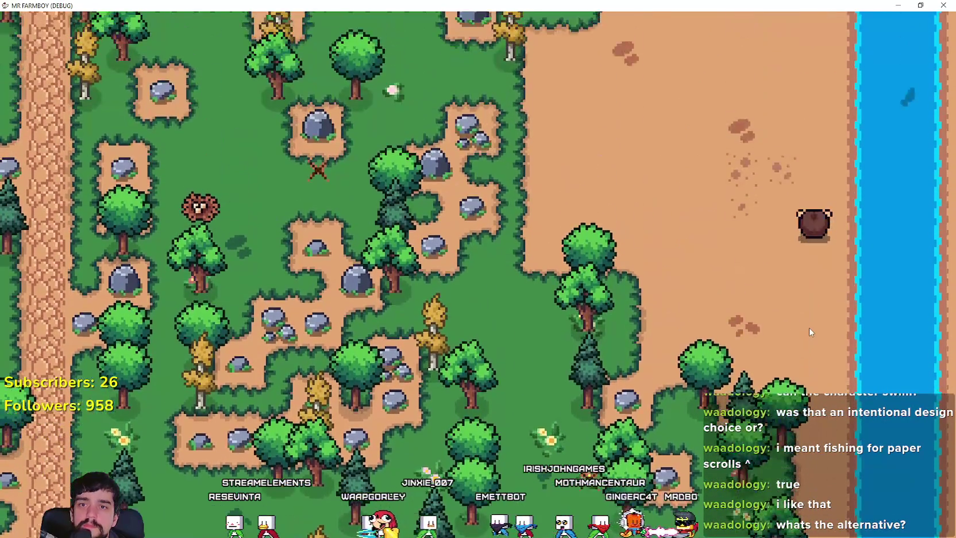
pyautogui.press('d')
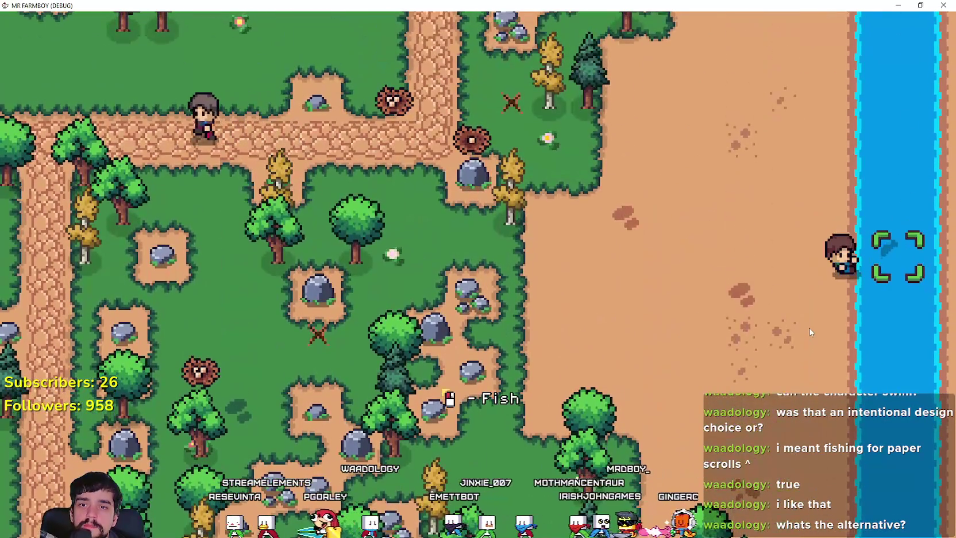
pyautogui.click(810, 332)
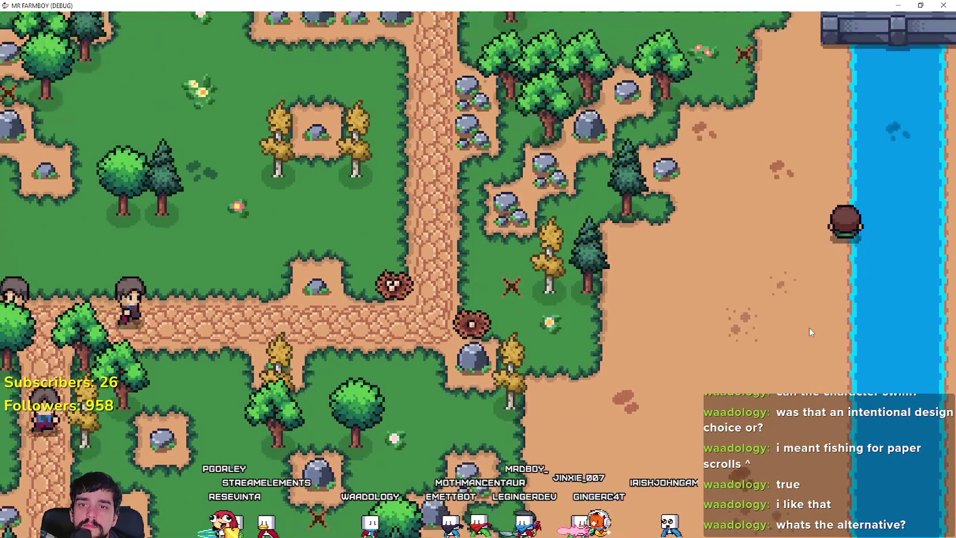
# Walk north along the river past the chicken barns up to the market stalls
pyautogui.press('w')
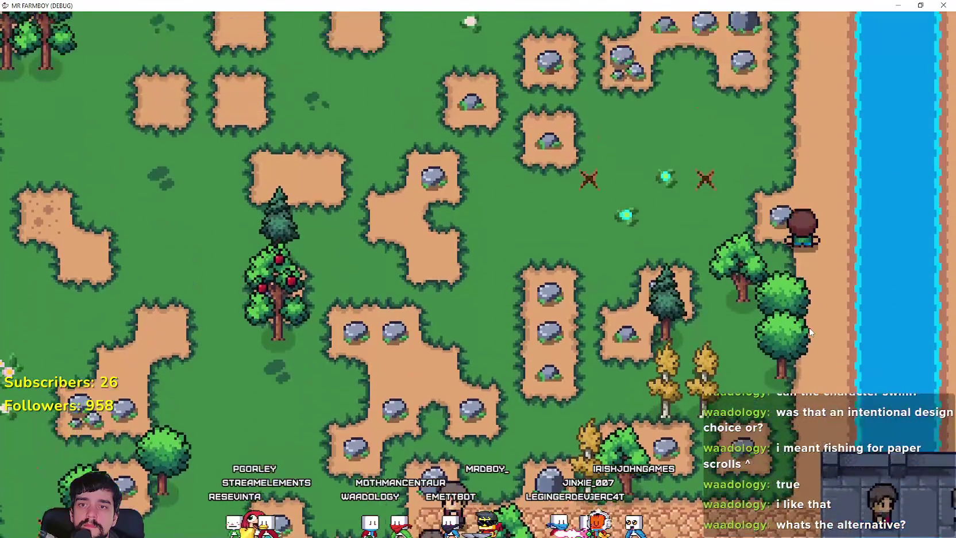
pyautogui.press('w')
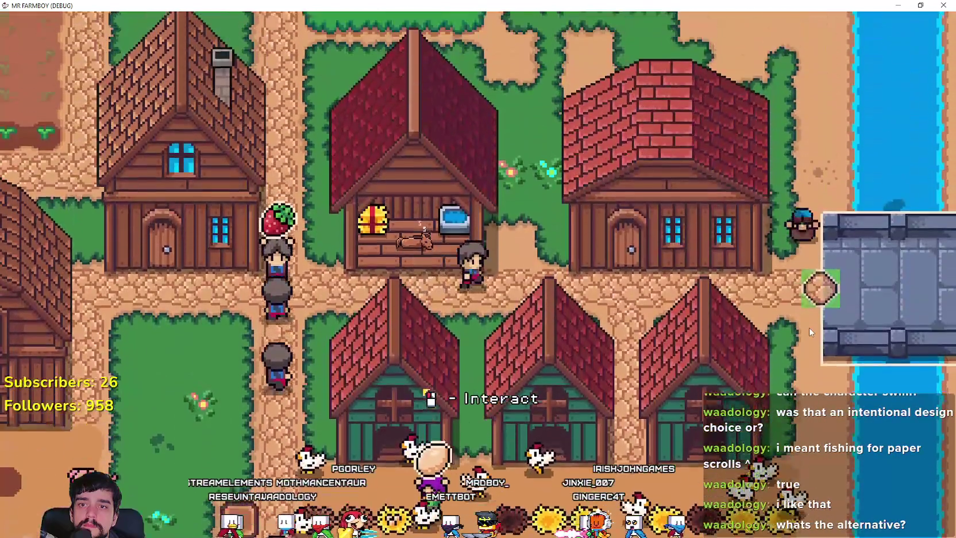
pyautogui.press('w')
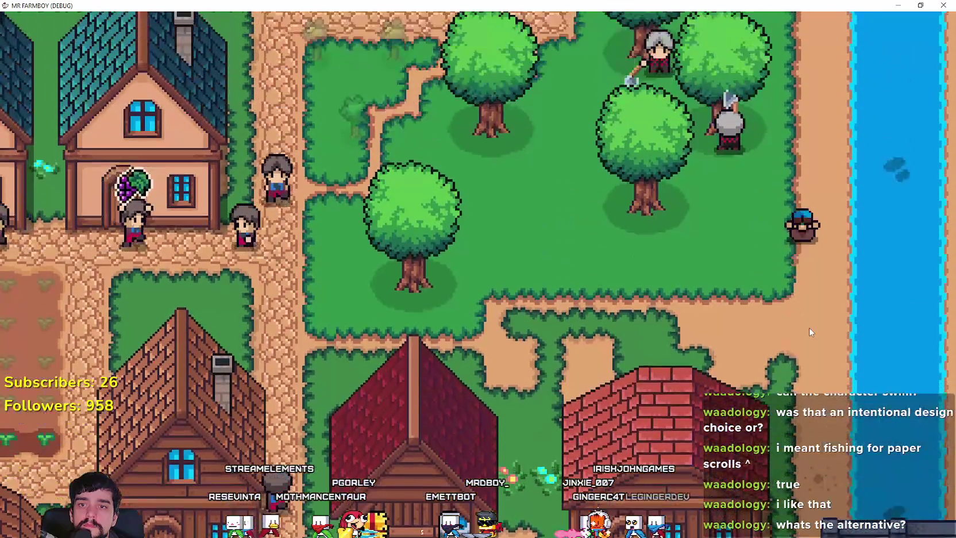
pyautogui.press('w')
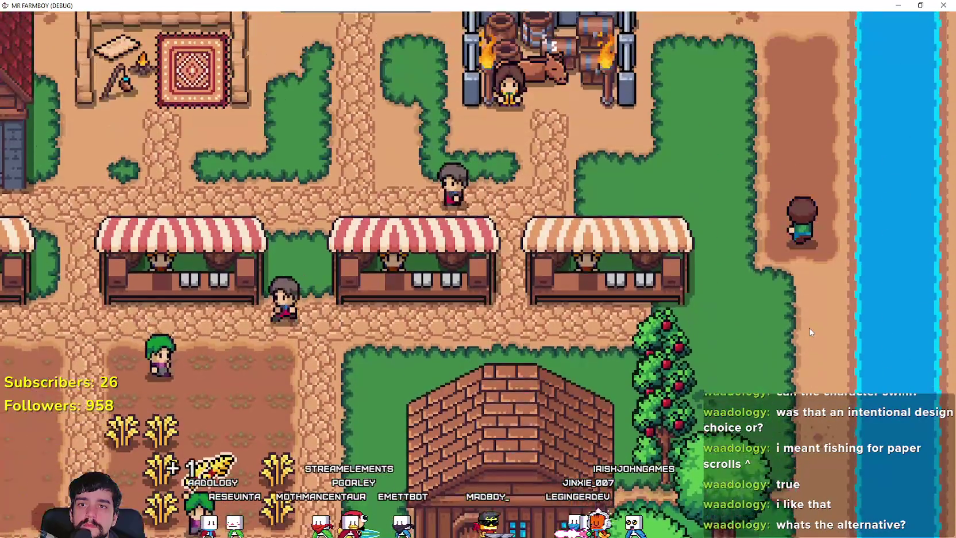
pyautogui.scroll(-2, 809, 326)
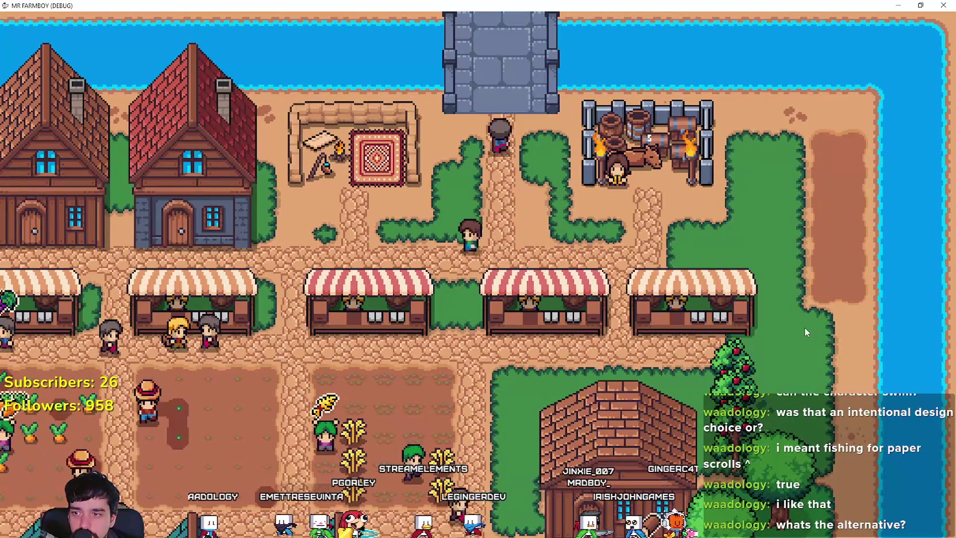
# Head south-west through town and the crop fields to the lake shore and cast into the lake
pyautogui.press('a')
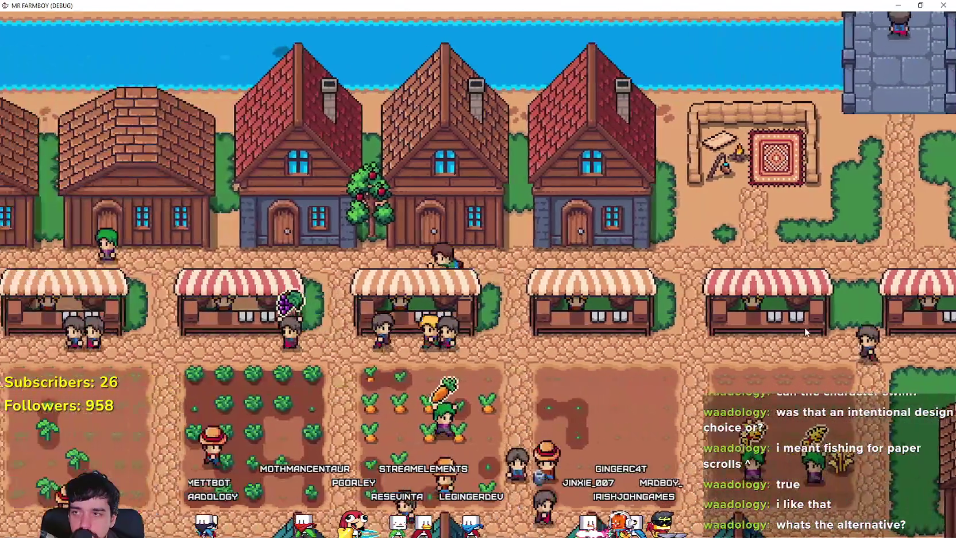
pyautogui.press('a')
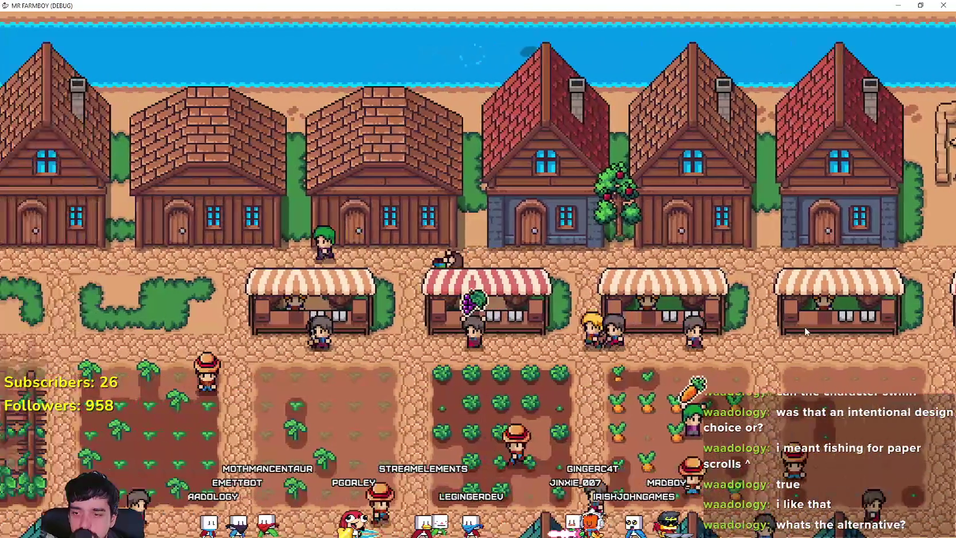
pyautogui.press('s')
pyautogui.press('a')
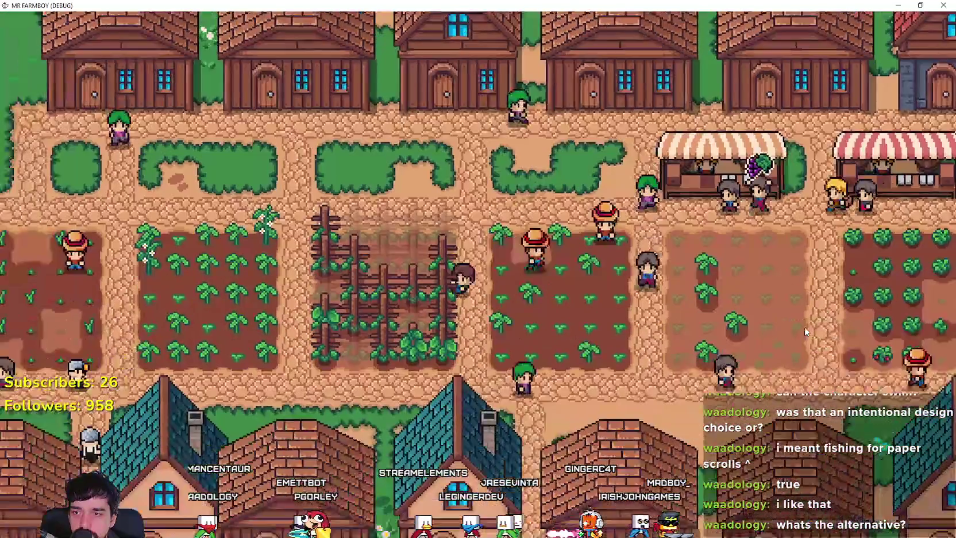
pyautogui.press('s')
pyautogui.press('a')
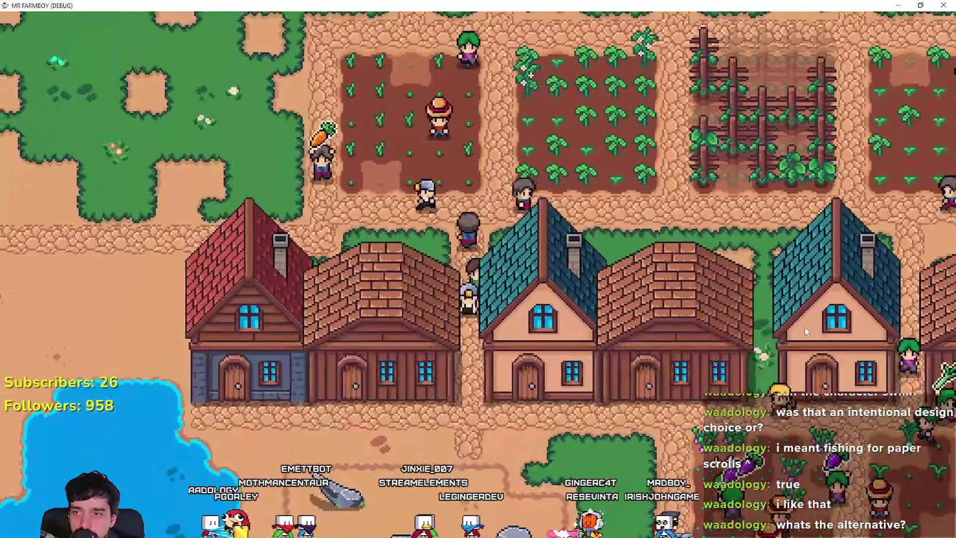
pyautogui.press('s')
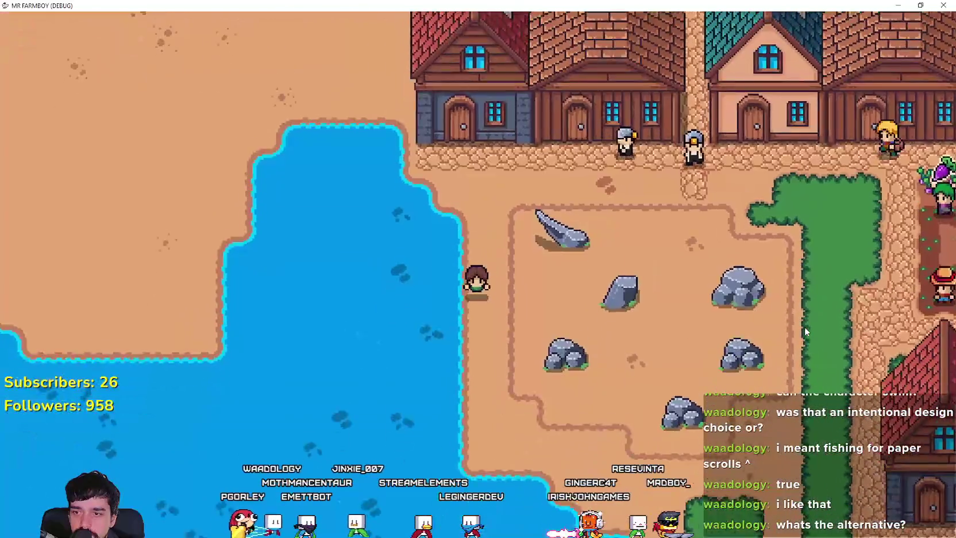
pyautogui.press('d')
pyautogui.press('s')
pyautogui.press('d')
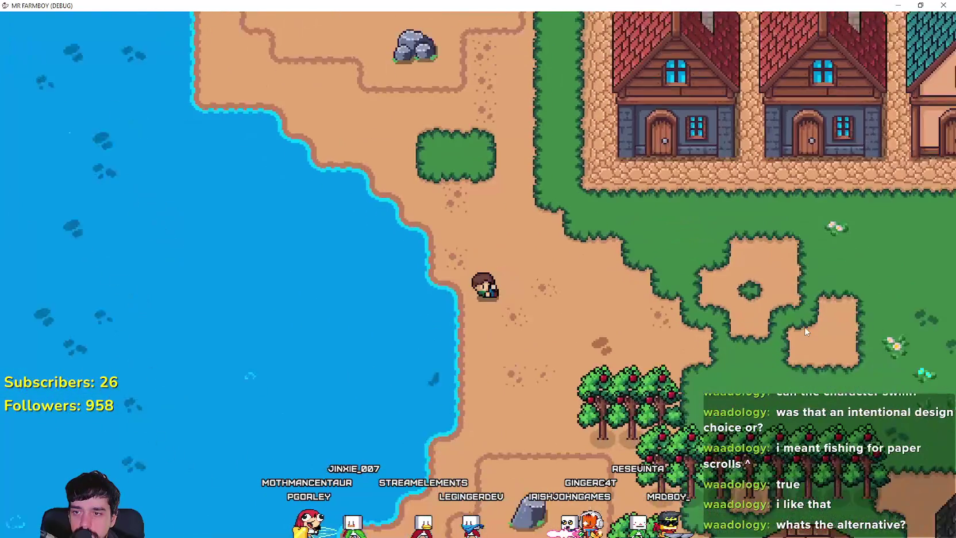
pyautogui.press('a')
pyautogui.click(806, 328)
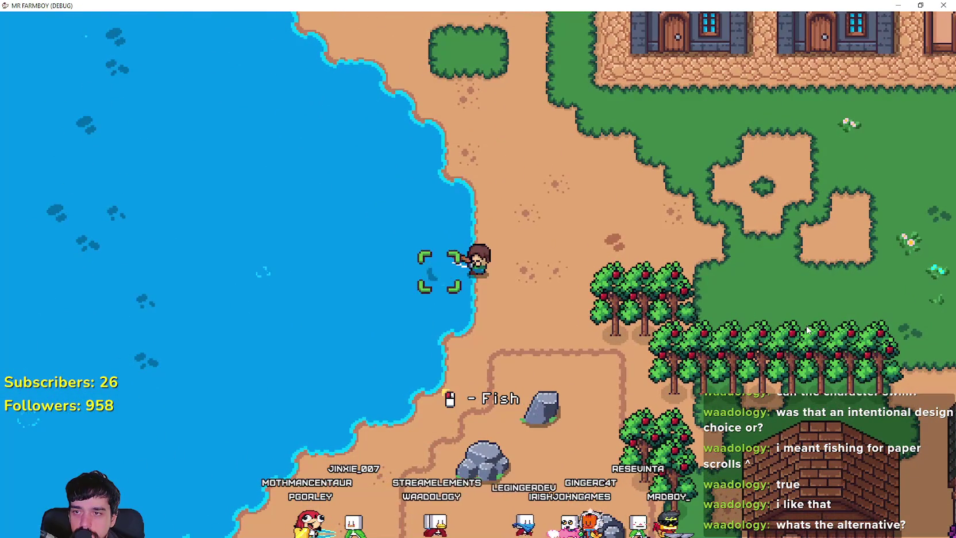
# Move south-west along the shore to a new fishing spot and catch a fish
pyautogui.press('s')
pyautogui.press('a')
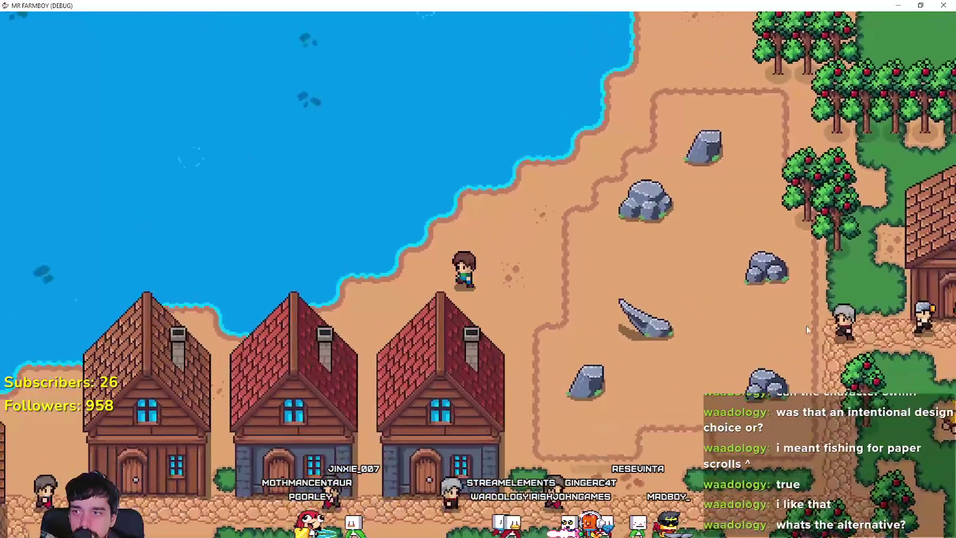
pyautogui.press('a')
pyautogui.press('s')
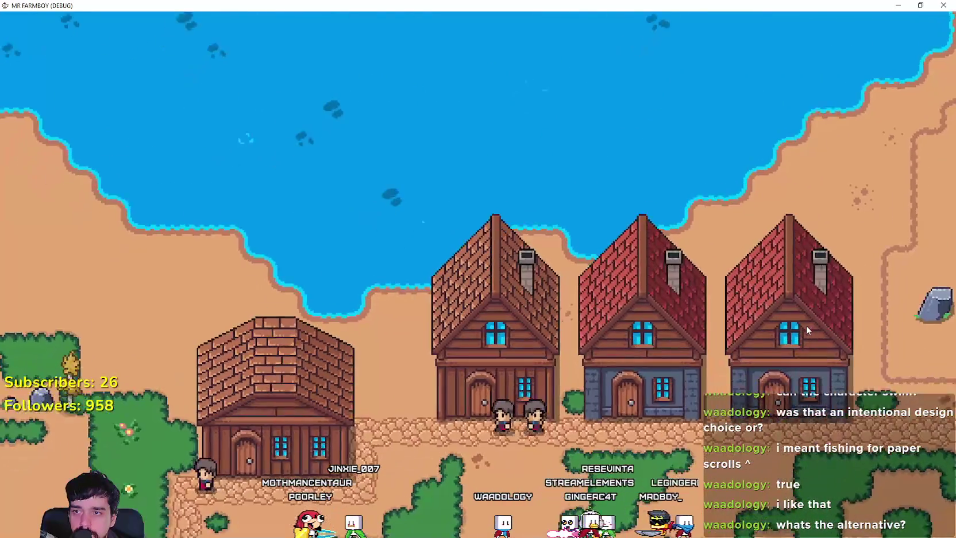
pyautogui.press('a')
pyautogui.press('s')
pyautogui.press('w')
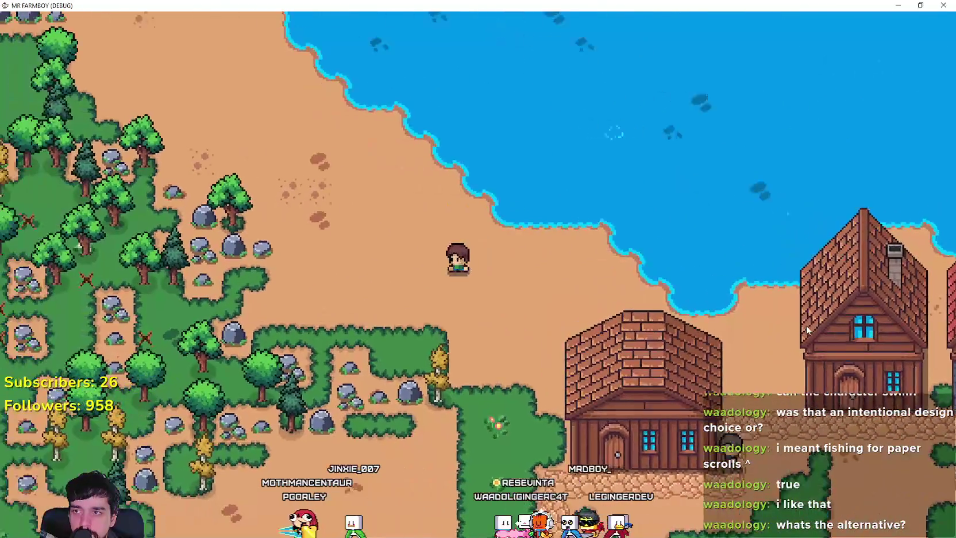
pyautogui.press('w')
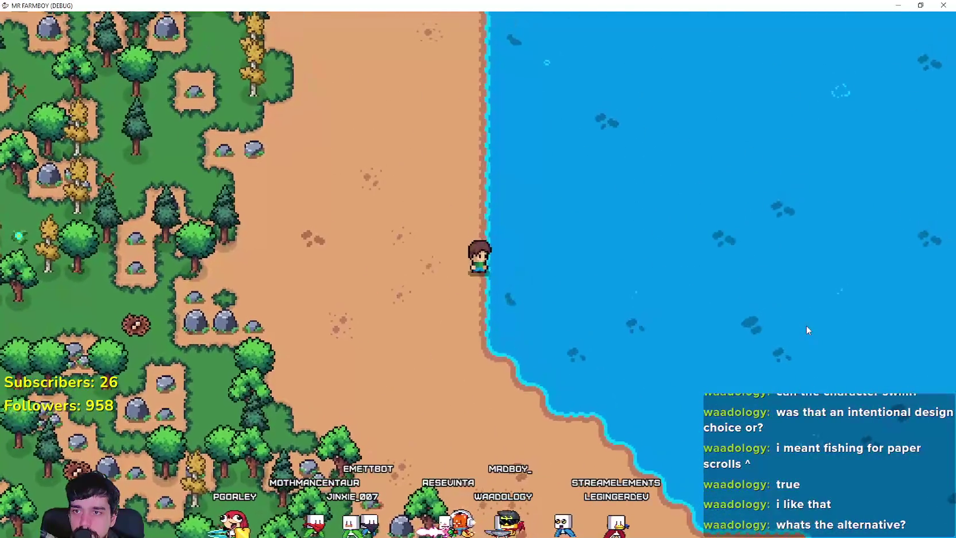
pyautogui.press('s')
pyautogui.press('d')
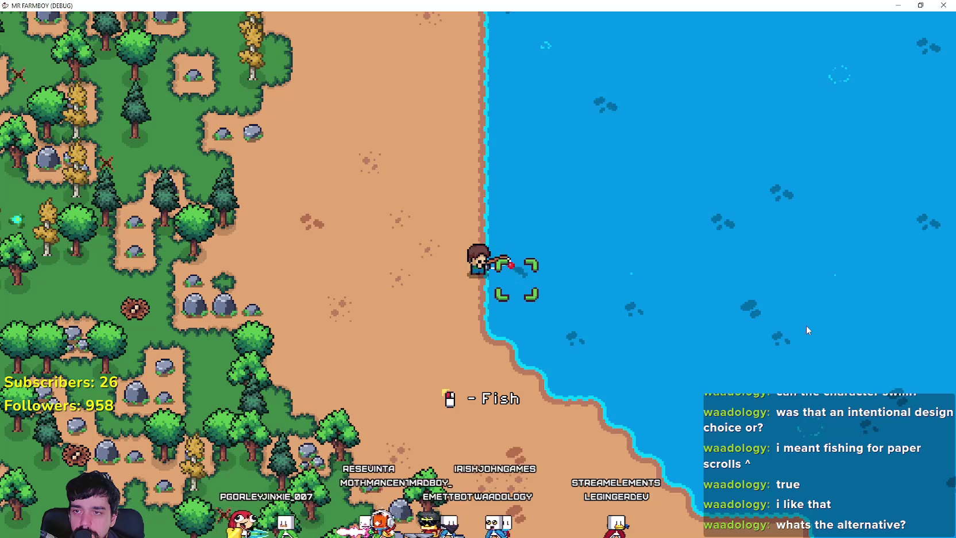
pyautogui.press('w')
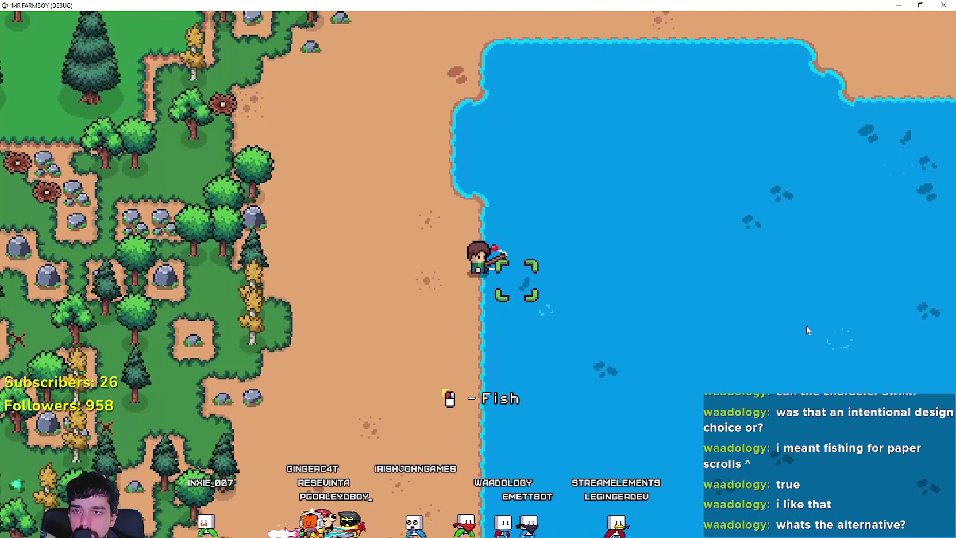
pyautogui.click(806, 327)
# Circle east around the lake, catch another fish, then pause the game
pyautogui.press('w')
pyautogui.press('a')
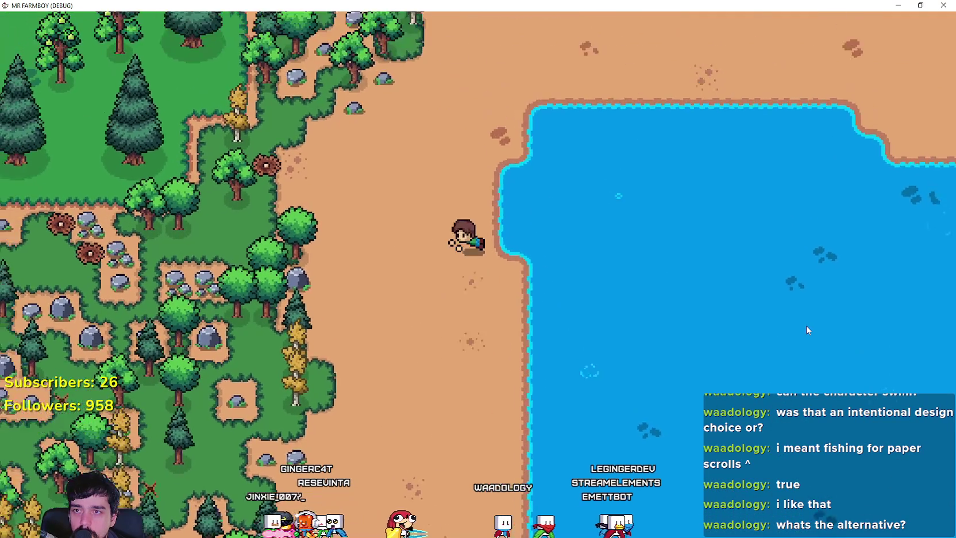
pyautogui.press('d')
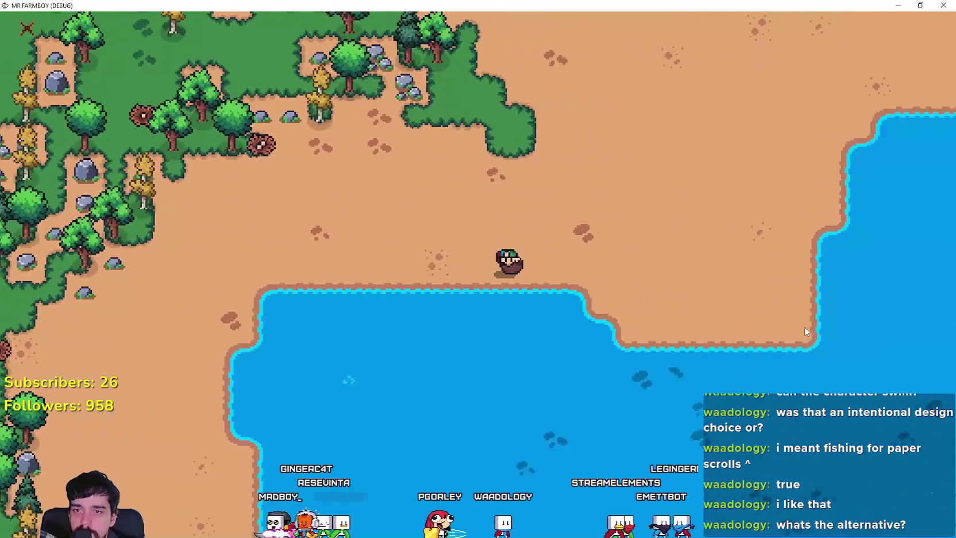
pyautogui.press('s')
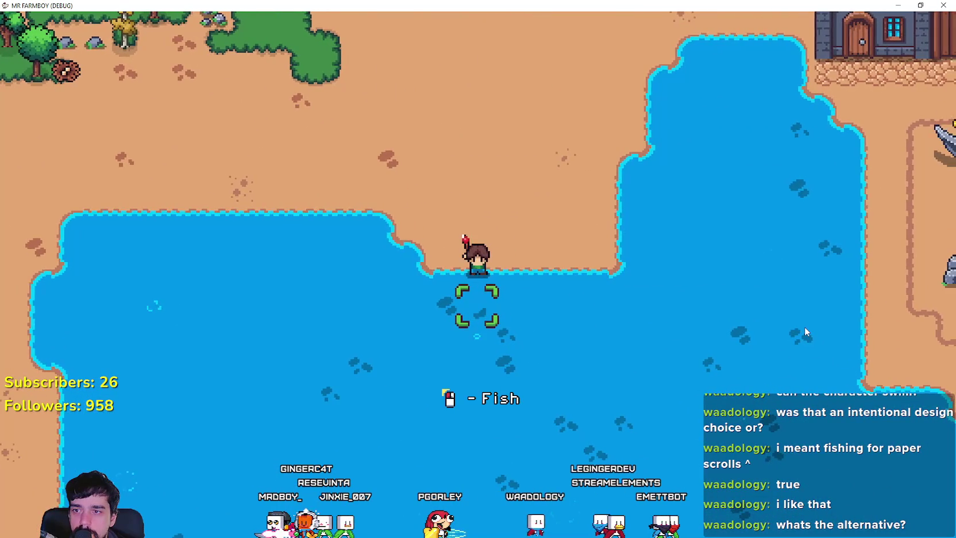
pyautogui.click(805, 328)
pyautogui.press('w')
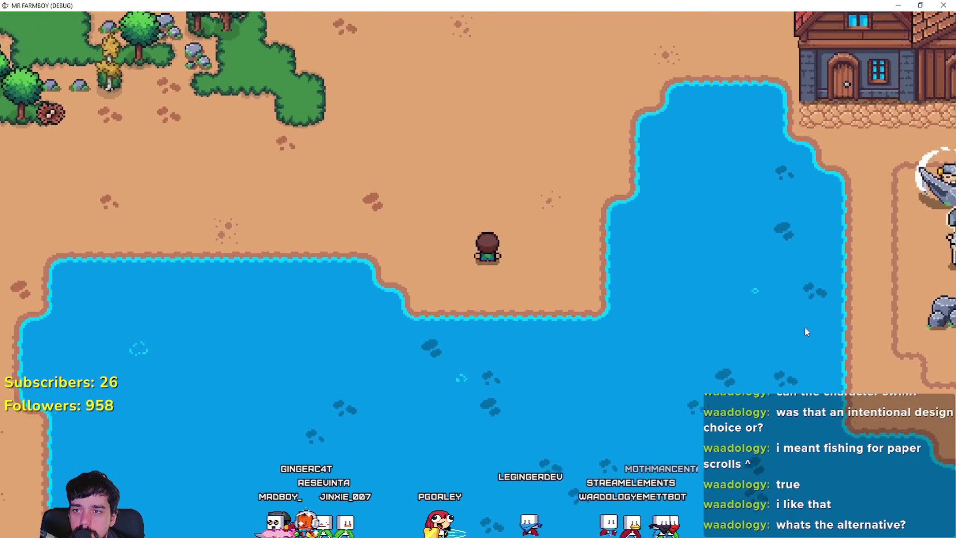
pyautogui.press('Escape')
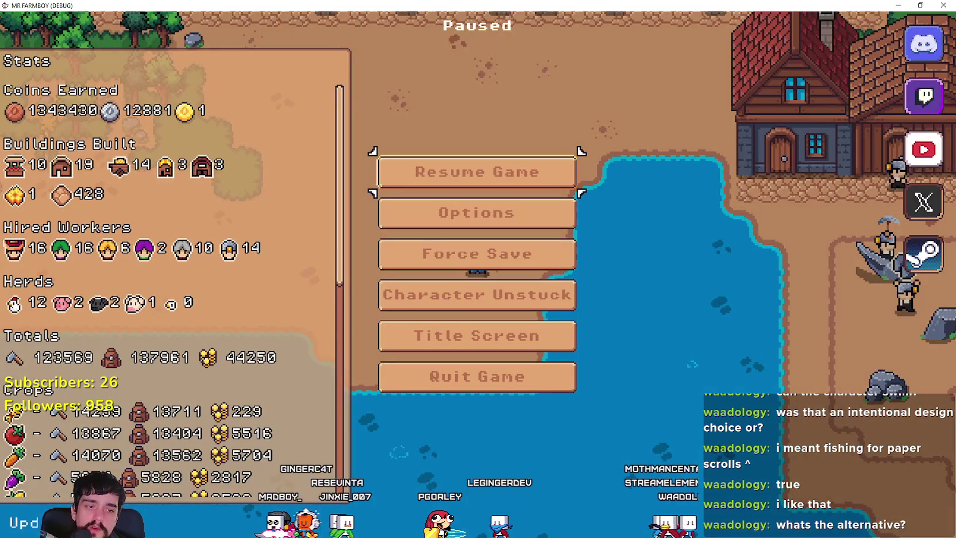
# Switch to the Godot editor and open env_res_rubbish.gd by filtering FileSystem for 'rubb'
pyautogui.hotkey('alt', 'Tab')
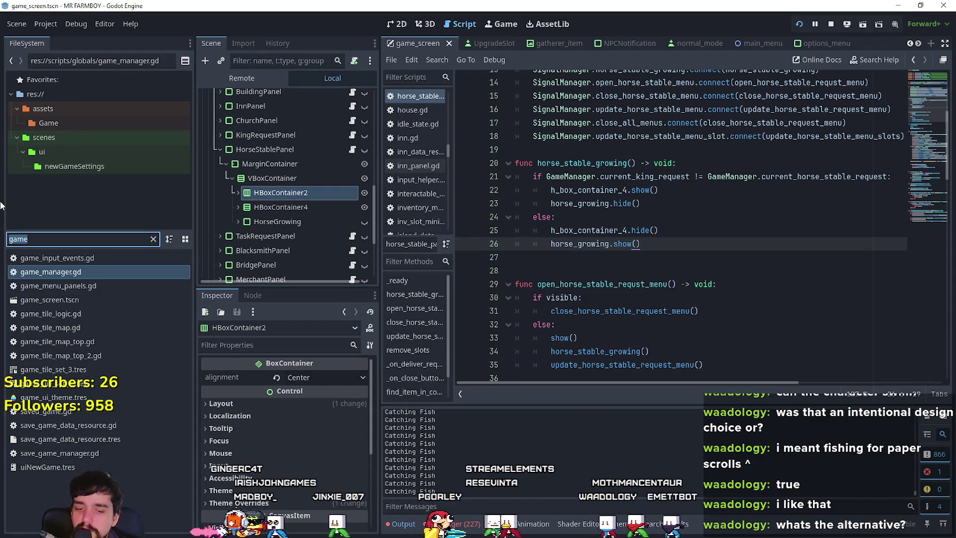
pyautogui.write('rubb')
pyautogui.click(65, 264)
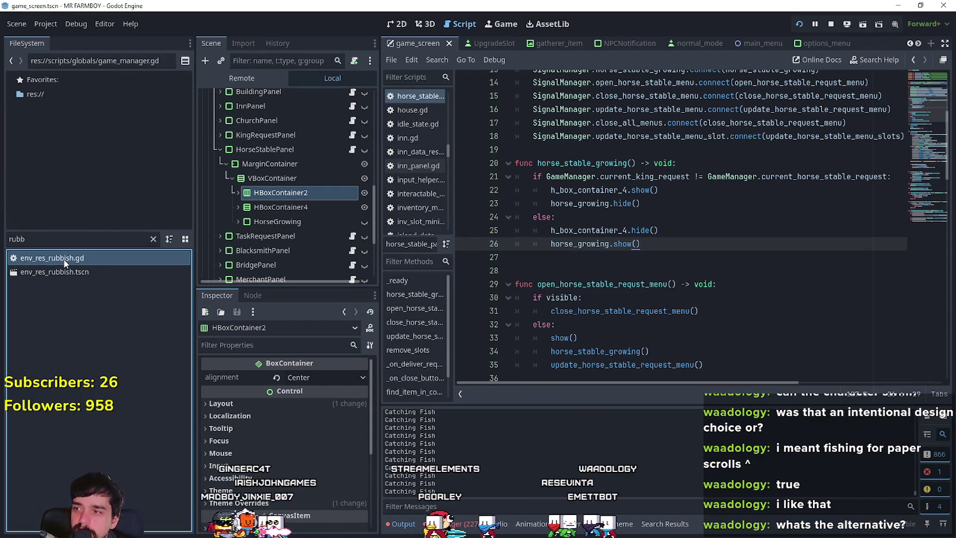
pyautogui.press('Return')
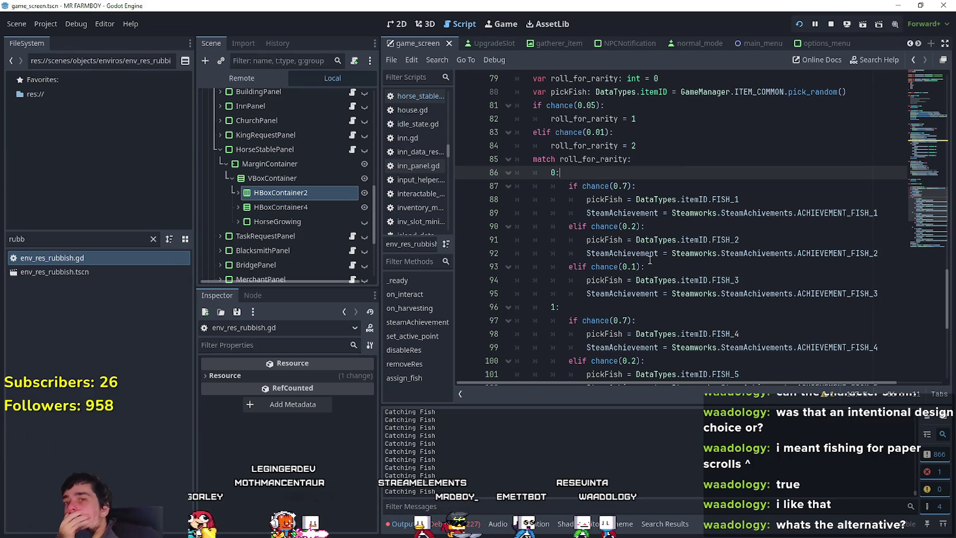
# Scroll through the rarity code, checking the 0.7 chance on line 97, then return to the game
pyautogui.scroll(-2, 593, 251)
pyautogui.click(611, 240)
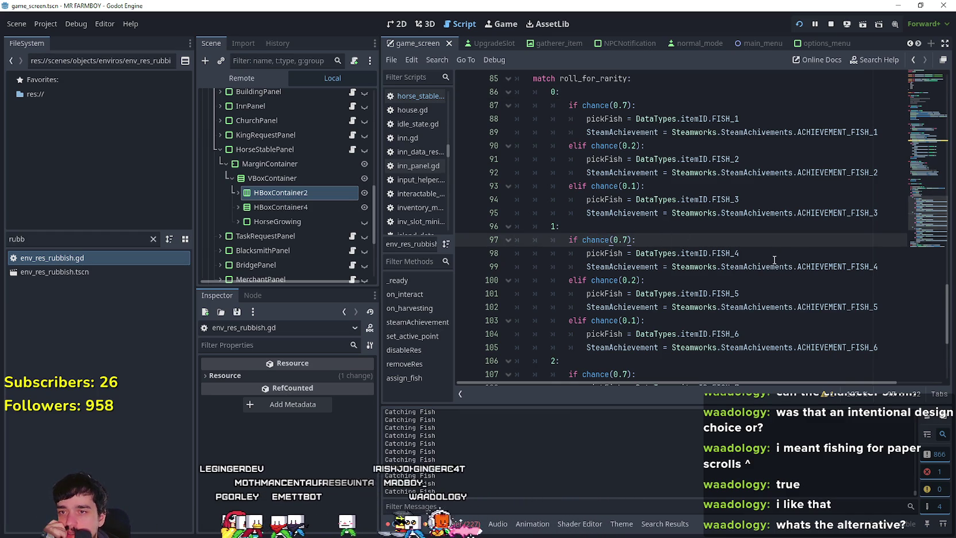
pyautogui.scroll(-5, 646, 264)
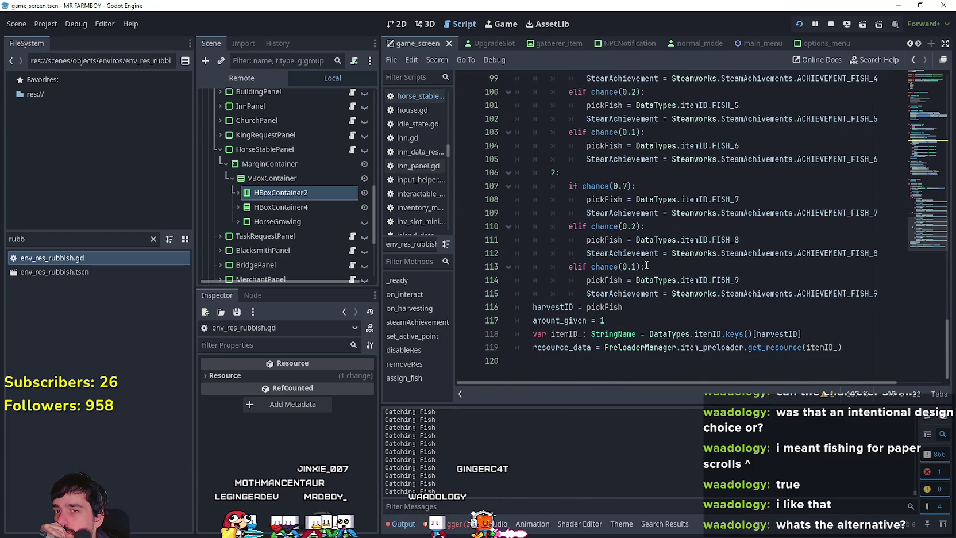
pyautogui.scroll(5, 647, 265)
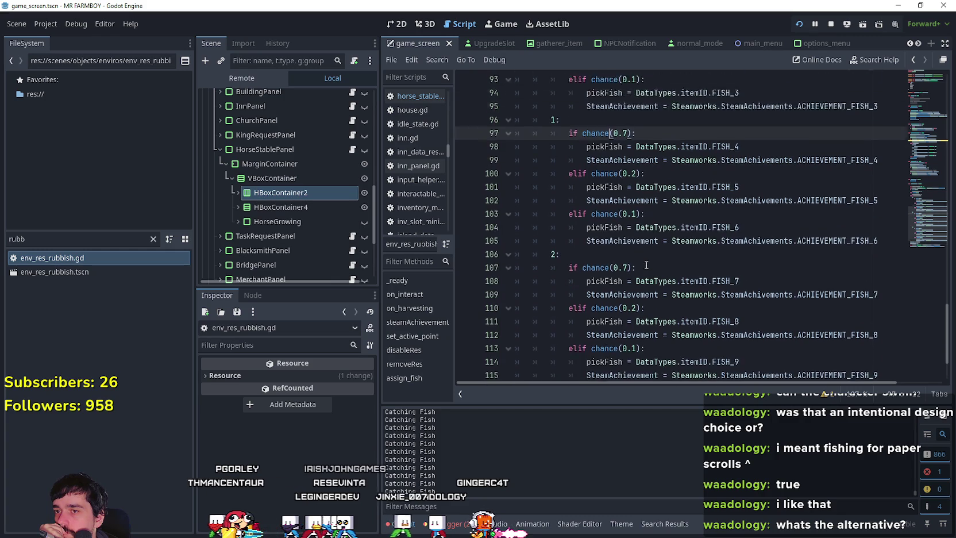
pyautogui.scroll(-1, 645, 260)
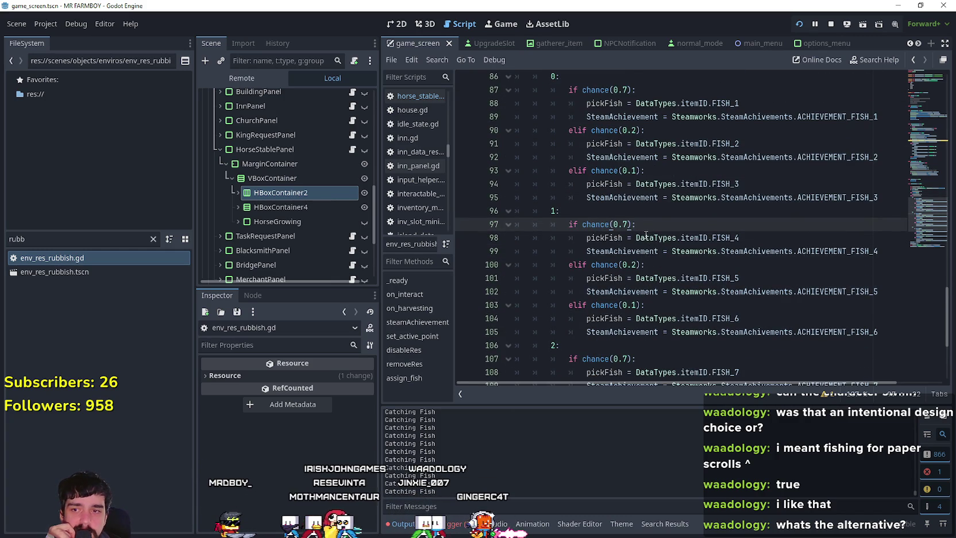
pyautogui.scroll(-3, 644, 234)
pyautogui.hotkey('alt', 'Tab')
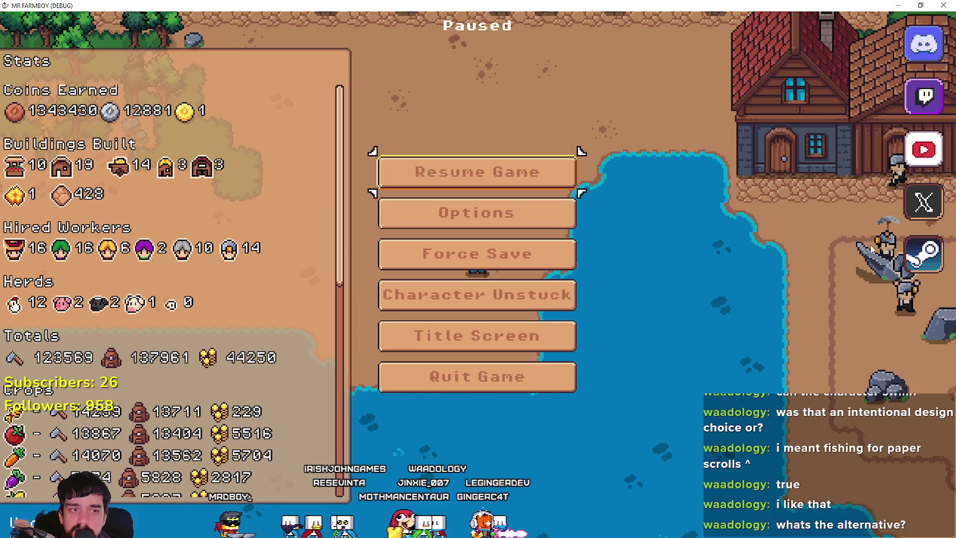
# Resume the game and walk the character past the village houses to the Market
pyautogui.click(515, 171)
pyautogui.scroll(-5, 525, 197)
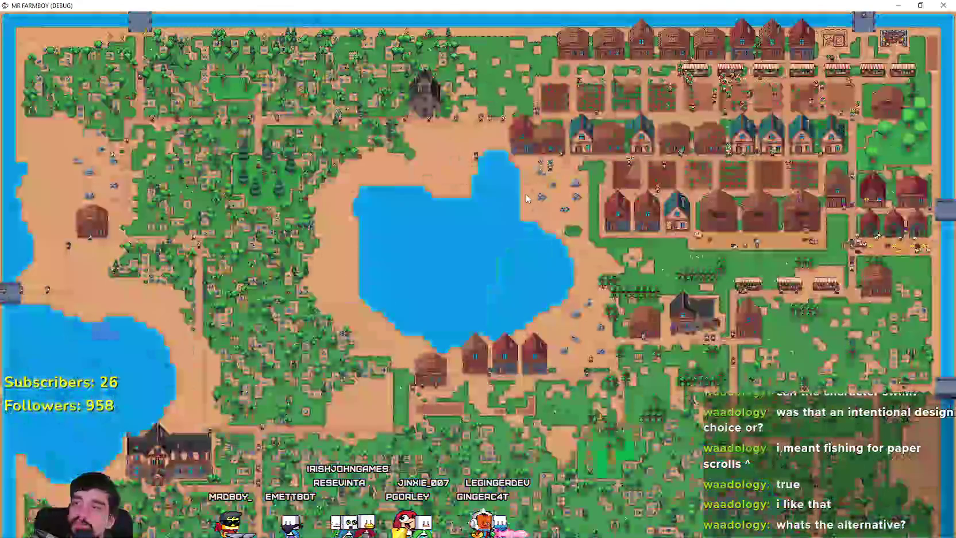
pyautogui.scroll(5, 526, 198)
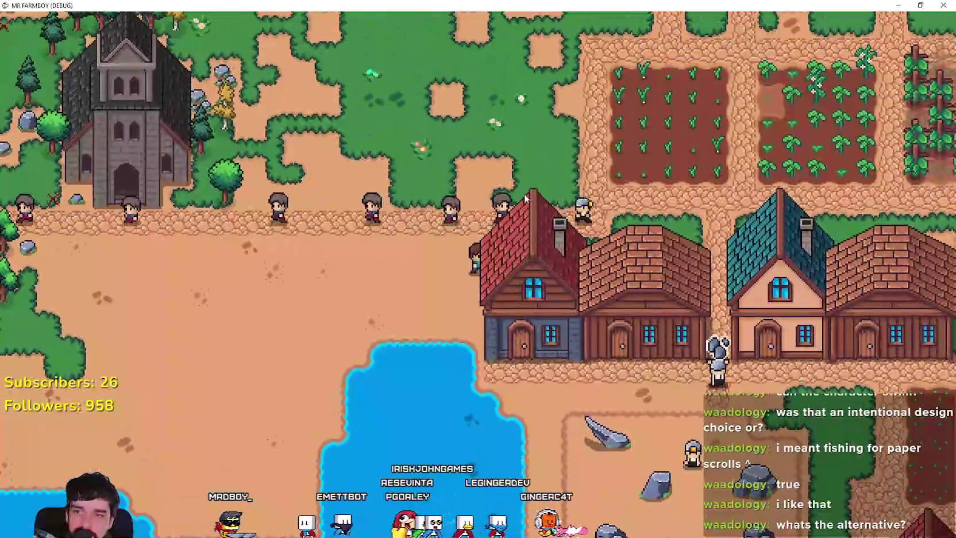
pyautogui.scroll(5, 525, 193)
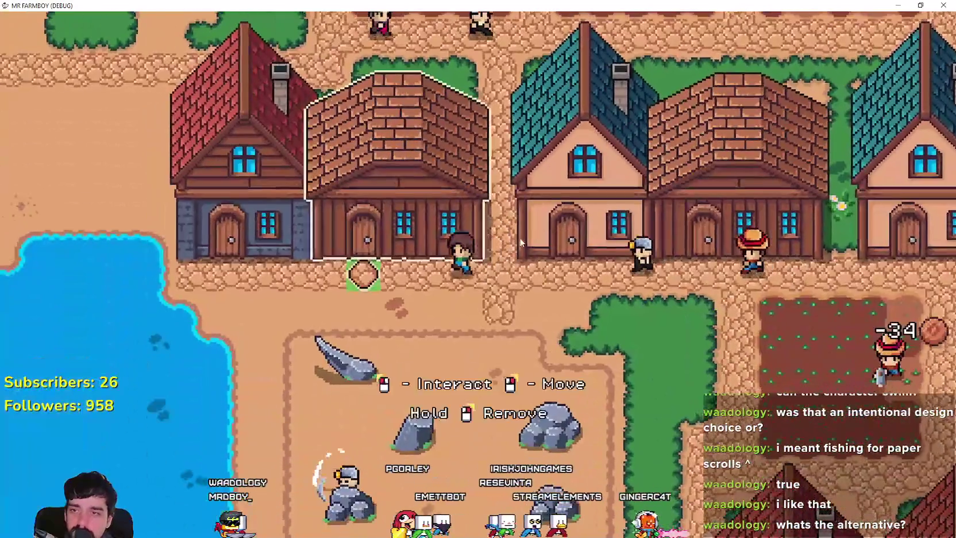
pyautogui.click(438, 275)
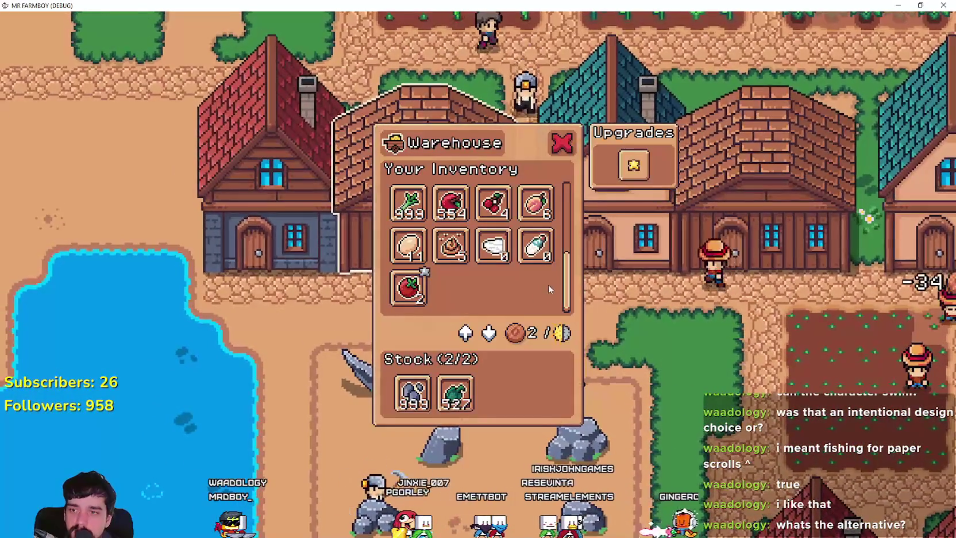
pyautogui.rightClick(528, 287)
pyautogui.scroll(-2, 634, 293)
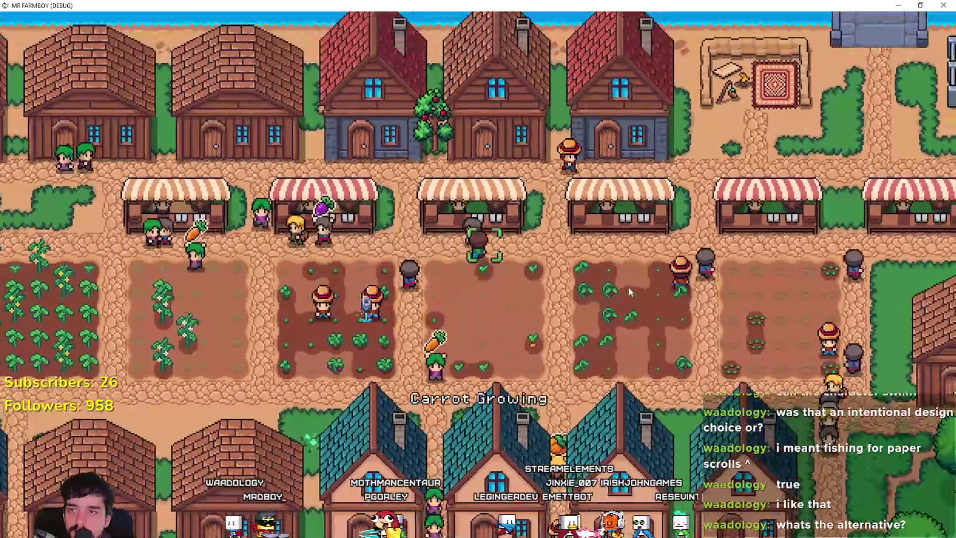
pyautogui.scroll(-5, 540, 242)
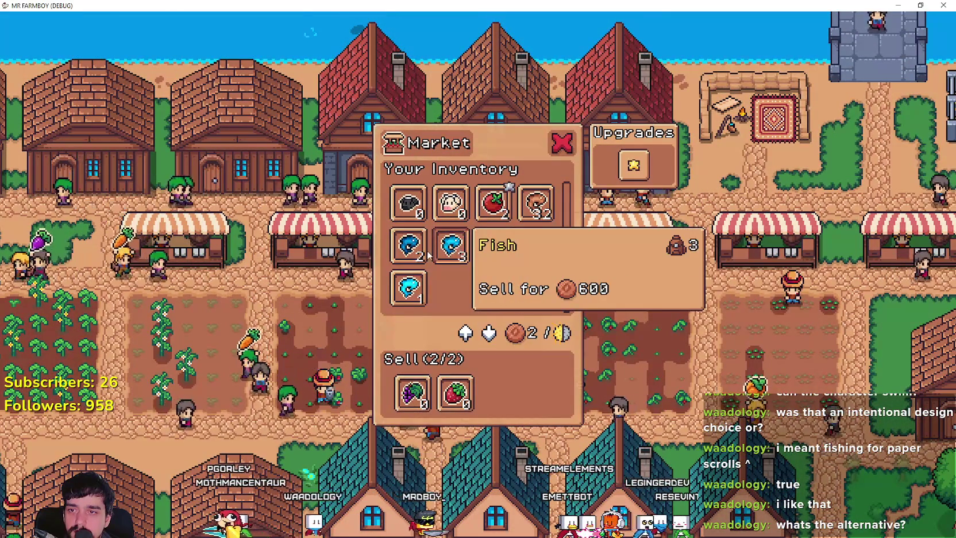
# Reopen the Market panel and remove the fish items from the Sell list
pyautogui.press('Escape')
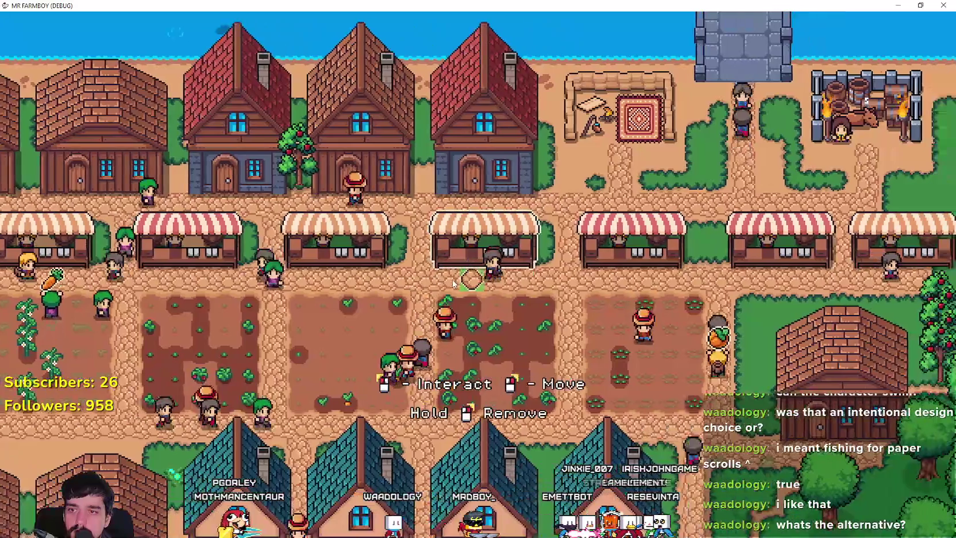
pyautogui.press('e')
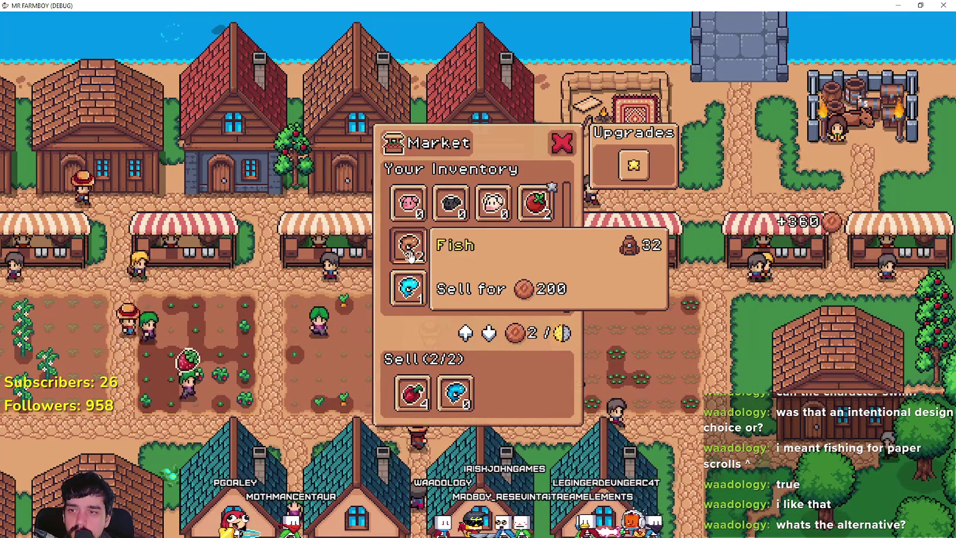
pyautogui.click(456, 393)
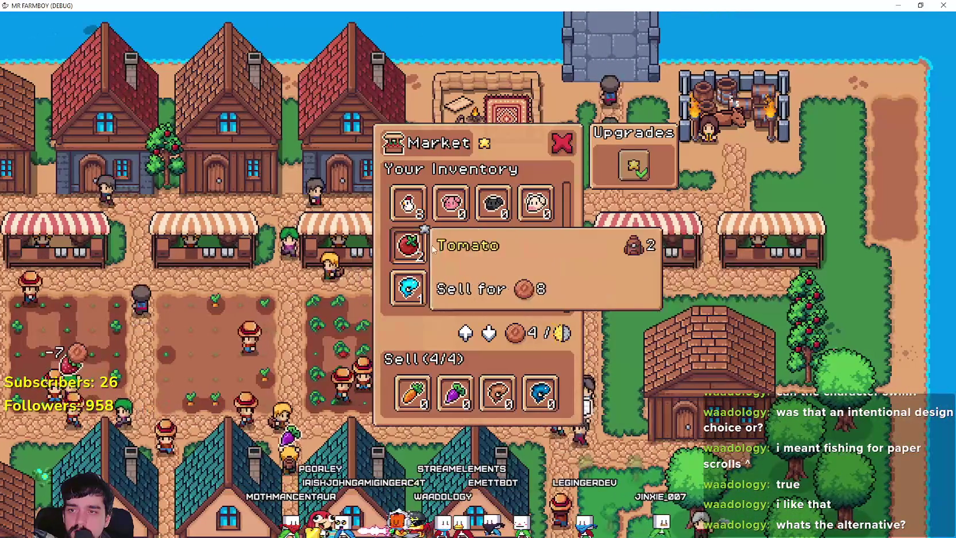
pyautogui.click(541, 395)
pyautogui.click(497, 395)
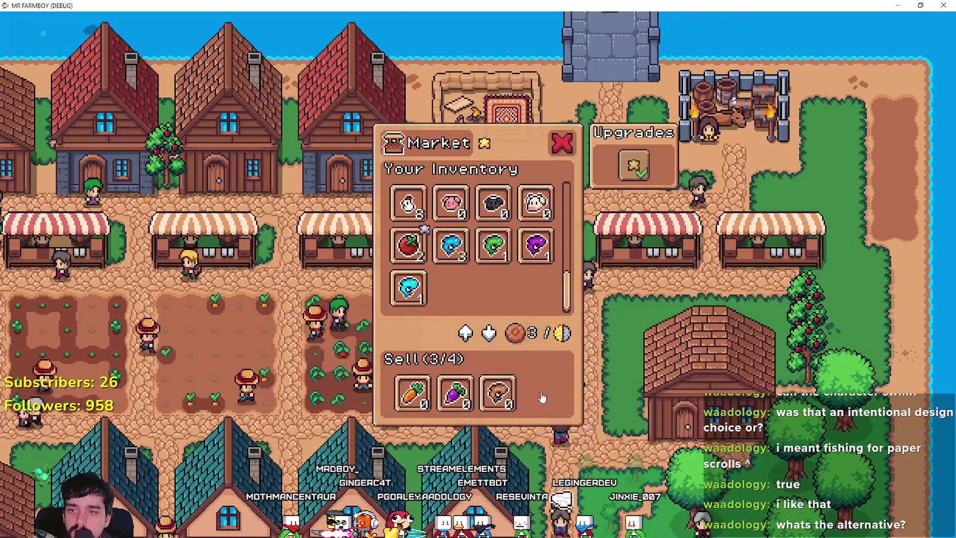
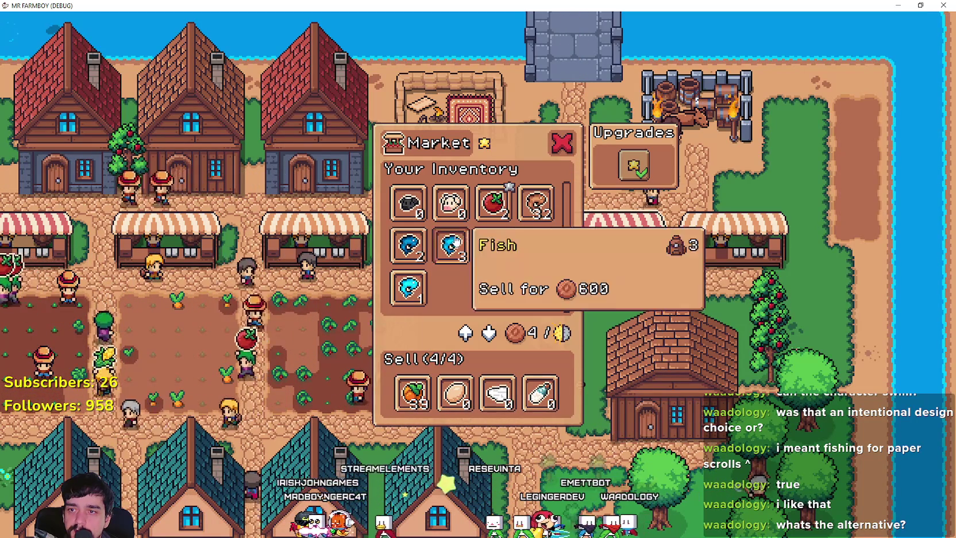
# Close the Market and walk the farmer south to the Horse Stable
pyautogui.press('Escape')
pyautogui.press('s')
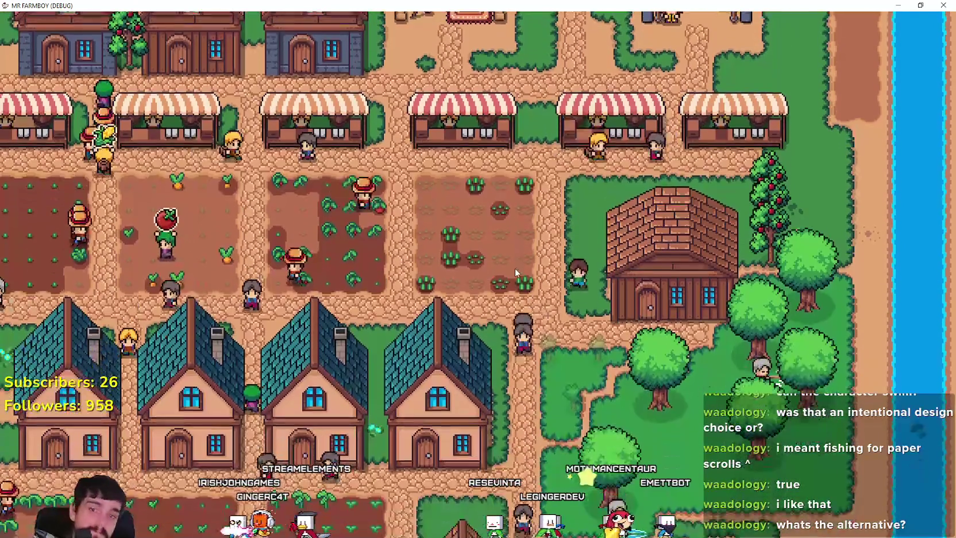
pyautogui.press('s')
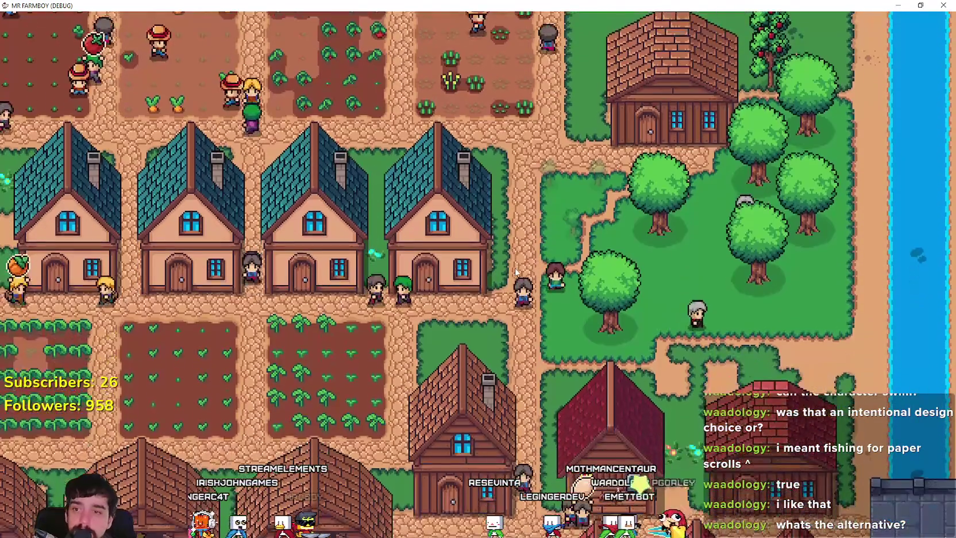
pyautogui.press('s')
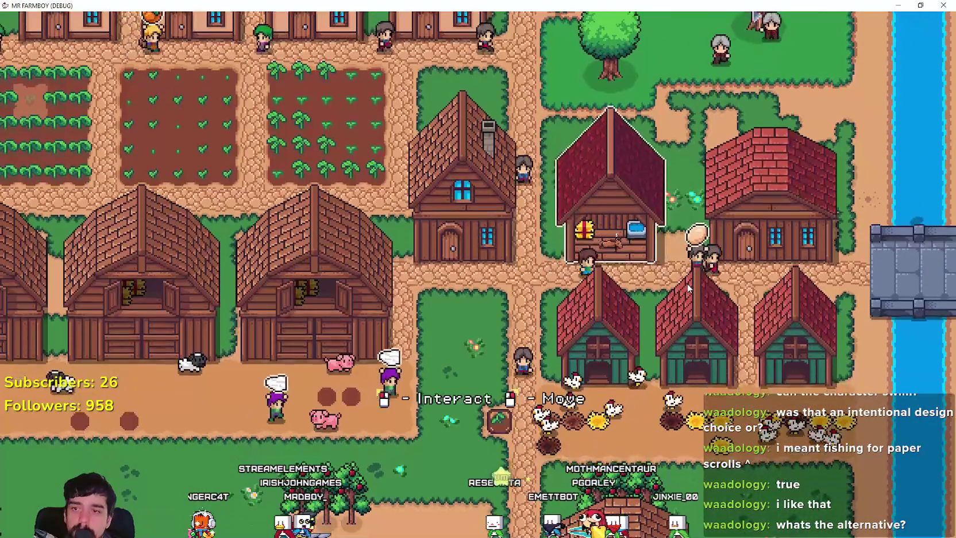
# Check the Horse Stable's growth-stage request, then quit the test run back to the editor
pyautogui.click(687, 283)
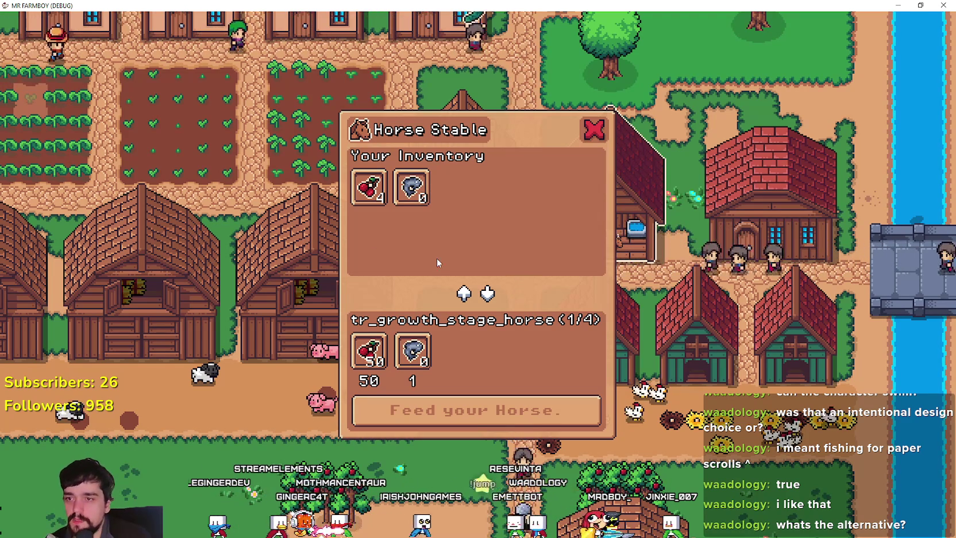
pyautogui.click(593, 129)
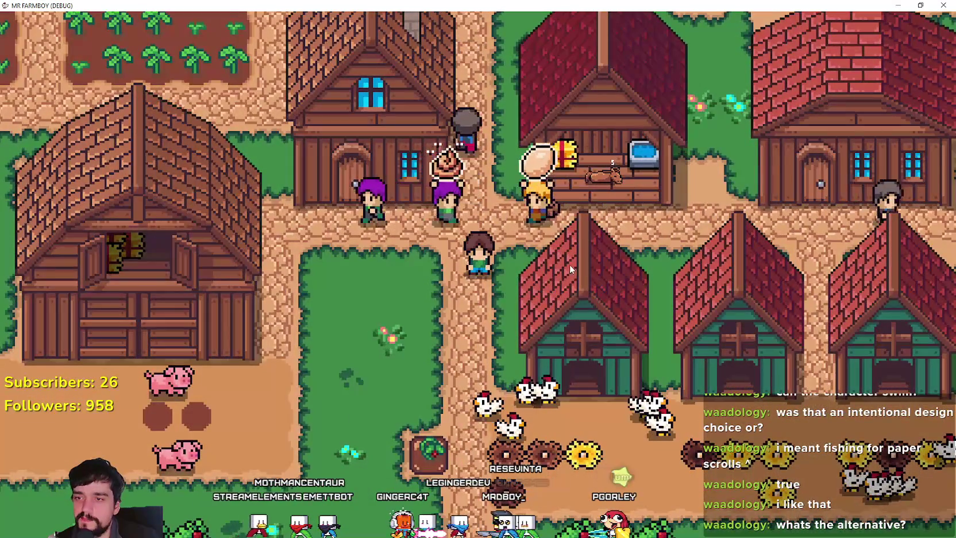
pyautogui.press('Escape')
pyautogui.click(510, 377)
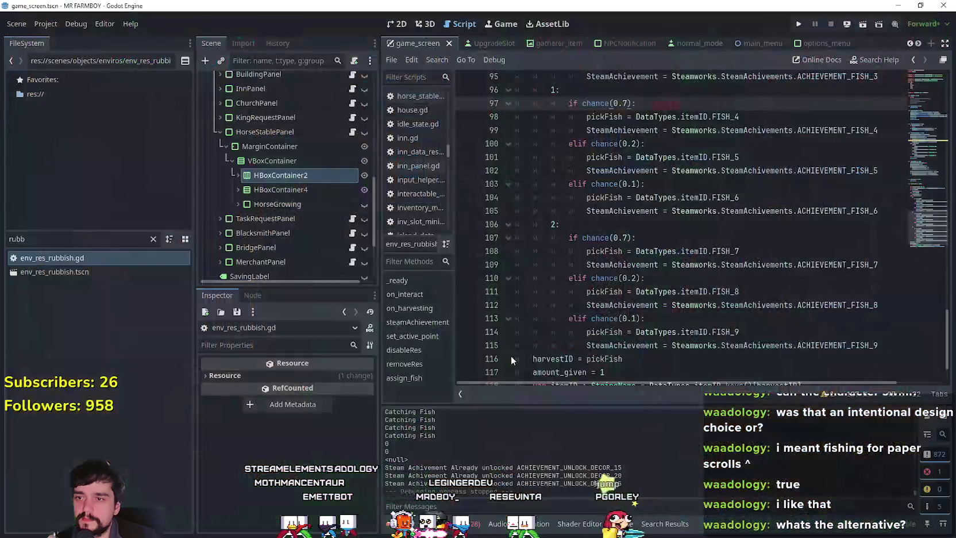
# Open game_manager.gd using the 'gam' FileSystem filter, then bring up the localization spreadsheet
pyautogui.click(583, 293)
pyautogui.click(597, 213)
pyautogui.click(599, 223)
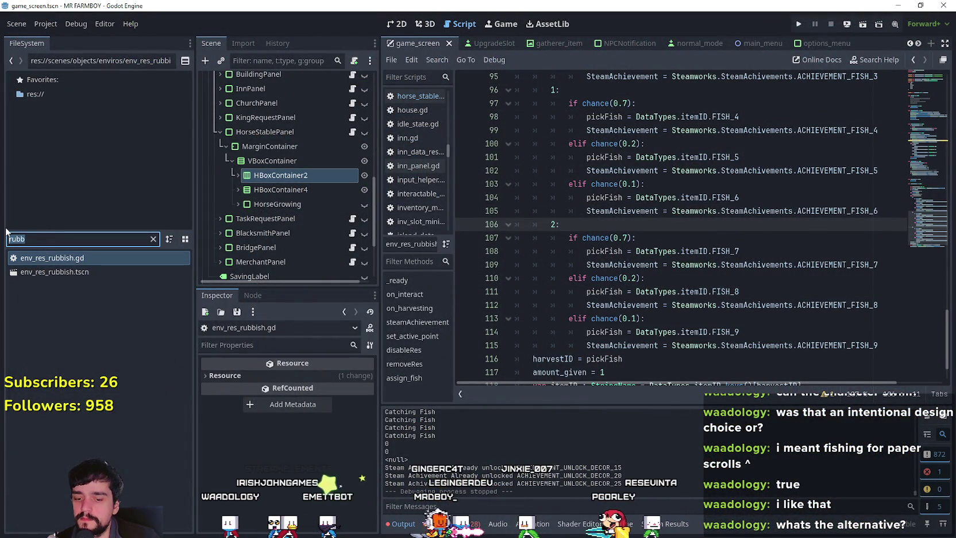
pyautogui.write('game')
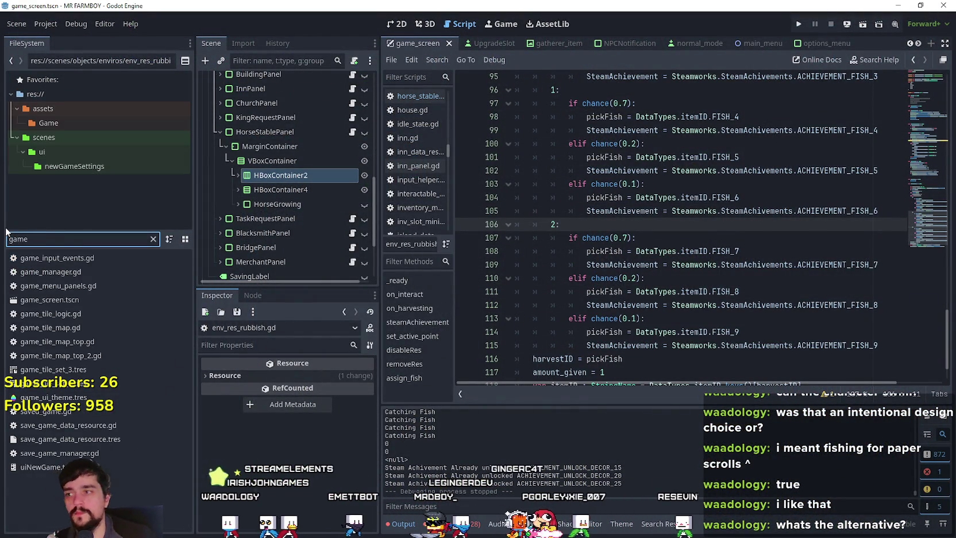
pyautogui.doubleClick(78, 275)
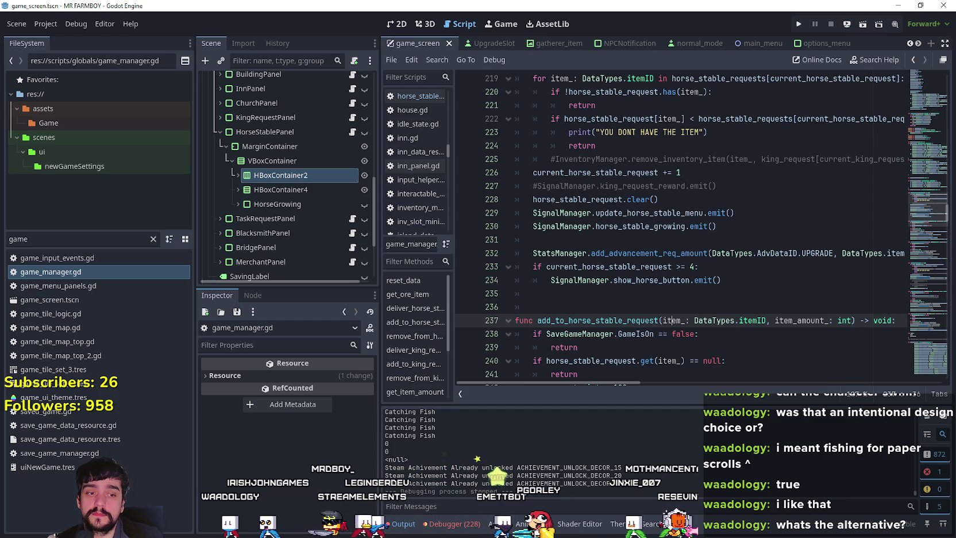
pyautogui.hotkey('alt', 'Tab')
pyautogui.click(317, 328)
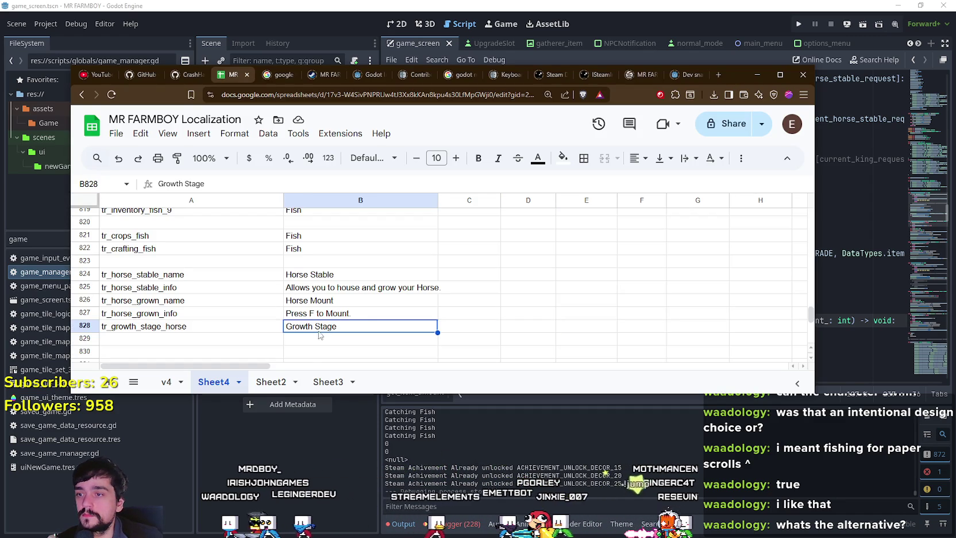
# Download the sheet as CSV, replacing the existing translations.csv
pyautogui.click(117, 138)
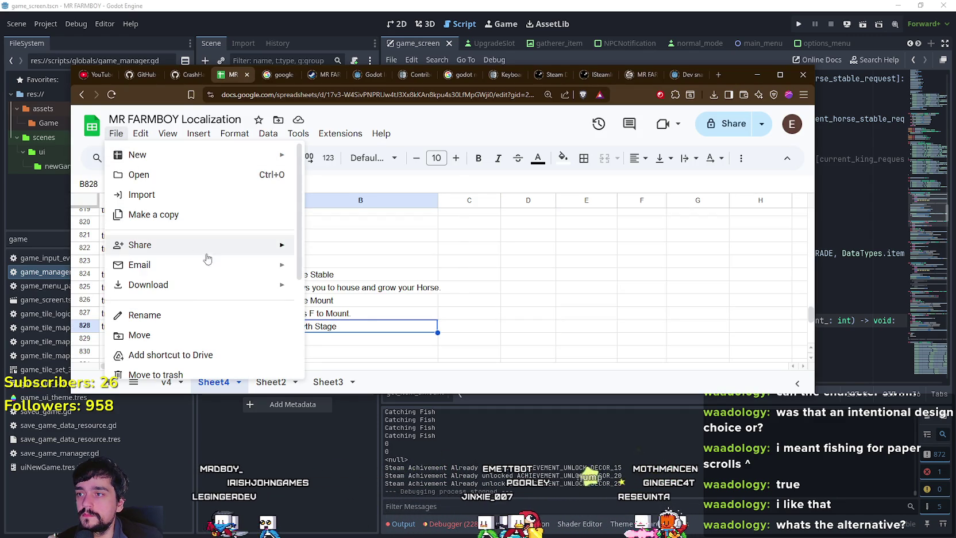
pyautogui.moveTo(263, 284)
pyautogui.click(382, 261)
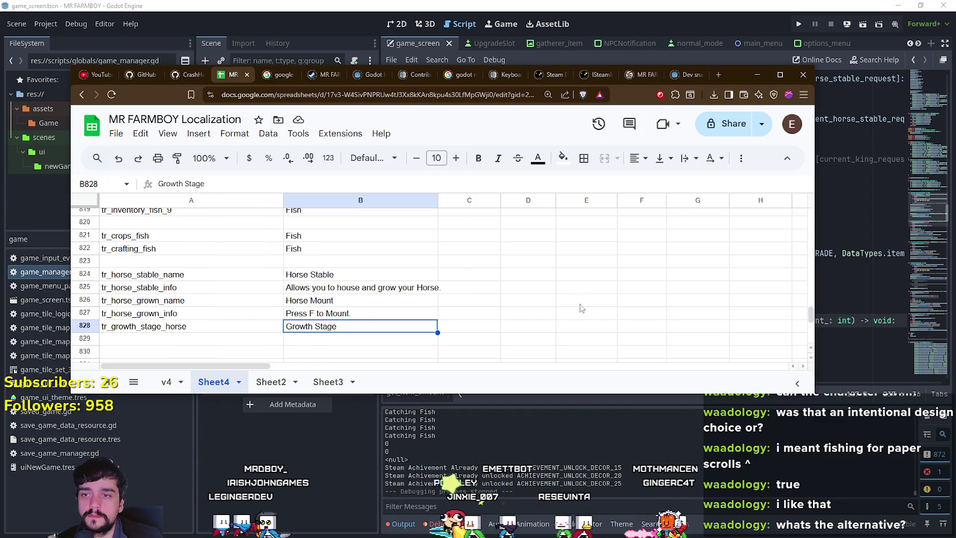
pyautogui.click(582, 436)
pyautogui.click(496, 274)
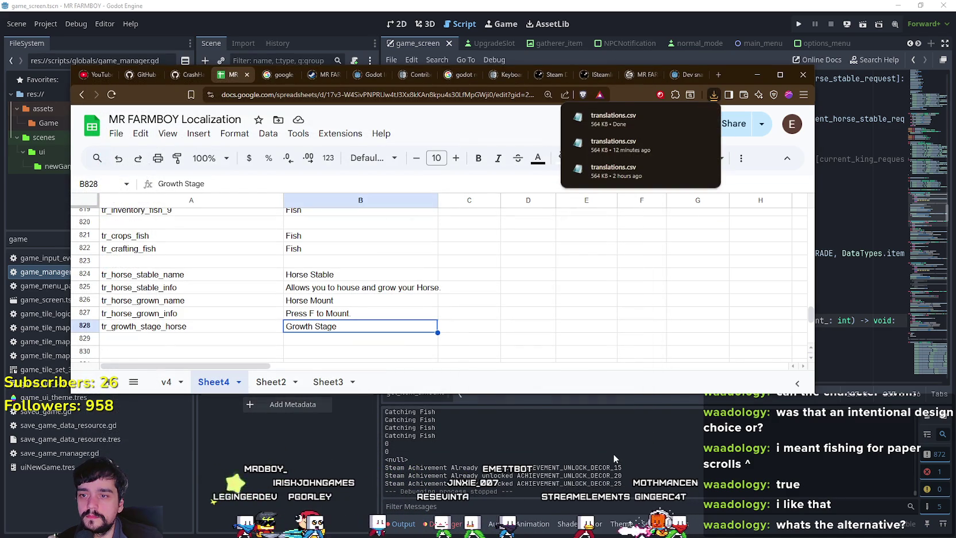
# Return to game_manager.gd in Godot, with the caret around lines 235–236
pyautogui.click(613, 453)
pyautogui.click(636, 305)
pyautogui.hotkey('alt', 'Tab')
pyautogui.hotkey('alt', 'Tab')
pyautogui.click(646, 299)
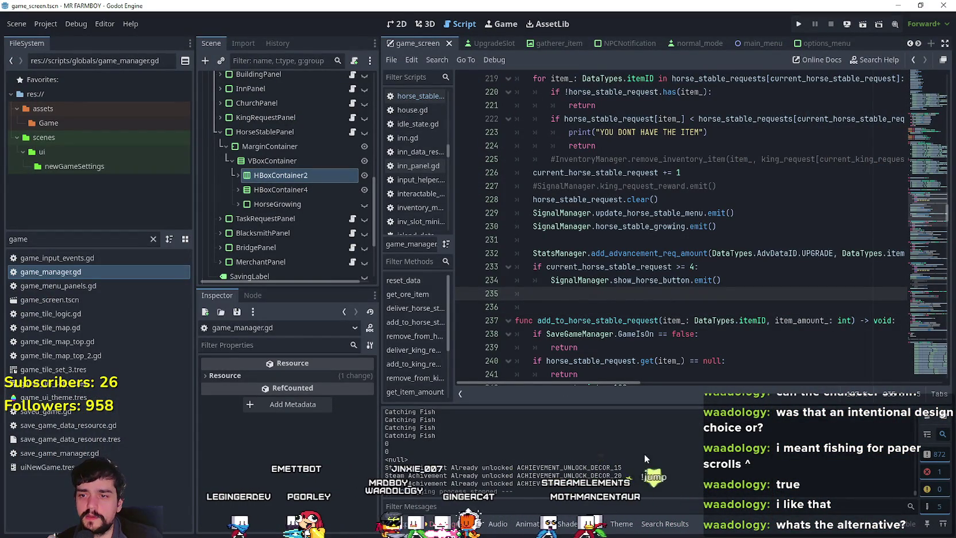
pyautogui.click(627, 307)
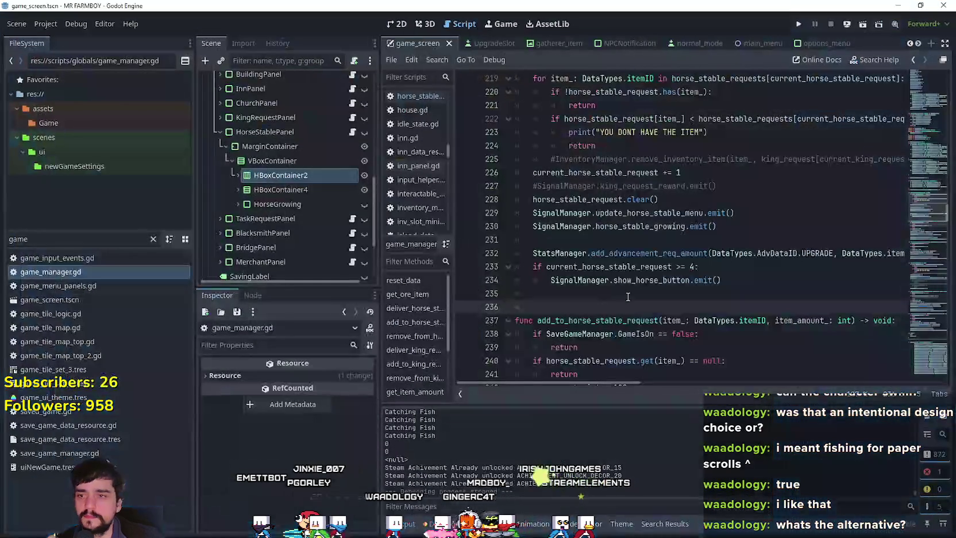
# Delete the fish entries from the APPLE and CHERRY horse stable requests
pyautogui.click(628, 297)
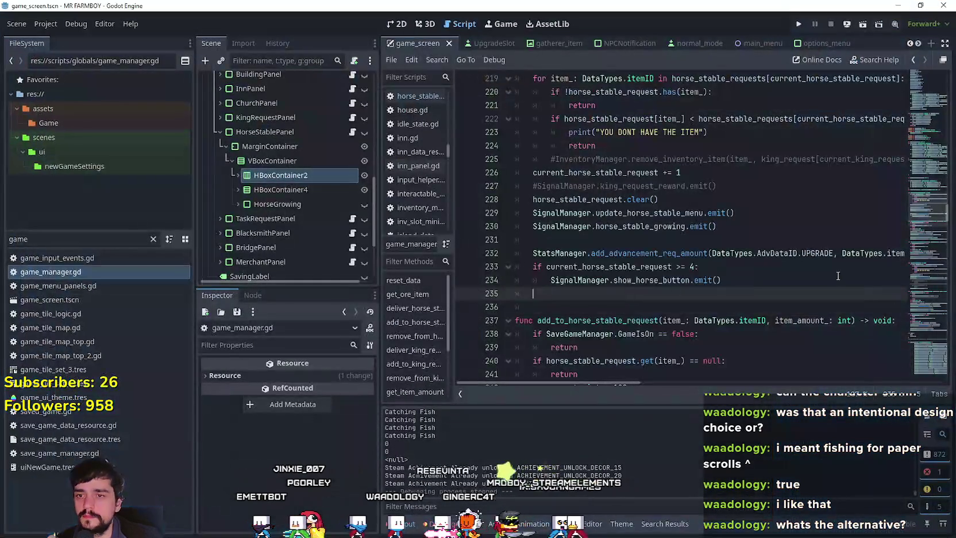
pyautogui.click(745, 232)
pyautogui.scroll(3, 643, 268)
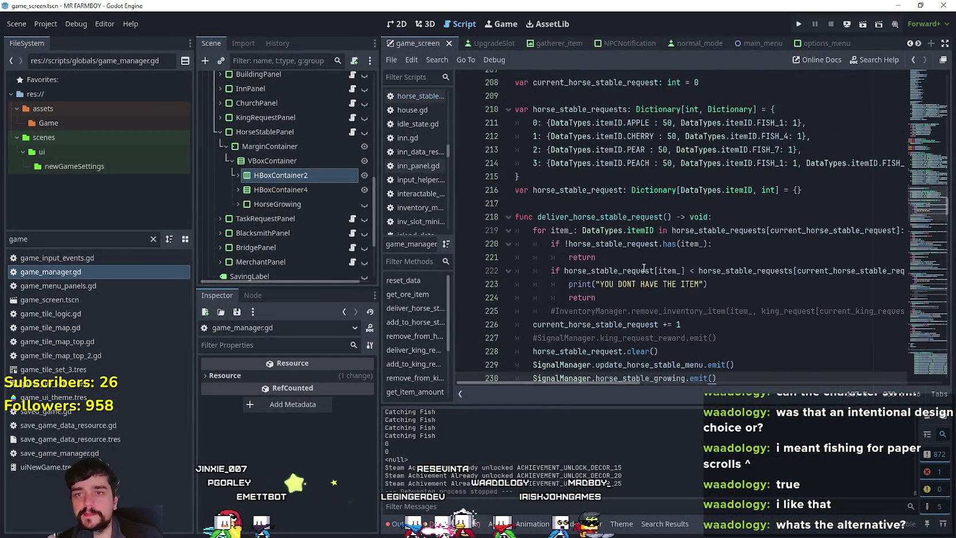
pyautogui.scroll(3, 643, 268)
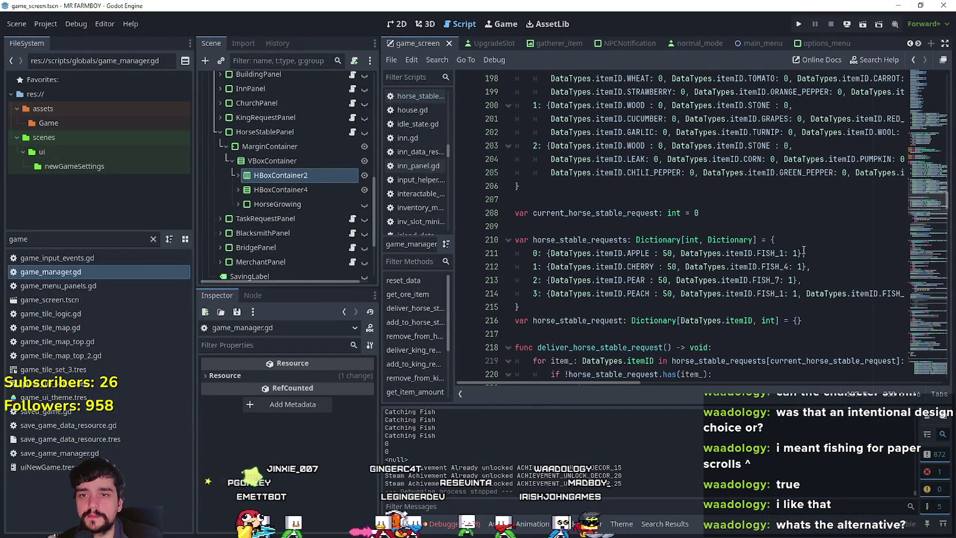
pyautogui.moveTo(797, 253); pyautogui.dragTo(673, 255)
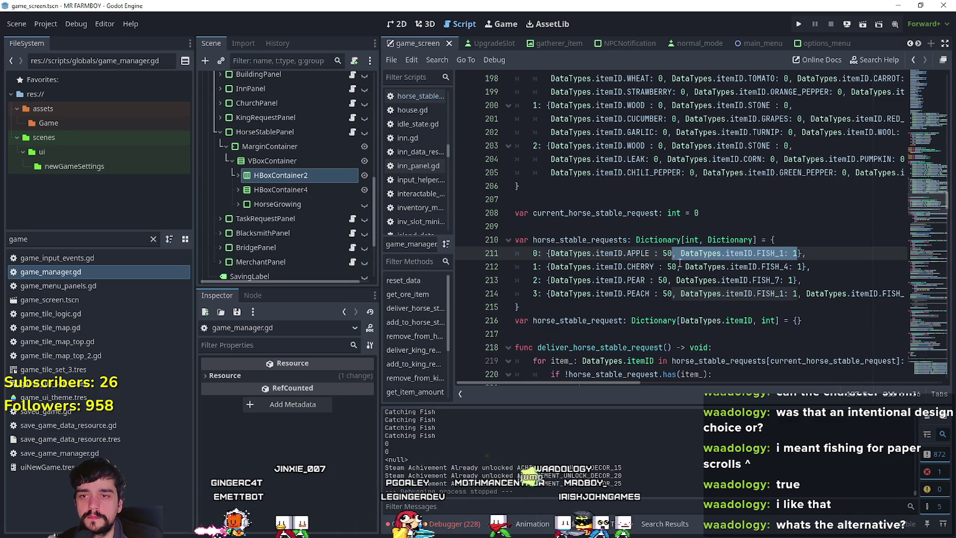
pyautogui.press('BackSpace')
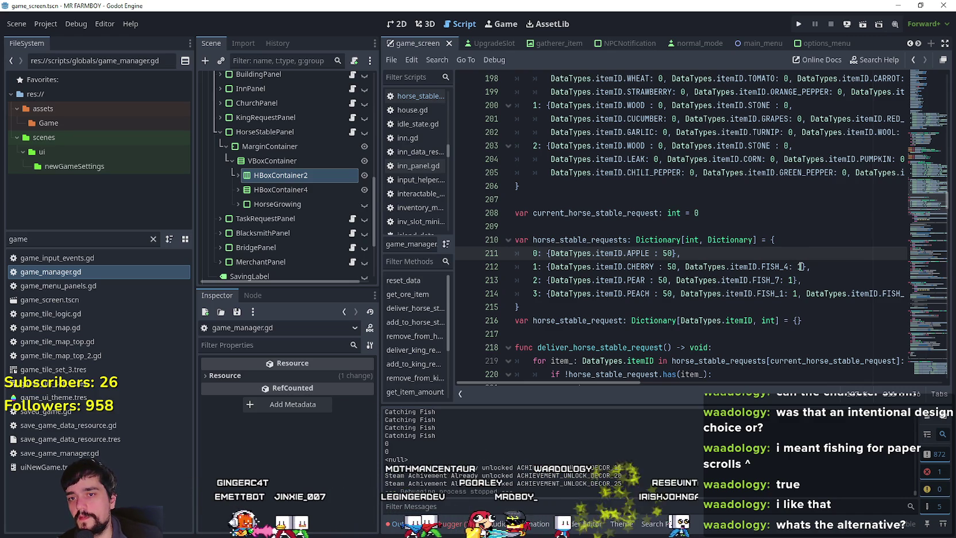
pyautogui.click(798, 267)
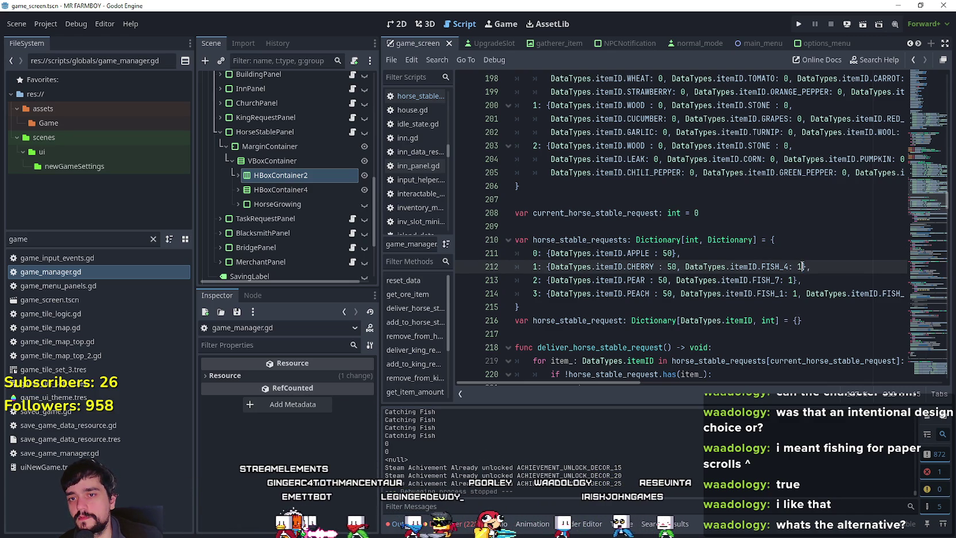
pyautogui.moveTo(789, 267); pyautogui.dragTo(740, 267)
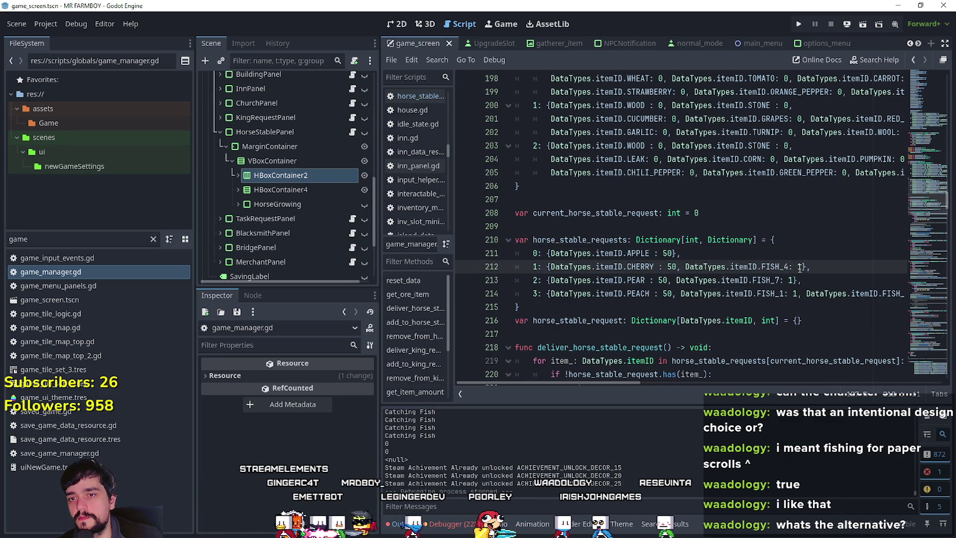
pyautogui.moveTo(801, 266); pyautogui.dragTo(678, 267)
pyautogui.press('BackSpace')
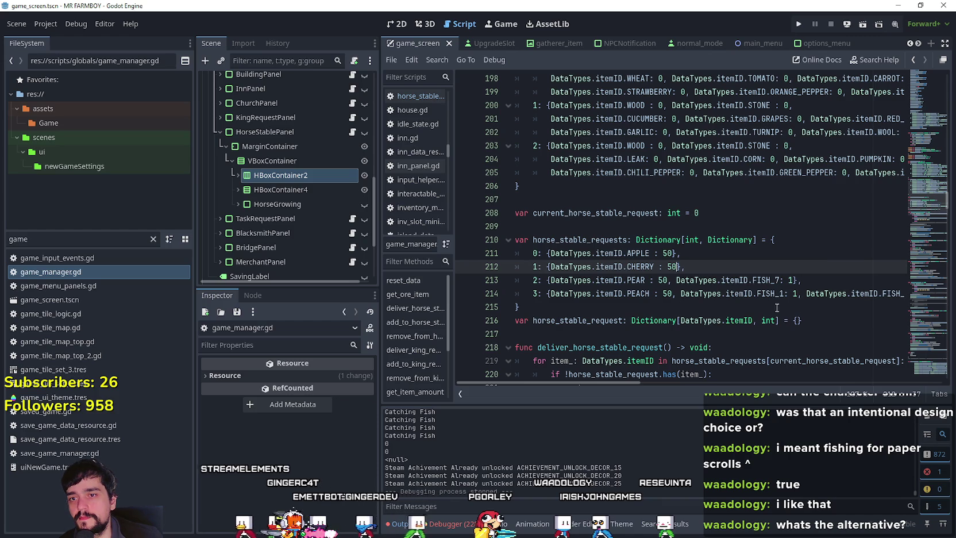
# Delete the fish from the PEAR and PEACH requests, save the script, and run the project
pyautogui.moveTo(793, 280); pyautogui.dragTo(667, 280)
pyautogui.press('BackSpace')
pyautogui.moveTo(618, 384); pyautogui.dragTo(760, 380)
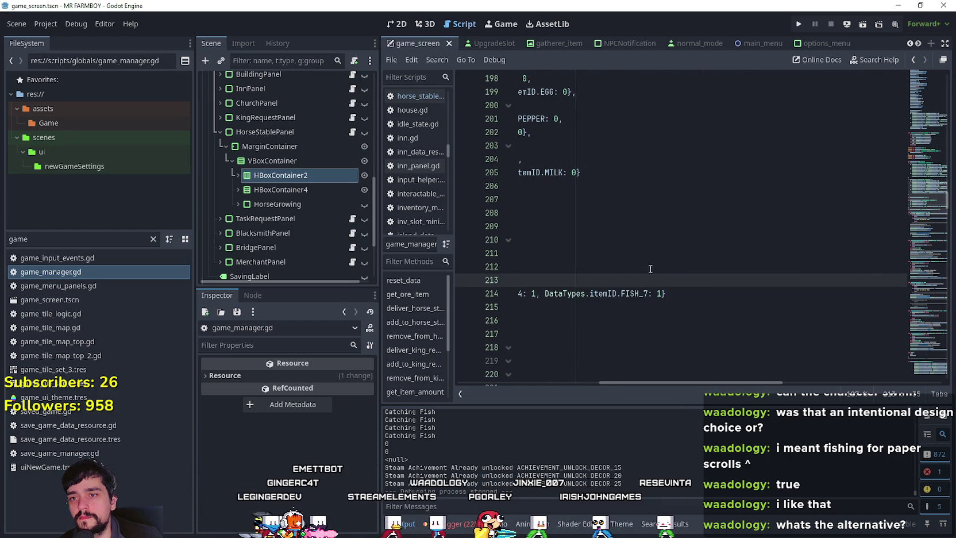
pyautogui.moveTo(659, 293)
pyautogui.mouseDown()
pyautogui.moveTo(517, 293)
pyautogui.moveTo(668, 294)
pyautogui.mouseUp()
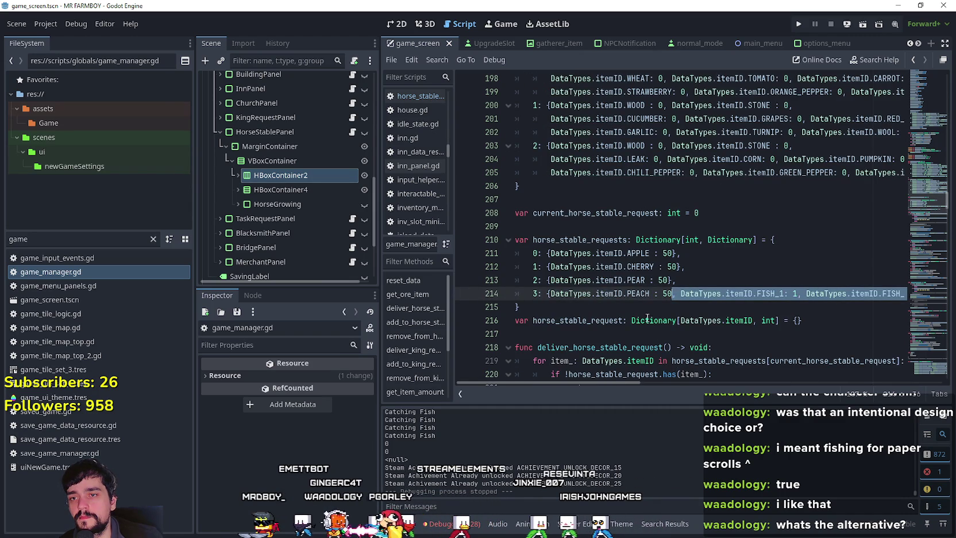
pyautogui.press('BackSpace')
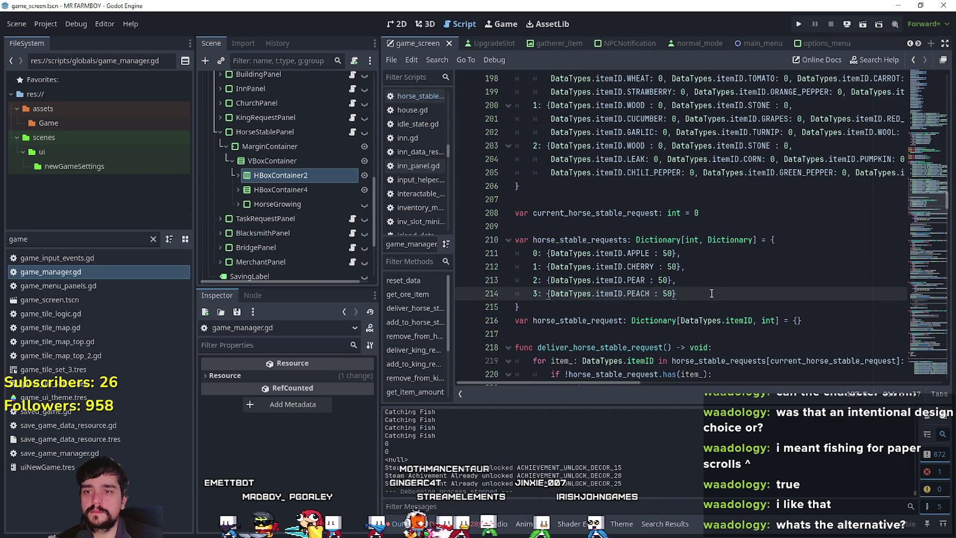
pyautogui.hotkey('ctrl', 's')
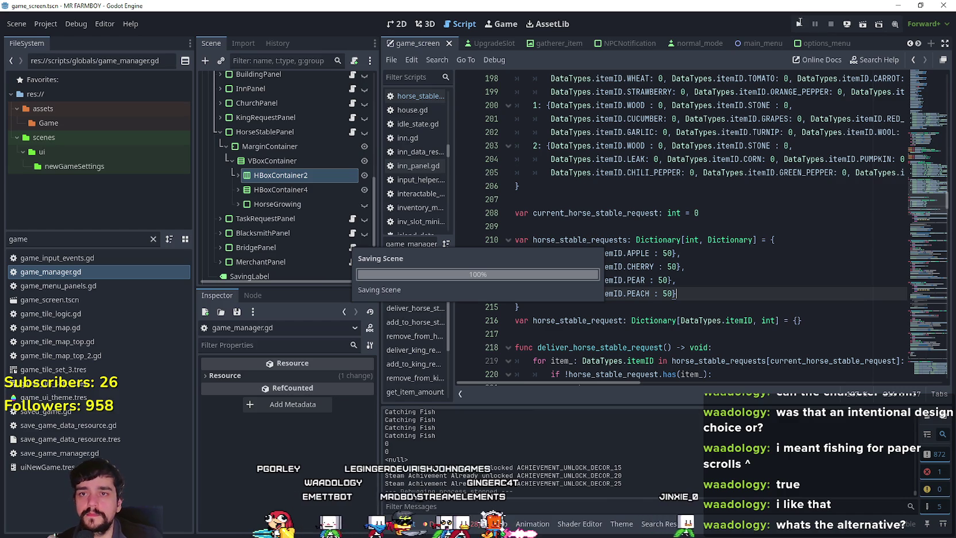
pyautogui.click(797, 26)
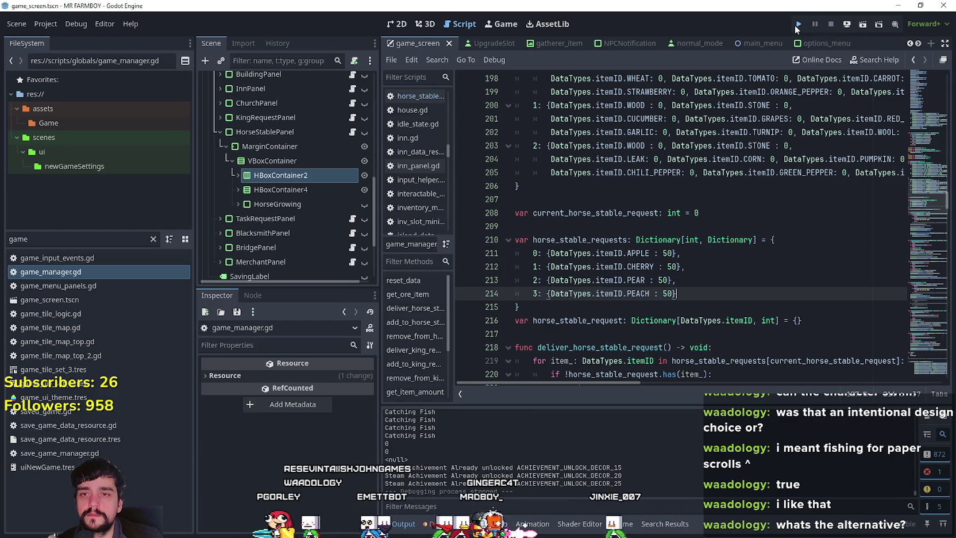